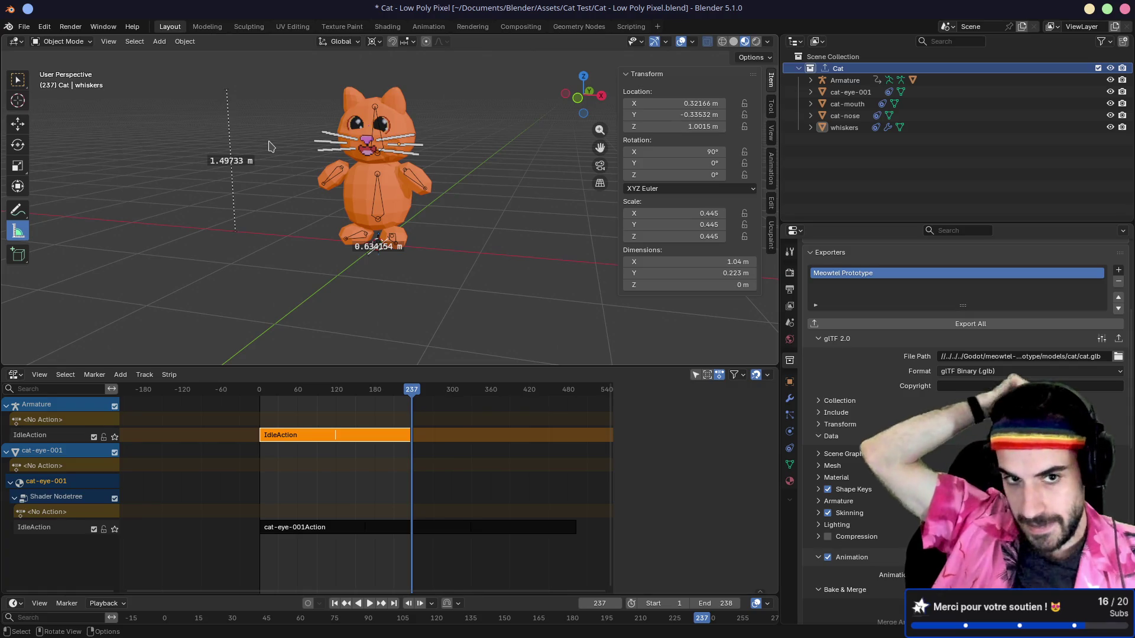
- Orbit the Blender cat model to a side view, then switch to the terminal desktop
mouse_move(455, 232)
left_mouse_down()
mouse_move(344, 230)
mouse_move(345, 205)
mouse_move(402, 229)
left_mouse_up()
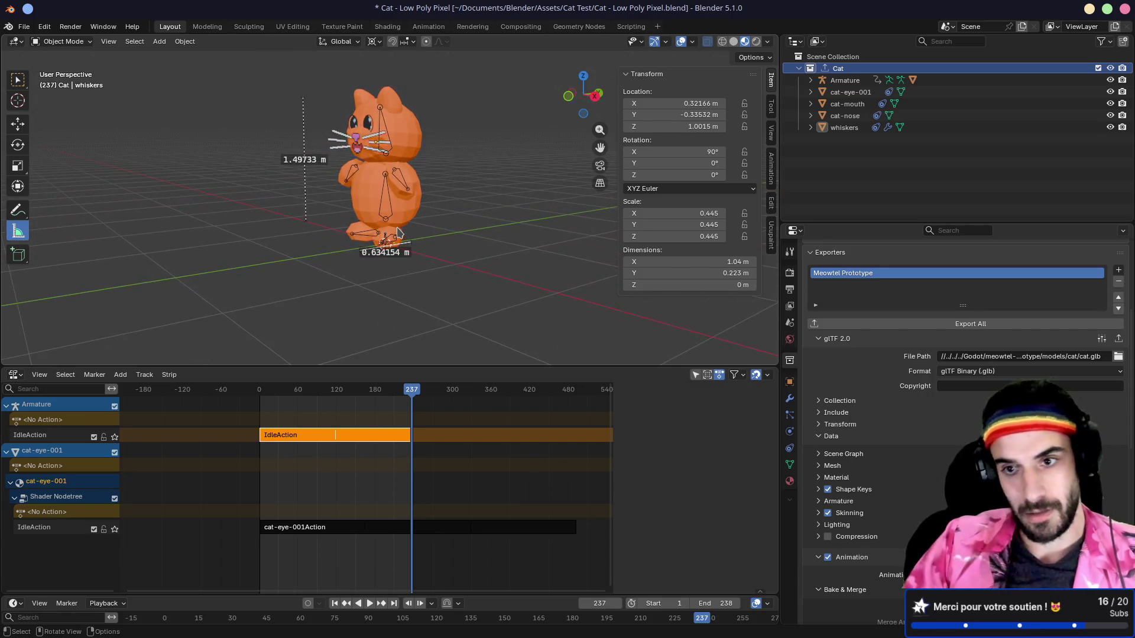
key("ctrl+F1")
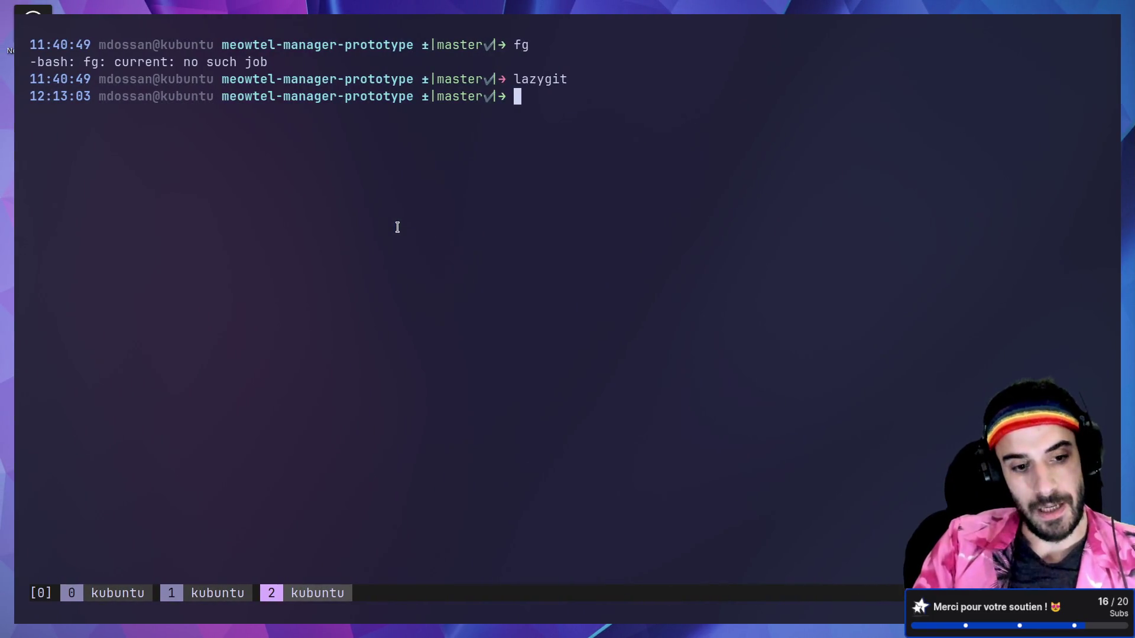
- Open TODO.md in Neovim with nvim TODO.md
key("ctrl+F2")
key("ctrl+F1")
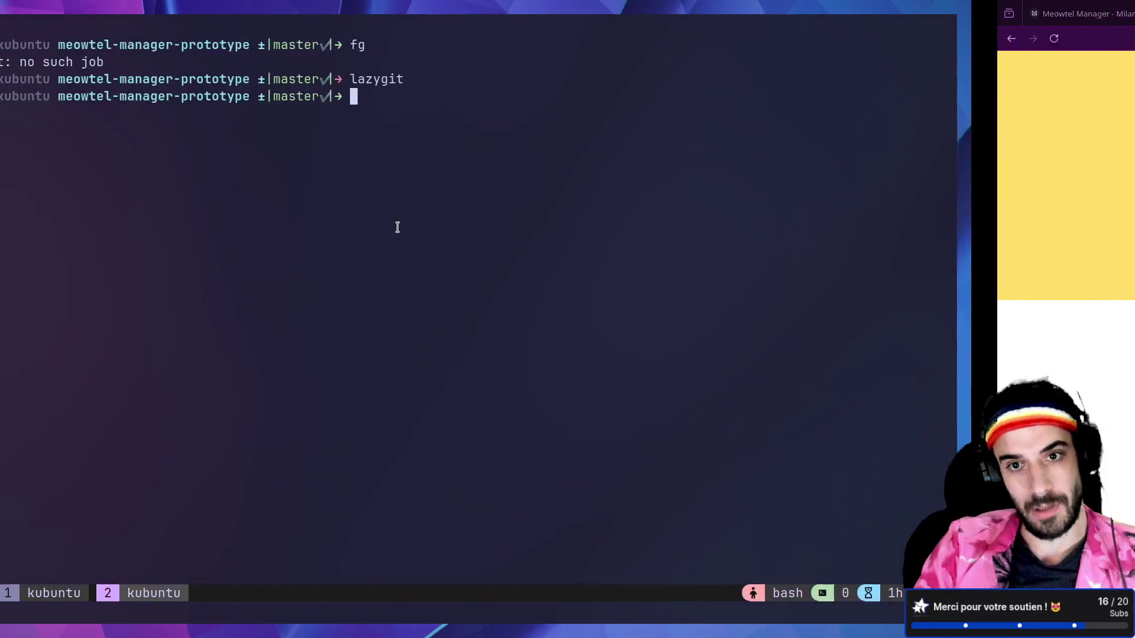
type("nvim TODO.md")
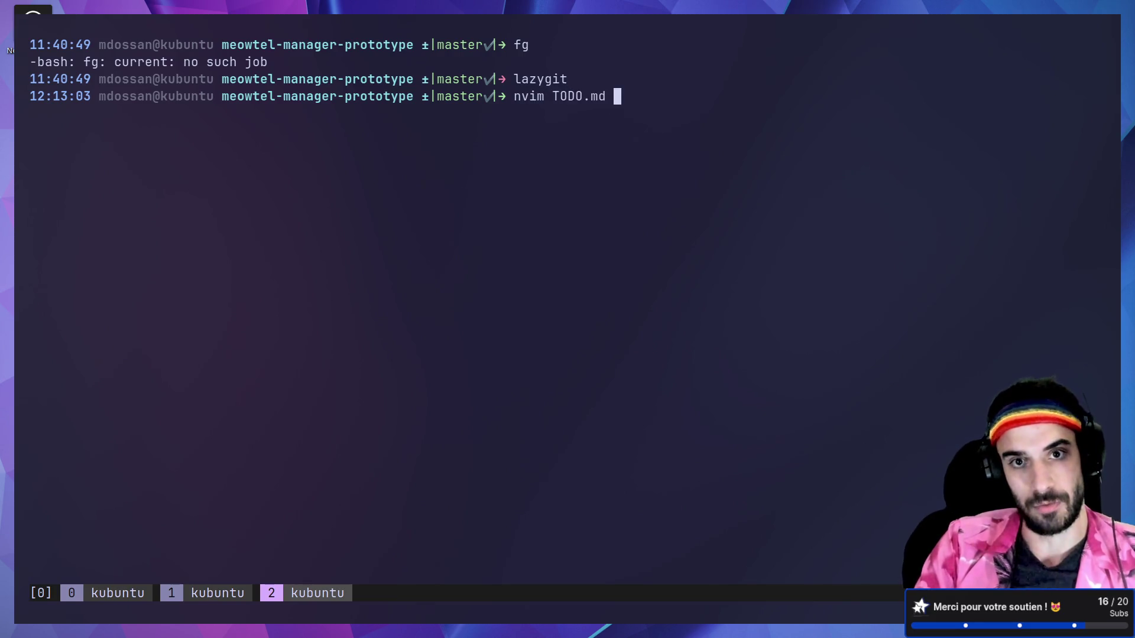
key("Return")
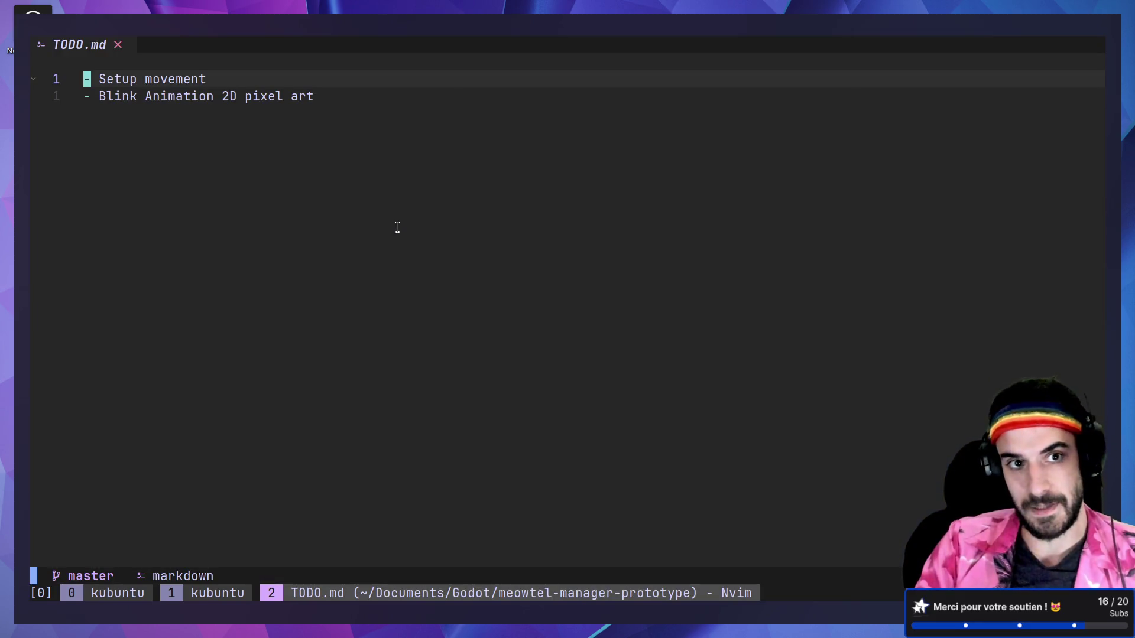
- Insert '- Link to MDS Library' as the first to-do item
key("q")
key("k")
key("j")
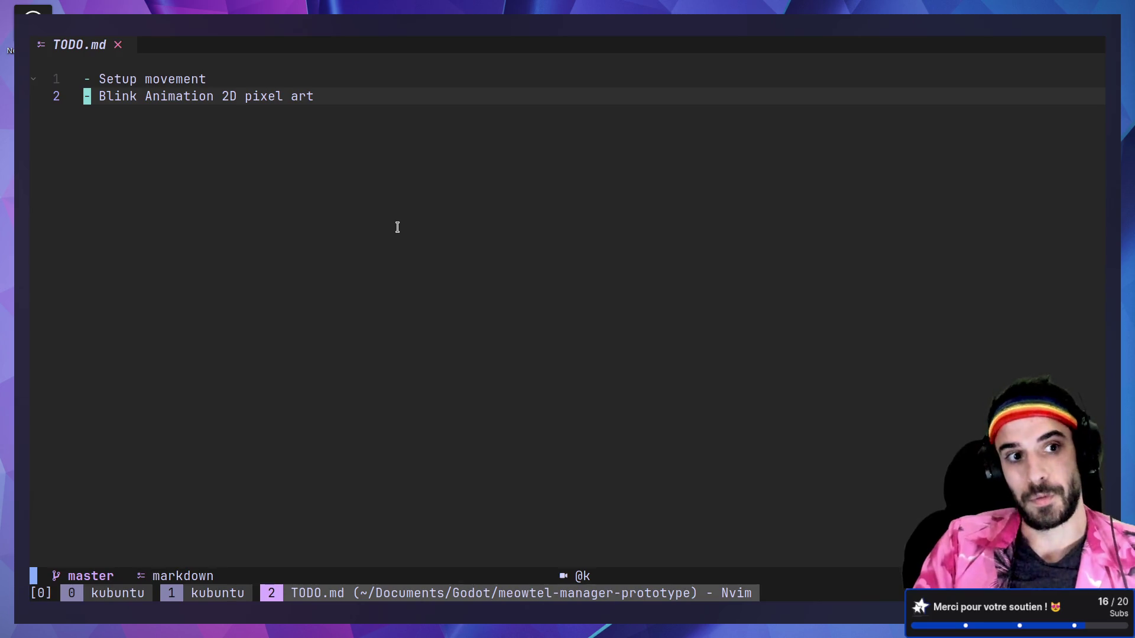
key("g")
key("g")
type("O-")
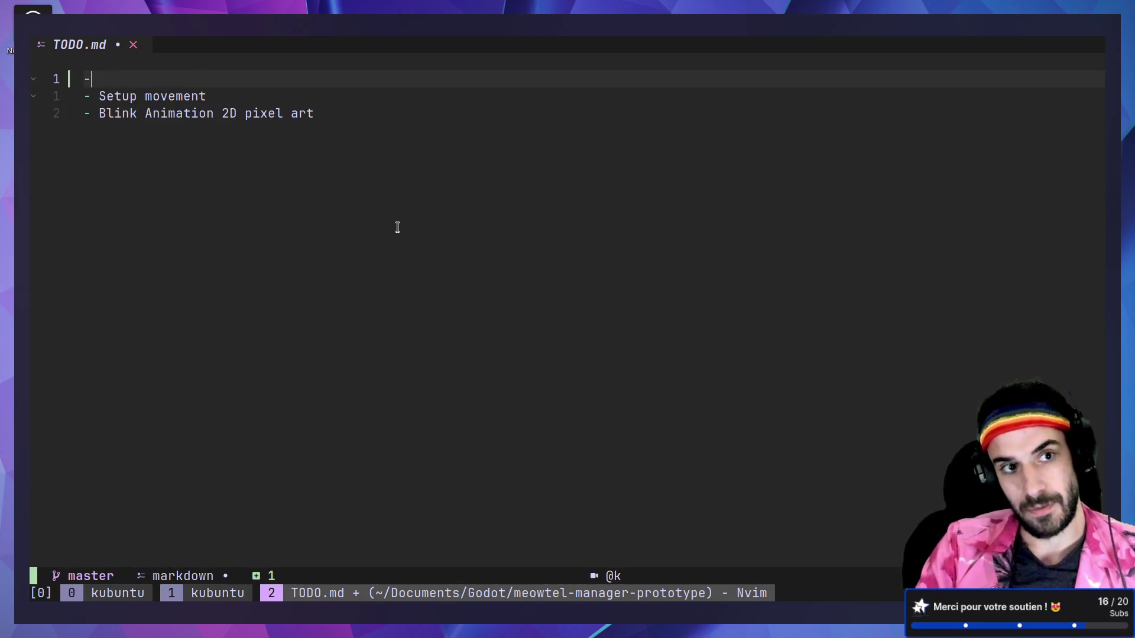
type("Link to ")
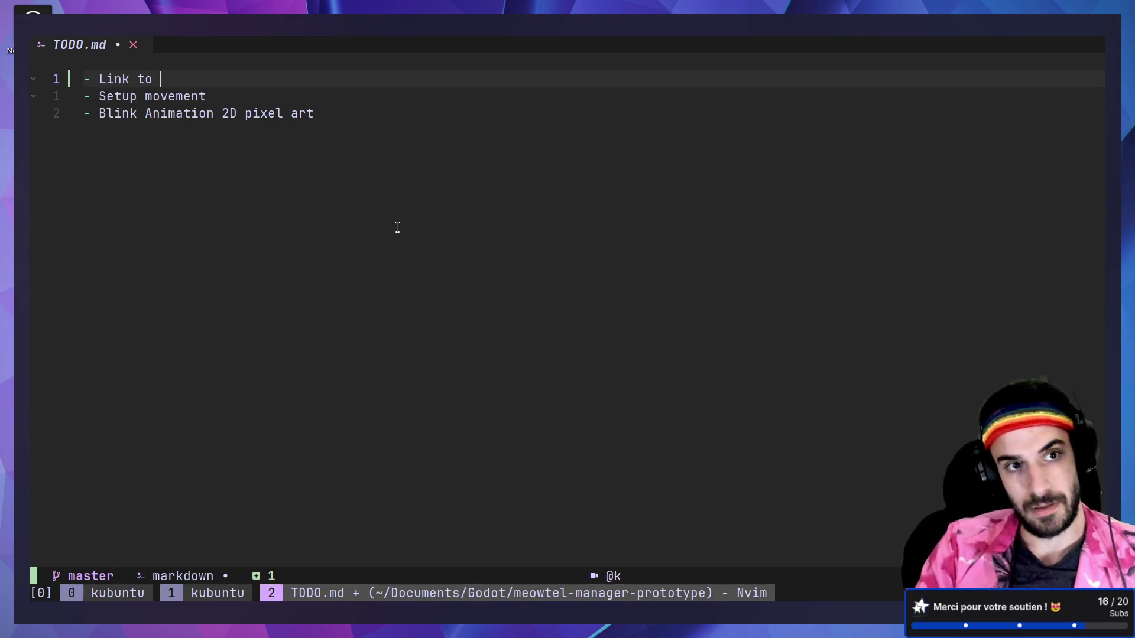
type("MDS")
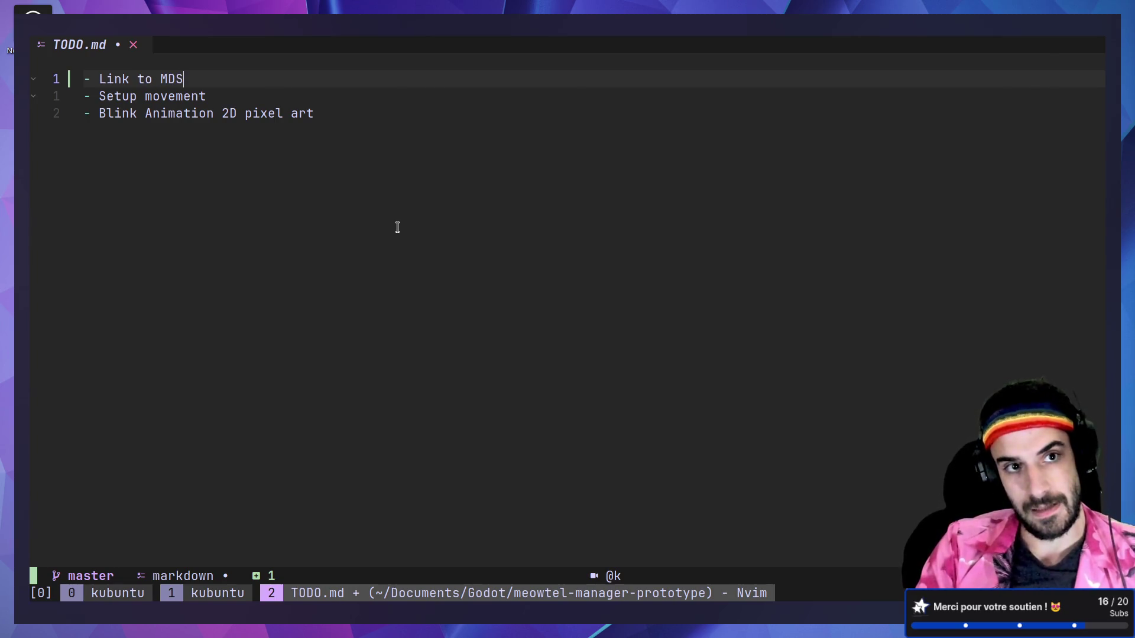
type(" Library")
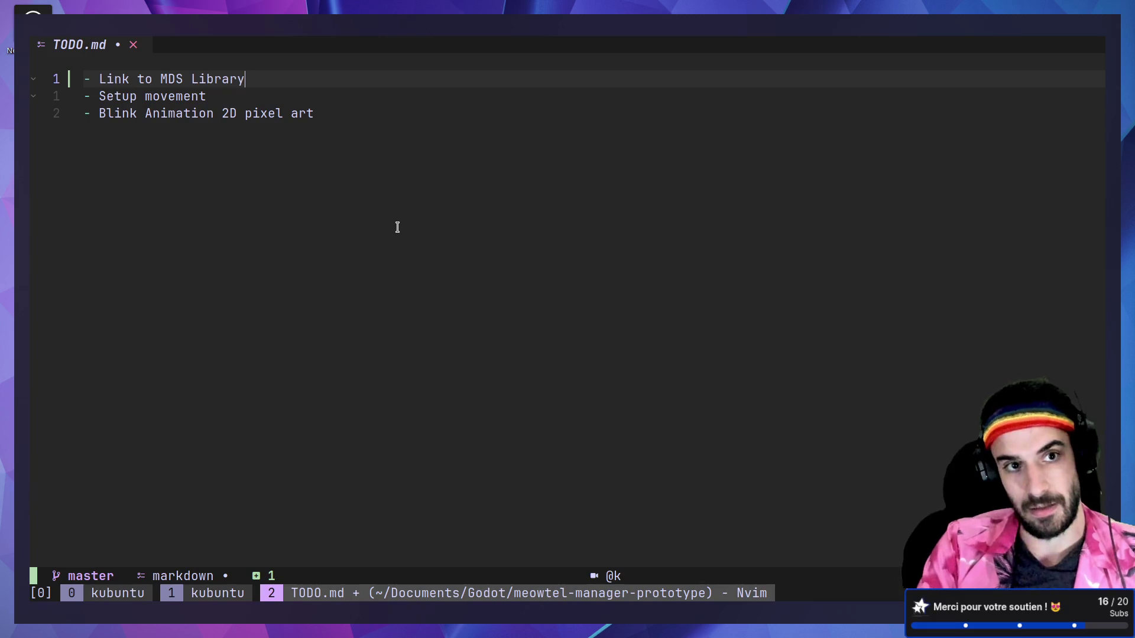
key("Escape")
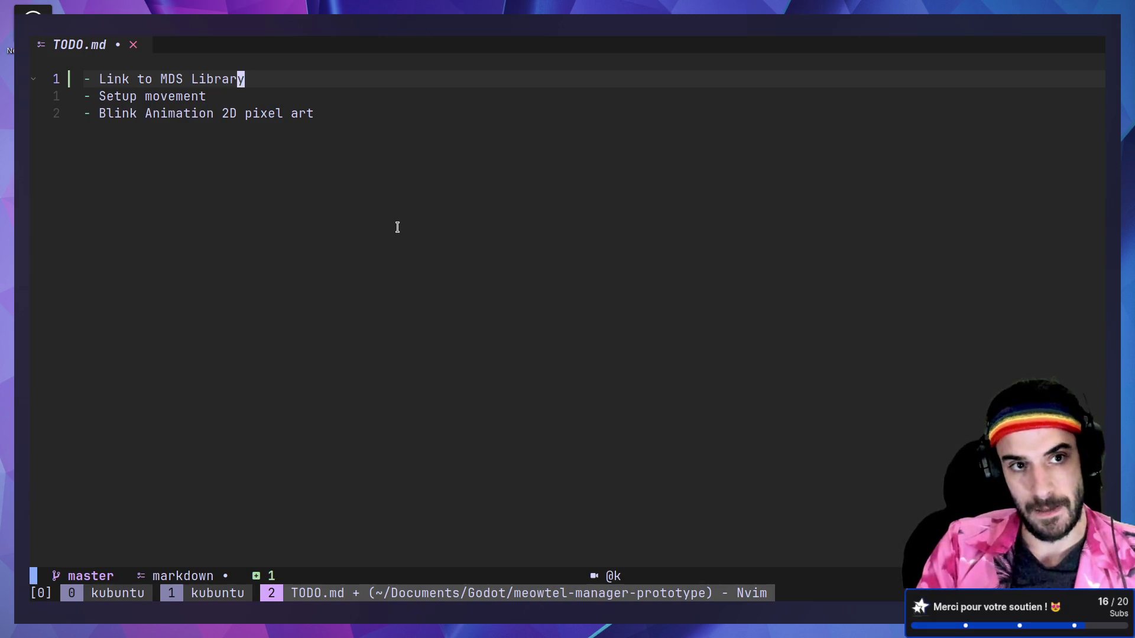
- Save TODO.md with :w and quit Neovim with :q
key("j")
key("j")
type("k:w")
key("Return")
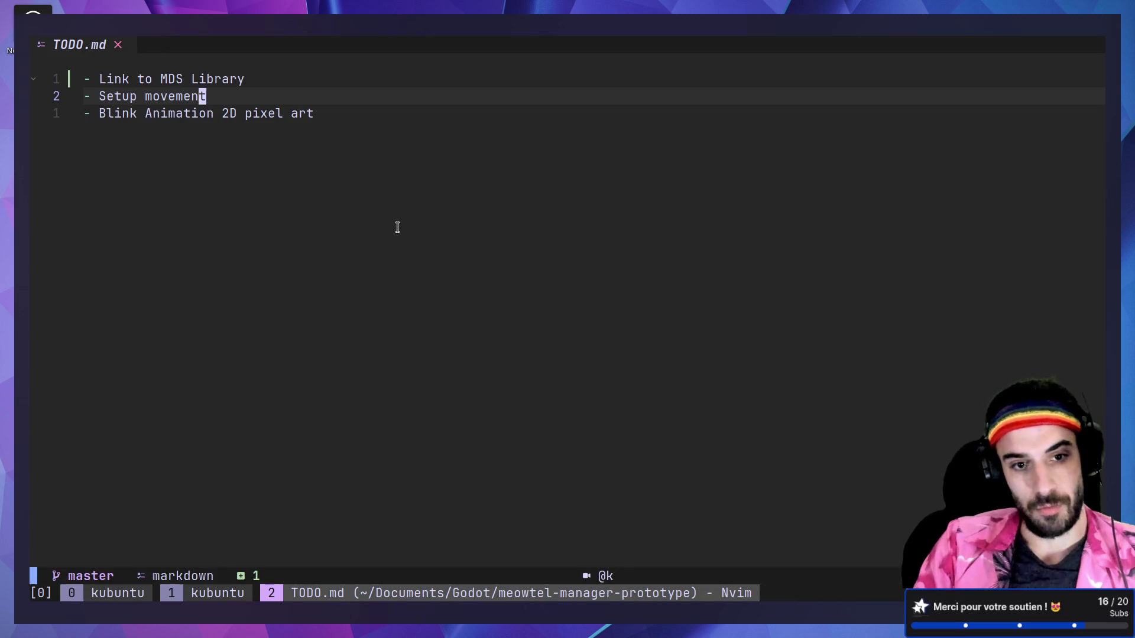
type(":q")
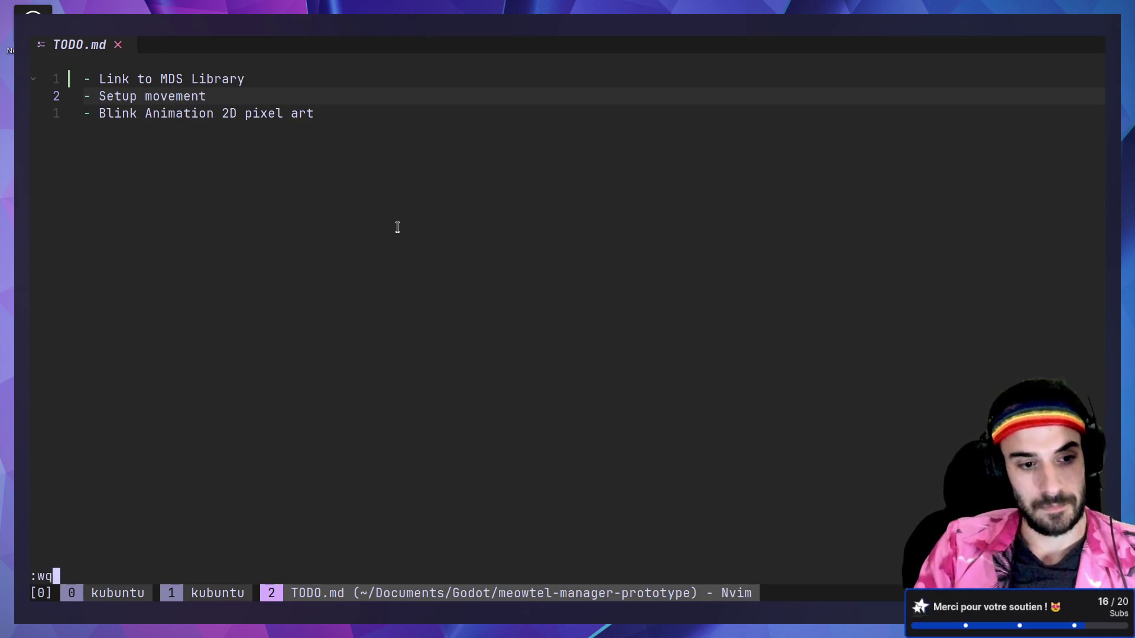
key("Return")
- Stage all changes with git add ., start a git commit, then switch to Godot
type("git add .")
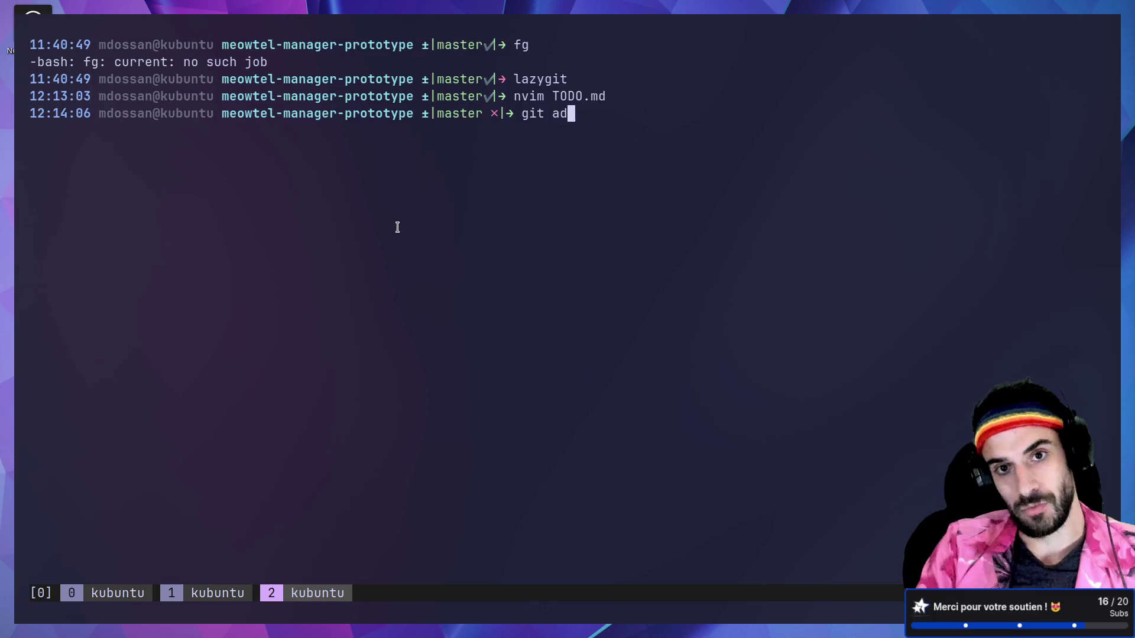
key("Return")
type("git commit")
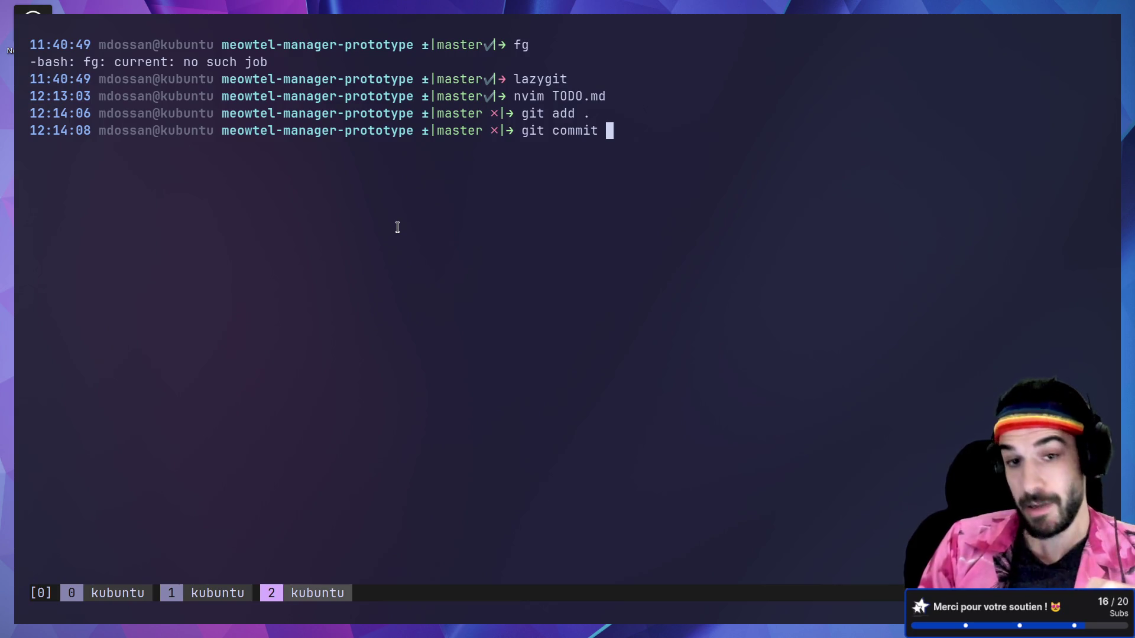
key("ctrl+super+Right")
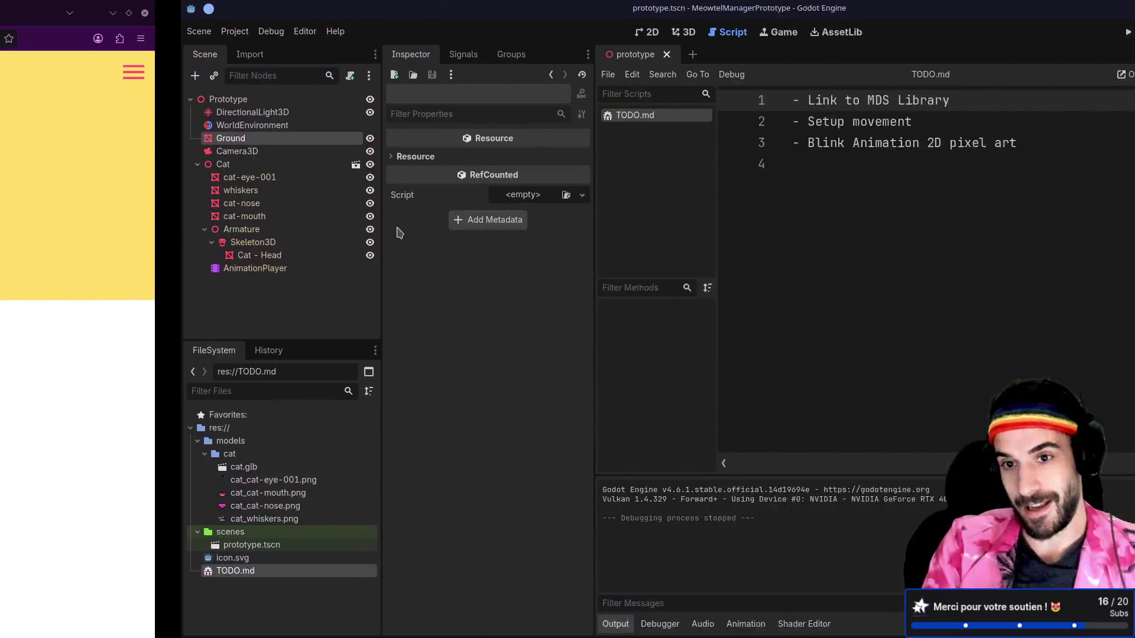
- Launch Aseprite, open cat-eye-001 from Recent files zoomed on the eyes, then return Home
key("super")
type("ase")
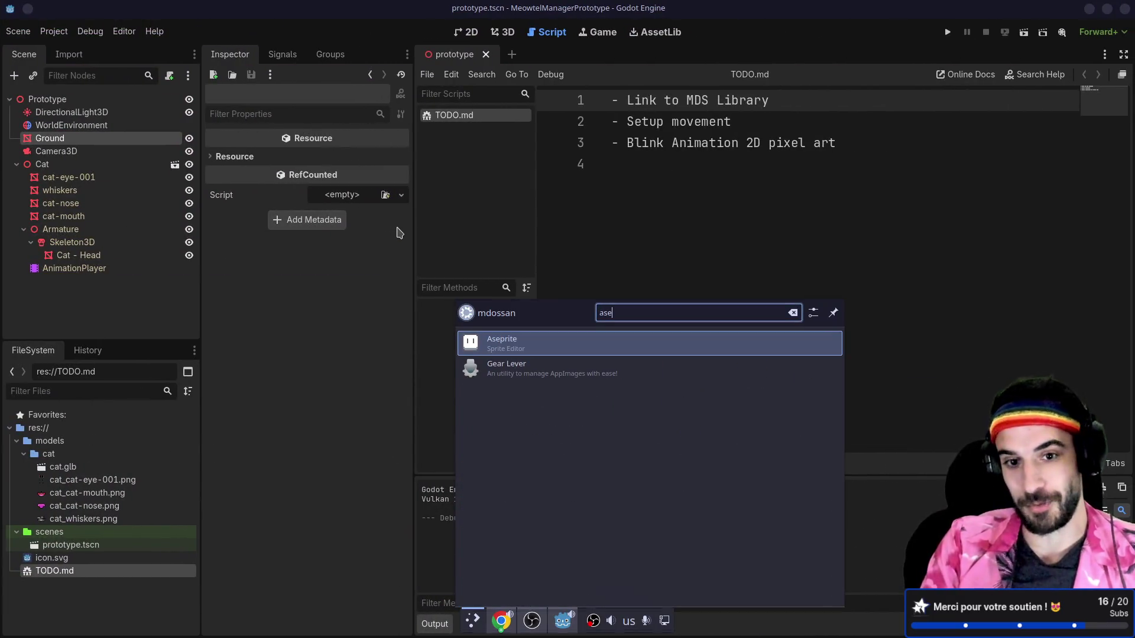
key("Return")
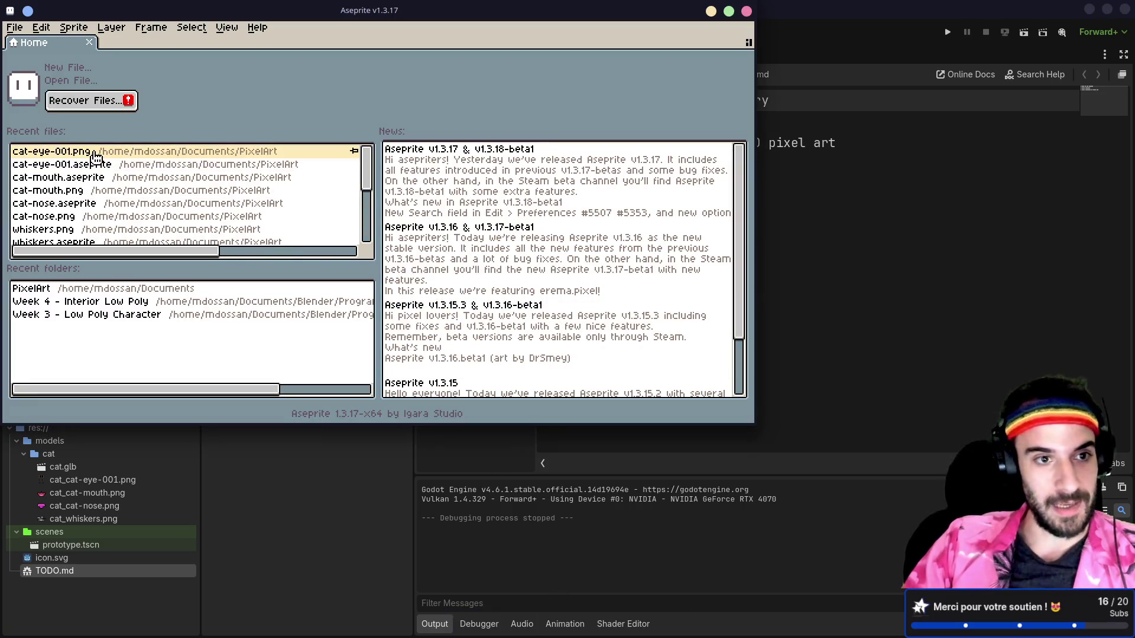
left_click(107, 165)
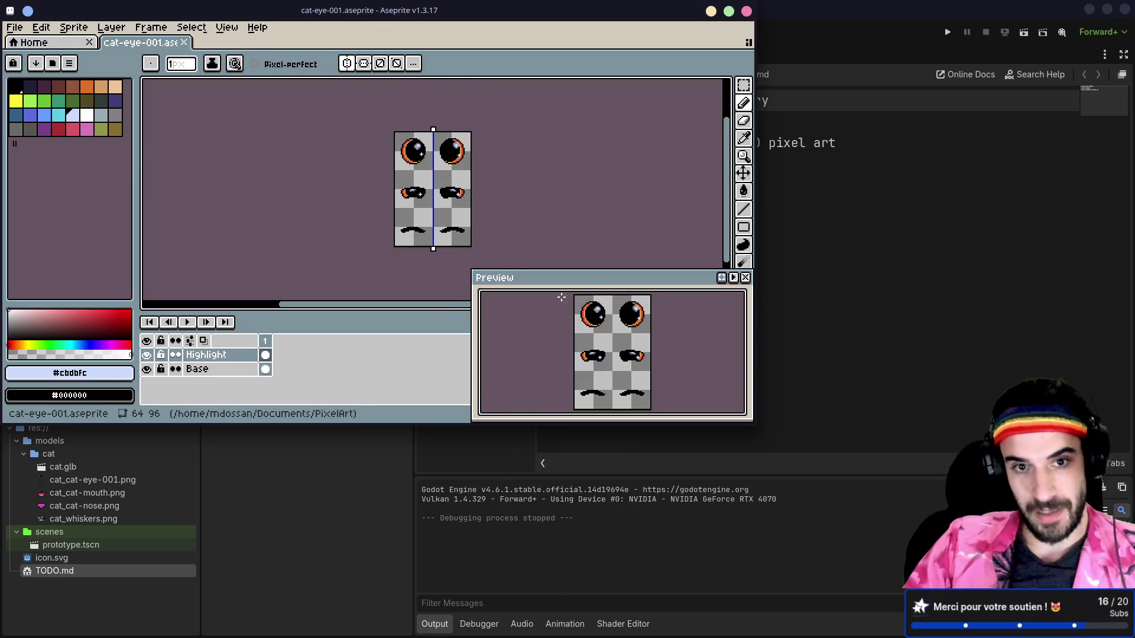
scroll(467, 240, "up", 5)
mouse_move(494, 108)
left_mouse_down()
mouse_move(527, 173)
mouse_move(605, 215)
mouse_move(616, 195)
mouse_move(609, 214)
left_mouse_up()
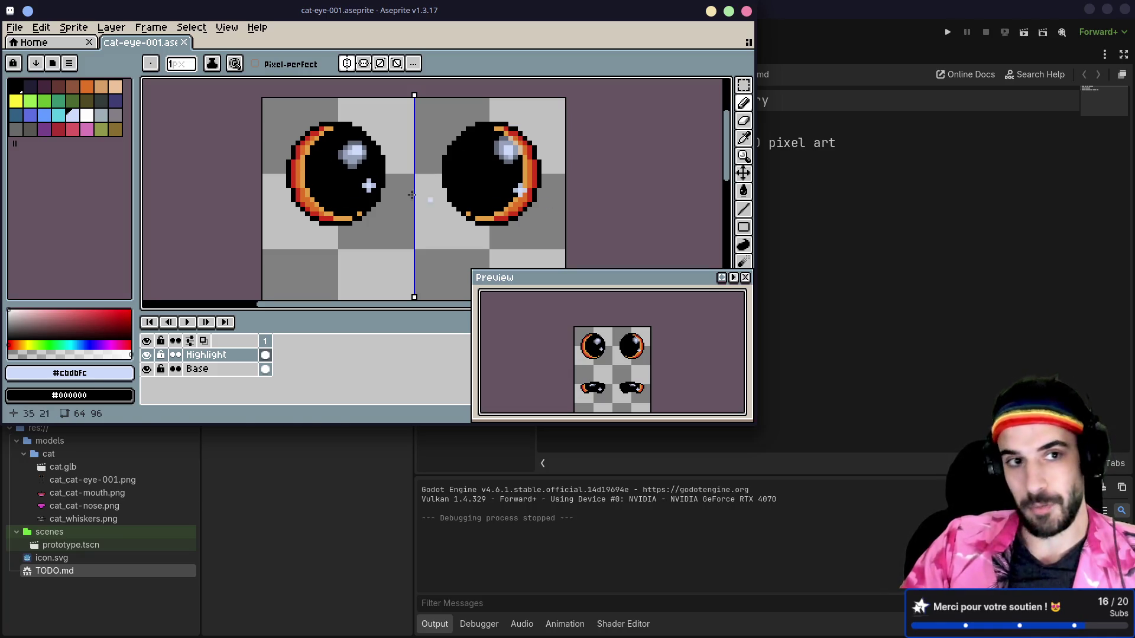
left_click(62, 43)
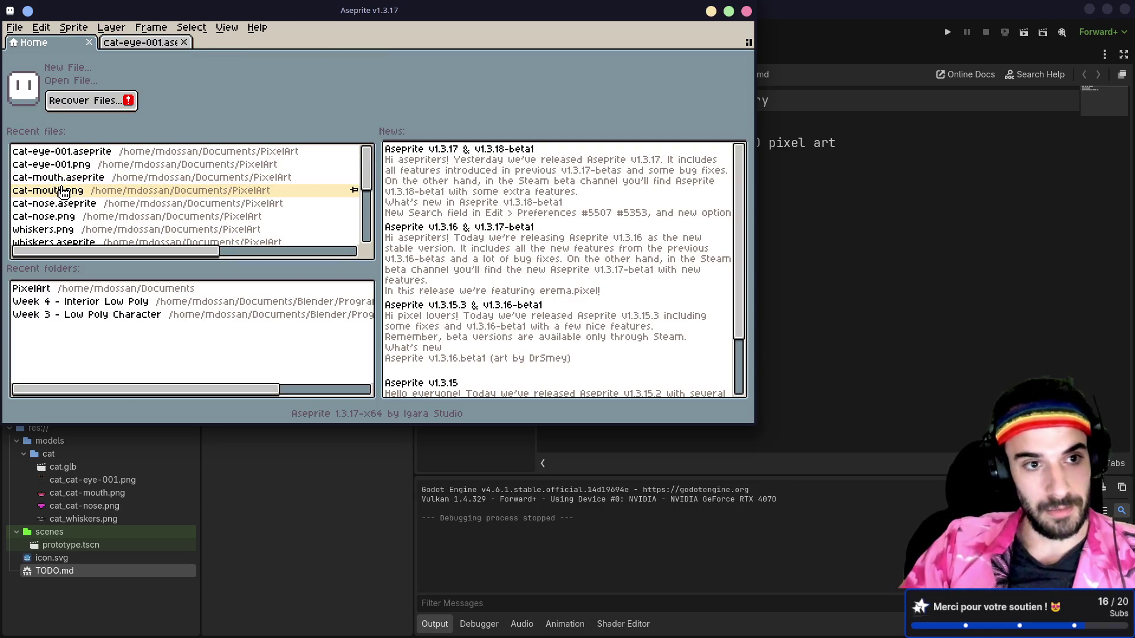
- Open cat-mouth.aseprite in a maximized window with the mouth centred and zoomed
left_click(62, 177)
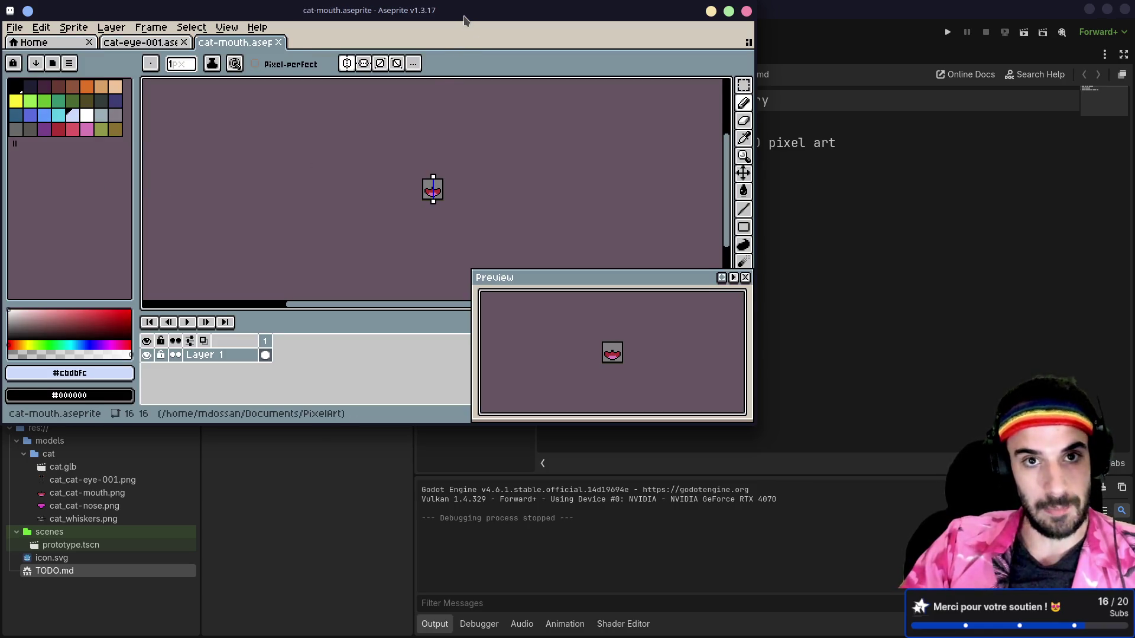
double_click(464, 10)
scroll(446, 261, "up", 6)
left_click_drag(473, 169, 608, 287)
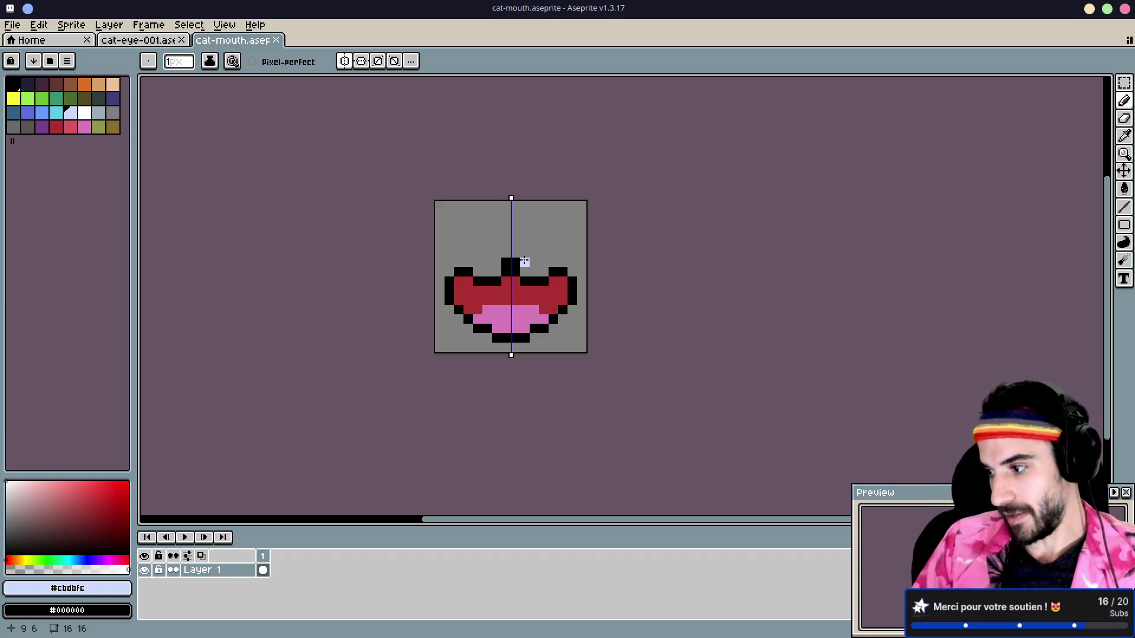
- Pick the eyedropper, glance at the gitmoji page, then minimize Aseprite
key("i")
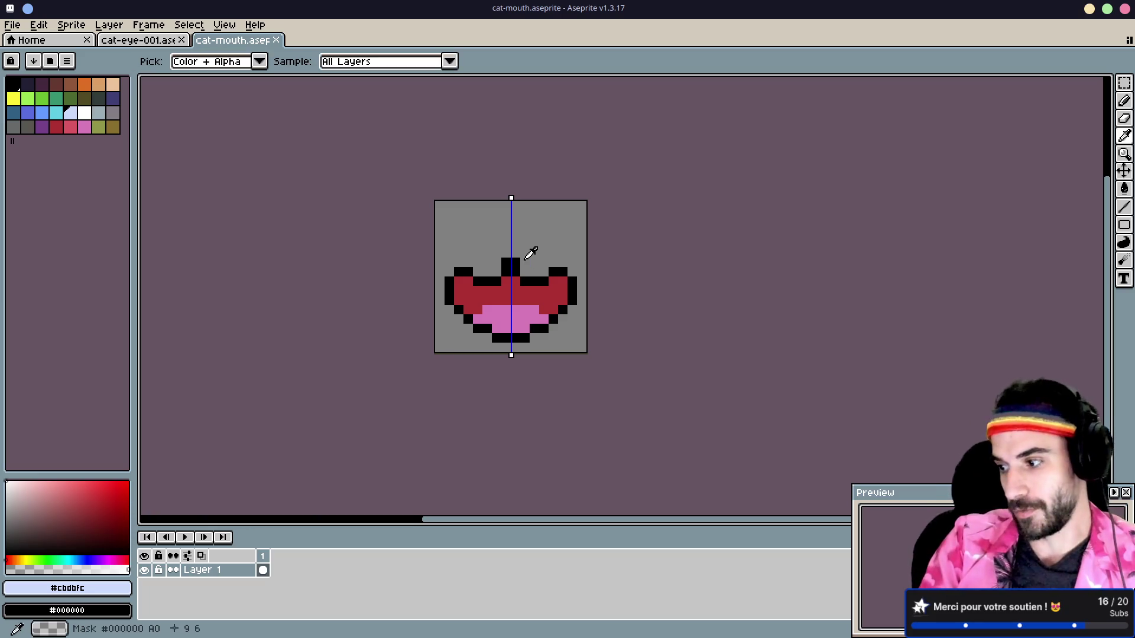
key("alt+Tab")
key("alt+Tab")
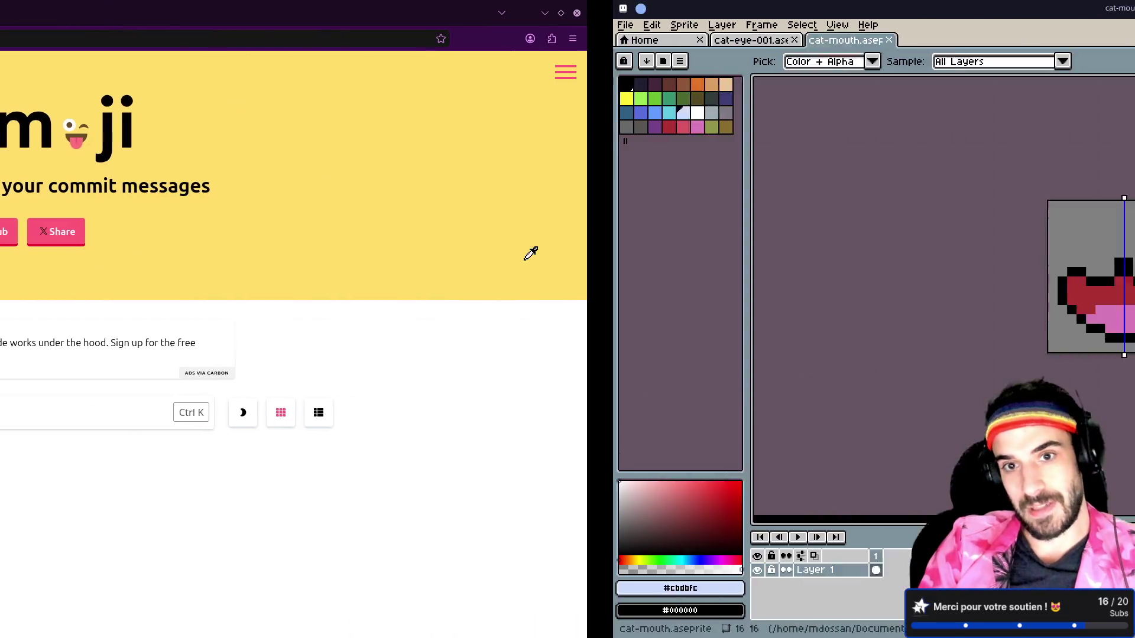
key("alt+Tab")
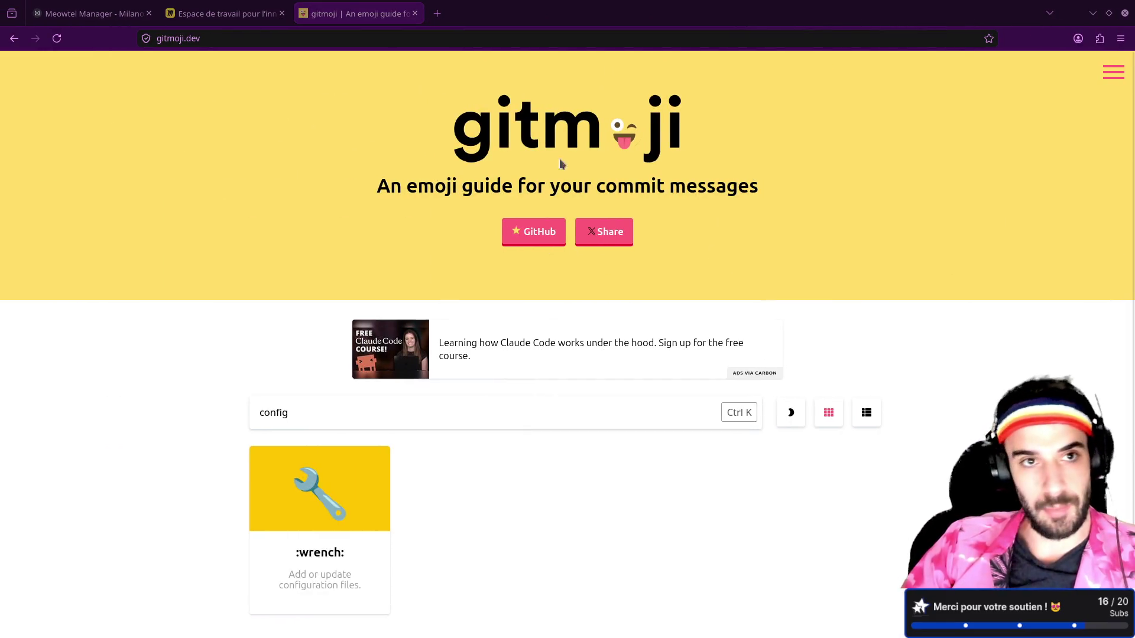
key("alt+Tab")
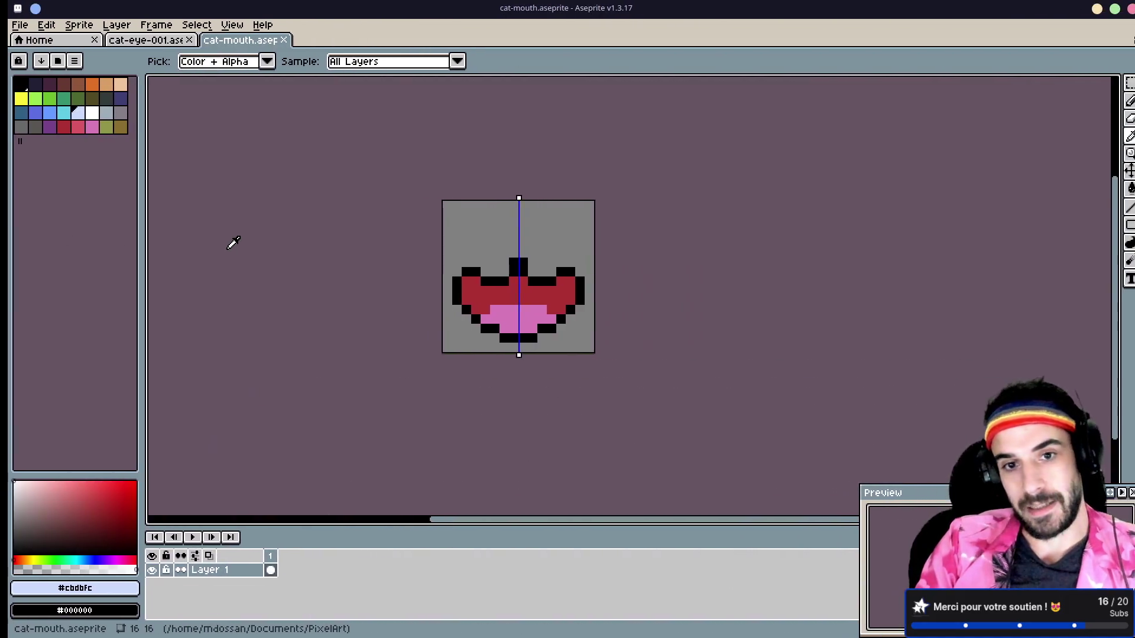
left_click(1090, 8)
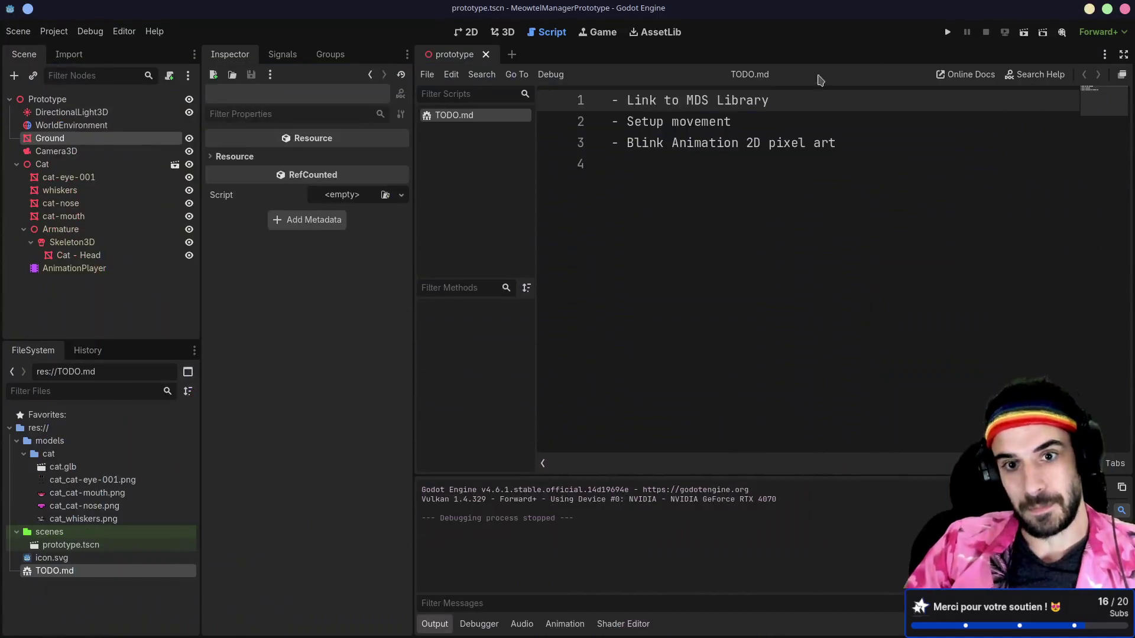
- Undo the cat's accidental move in the 3D view and run the prototype scene
left_click(512, 35)
scroll(701, 190, "up", 3)
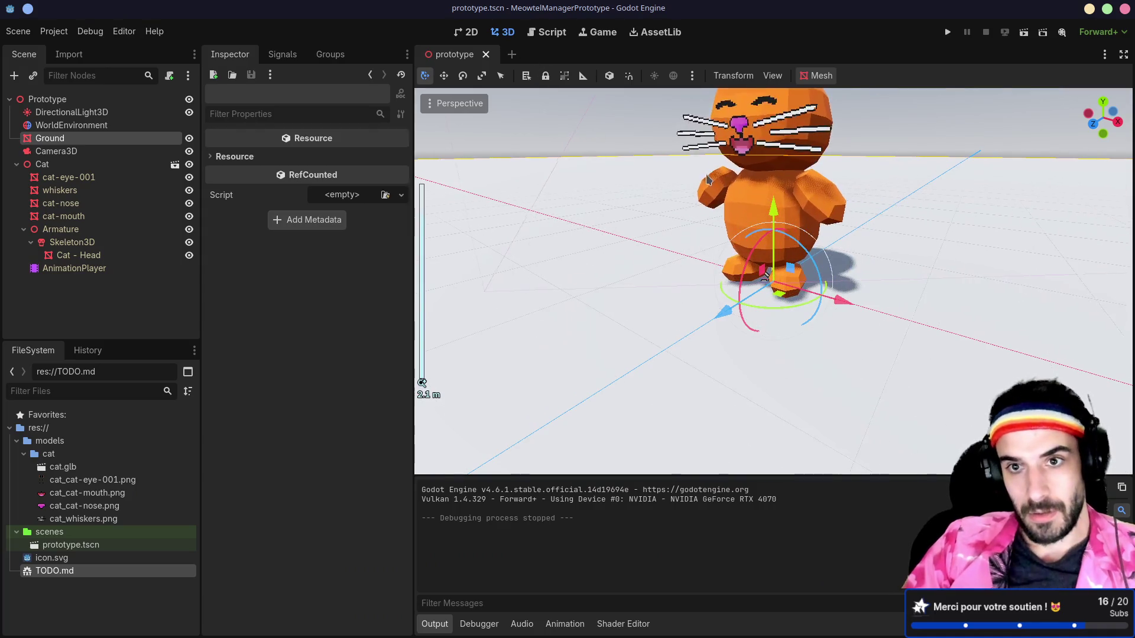
left_click(611, 207)
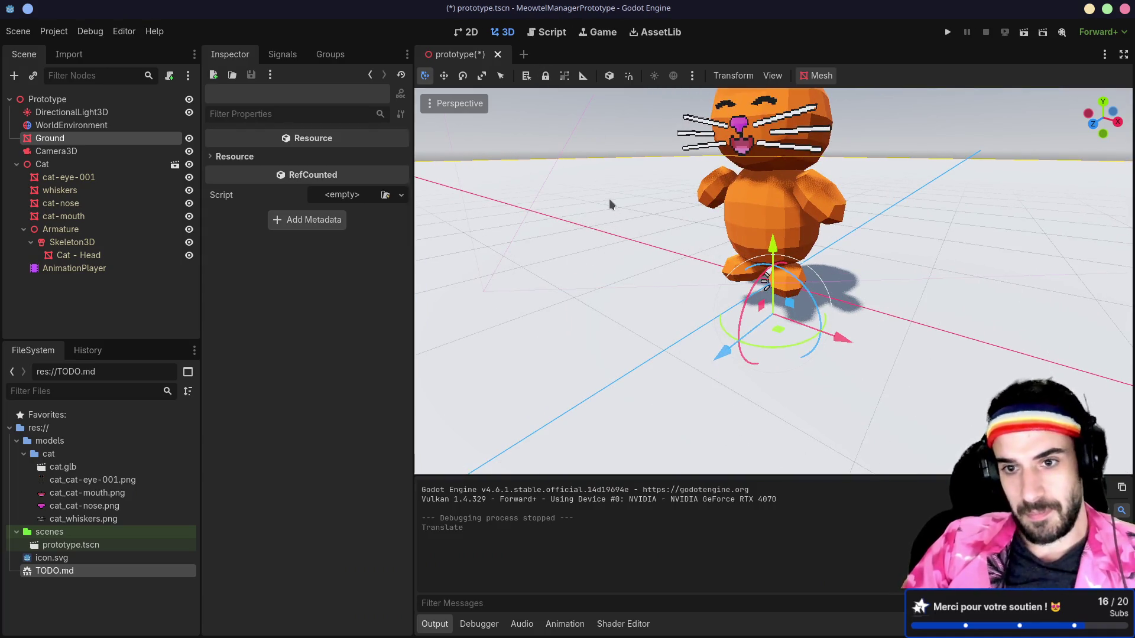
key("ctrl+z")
mouse_move(610, 153)
left_mouse_down()
mouse_move(598, 218)
mouse_move(761, 222)
left_mouse_up()
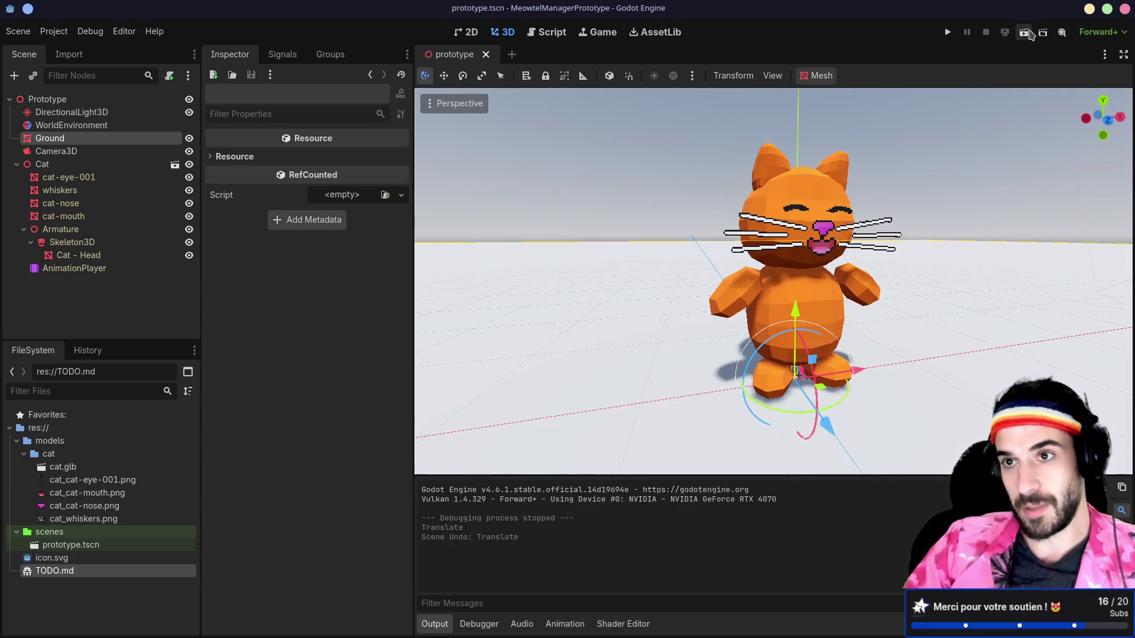
left_click(1024, 32)
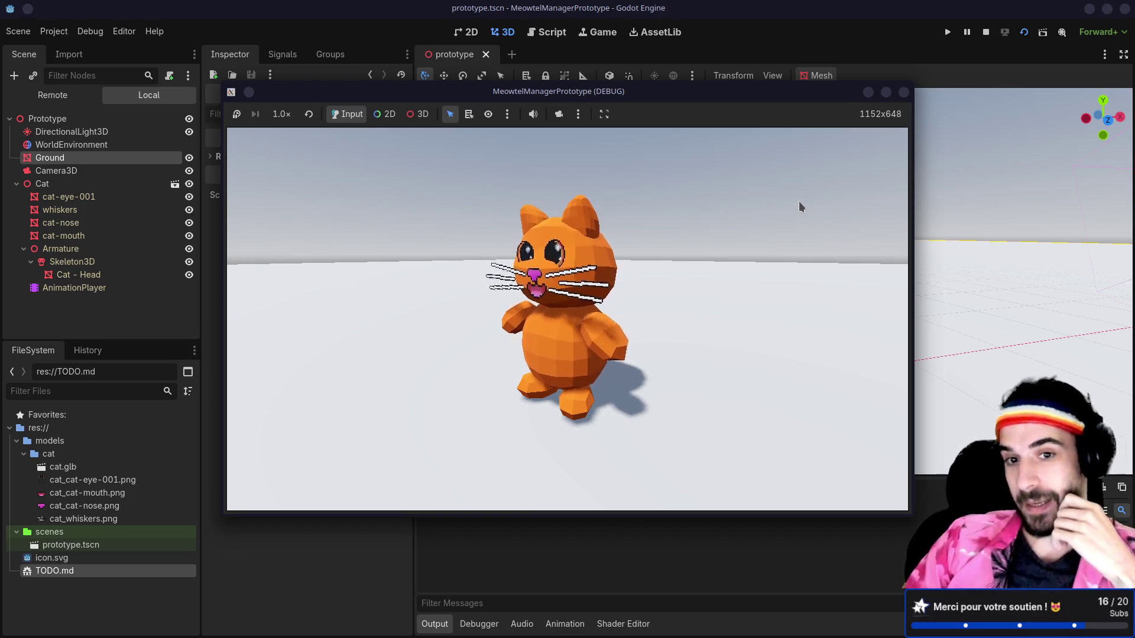
- Bring Aseprite forward and inspect cat-eye-001's open and closed eye drawings
mouse_move(615, 636)
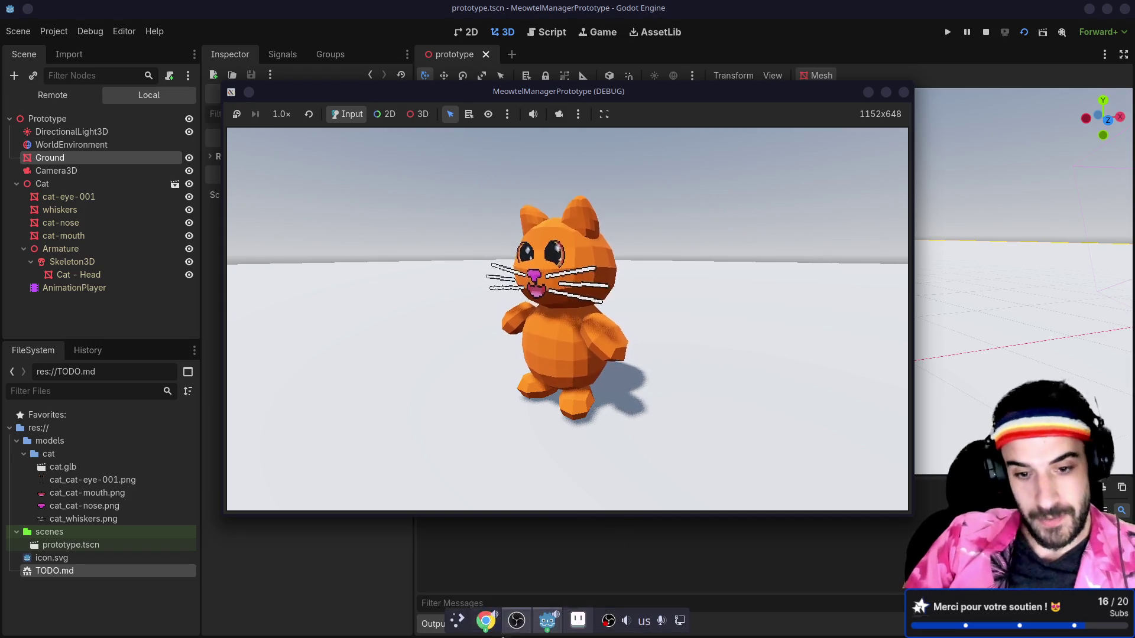
left_click(575, 622)
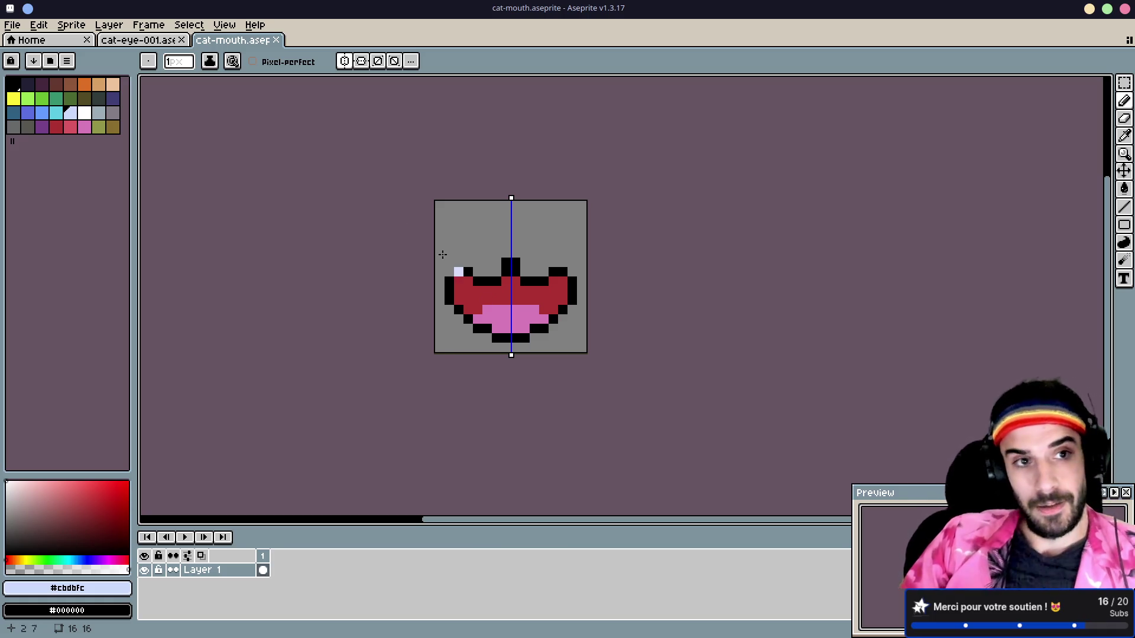
left_click(145, 39)
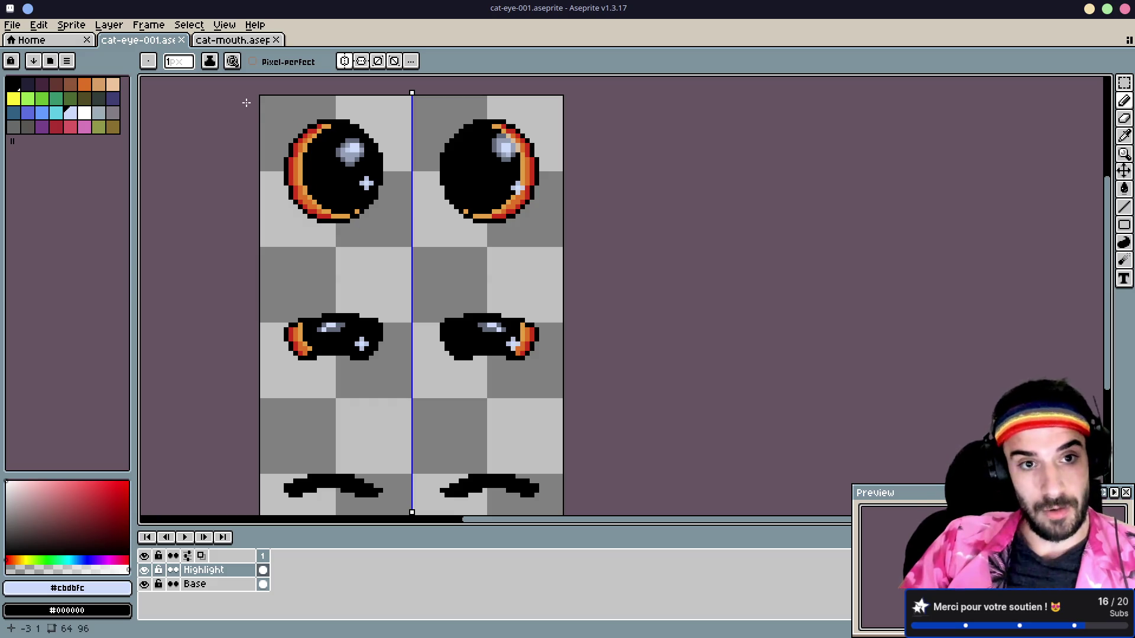
scroll(383, 171, "down", 3)
scroll(391, 183, "up", 1)
scroll(408, 159, "up", 2)
scroll(414, 152, "down", 2)
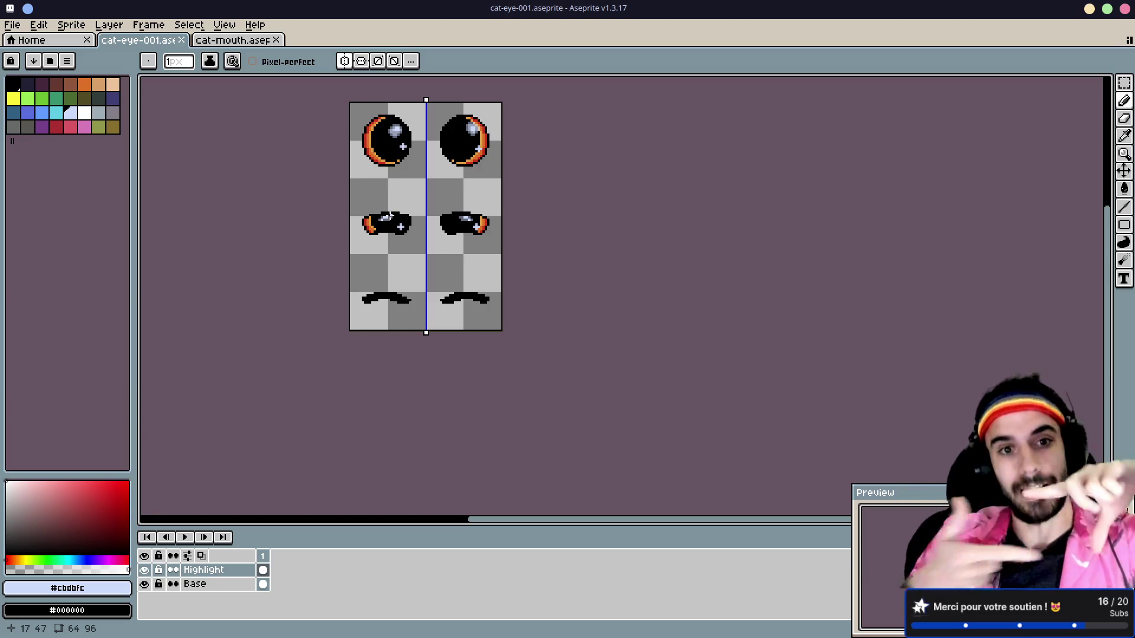
scroll(371, 253, "up", 6)
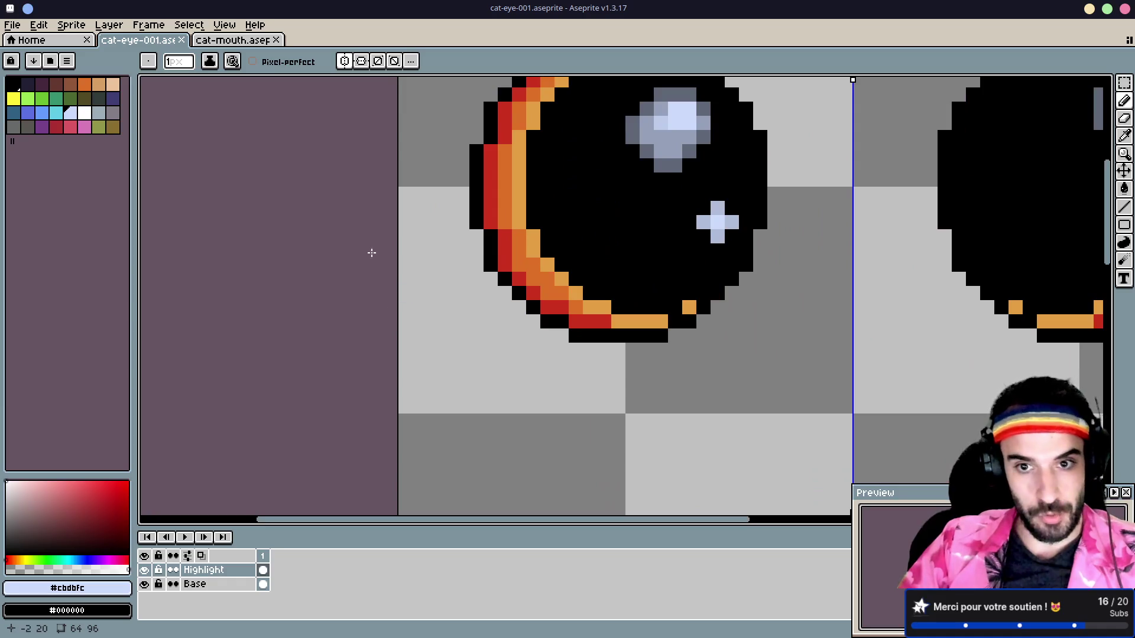
scroll(223, 331, "down", 3)
scroll(248, 317, "up", 1)
mouse_move(239, 298)
left_mouse_down()
mouse_move(266, 89)
mouse_move(295, 89)
left_mouse_up()
mouse_move(257, 160)
left_mouse_down()
mouse_move(257, 71)
mouse_move(243, 446)
left_mouse_up()
left_click_drag(243, 216, 242, 459)
scroll(243, 337, "down", 2)
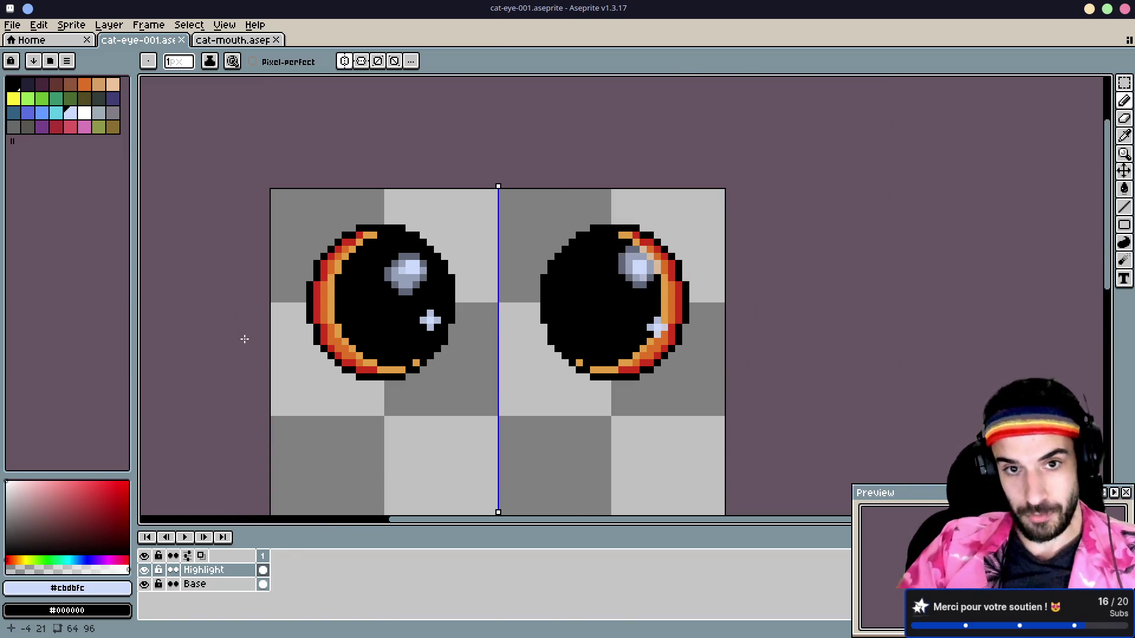
- Review the cat-mouth sprite, then return to cat-eye-001 with the eyedropper active
left_click(251, 41)
scroll(351, 272, "up", 2)
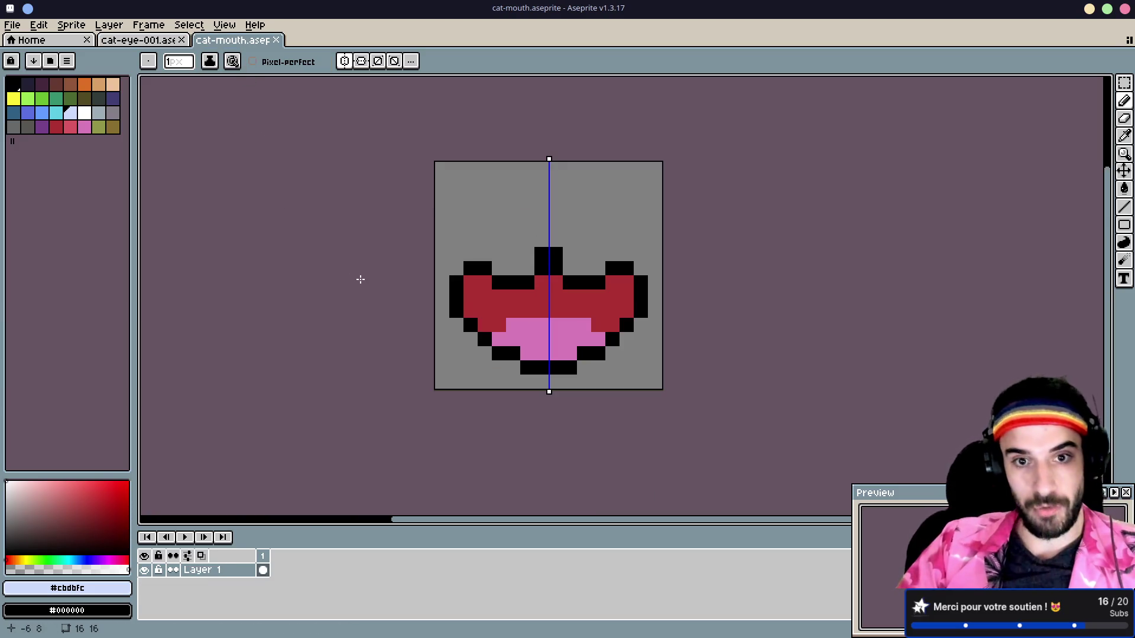
mouse_move(359, 291)
left_mouse_down()
mouse_move(350, 242)
mouse_move(342, 253)
mouse_move(353, 174)
left_mouse_up()
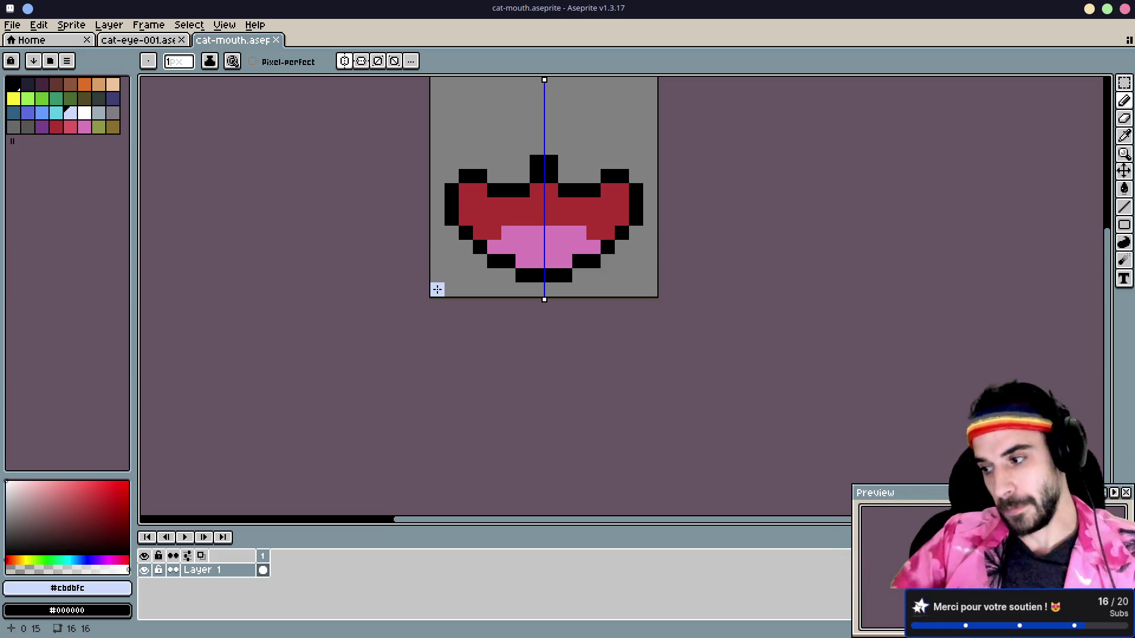
left_click(139, 40)
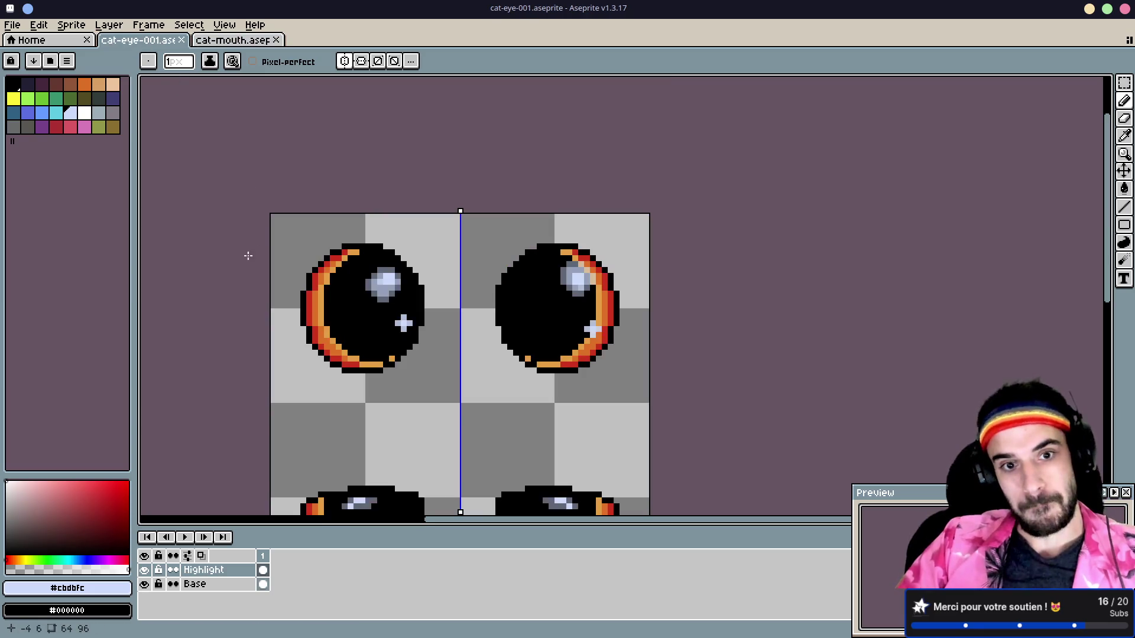
scroll(257, 324, "down", 2)
scroll(252, 355, "up", 3)
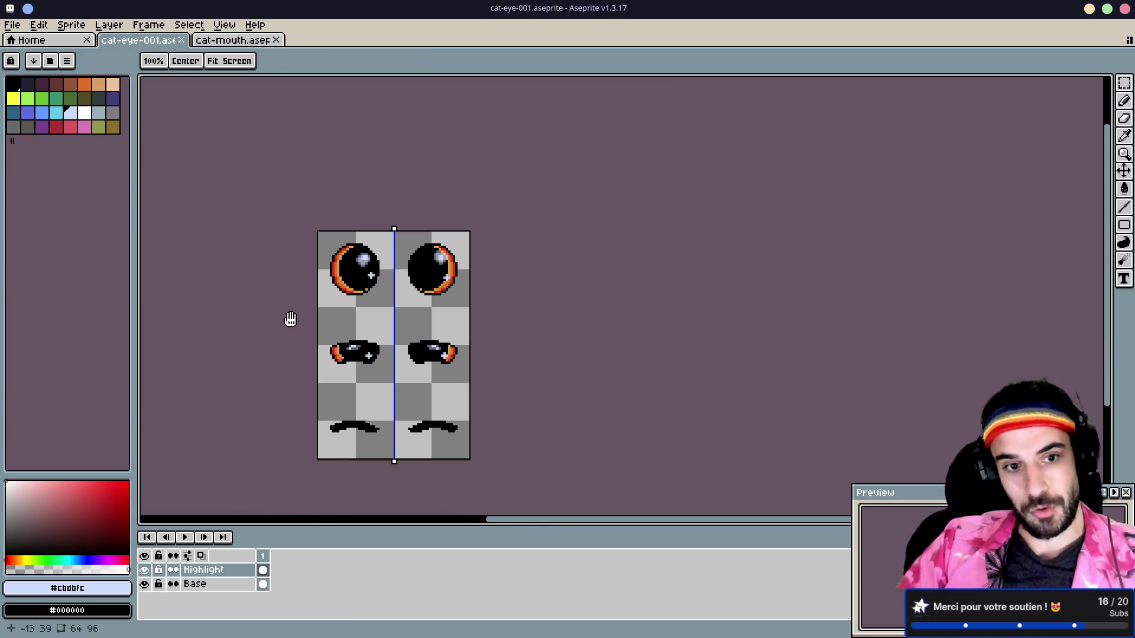
left_click_drag(331, 234, 337, 266)
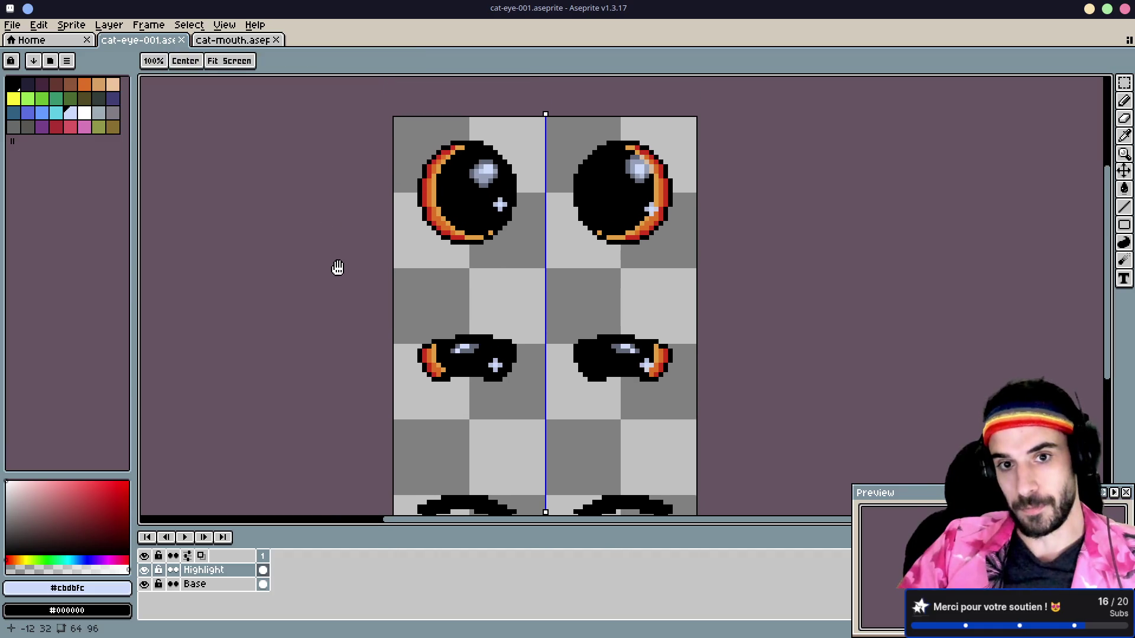
scroll(337, 266, "down", 1)
key("i")
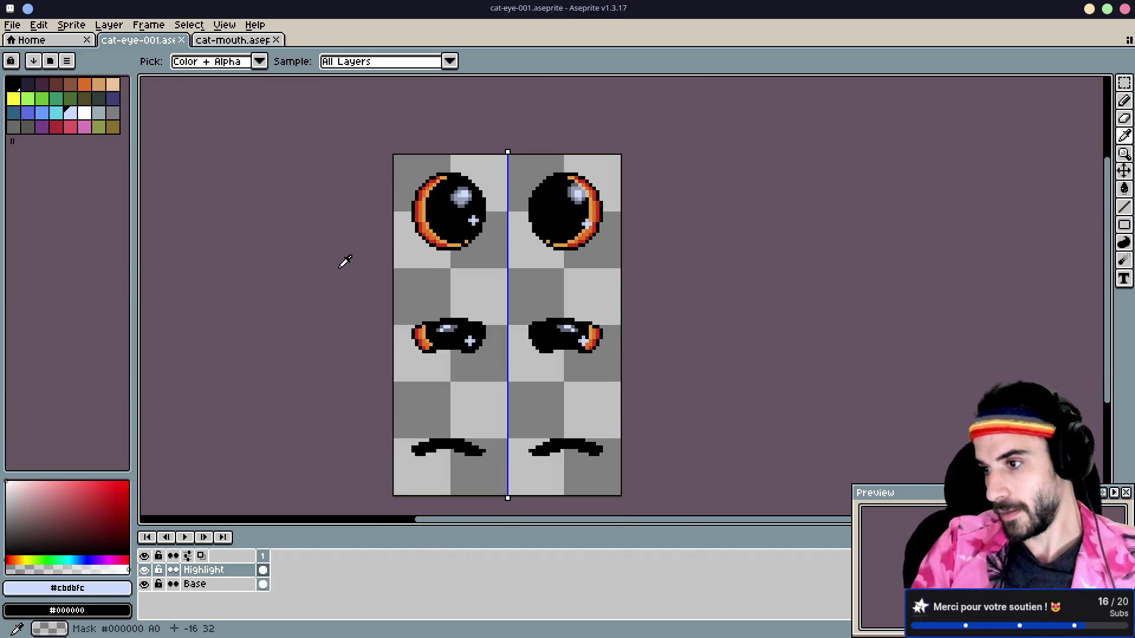
- Cycle through the gitmoji browser, terminal and Aseprite desktops, ending on Godot
key("ctrl+super+Left")
key("ctrl+super+Left")
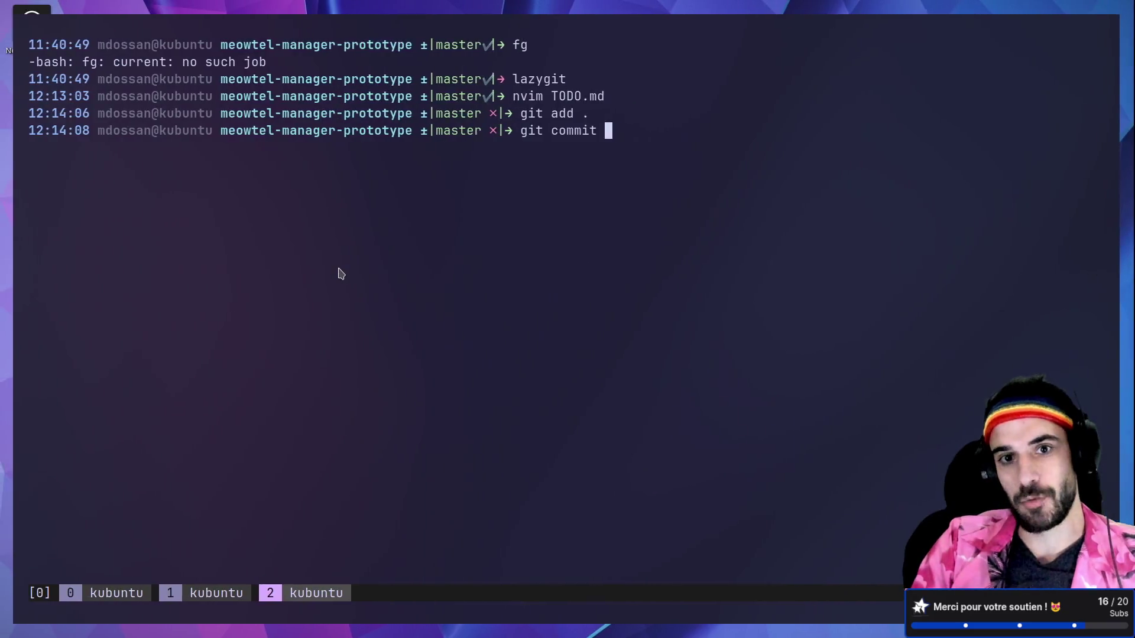
key("ctrl+super+Right")
key("ctrl+super+Right")
key("ctrl+super+Right")
key("ctrl+super+Left")
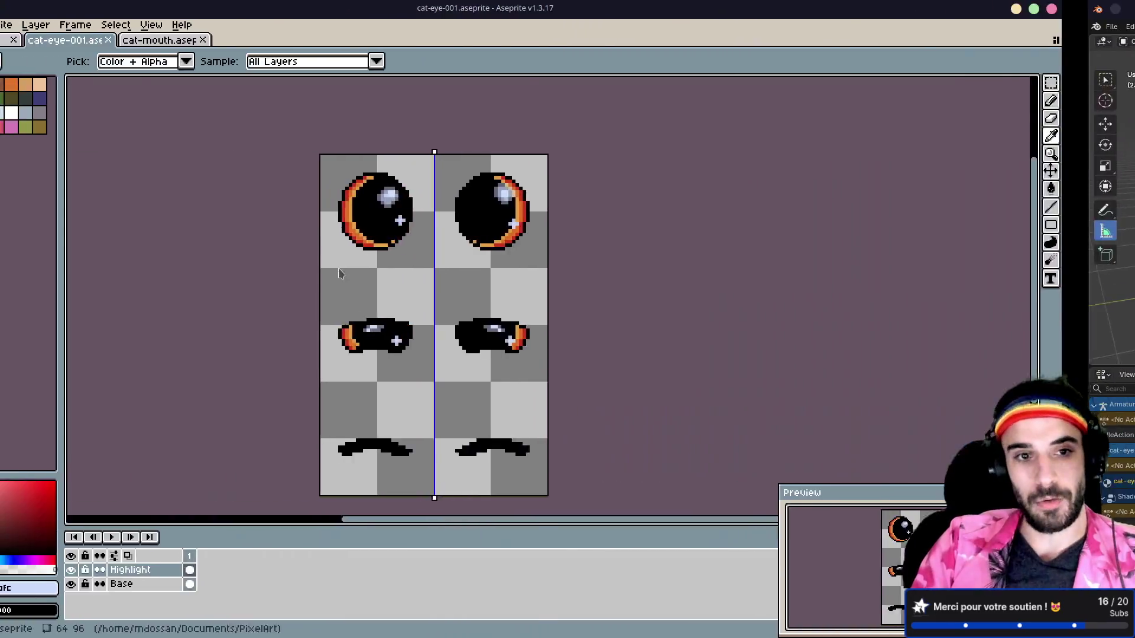
key("ctrl+super+Left")
key("ctrl+super+Right")
key("b")
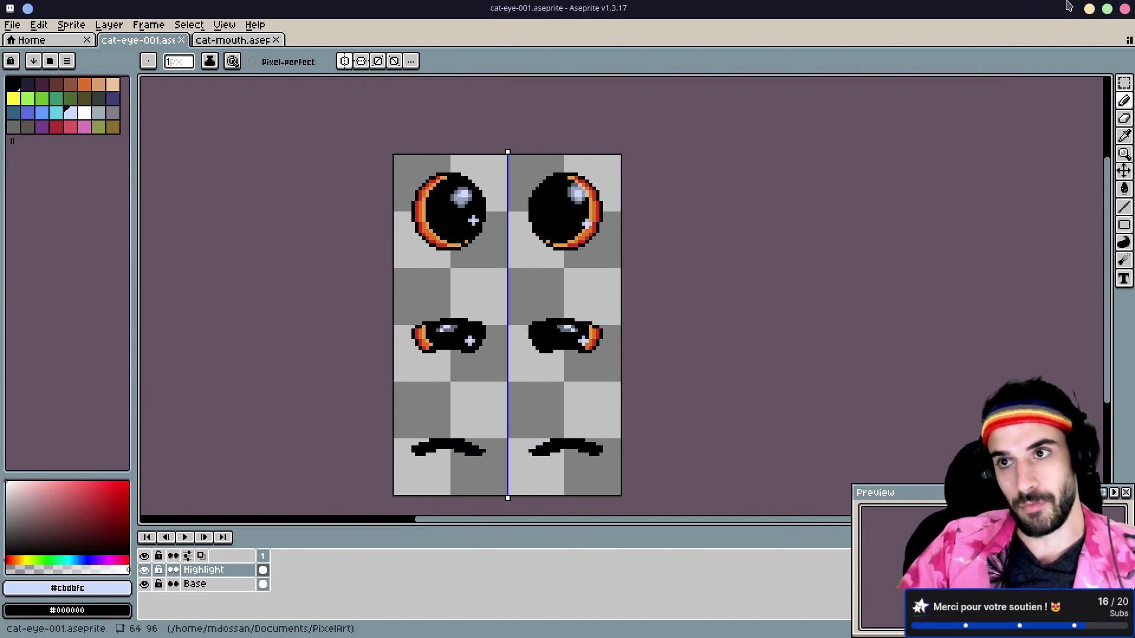
key("ctrl+super+Right")
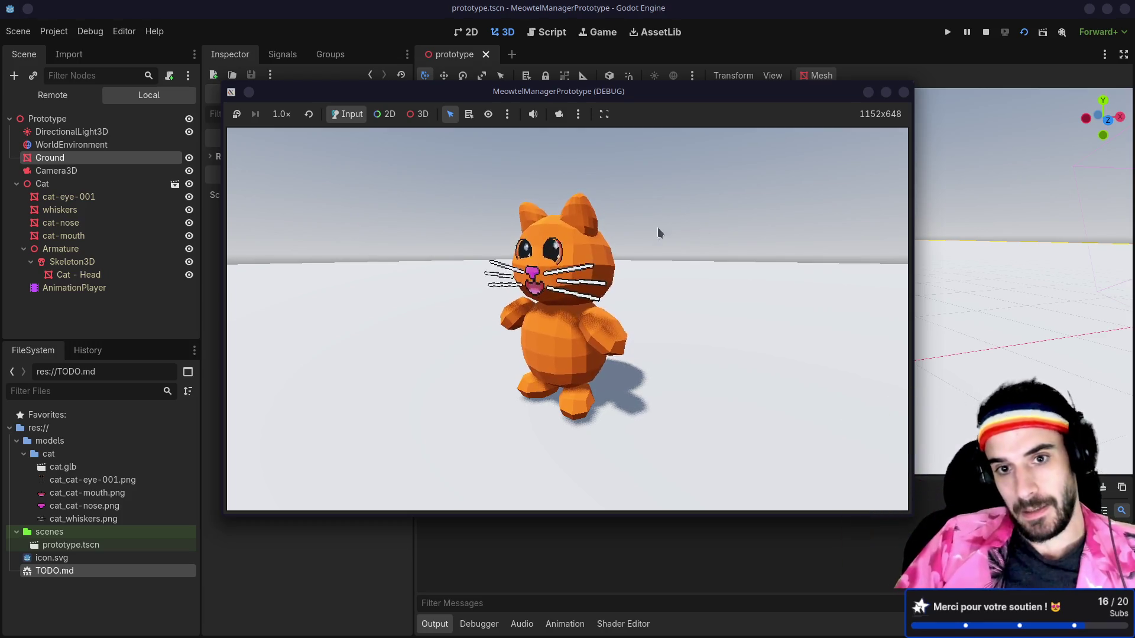
- Close the running prototype game window and return to the terminal
left_click(901, 94)
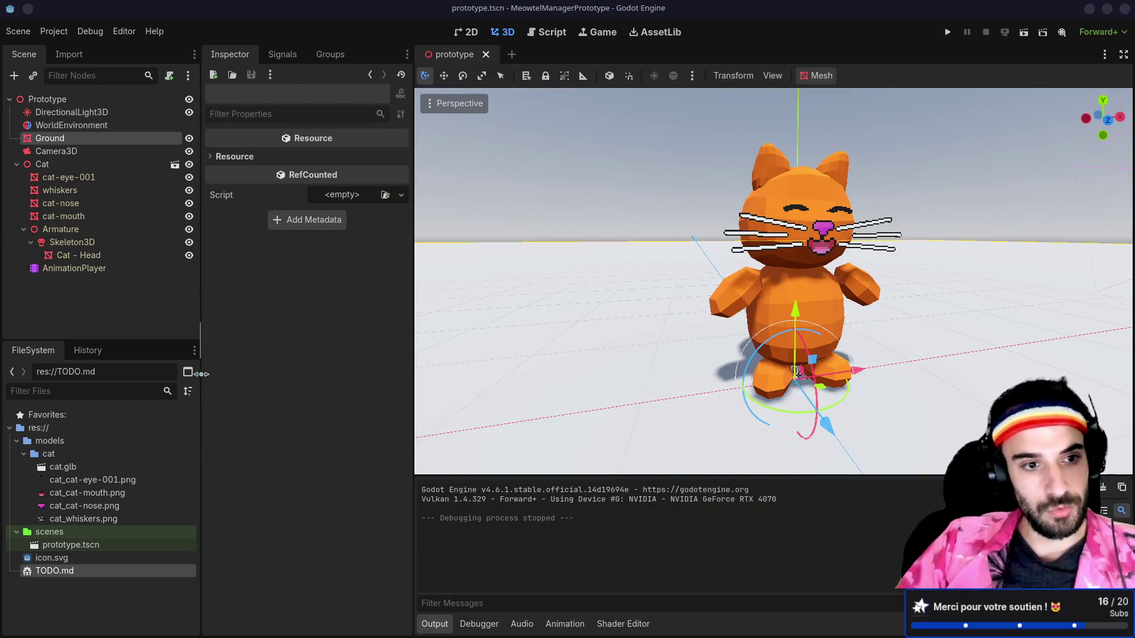
key("alt+Tab")
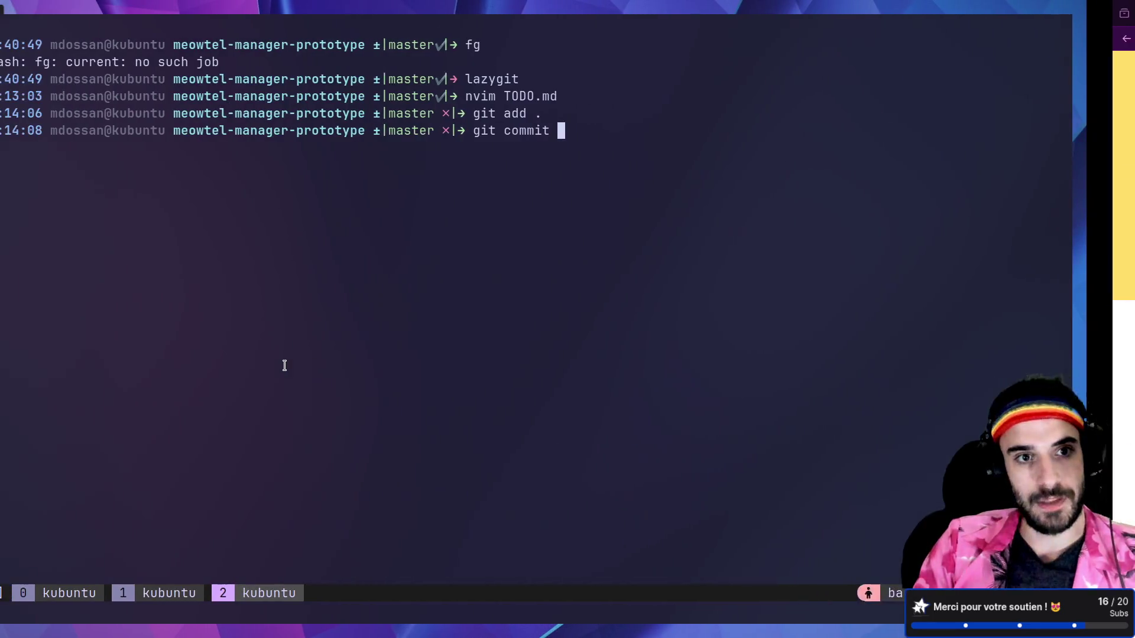
- Cancel the pending commit, create an addons folder in the project and enter it
key("ctrl+c")
type("ls")
key("Return")
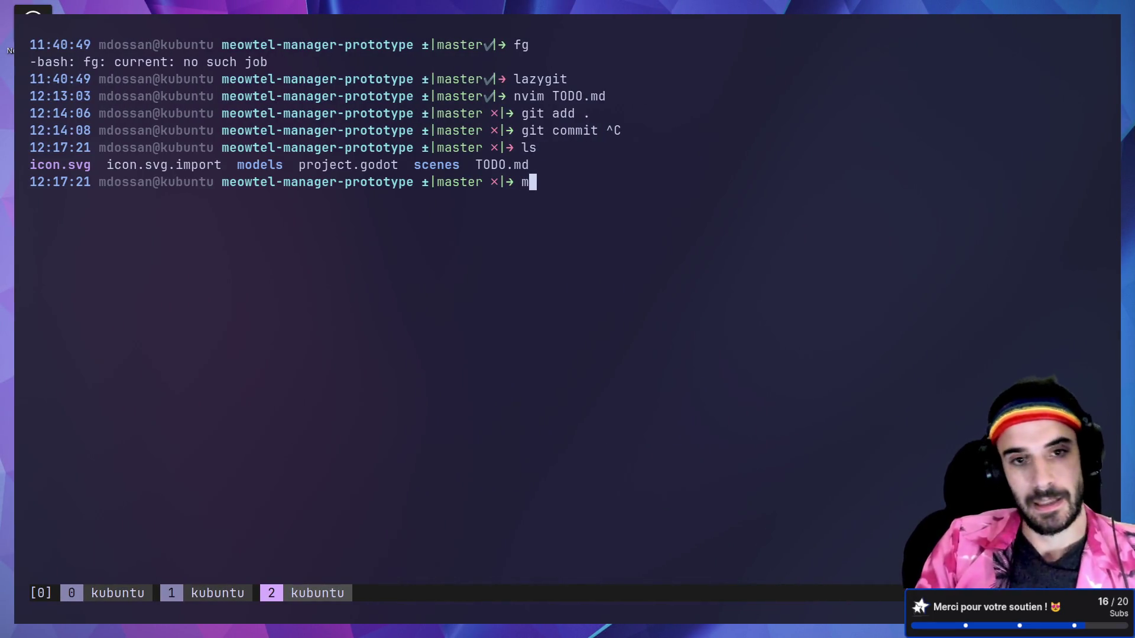
type("kdir addons")
key("Return")
type("ls")
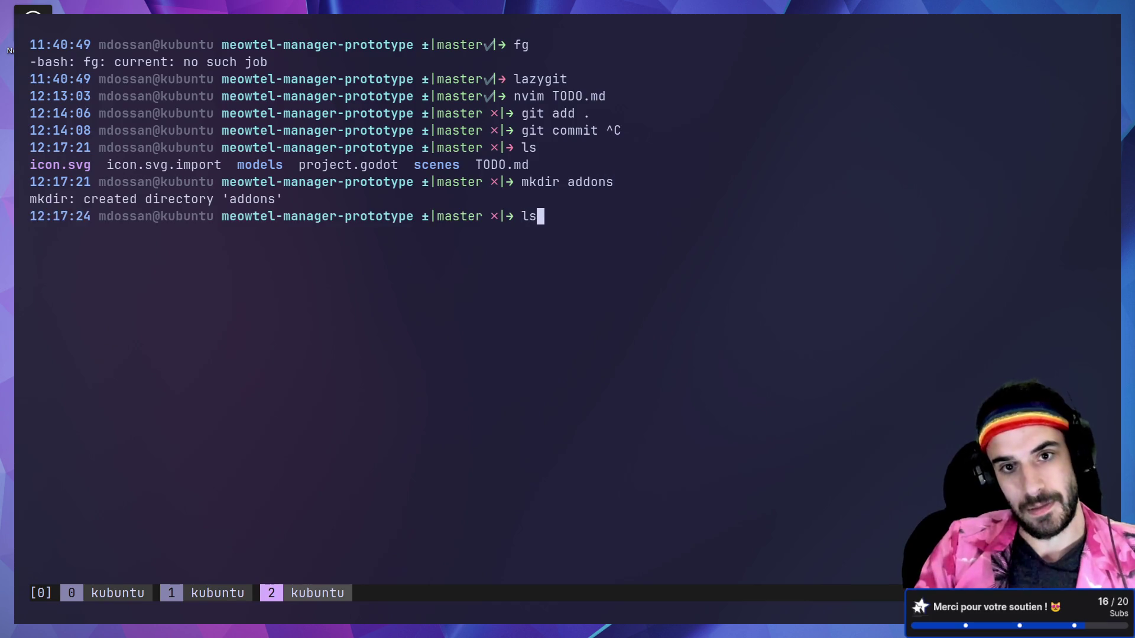
key("Return")
type("cd ad")
key("Tab")
key("Return")
type("ls")
key("Return")
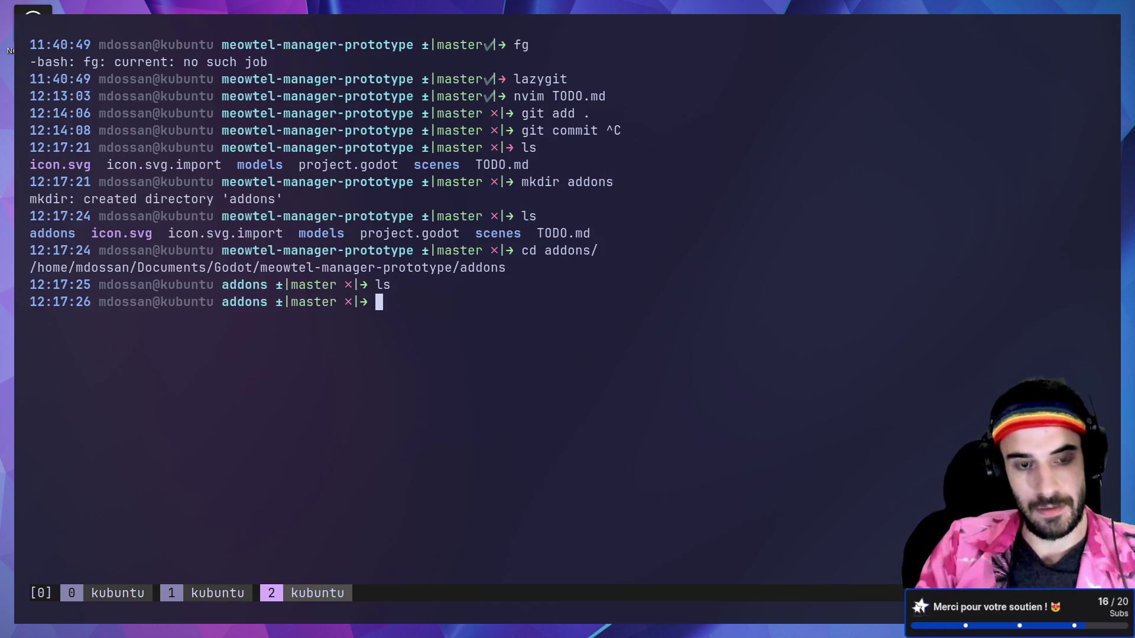
- Look up ln usage with ln --help and man ln
type("ln -")
key("BackSpace")
key("BackSpace")
type("--help")
key("Return")
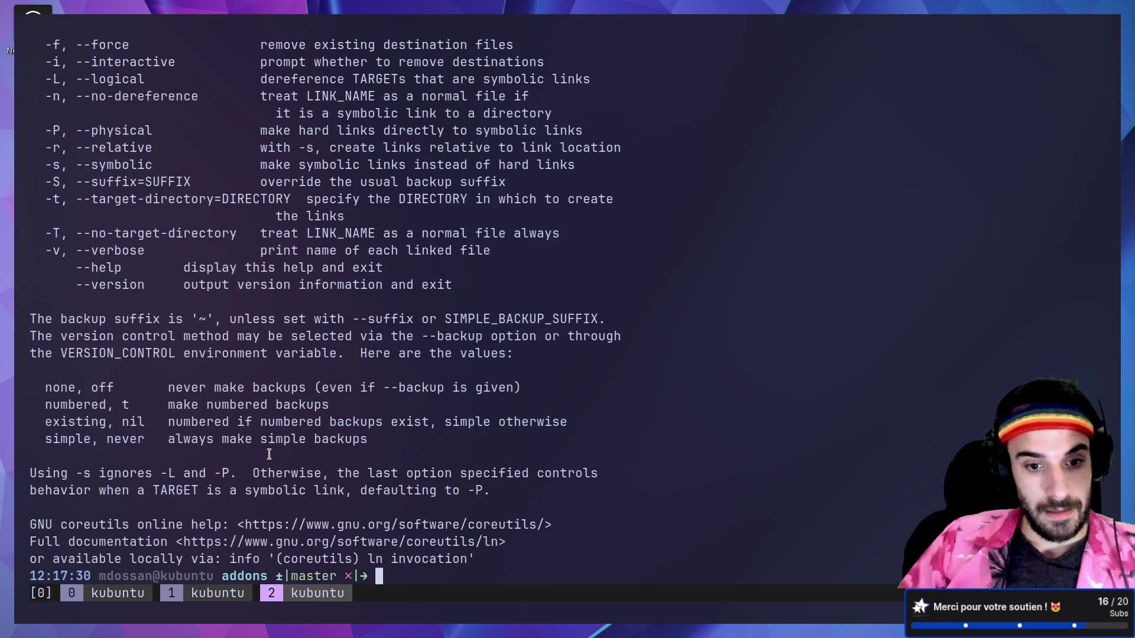
type("man ln")
key("Return")
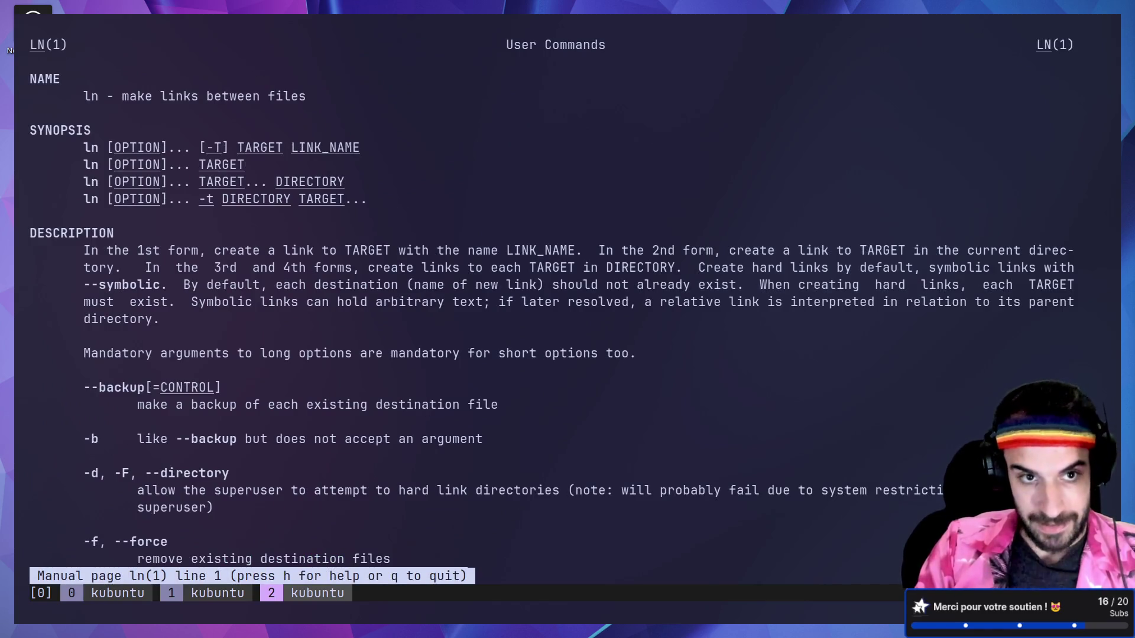
- Create the symlink with ln -s ../../godot-common-behaviors/addons/mds_lib mds_lib
type("qln -s")
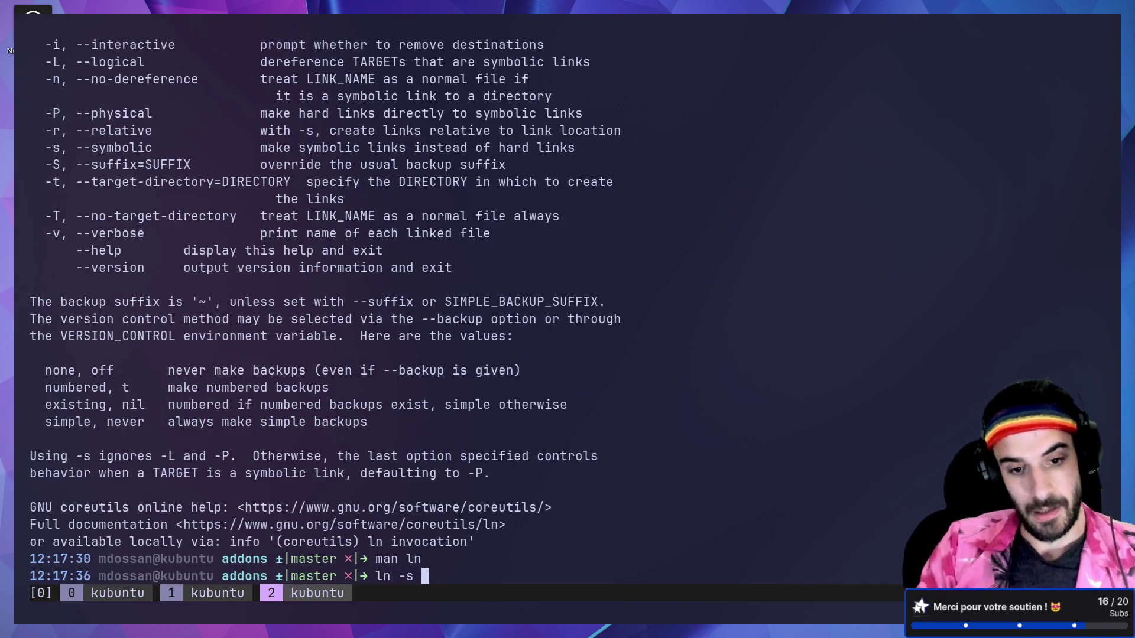
type("../../go")
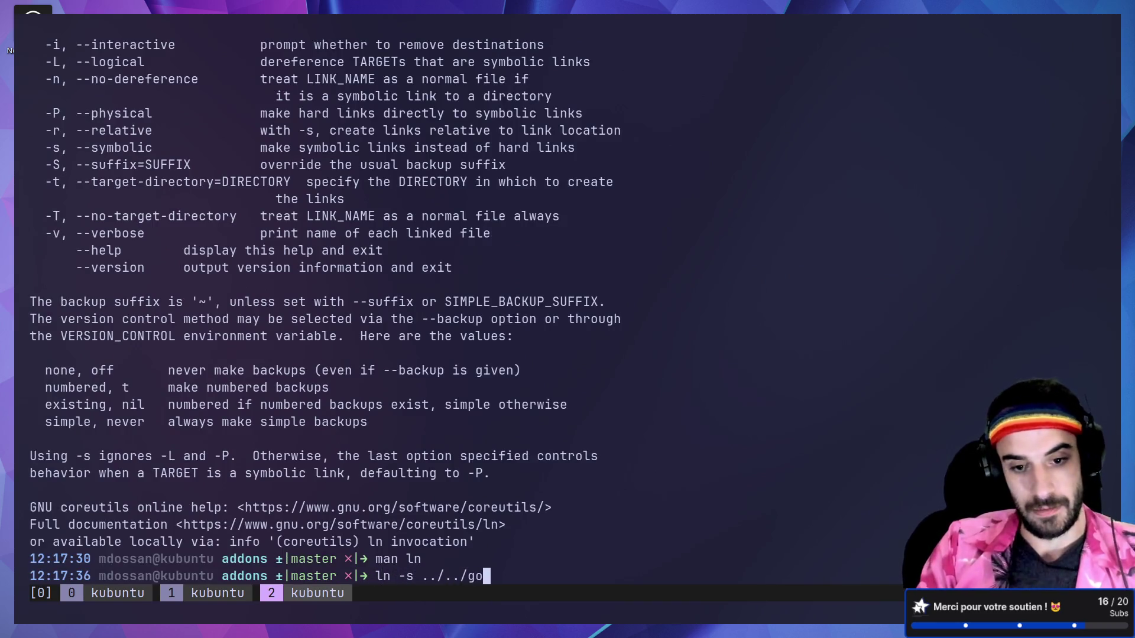
key("Tab")
type("co")
key("Tab")
type("add")
key("Tab")
type("mds")
key("Tab")
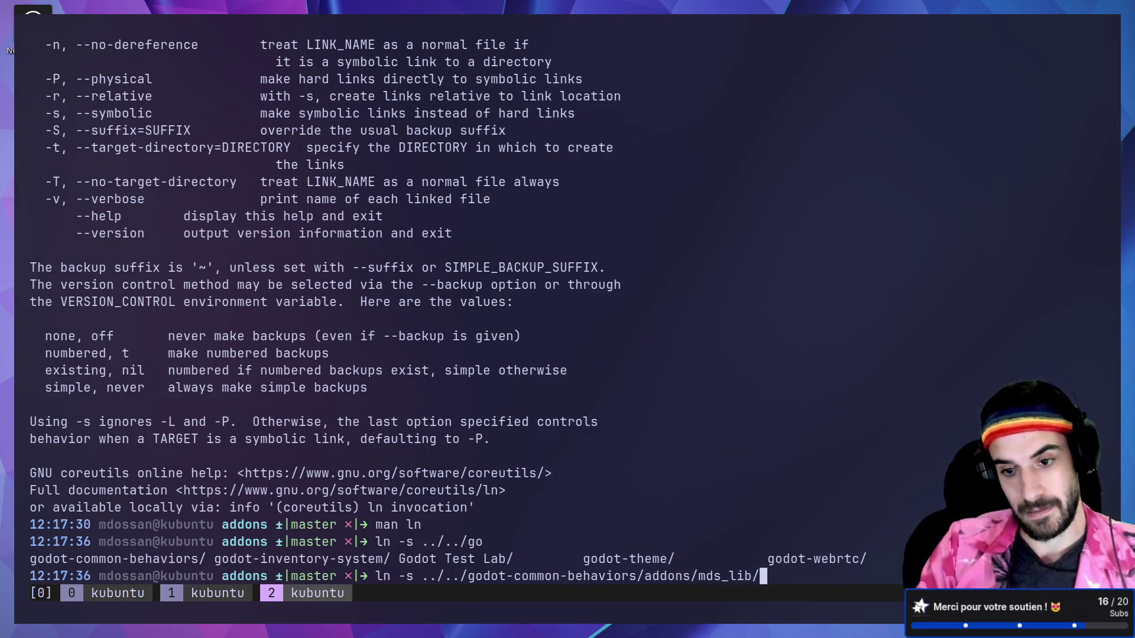
type("mds_lib")
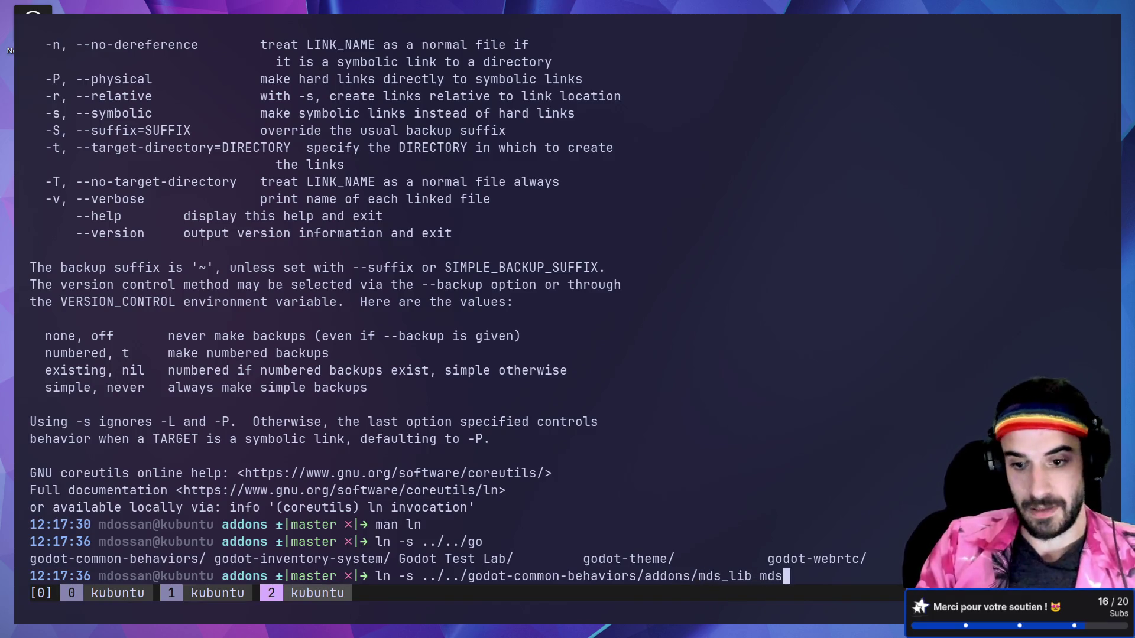
key("Return")
- Check Godot, go back up to the project folder with cd .., and return to Godot
key("super+ctrl+Right")
key("super+ctrl+Right")
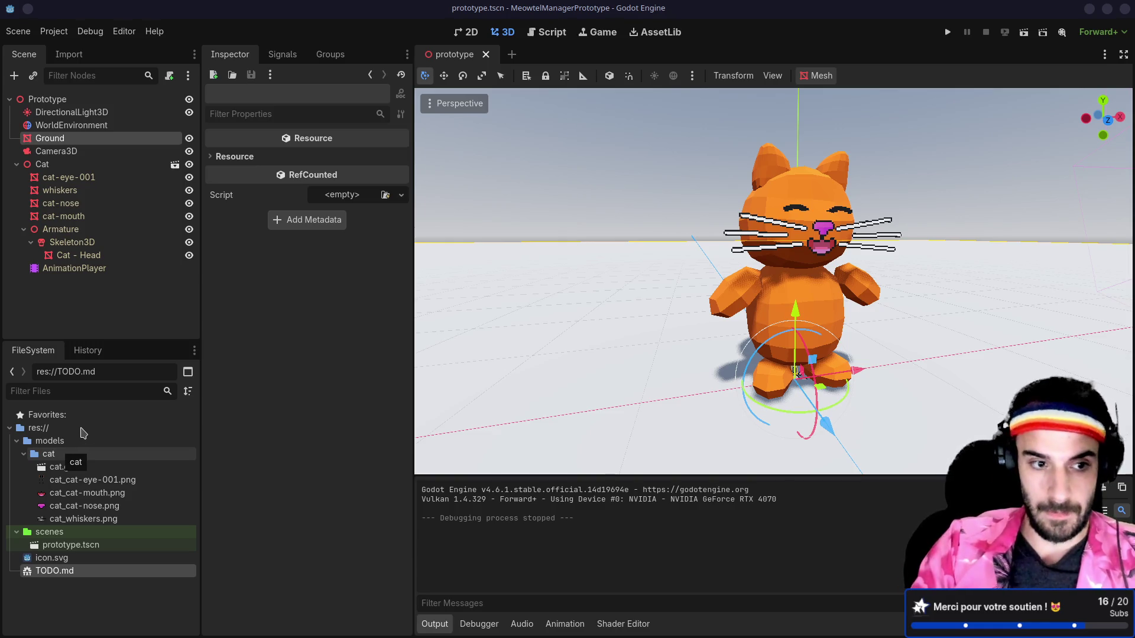
key("super+ctrl+Left")
key("super+ctrl+Left")
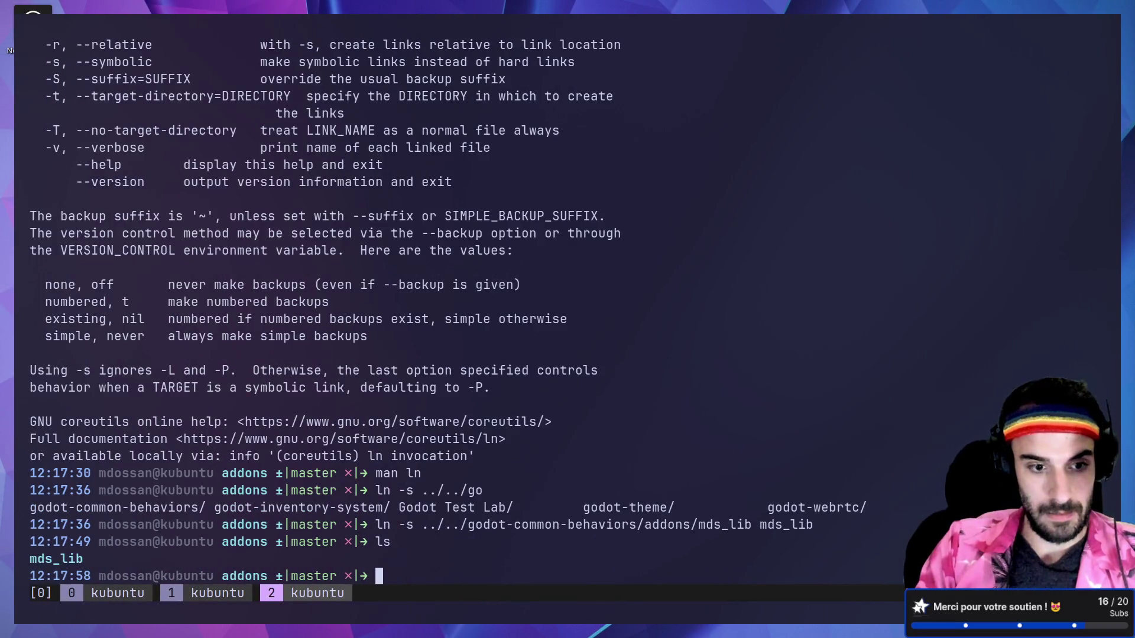
type("cd ..")
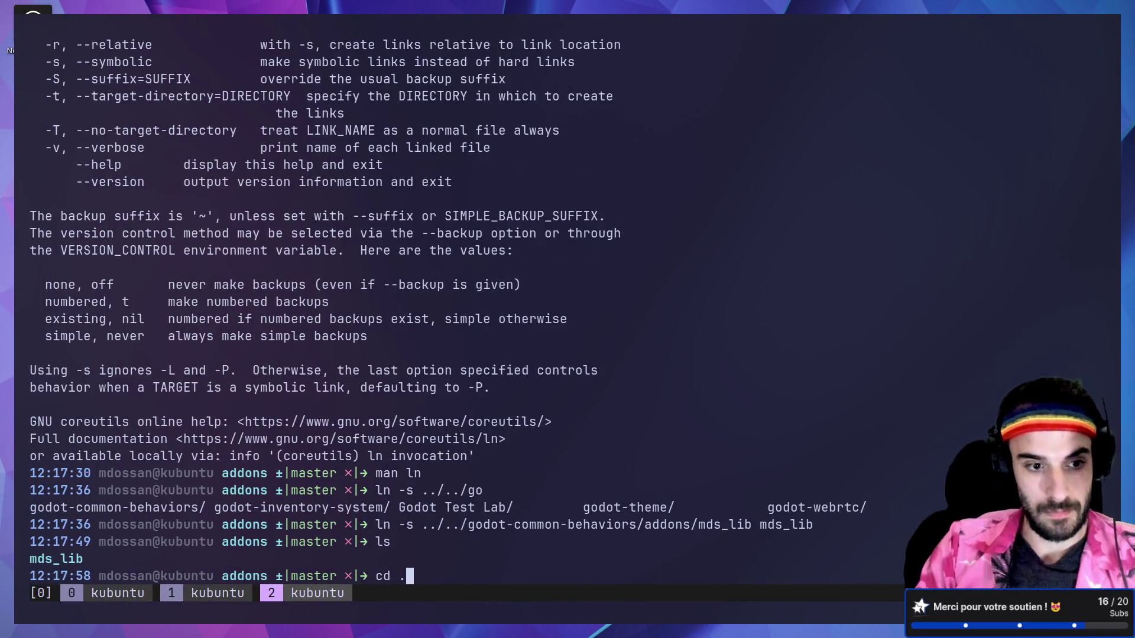
key("Return")
type("d ..")
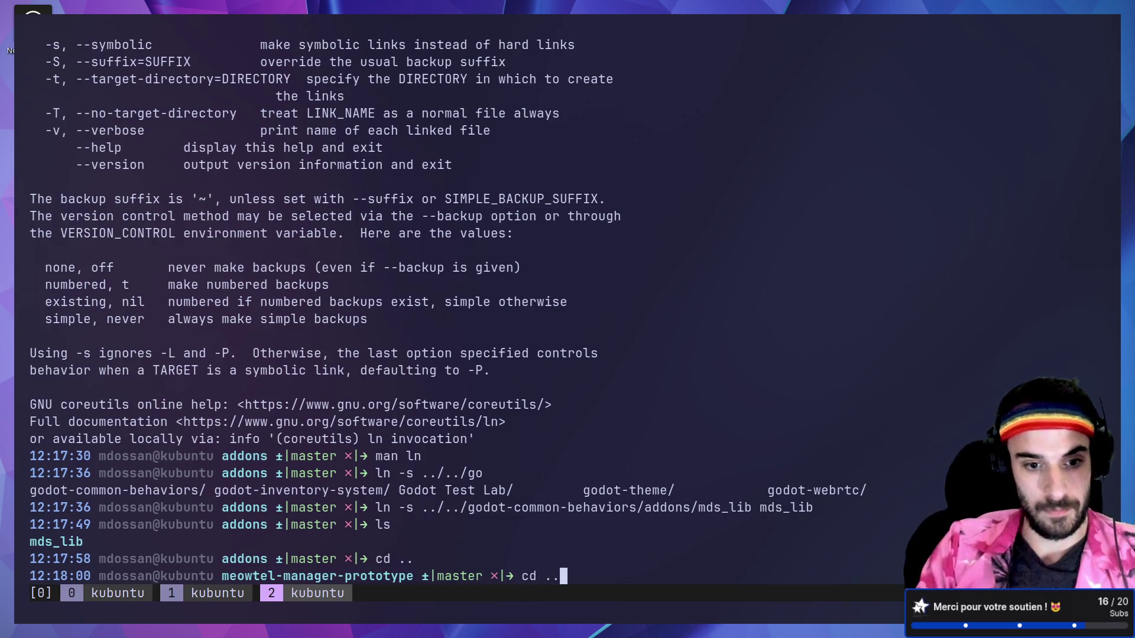
key("super+ctrl+Right")
key("super+ctrl+Right")
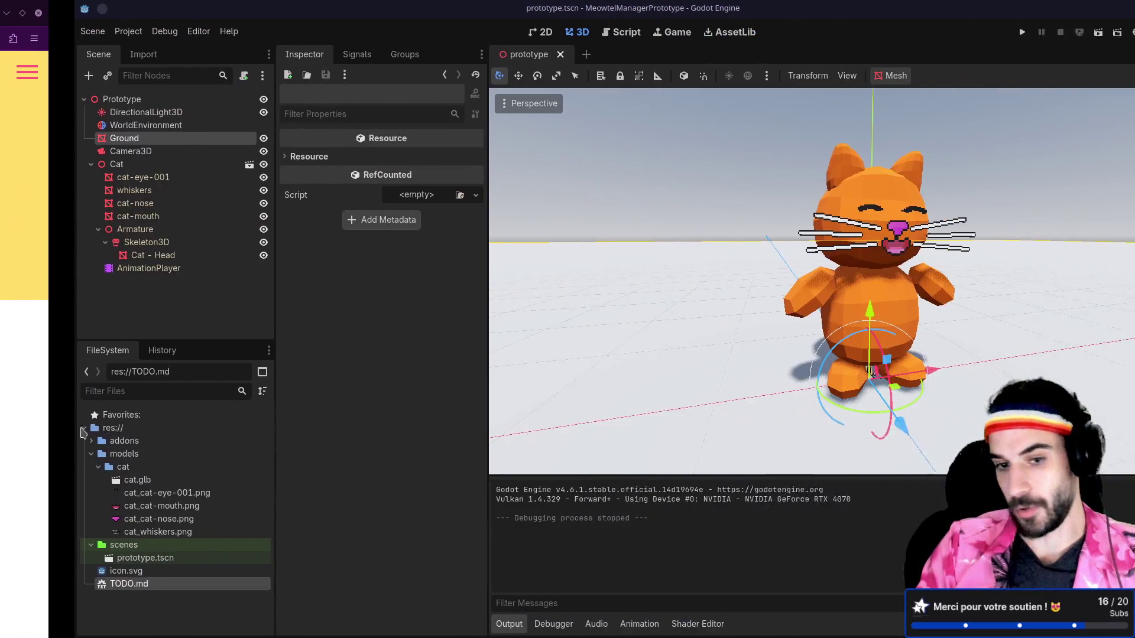
left_click(17, 441)
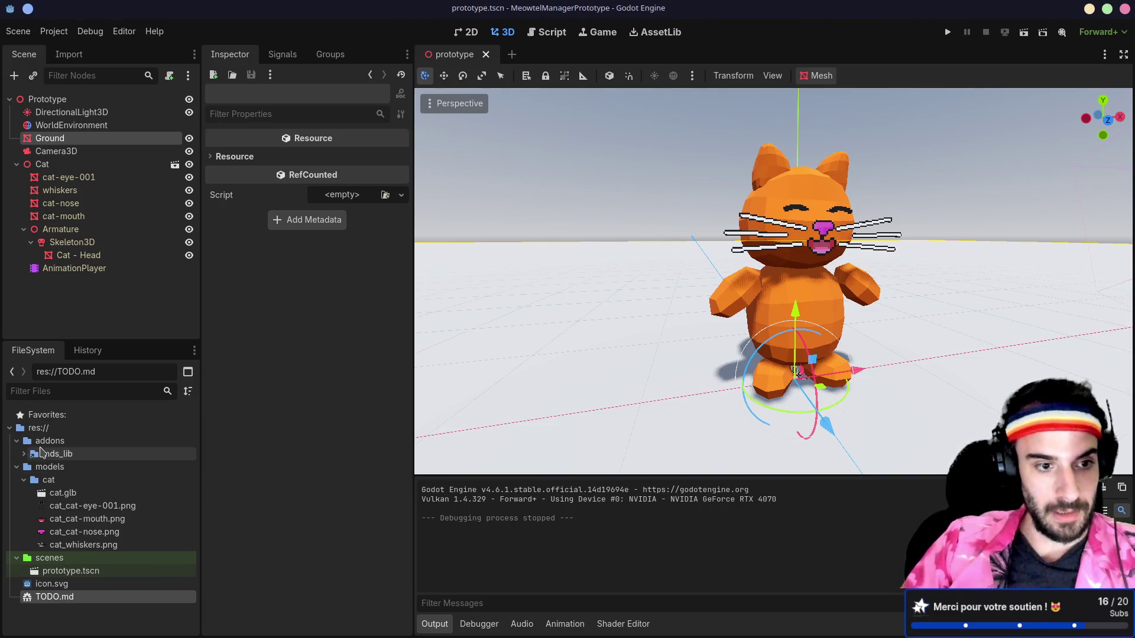
left_click(24, 454)
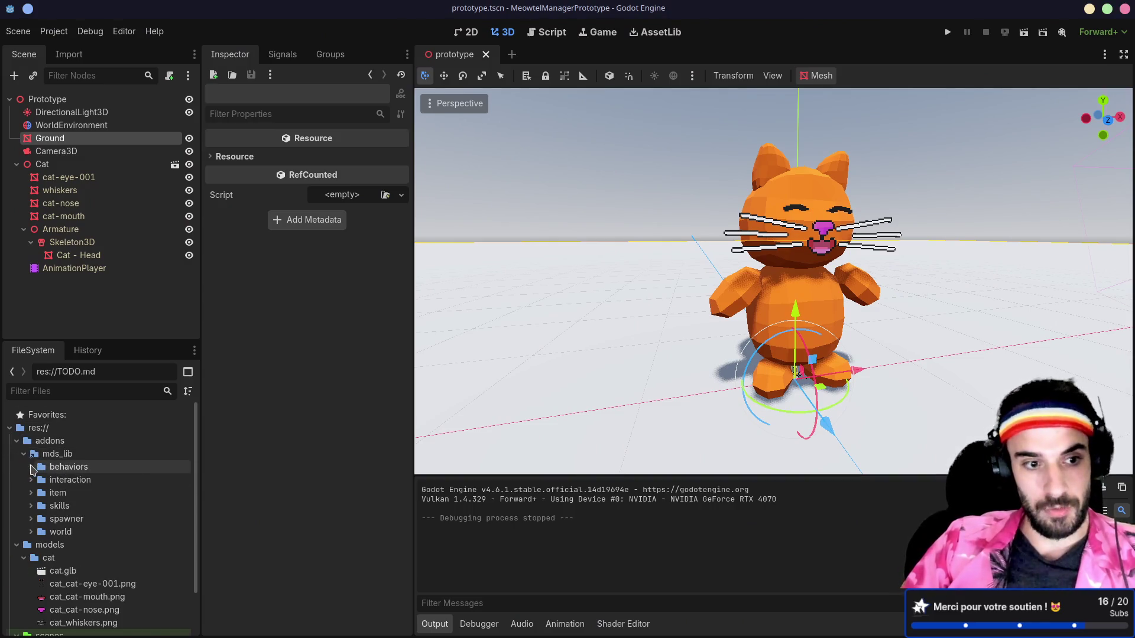
left_click(31, 468)
left_click(31, 467)
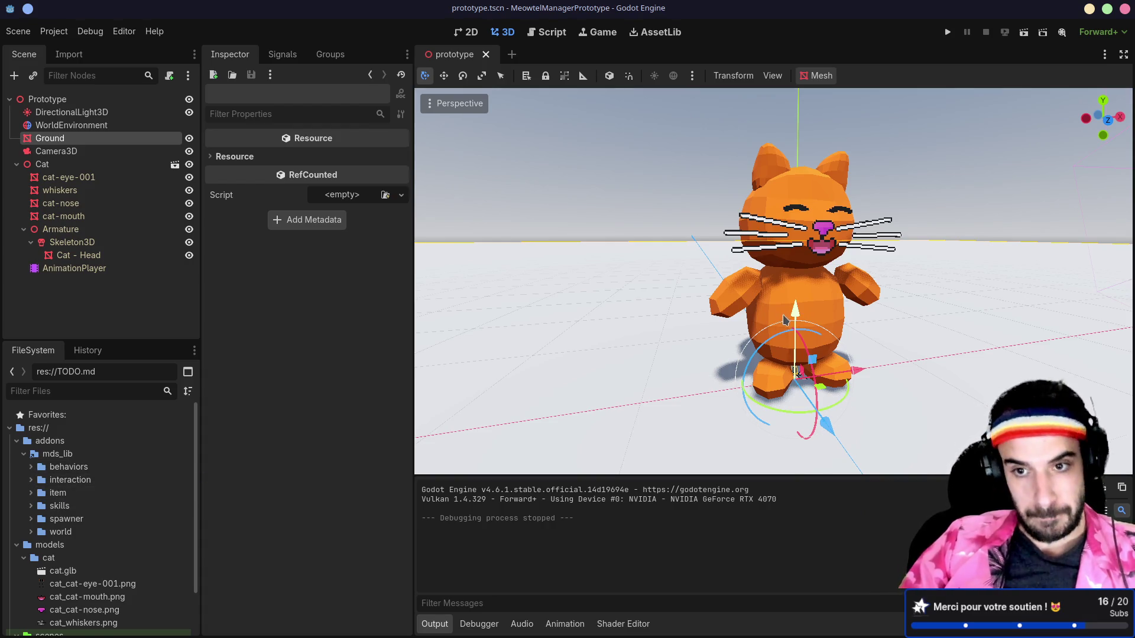
mouse_move(931, 325)
left_mouse_down()
mouse_move(780, 338)
mouse_move(762, 295)
left_mouse_up()
scroll(780, 338, "down", 3)
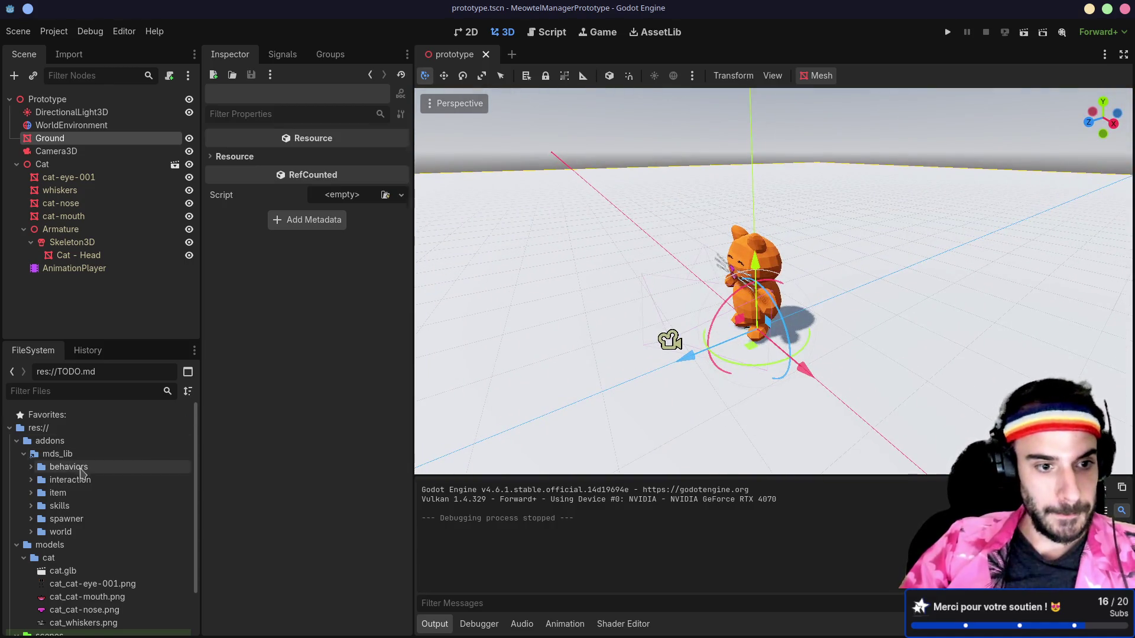
double_click(65, 506)
scroll(76, 500, "down", 1)
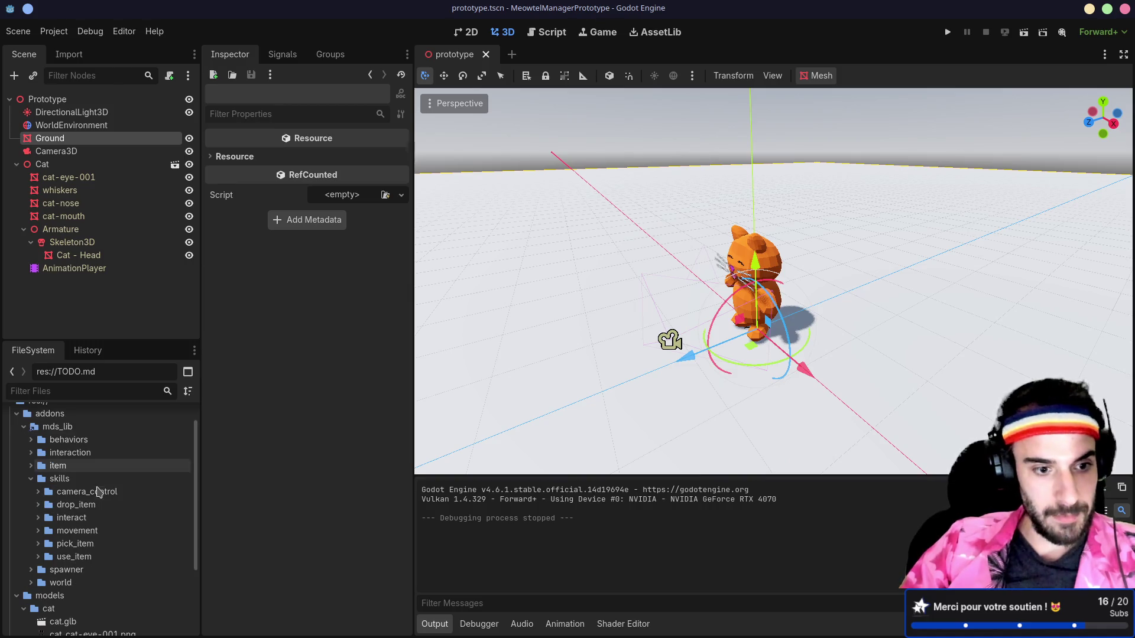
left_click(45, 533)
scroll(118, 502, "down", 3)
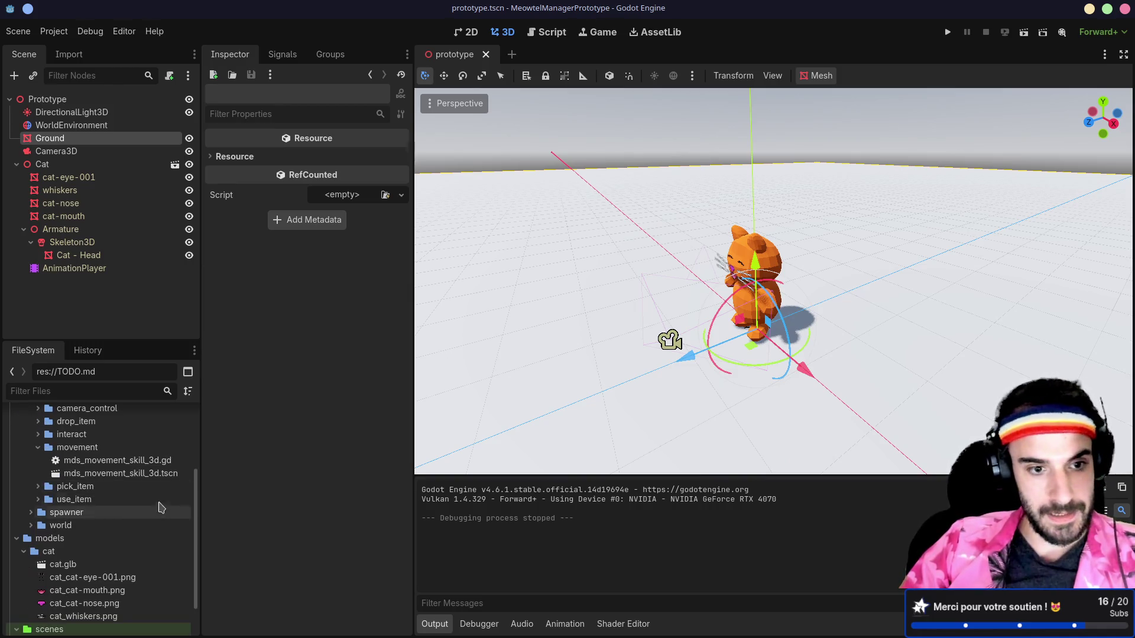
scroll(145, 467, "down", 1)
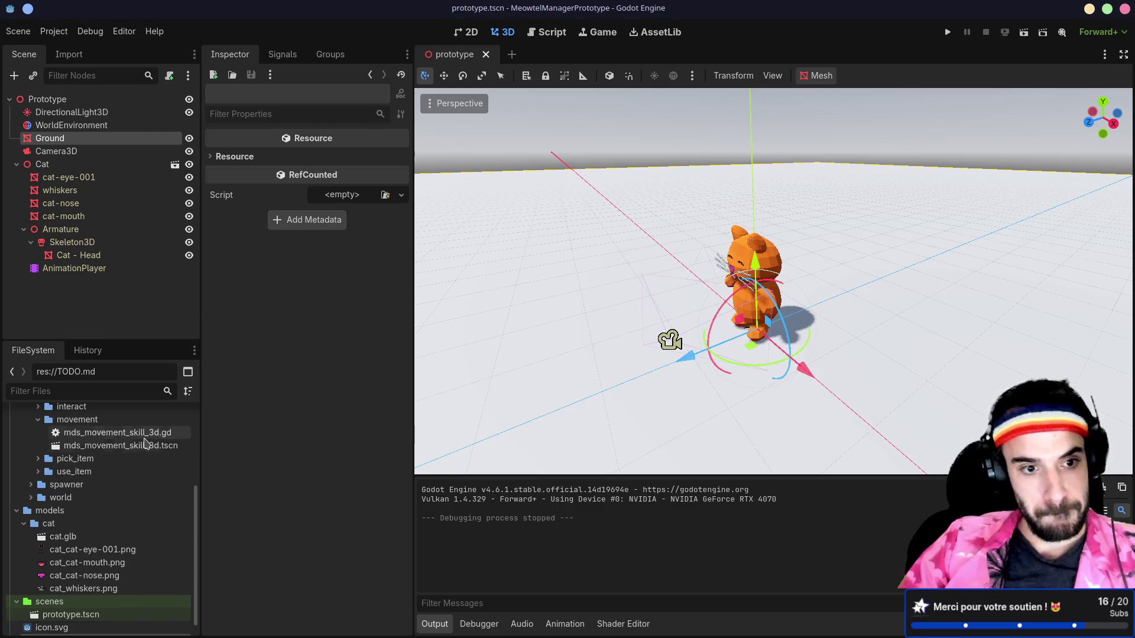
left_click(16, 165)
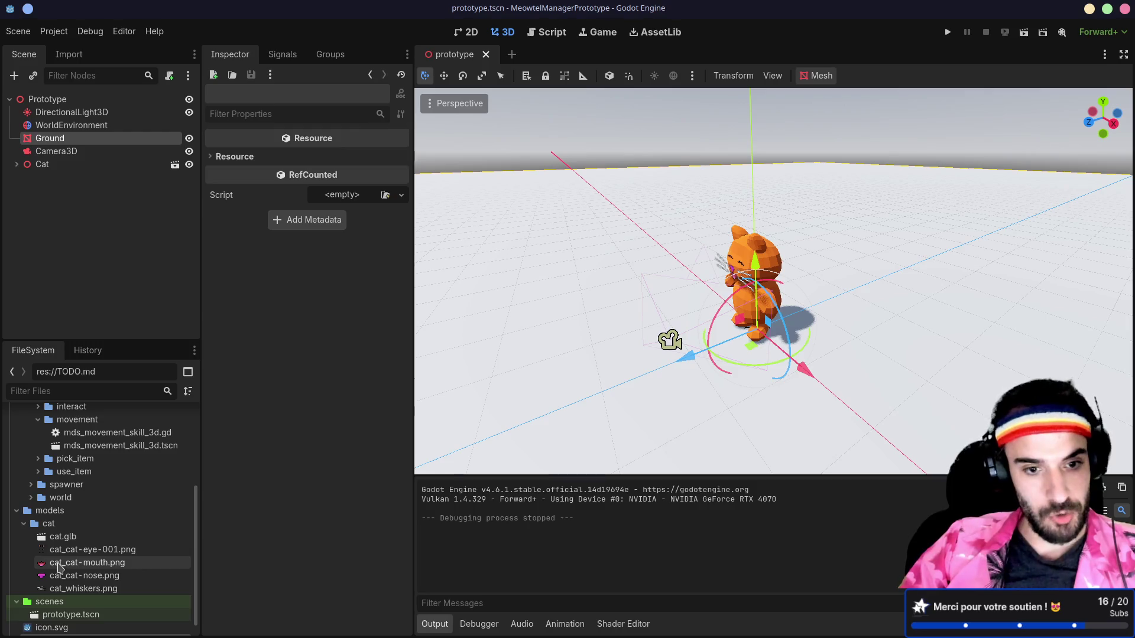
mouse_move(60, 554)
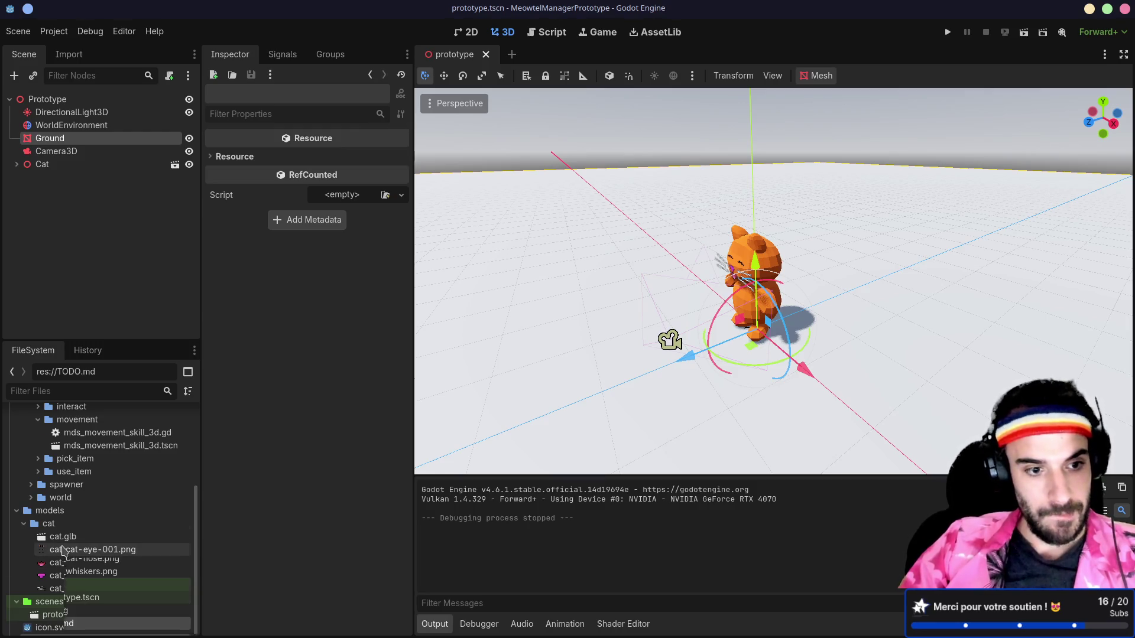
scroll(51, 537, "down", 1)
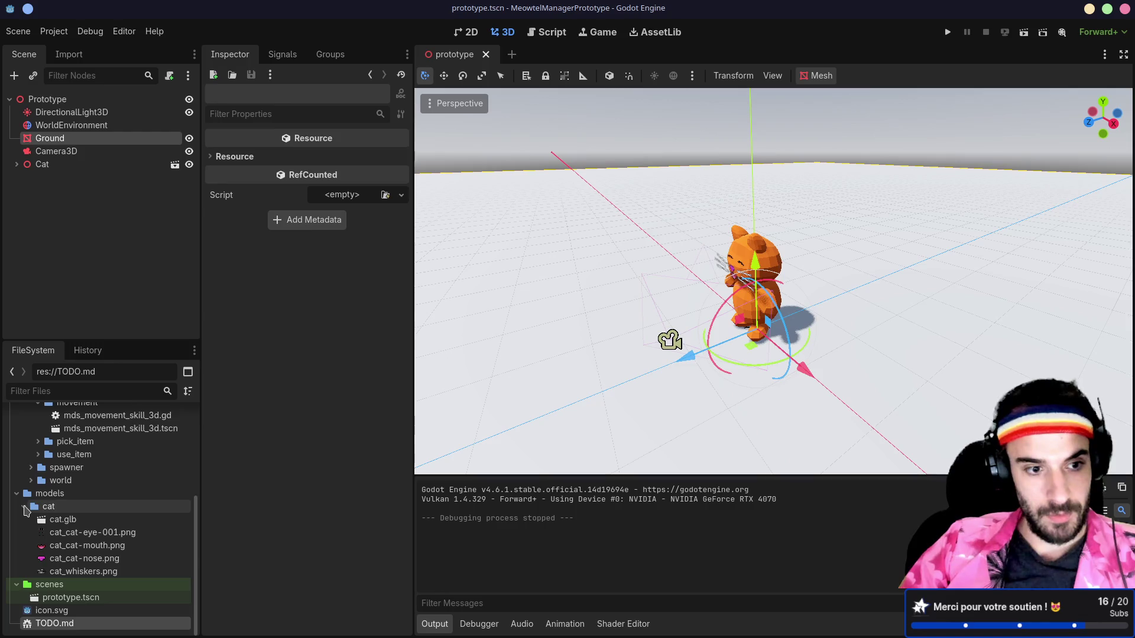
left_click(24, 507)
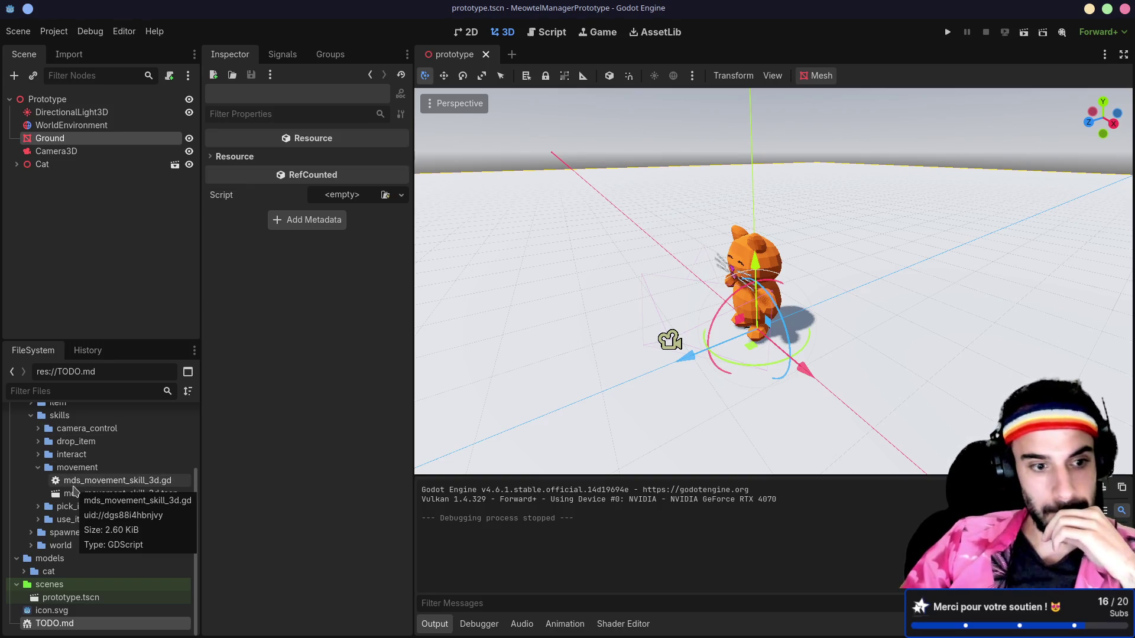
left_click(16, 558)
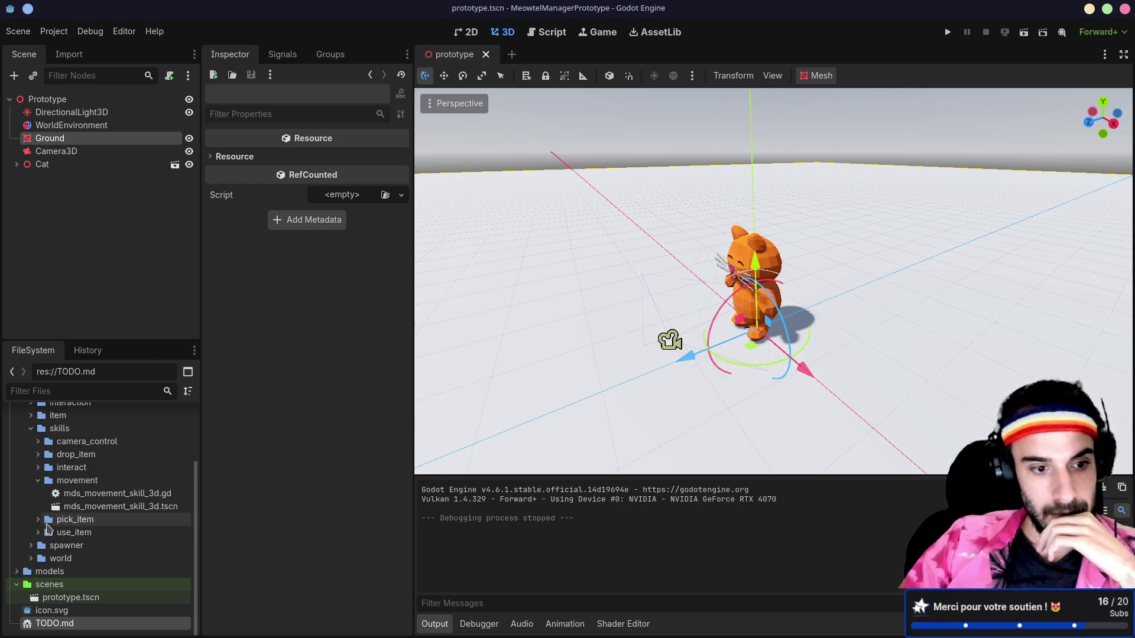
scroll(47, 528, "up", 3)
left_click(17, 441)
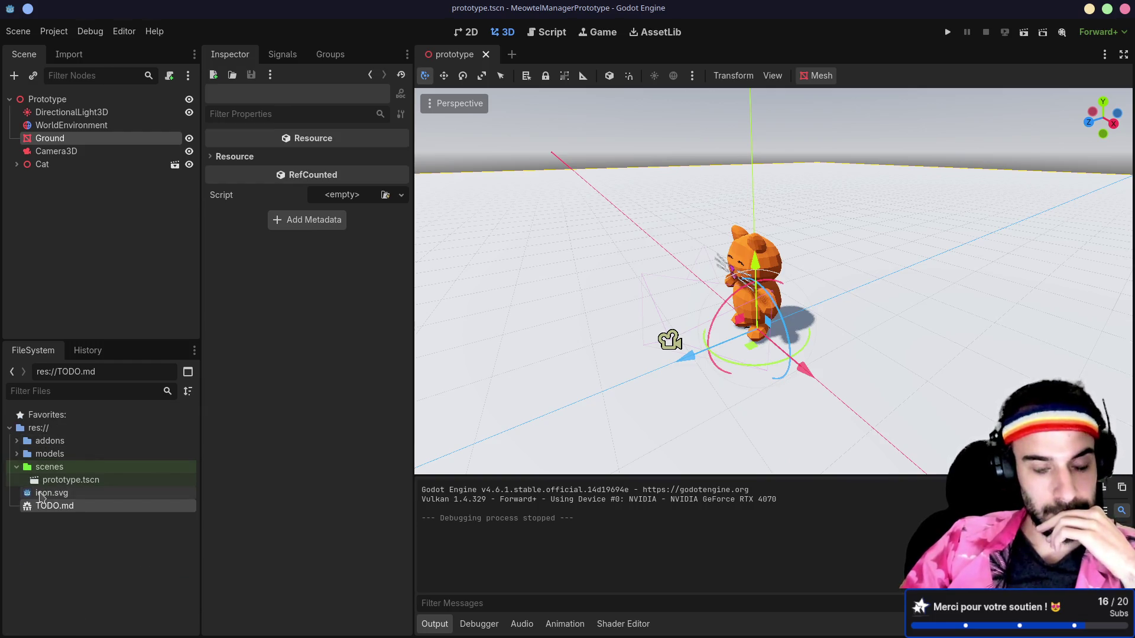
double_click(16, 468)
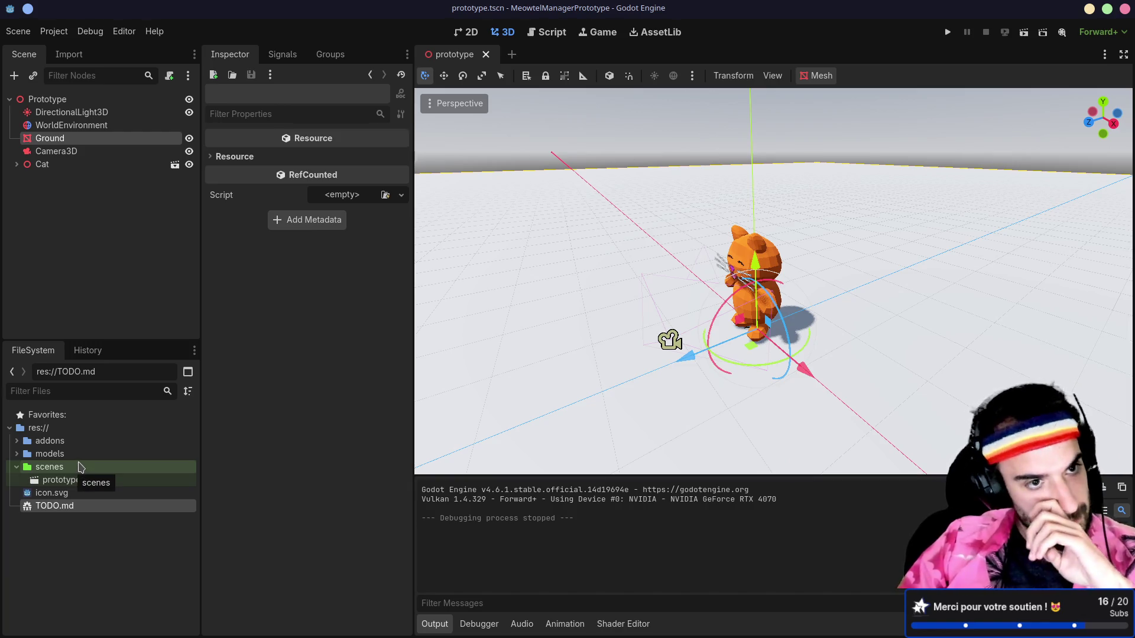
left_click(16, 165)
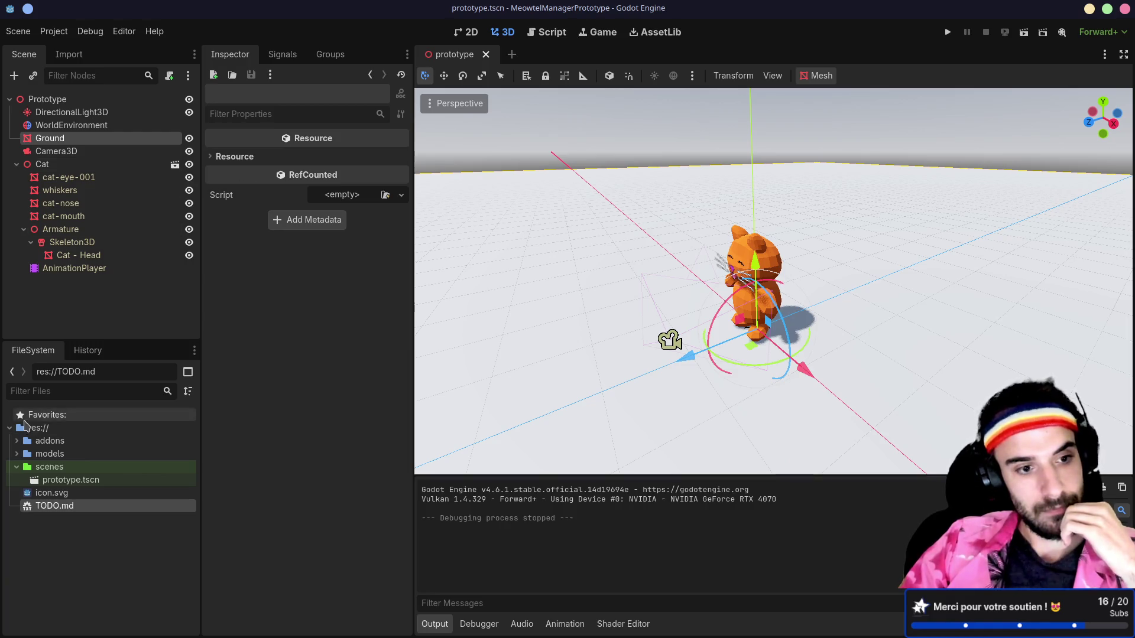
left_click(17, 467)
left_click(17, 467)
left_click(17, 467)
left_click(17, 467)
left_click(17, 467)
left_click(17, 467)
left_click(18, 467)
left_click(17, 467)
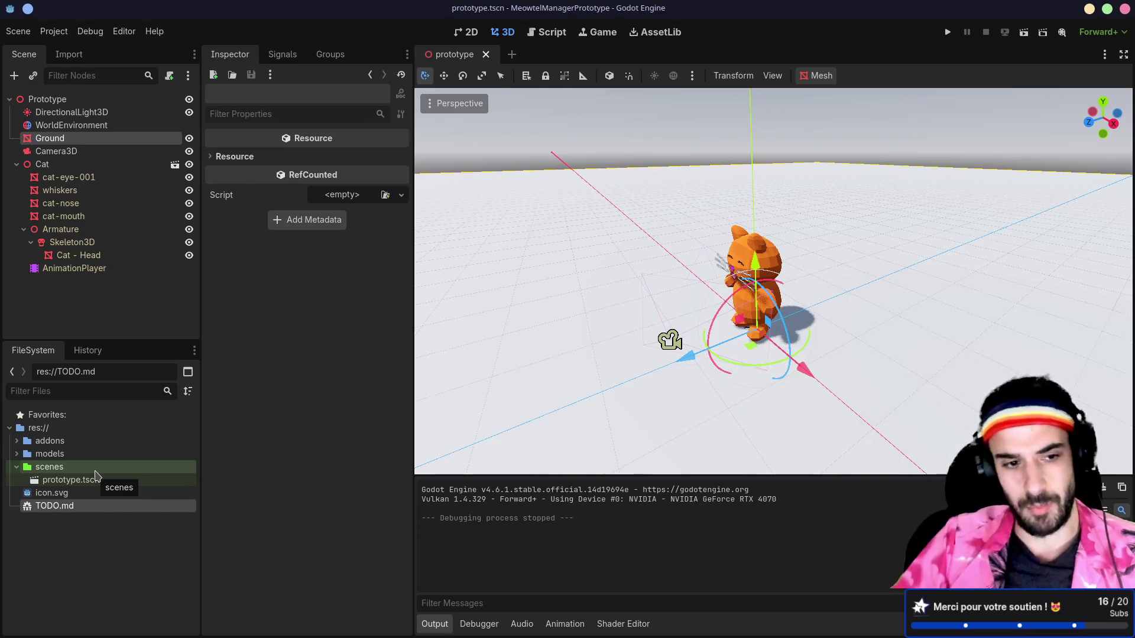
- Create a components folder at res:// in the FileSystem dock
right_click(75, 430)
mouse_move(131, 442)
left_click(296, 444)
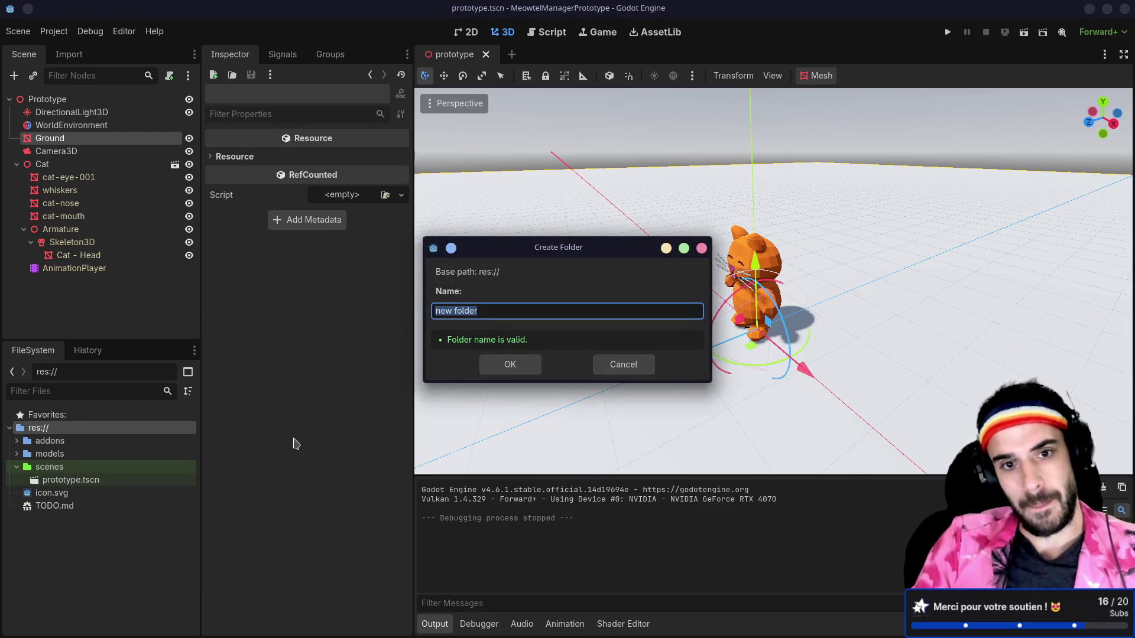
type("com")
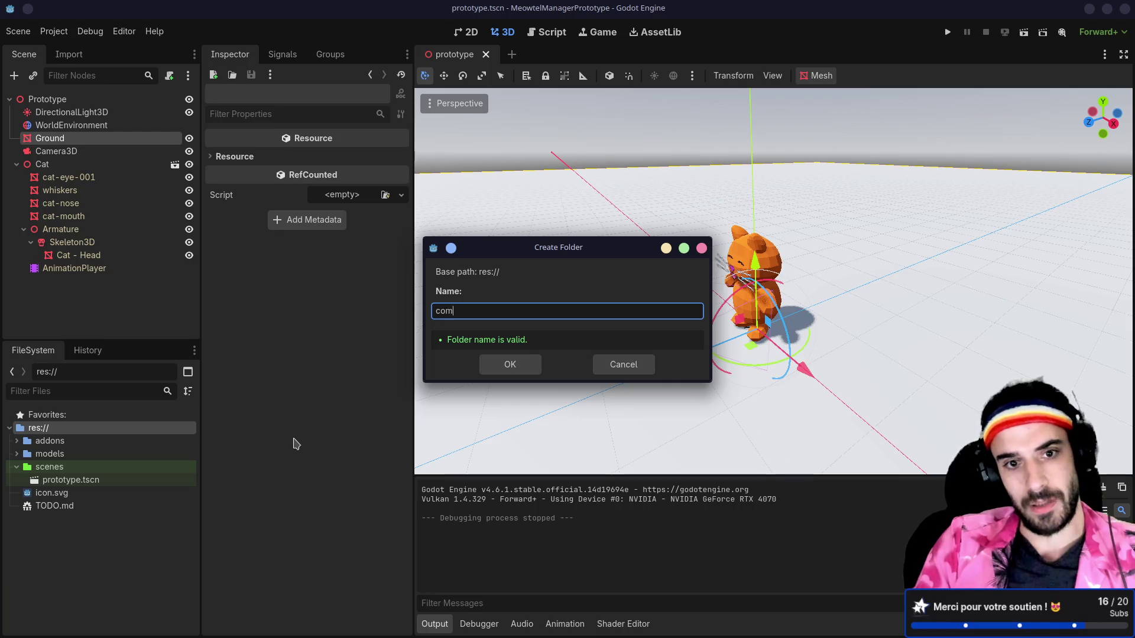
key("Return")
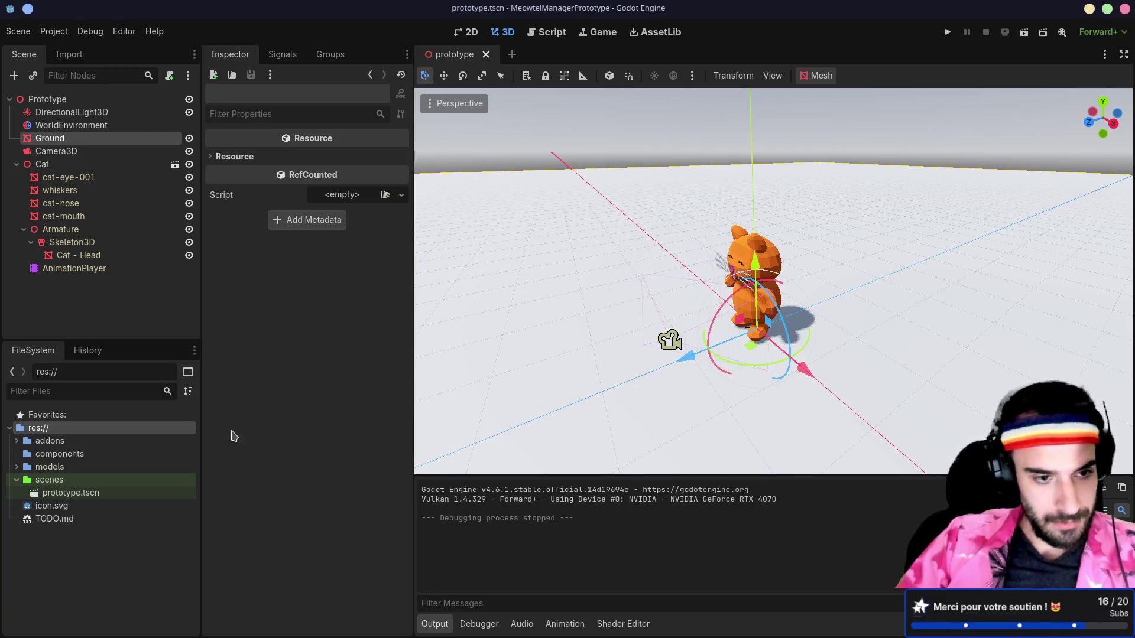
left_click(89, 452)
right_click(90, 453)
left_click(92, 439)
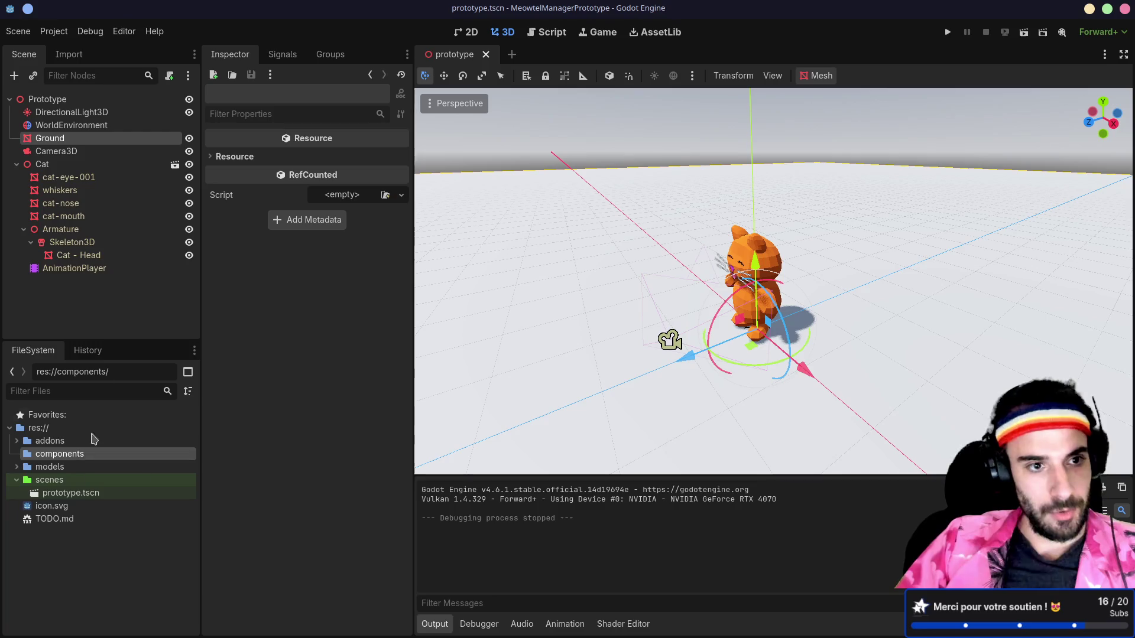
- Make a new inherited scene from cat.glb and save it as components/cat.tscn
left_click(174, 164)
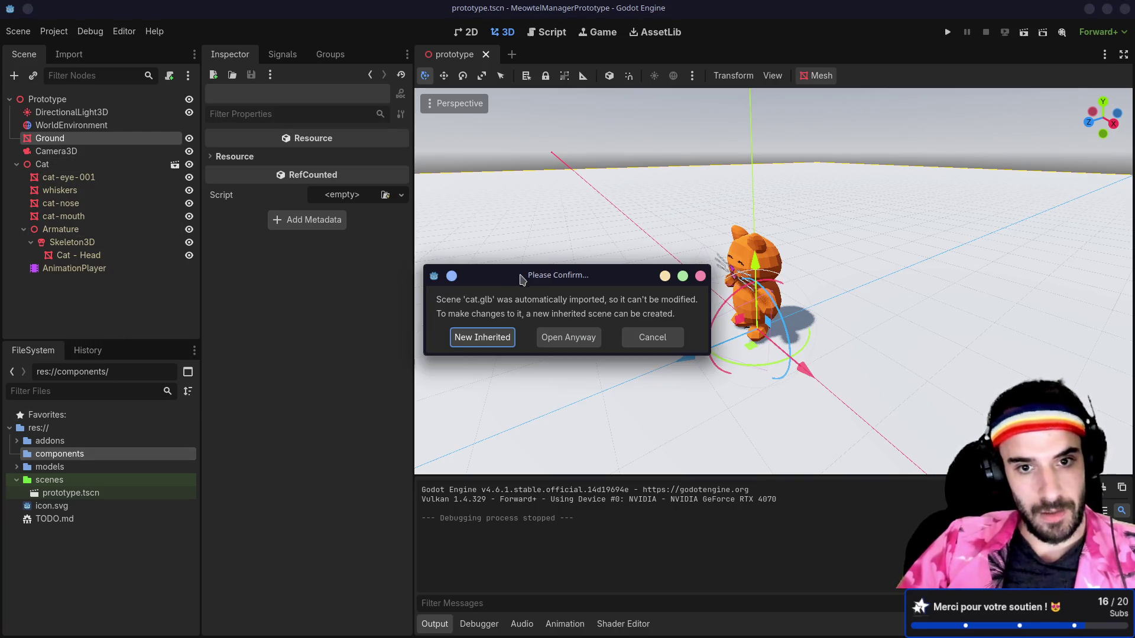
left_click(480, 336)
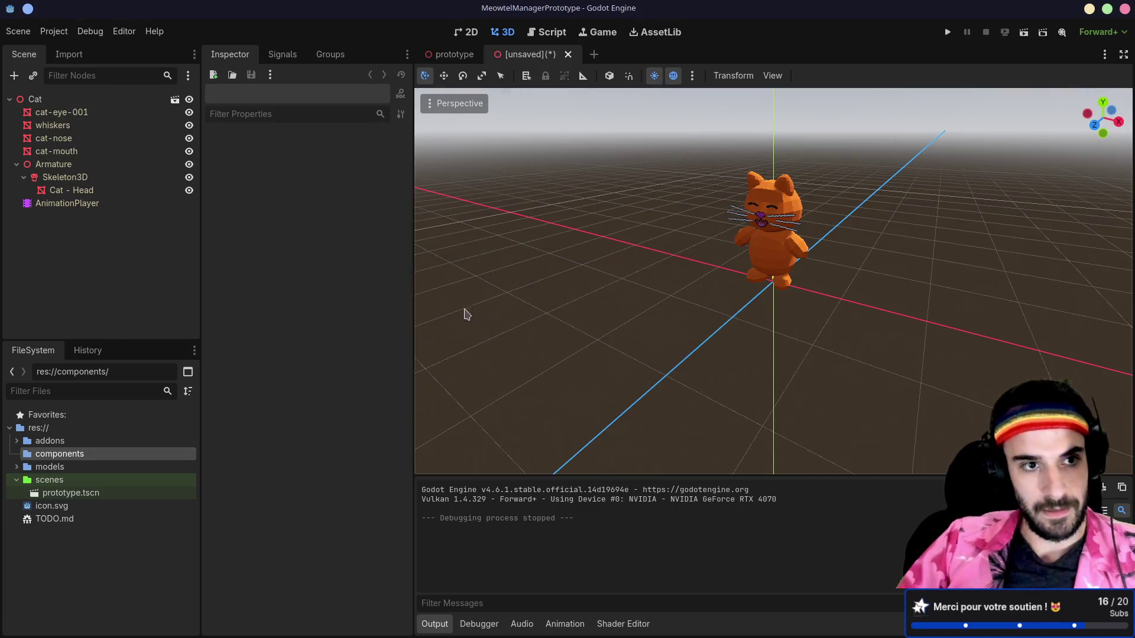
key("ctrl+s")
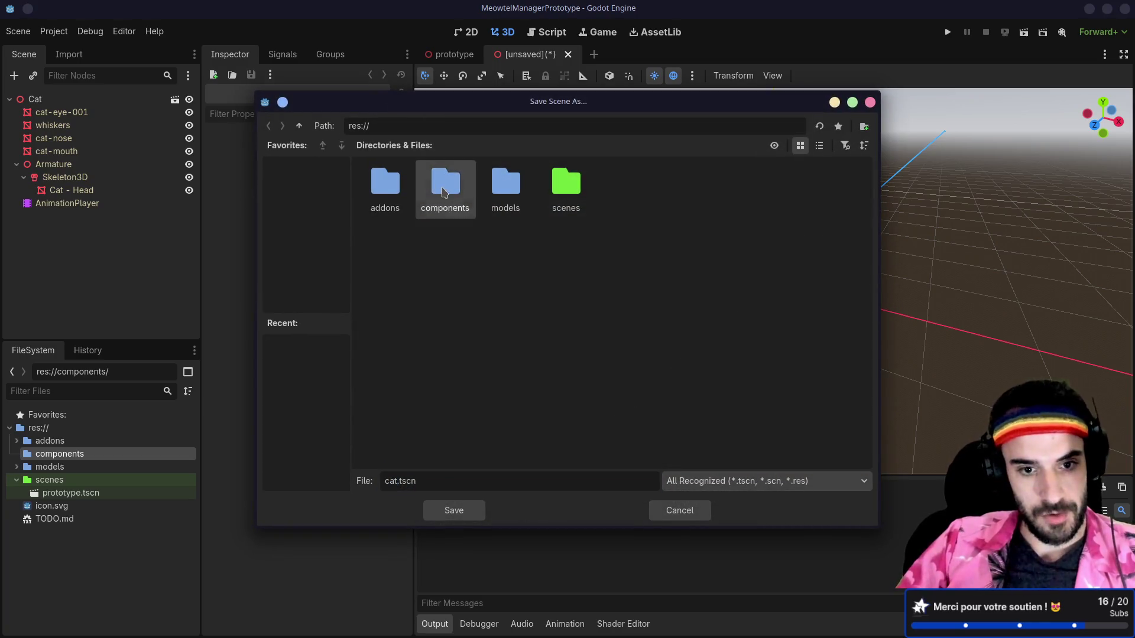
double_click(446, 185)
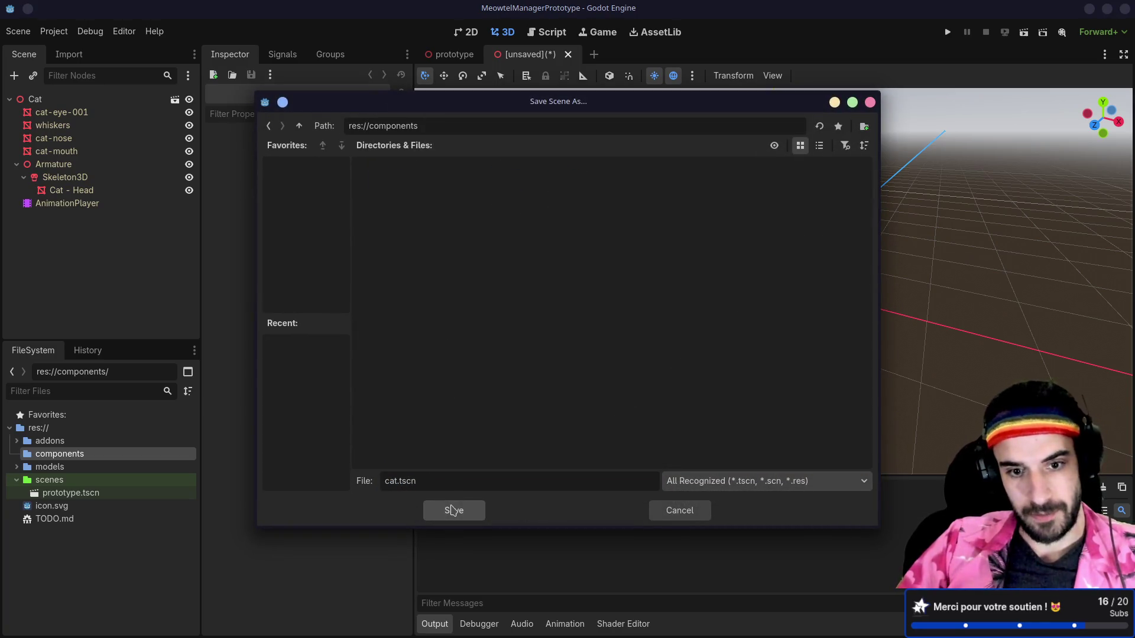
left_click(446, 509)
left_click(17, 163)
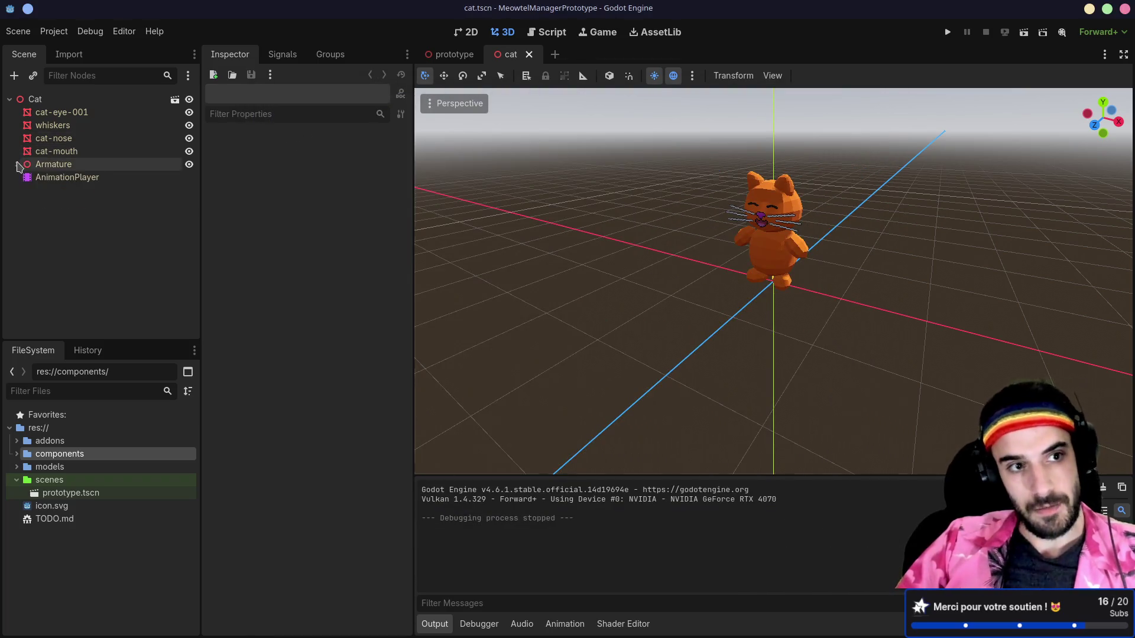
- Add mds_movement_skill_3d.tscn as a child of the Cat node, leaving its Parent unassigned
left_click(34, 100)
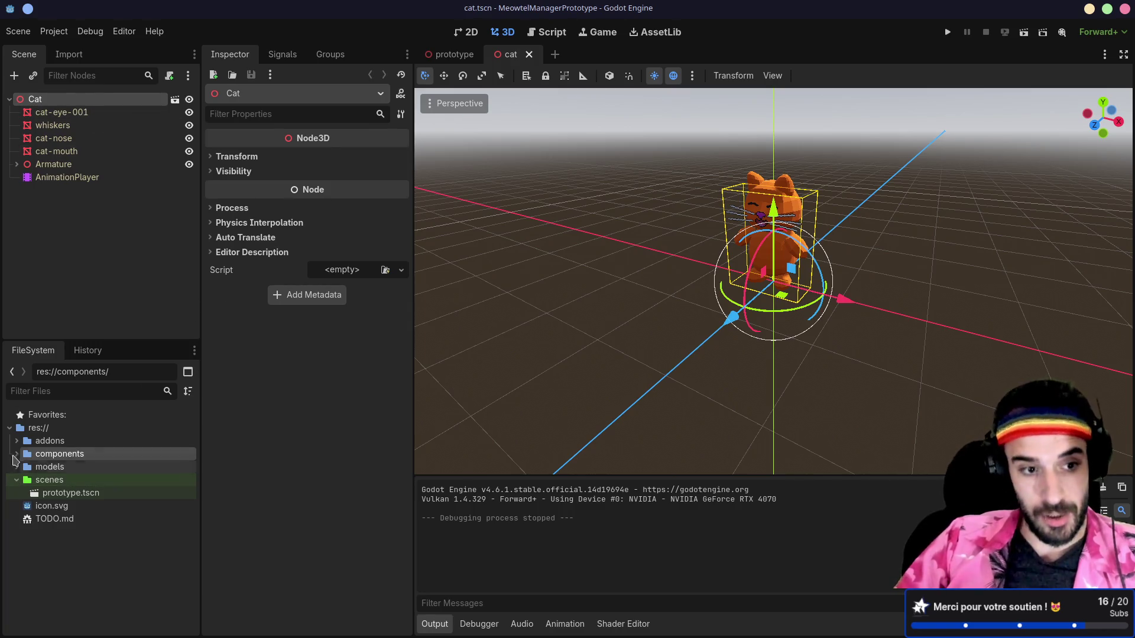
left_click(17, 441)
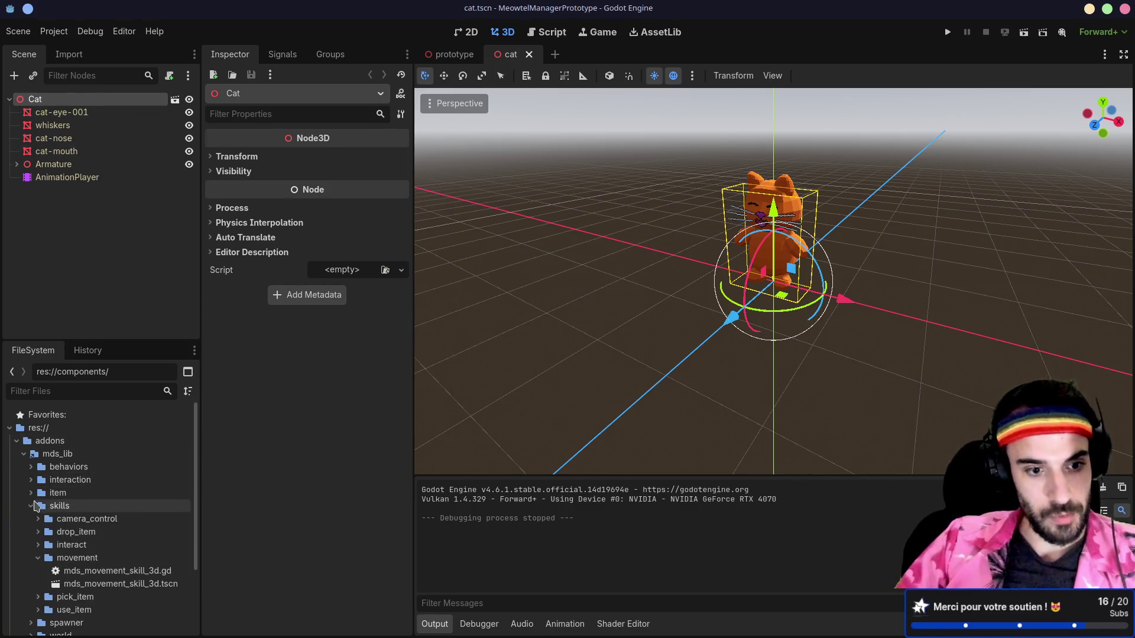
mouse_move(114, 584)
left_mouse_down()
mouse_move(59, 167)
mouse_move(64, 104)
left_mouse_up()
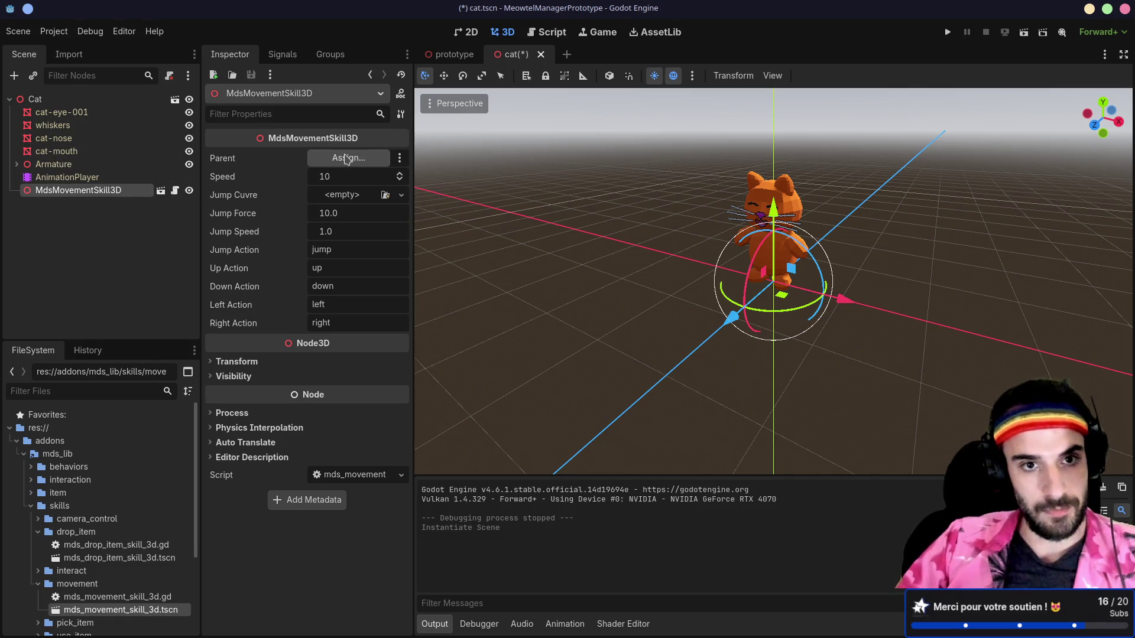
left_click(336, 158)
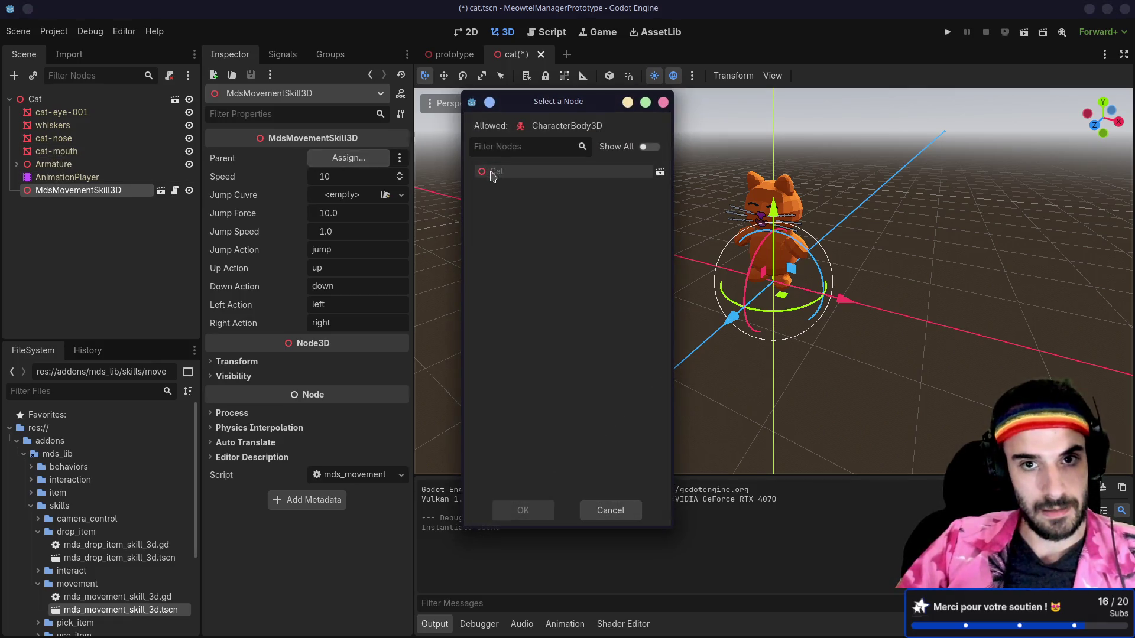
key("Escape")
- Move MdsMovementSkill3D above the other children so it becomes Cat's first child
left_click_drag(63, 194, 66, 112)
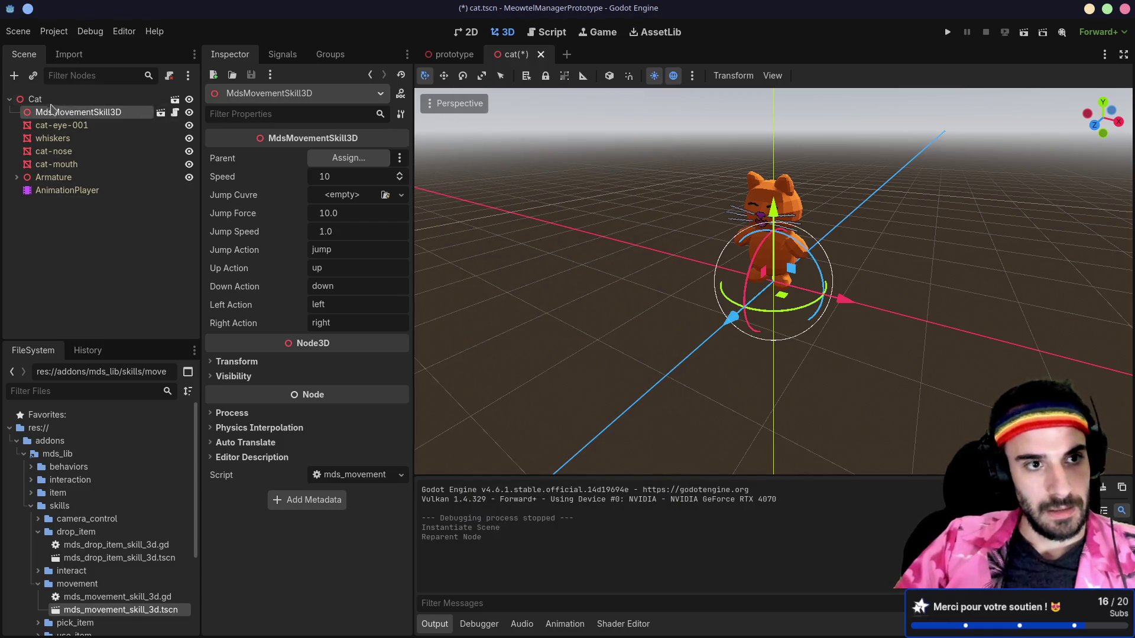
left_click(44, 98)
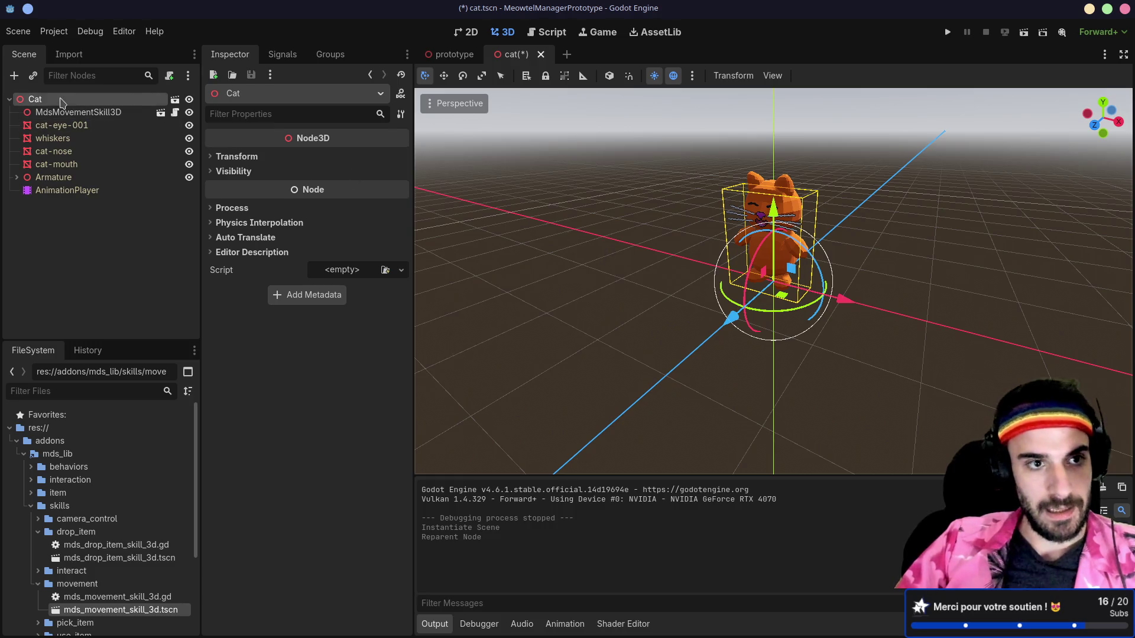
right_click(61, 102)
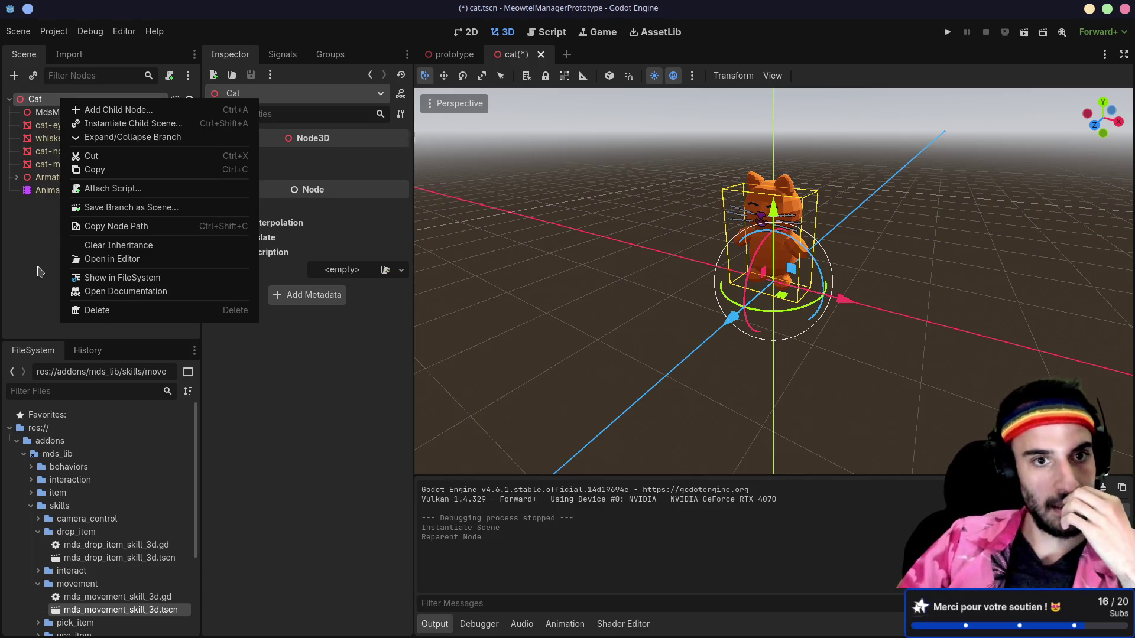
left_click(39, 271)
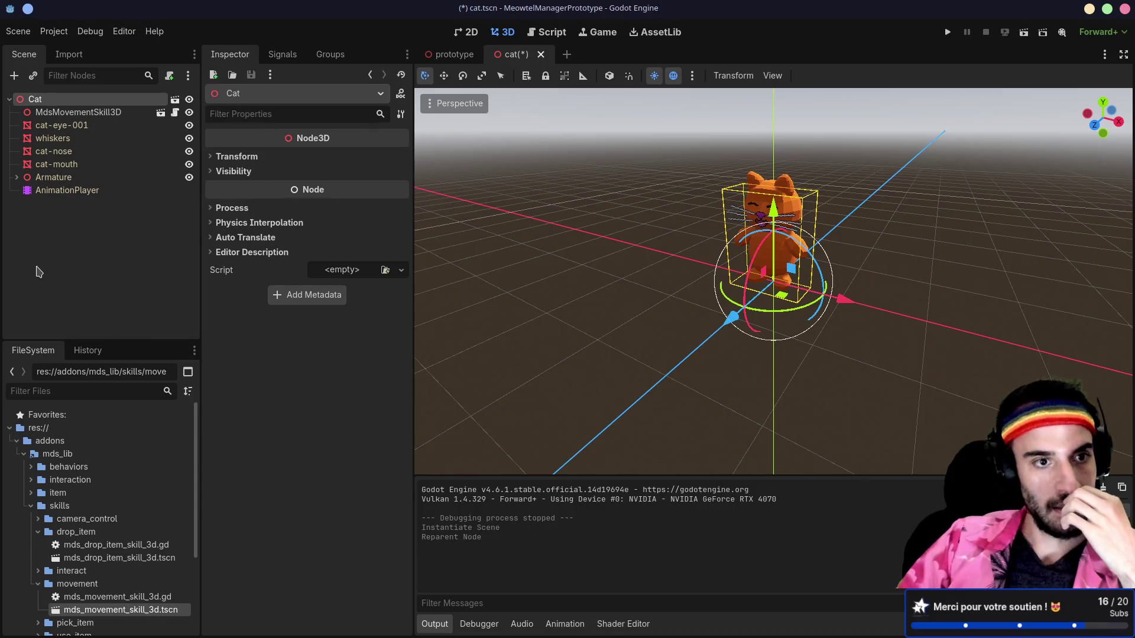
left_click(69, 117)
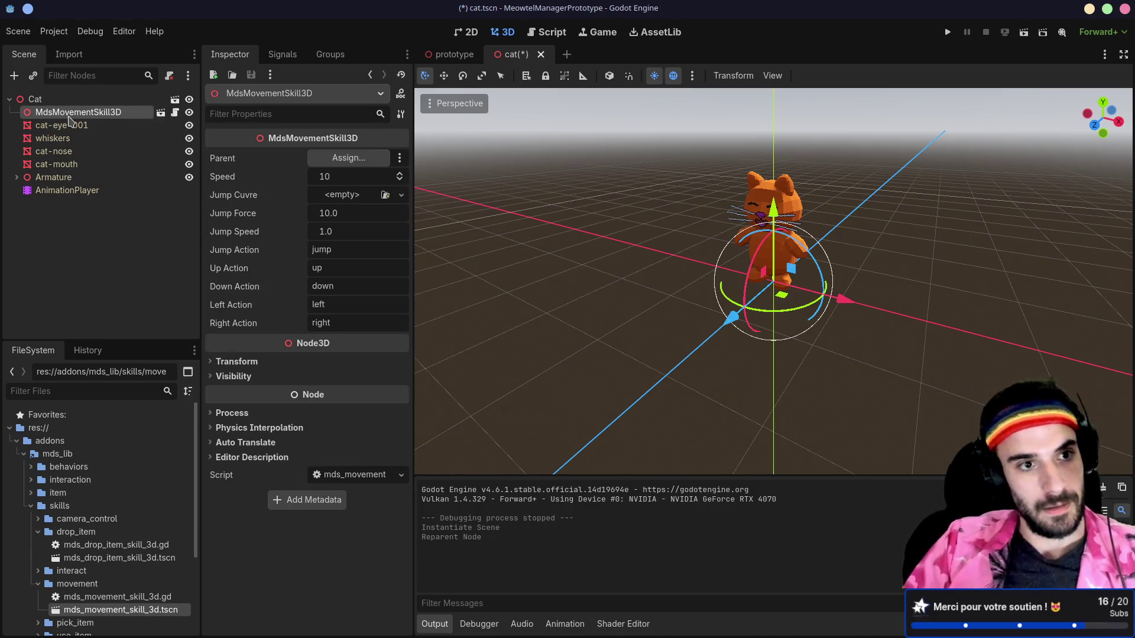
- Cancel the cat model's inherited-scene prompt and expand the models folder in FileSystem
left_click(175, 100)
left_click(652, 336)
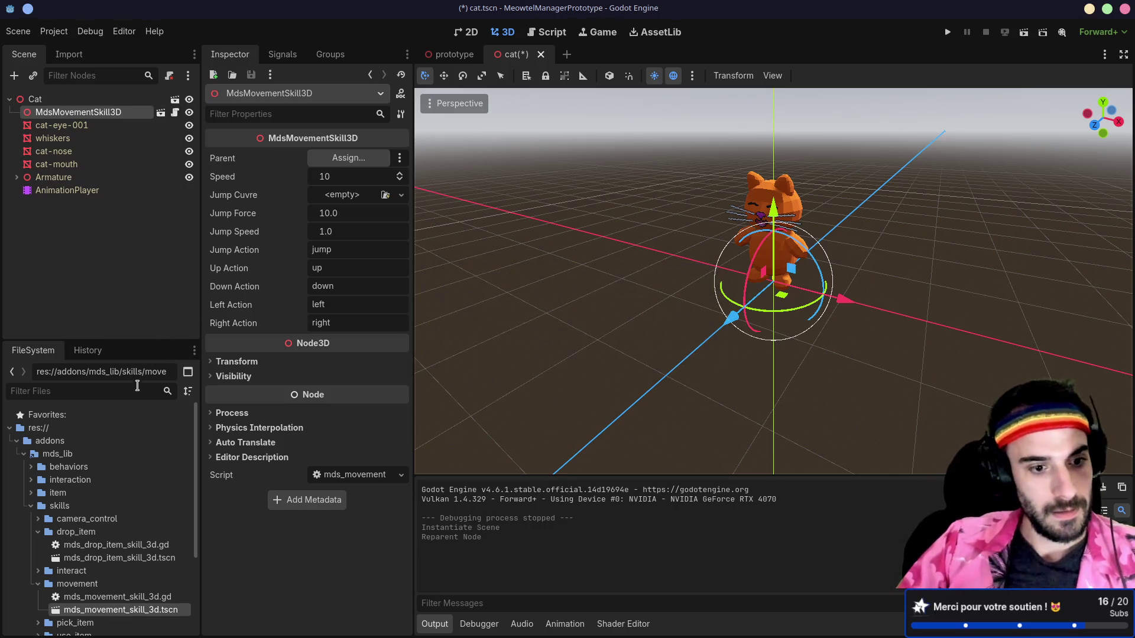
left_click(31, 506)
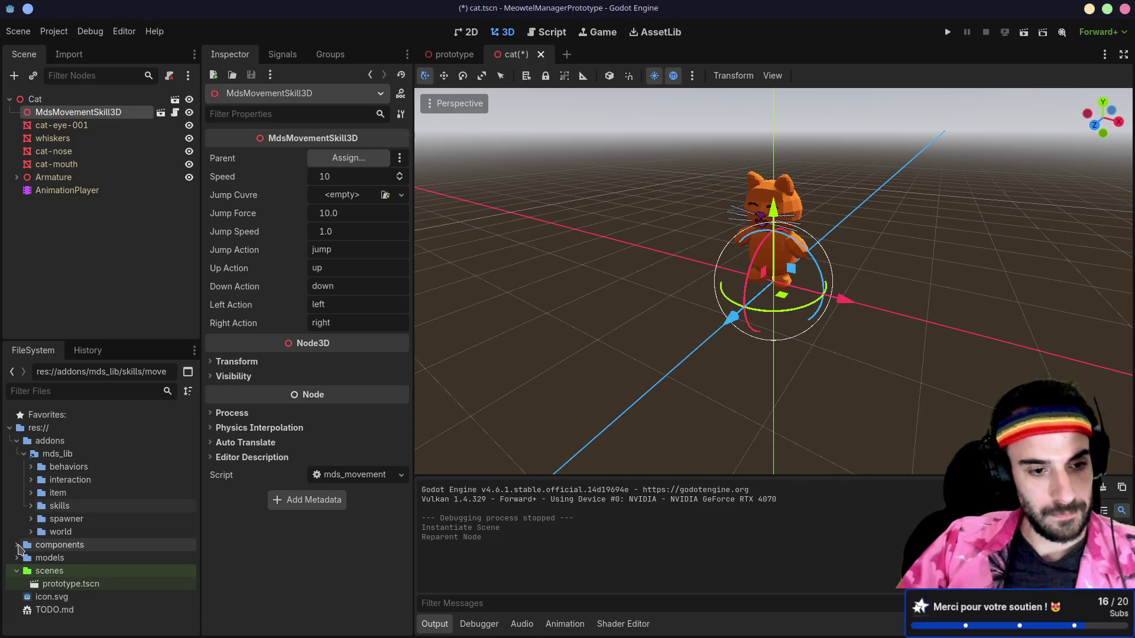
left_click(18, 558)
- Open the Advanced Import Settings for models/cat/cat.glb and widen the options panel
left_click(23, 570)
scroll(70, 528, "down", 2)
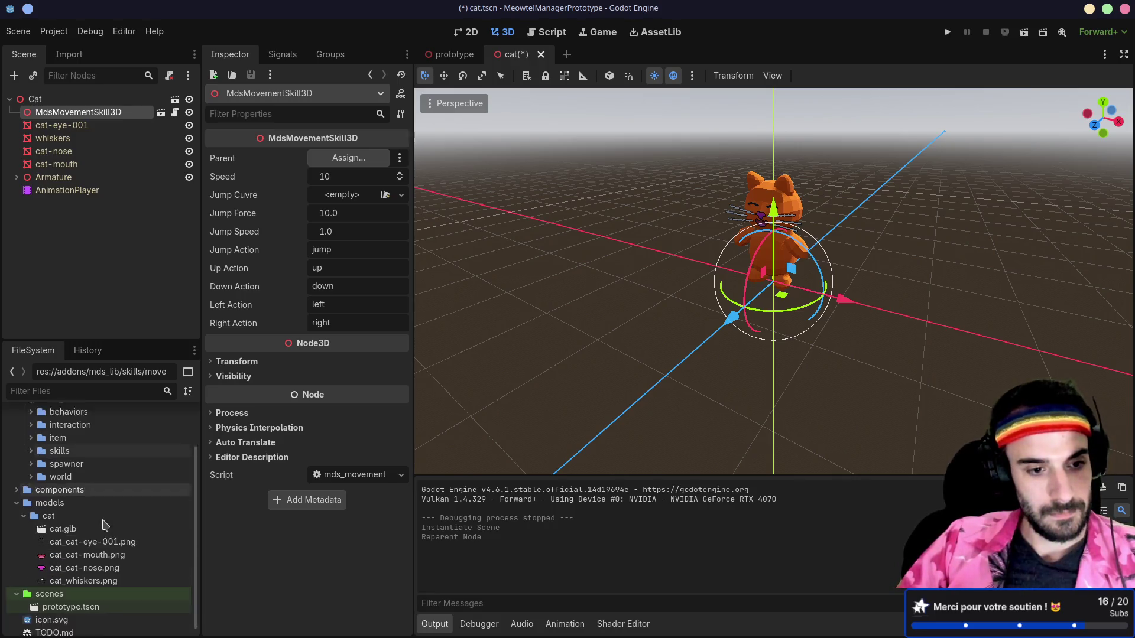
double_click(68, 520)
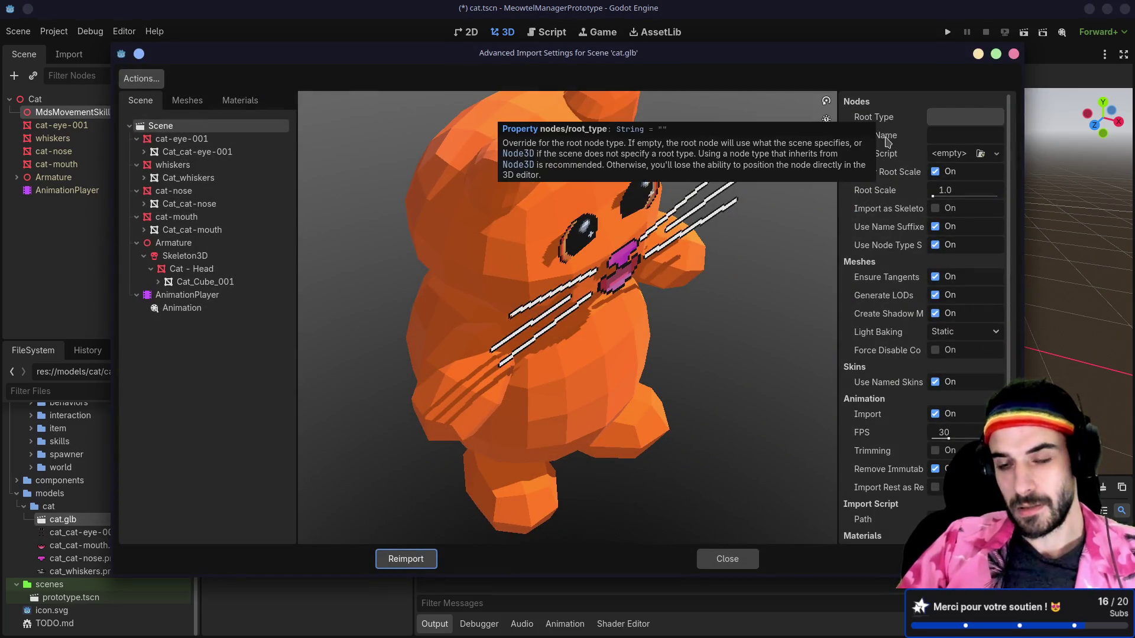
scroll(896, 221, "down", 2)
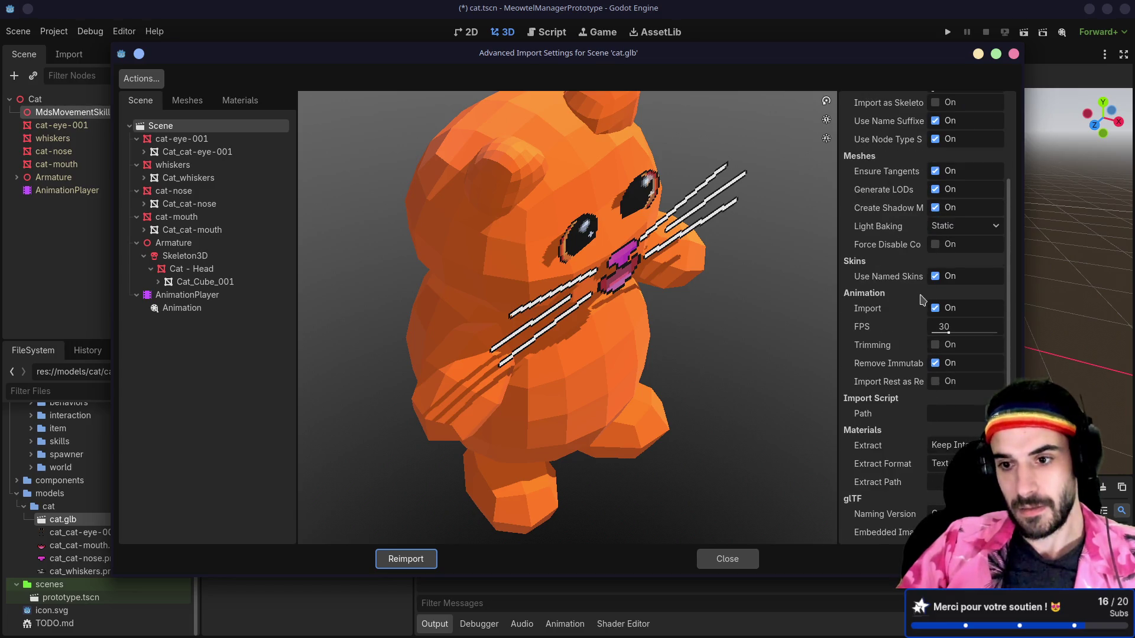
left_click_drag(838, 319, 661, 317)
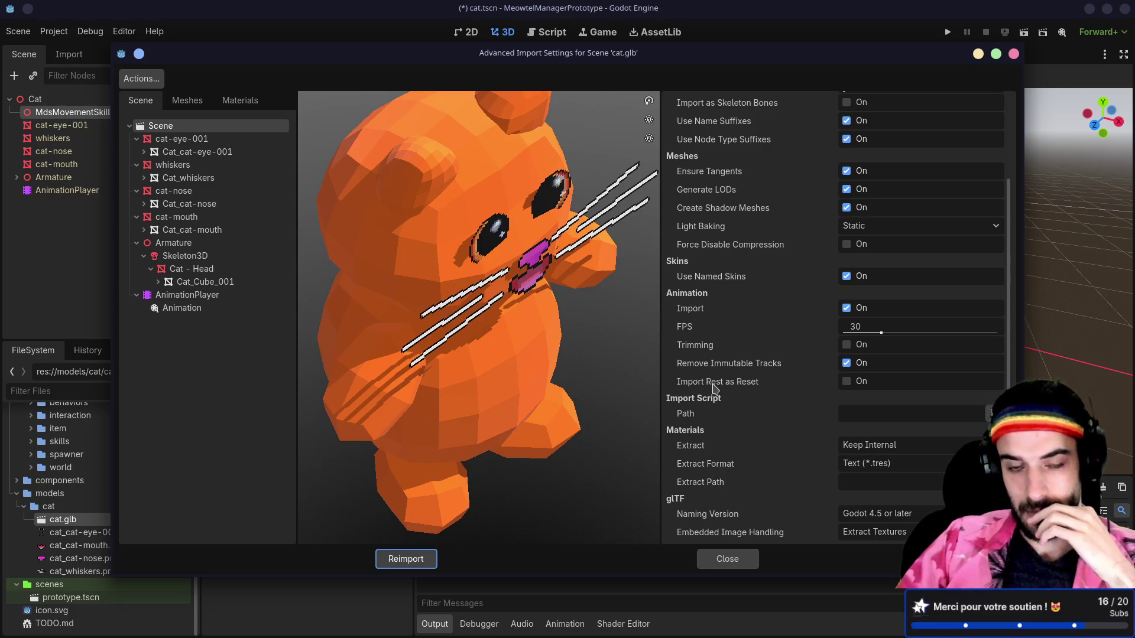
mouse_move(716, 387)
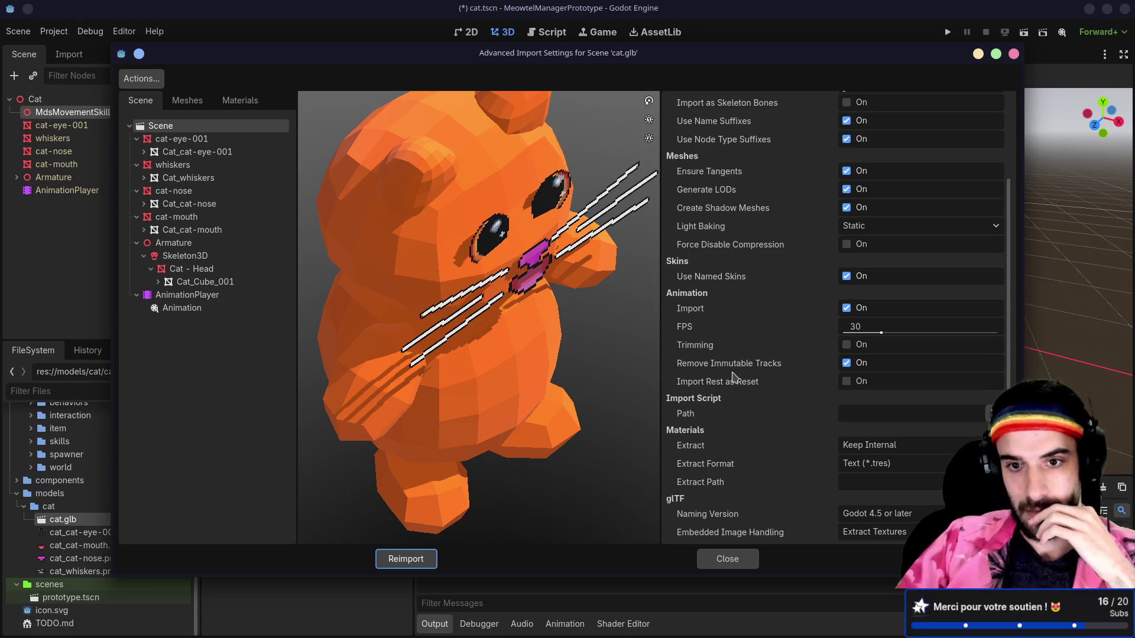
scroll(736, 378, "up", 3)
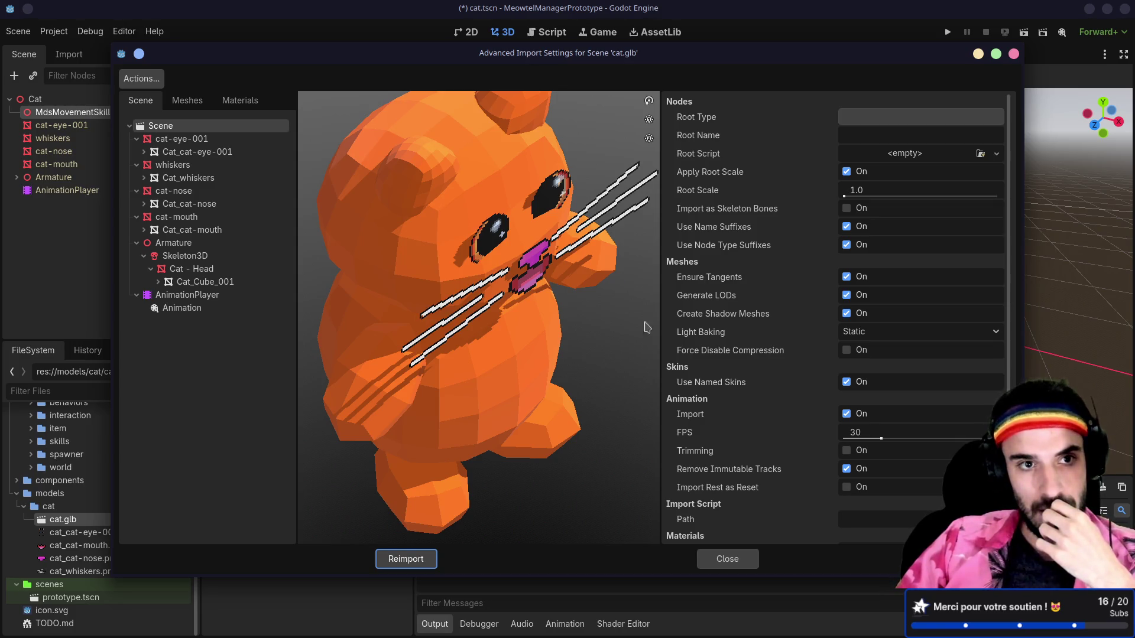
- Set cat.glb's Root Type to CharacterBody3D and reimport it
left_click(136, 82)
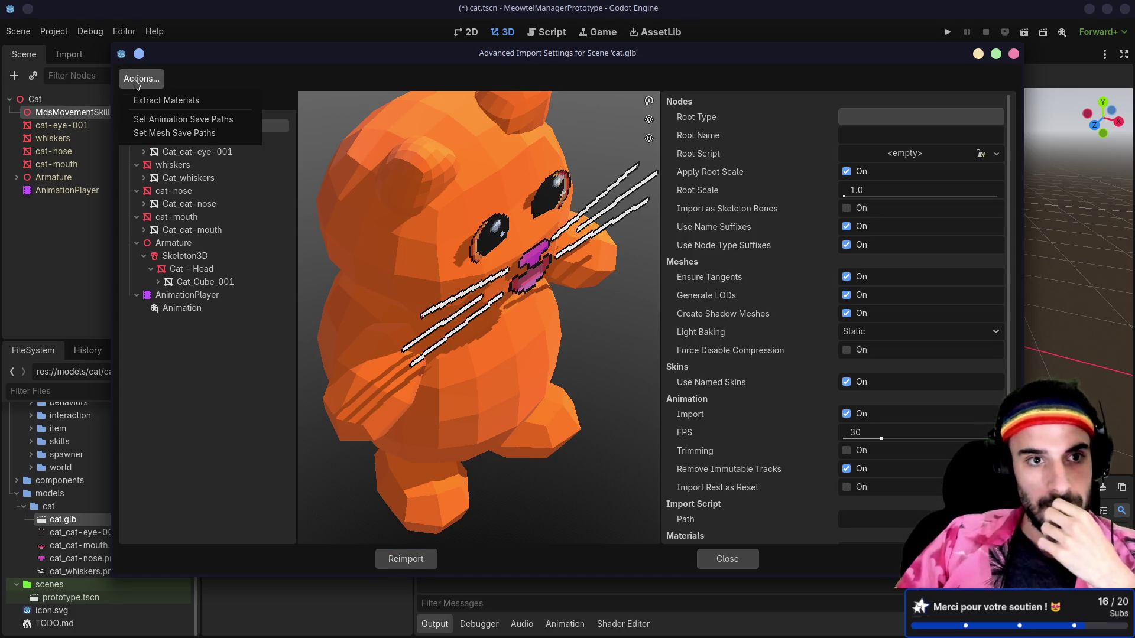
left_click(326, 85)
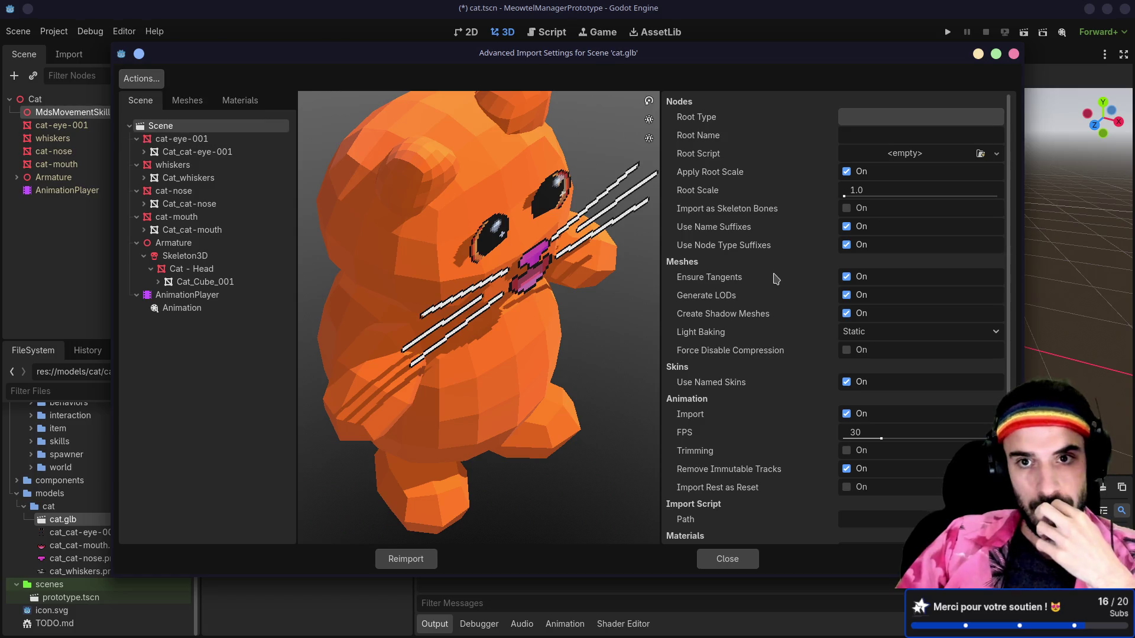
left_click(893, 122)
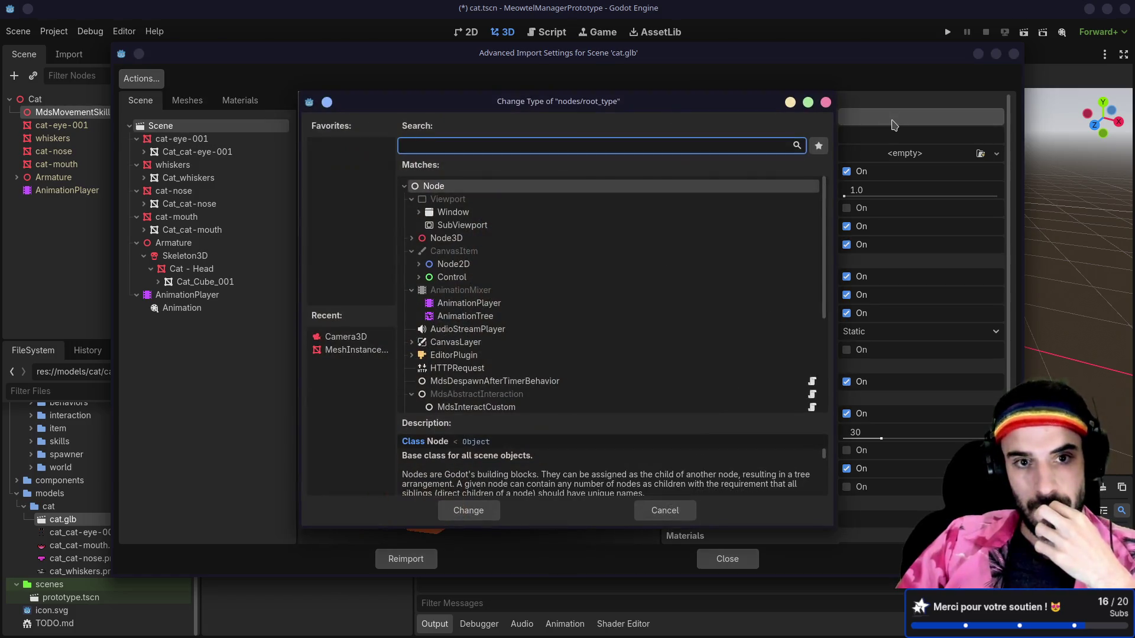
type("chara")
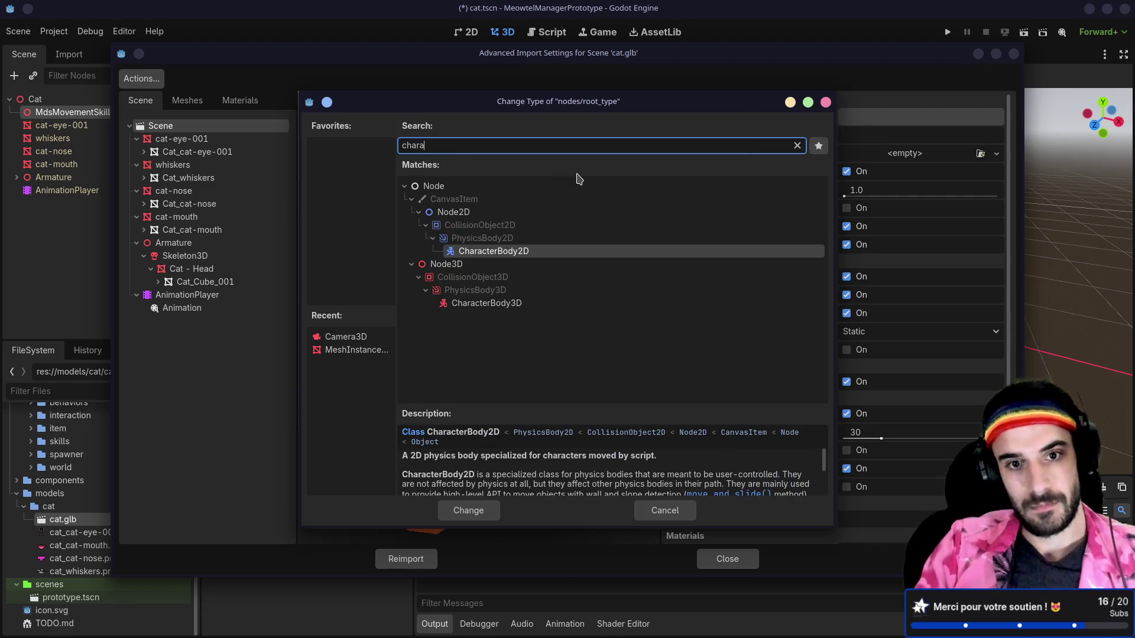
key("Down")
key("Down")
key("Down")
key("Return")
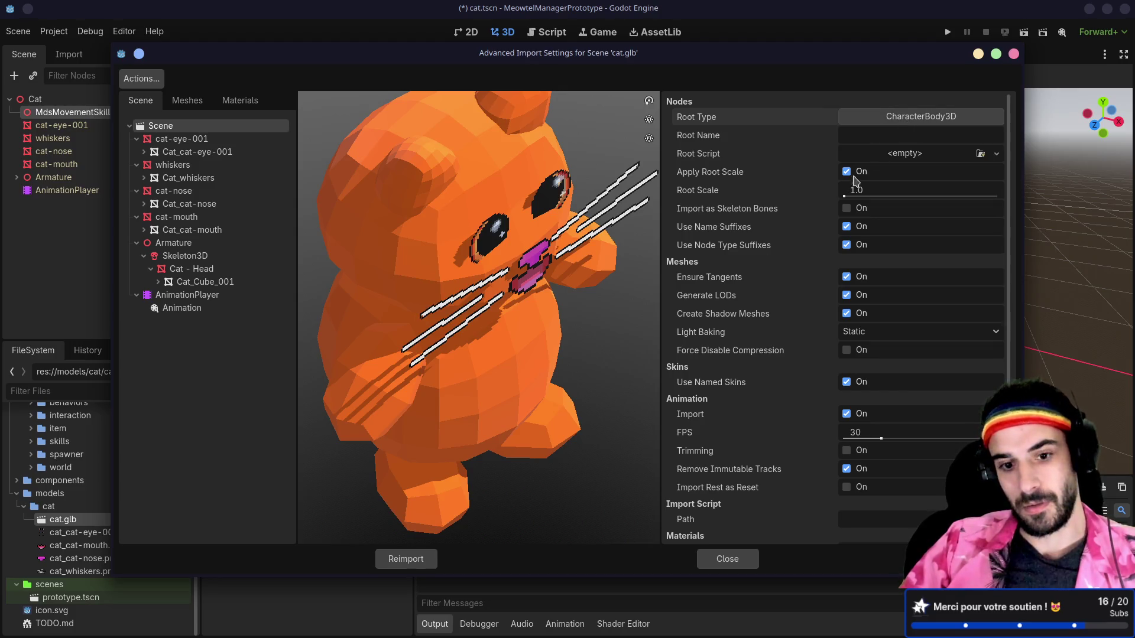
left_click(405, 559)
left_click(32, 99)
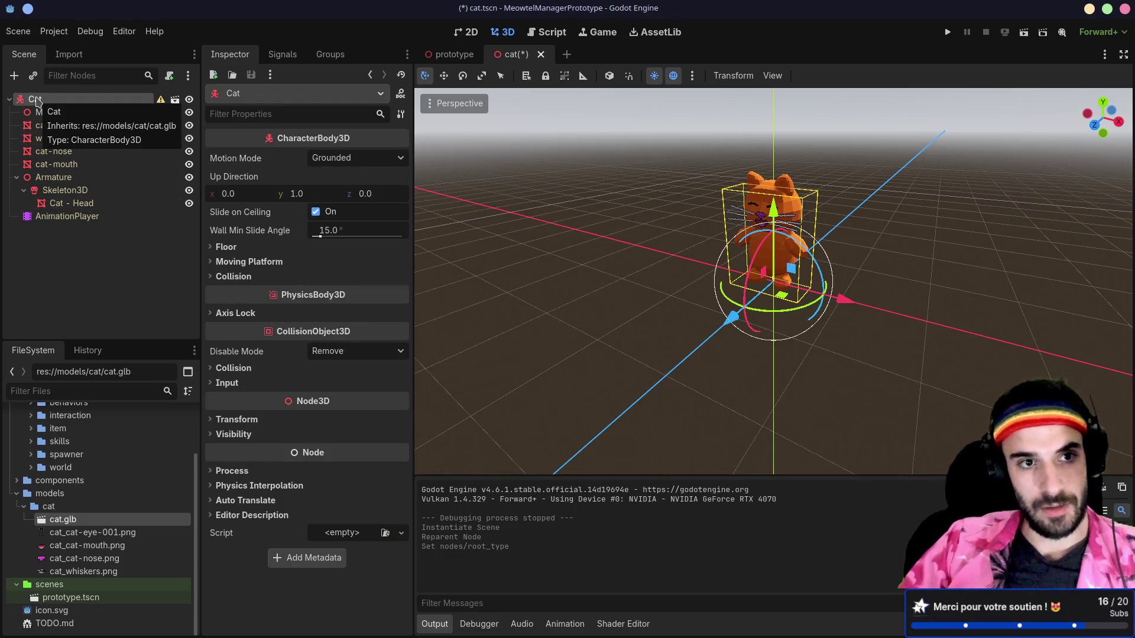
- Assign the Cat node as MdsMovementSkill3D's Parent and save cat.tscn
left_click(42, 112)
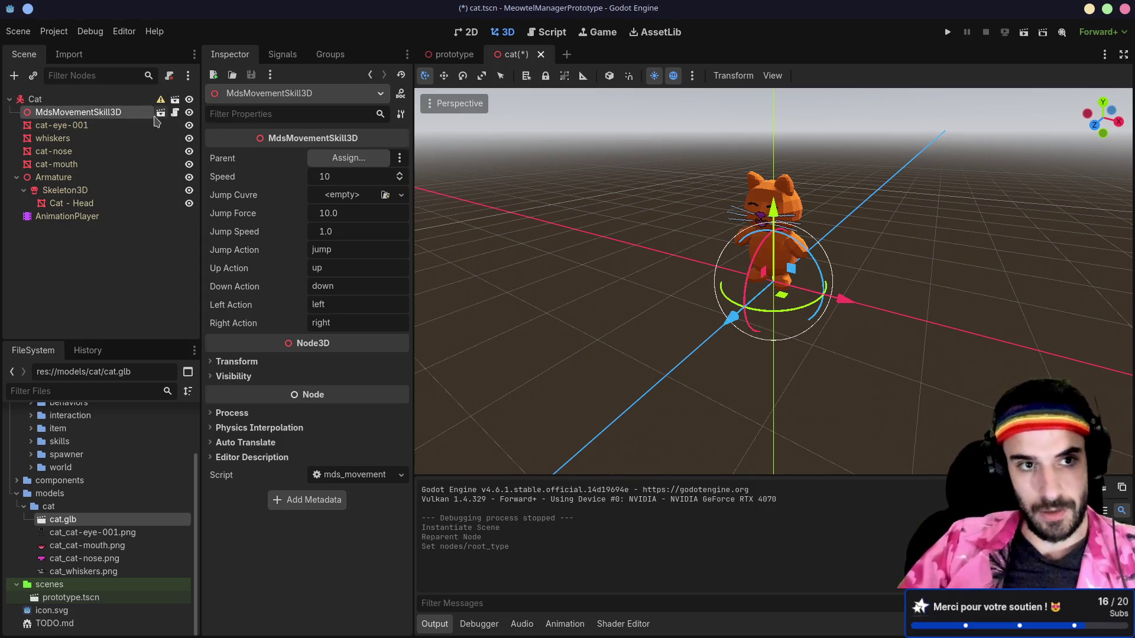
left_click(348, 158)
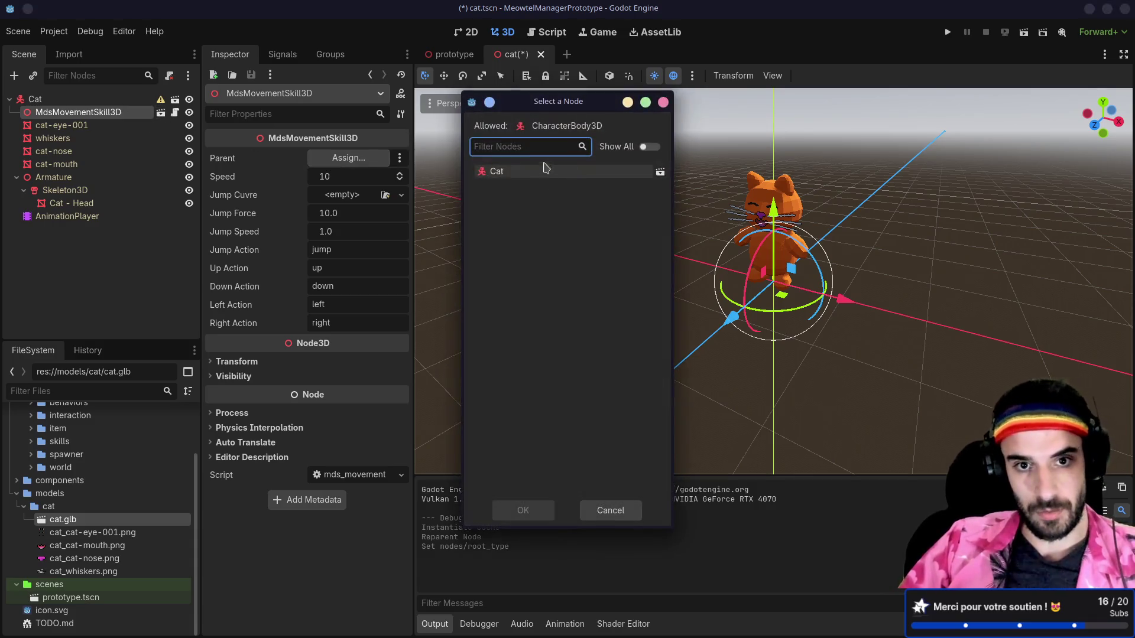
double_click(522, 177)
key("ctrl+s")
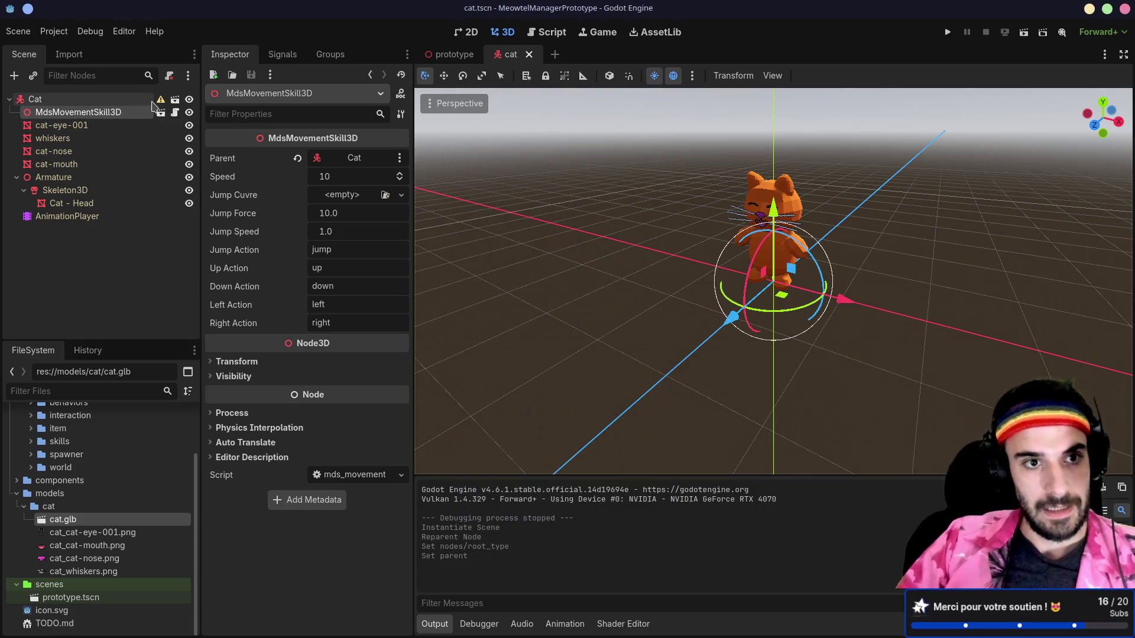
mouse_move(160, 105)
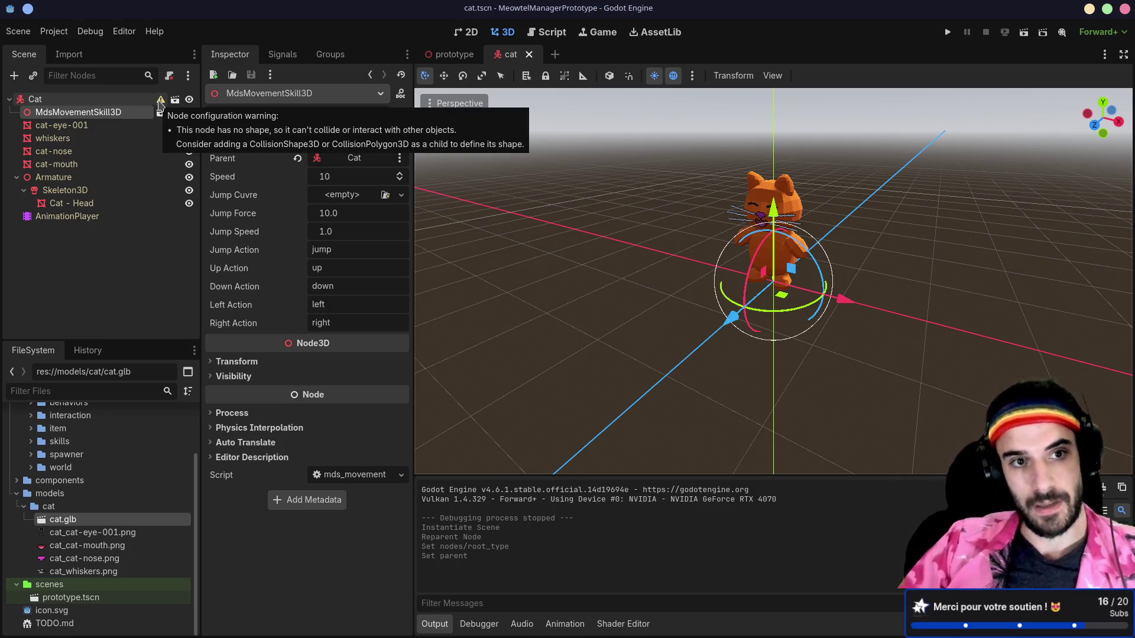
left_click(98, 100)
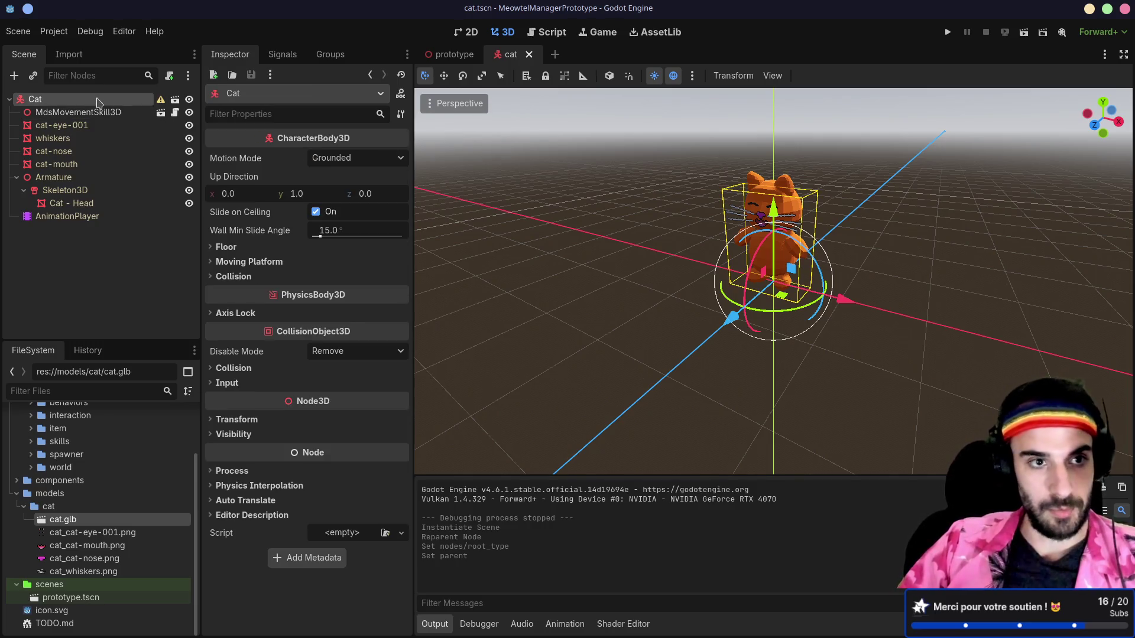
- Add a ShapeCast3D under Cat, then delete it again
key("ctrl+a")
type("shape")
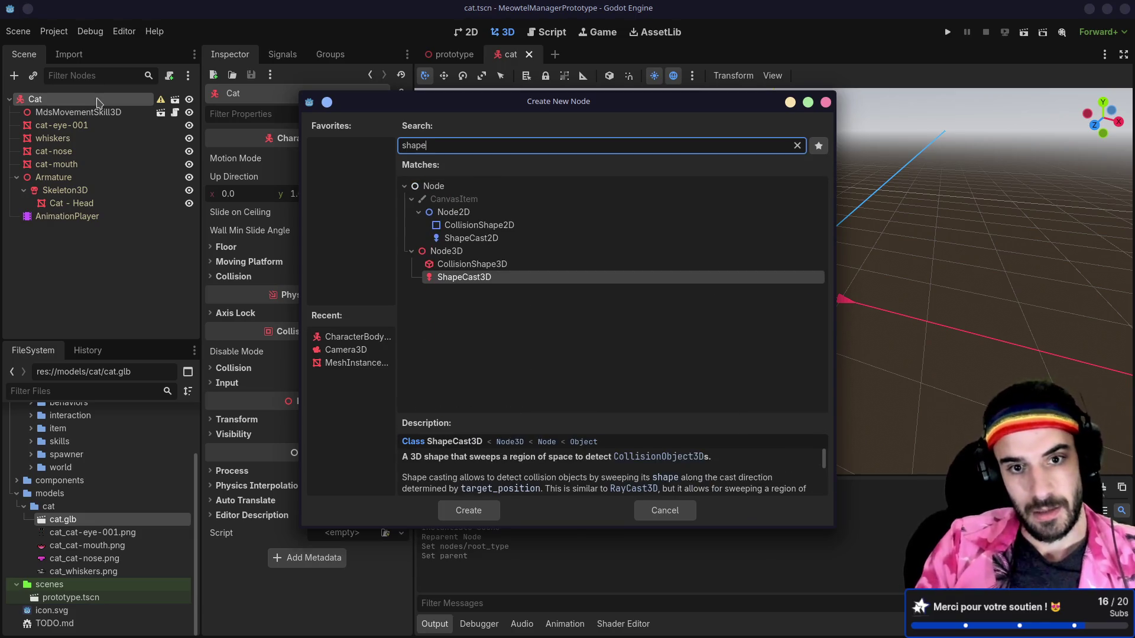
key("Return")
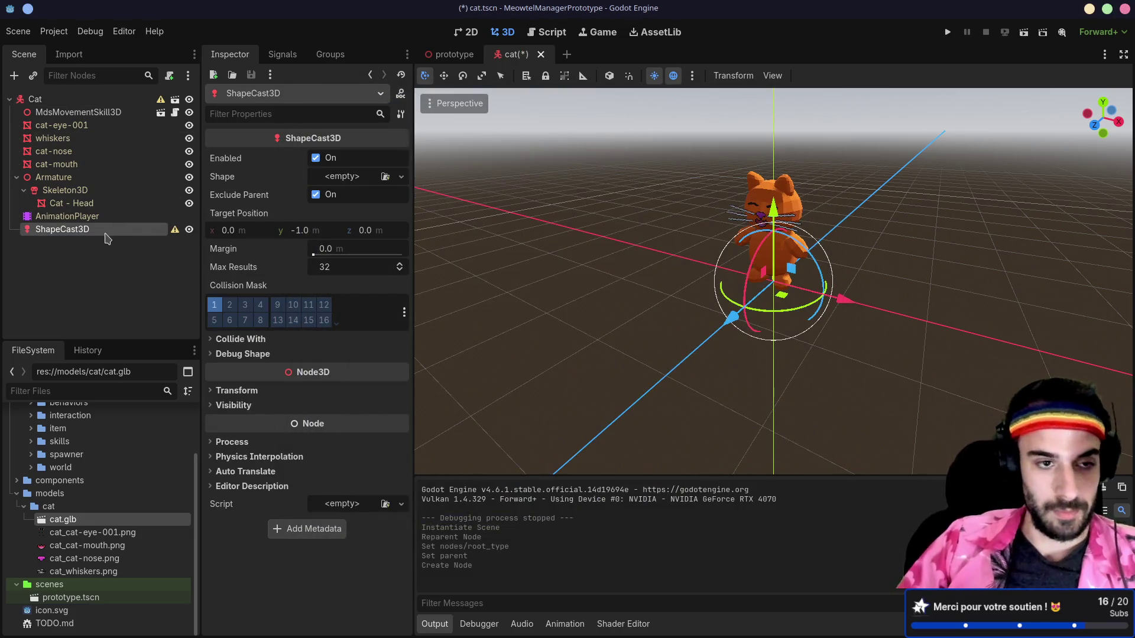
key("Delete")
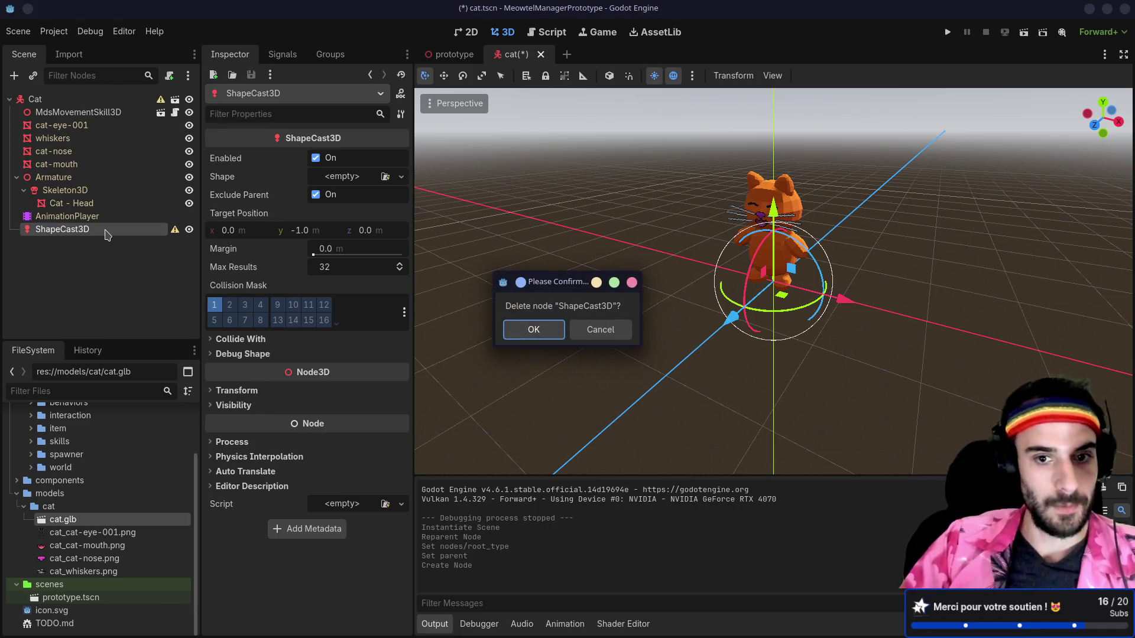
key("Return")
left_click(81, 101)
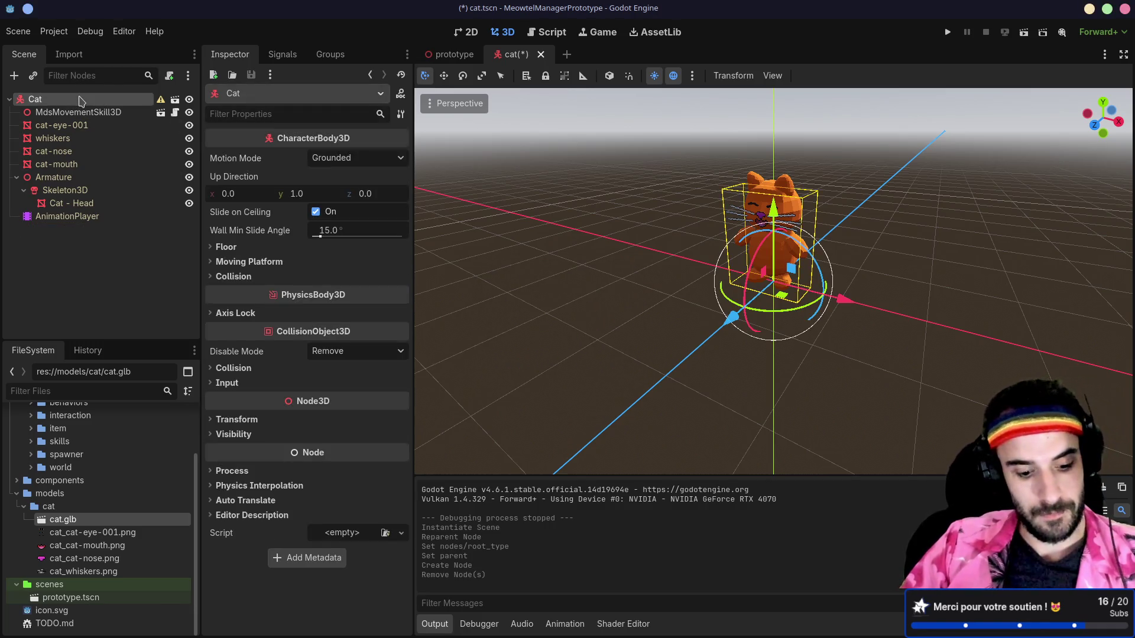
- Add a CollisionShape3D under Cat, placed just below MdsMovementSkill3D
key("ctrl+a")
key("Up")
key("Return")
left_click_drag(81, 230, 123, 120)
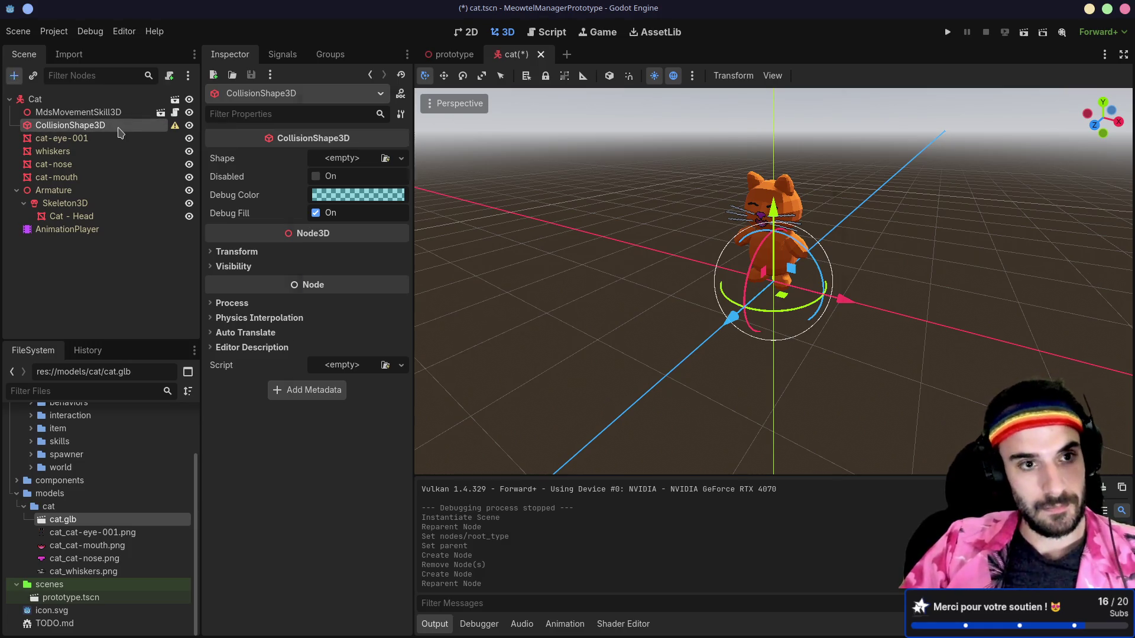
key("ctrl+a")
type("shape")
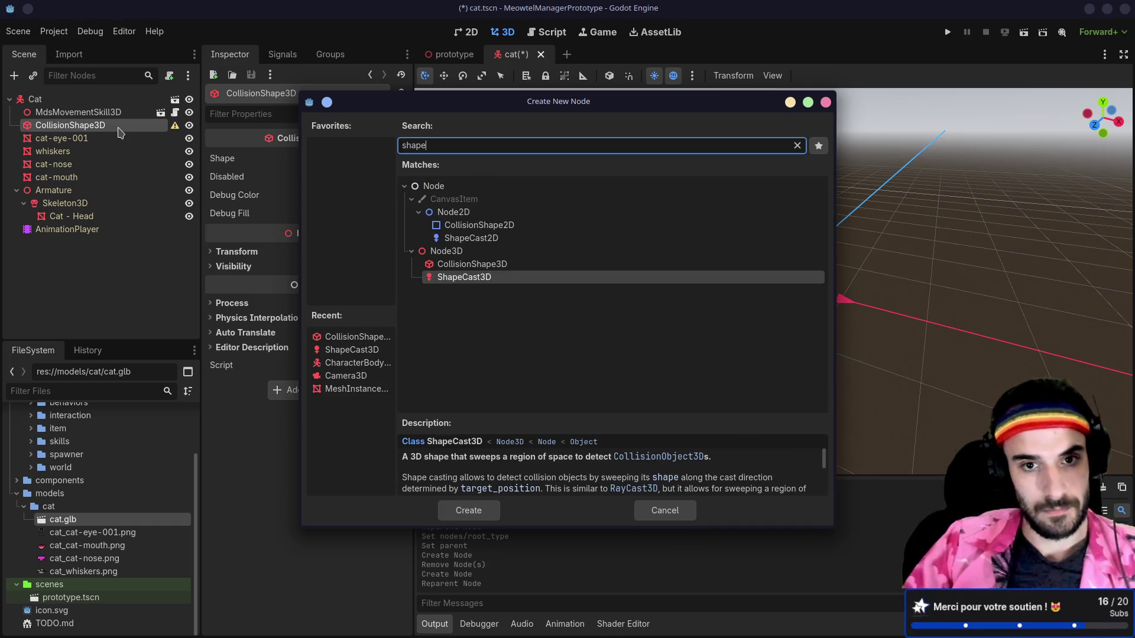
key("Escape")
- Give the collision a CapsuleShape3D, raised along Y with height about 1.53
left_click(341, 158)
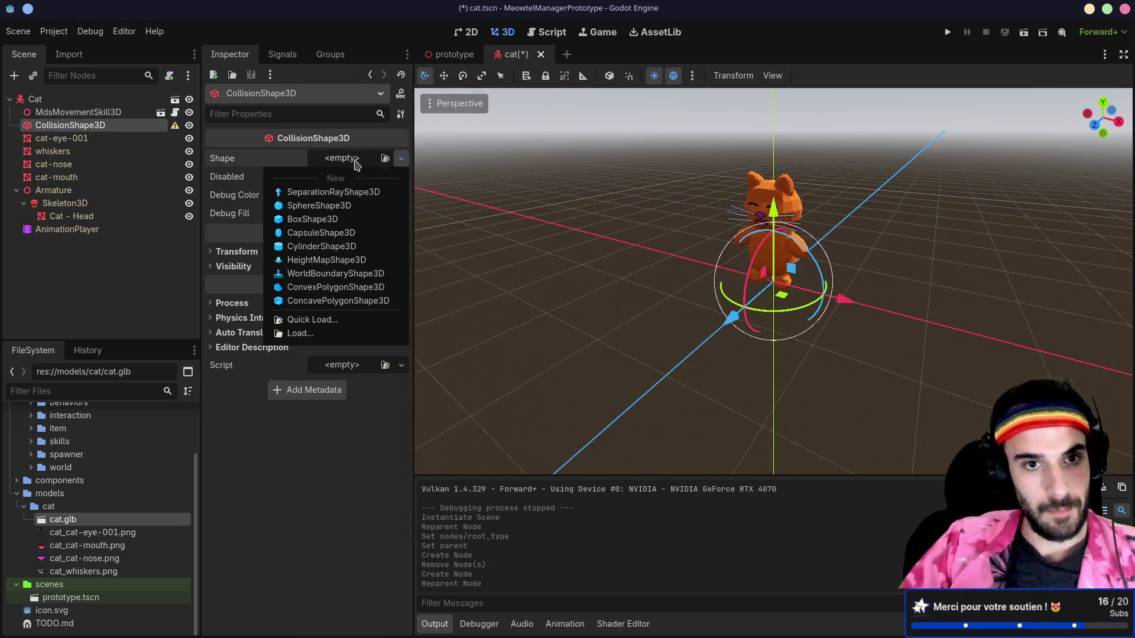
left_click(328, 232)
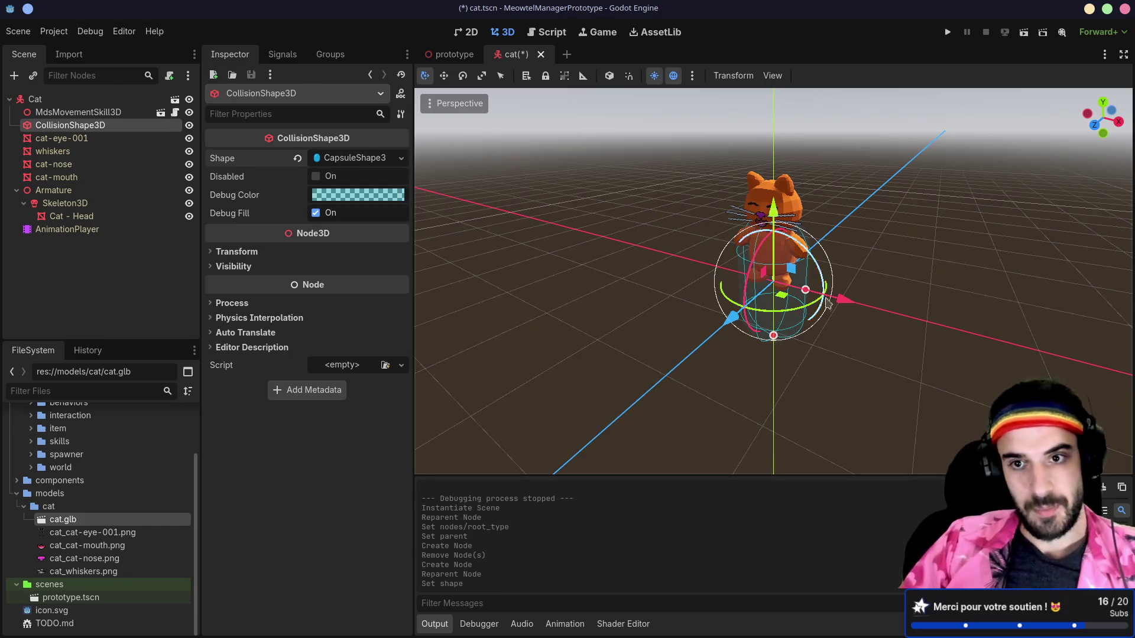
left_click_drag(773, 225, 773, 155)
key("ctrl+z")
left_click_drag(774, 204, 773, 148)
scroll(861, 246, "up", 2)
mouse_move(861, 246)
left_mouse_down()
mouse_move(763, 325)
mouse_move(778, 286)
left_mouse_up()
left_click_drag(871, 131, 778, 121)
mouse_move(738, 159)
left_mouse_down()
mouse_move(640, 211)
mouse_move(634, 262)
mouse_move(697, 248)
mouse_move(860, 171)
mouse_move(834, 163)
left_mouse_up()
- Save cat.tscn and open mds_movement_skill_3d.gd
key("ctrl+s")
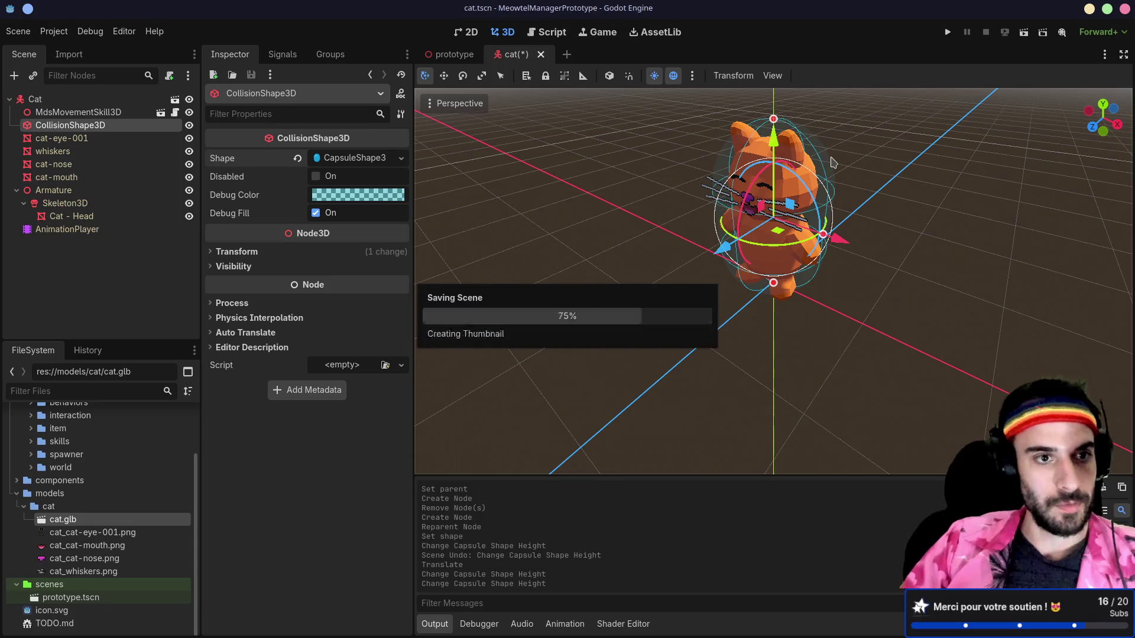
mouse_move(254, 140)
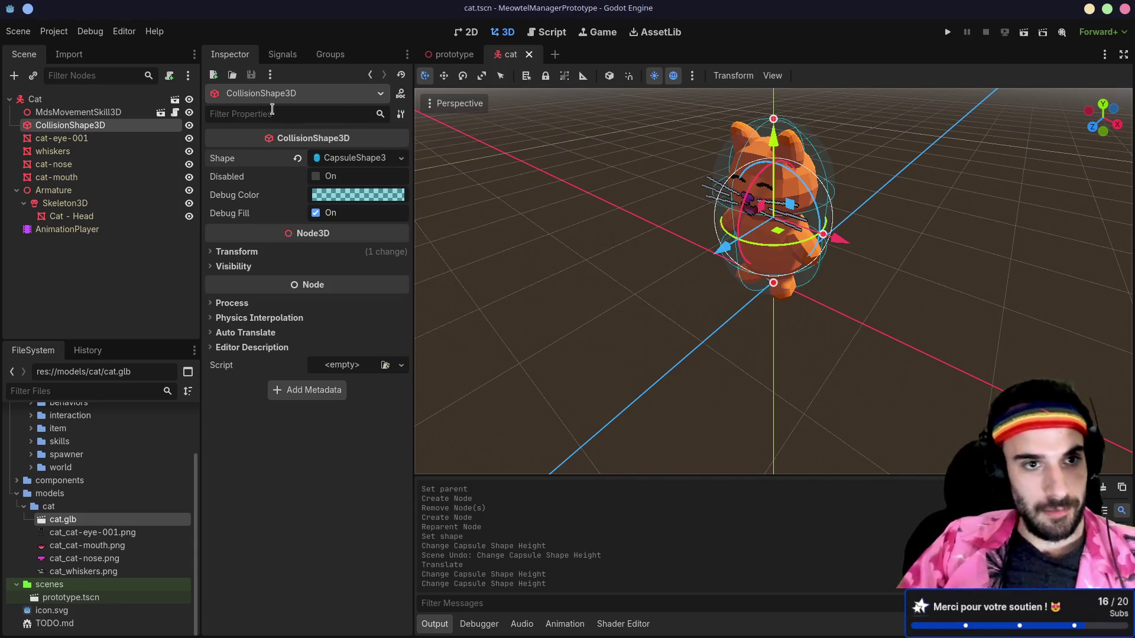
left_click(175, 113)
scroll(765, 249, "down", 7)
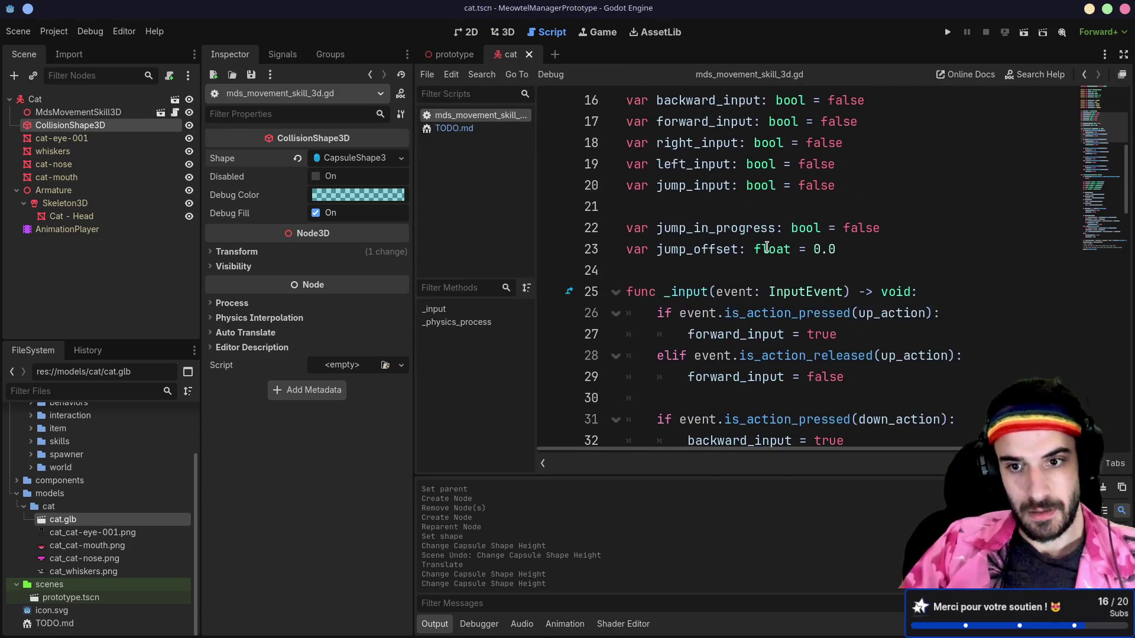
scroll(774, 196, "down", 16)
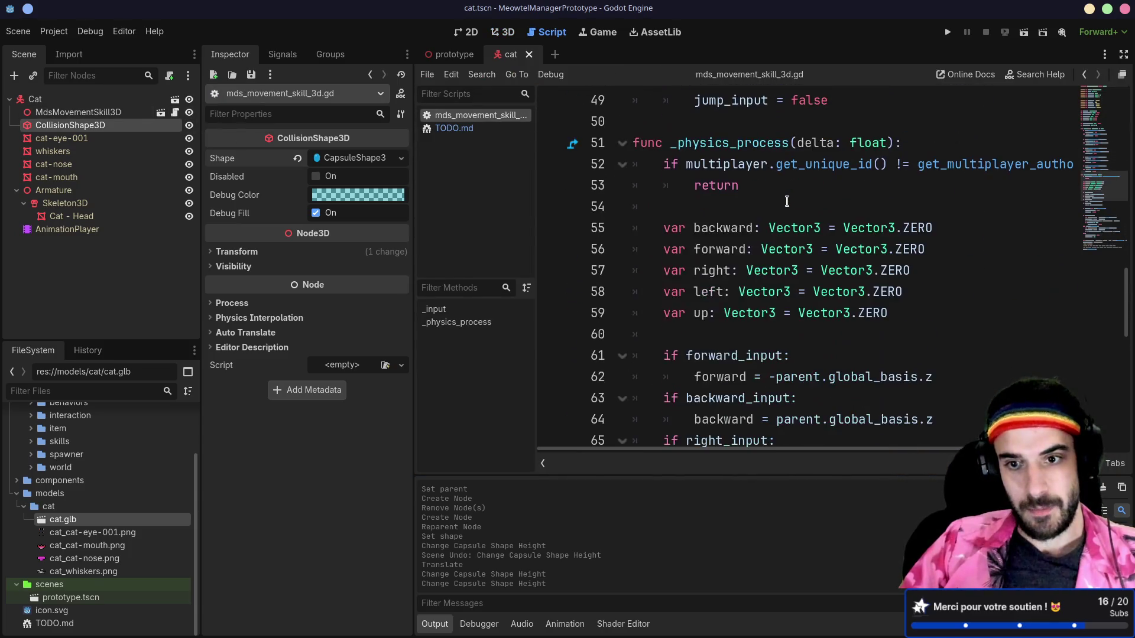
scroll(792, 203, "down", 3)
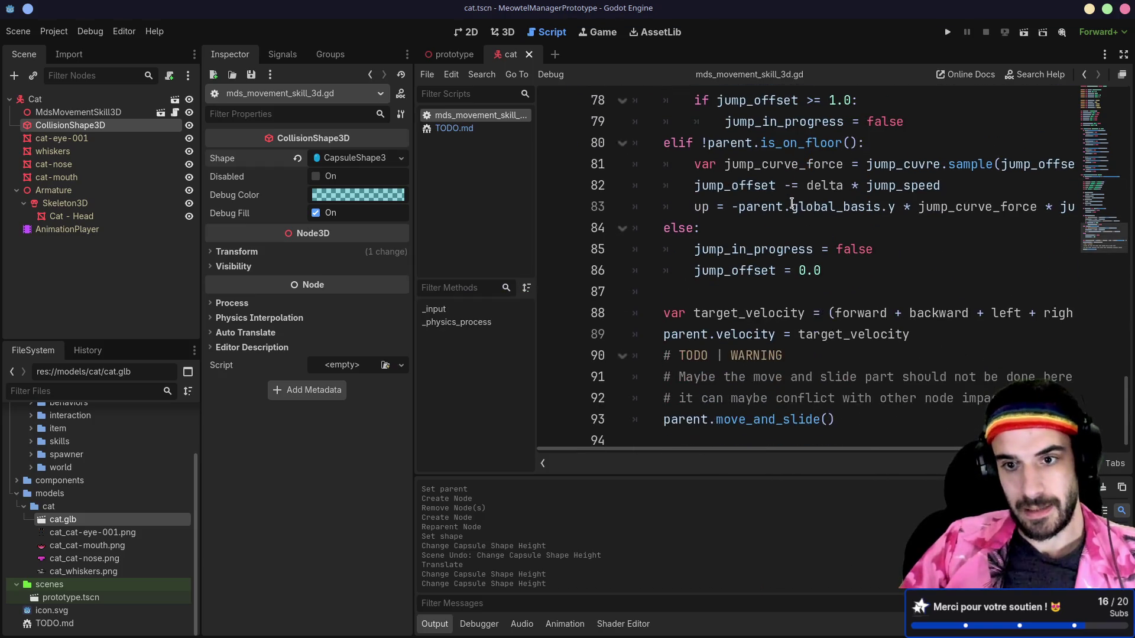
scroll(792, 203, "up", 20)
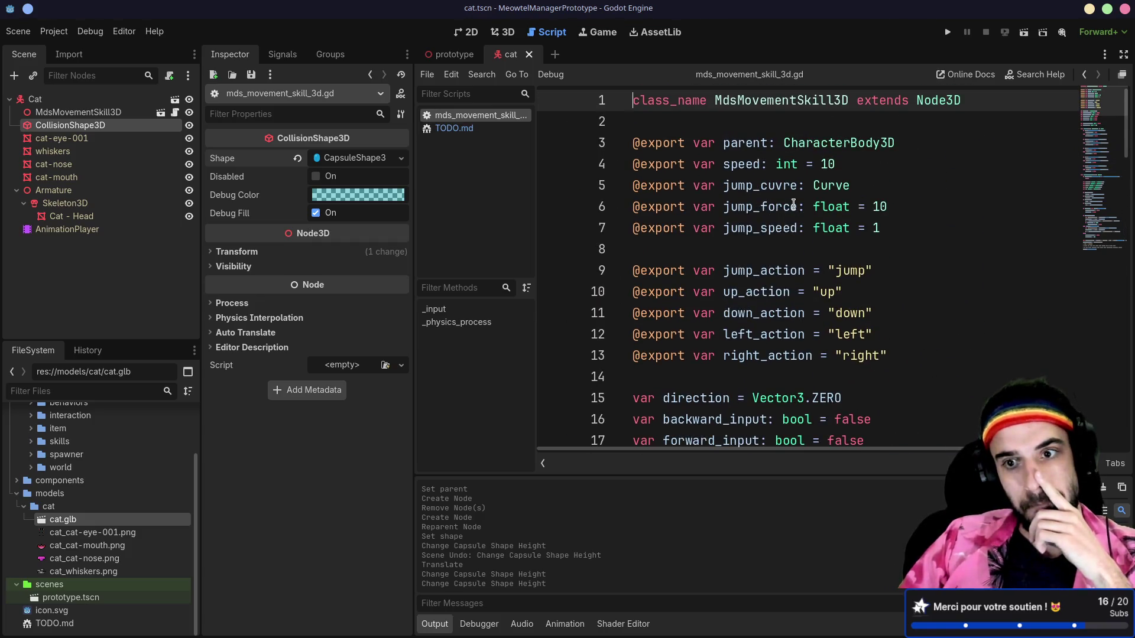
double_click(834, 277)
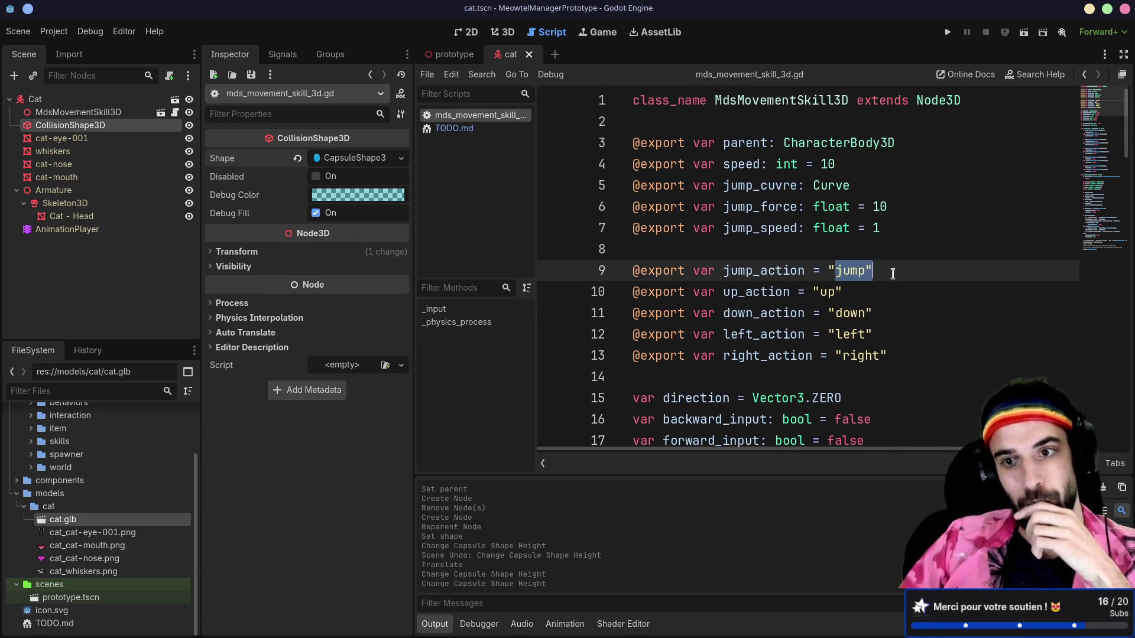
left_click(825, 283)
left_click(1023, 33)
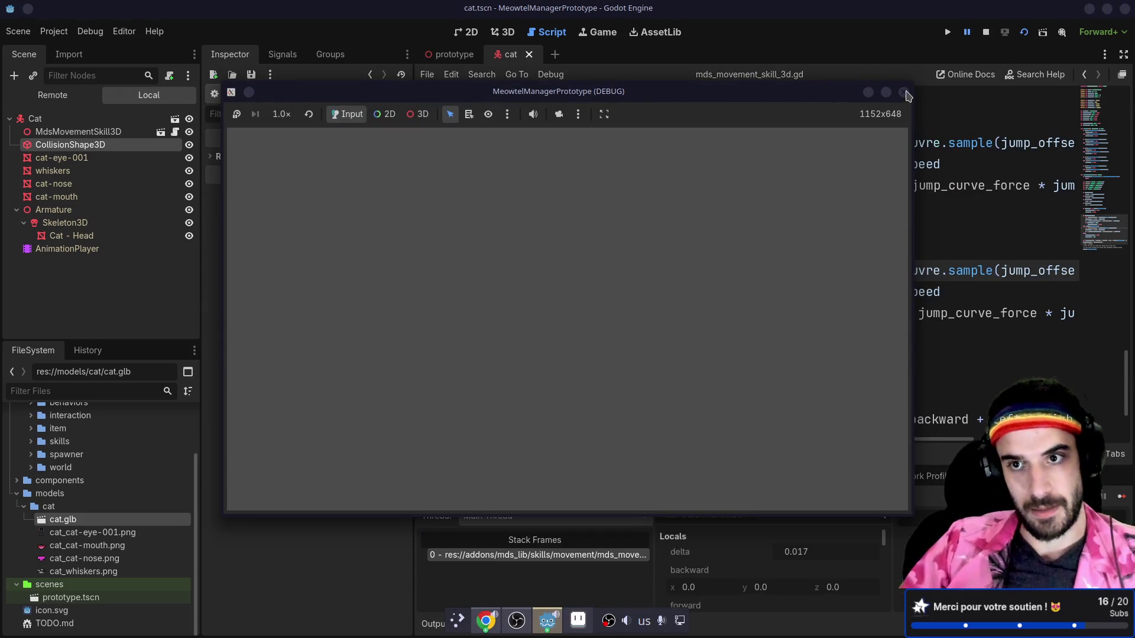
left_click(904, 92)
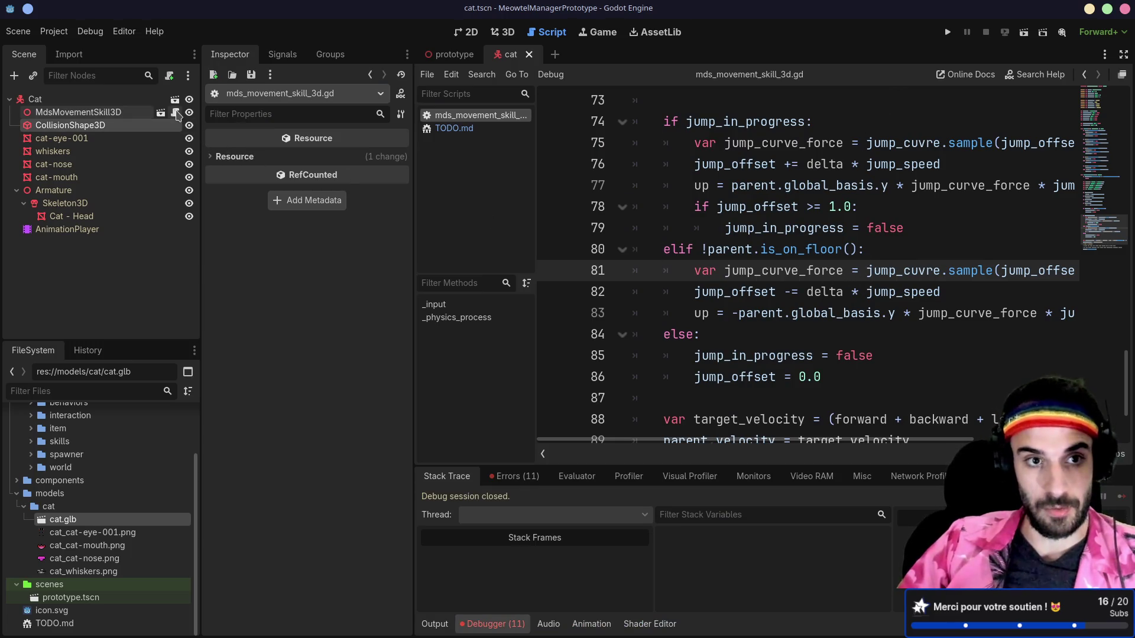
- Widen MdsMovementSkill3D's Inspector and create a New Curve for its Jump Cuvre property
left_click(116, 118)
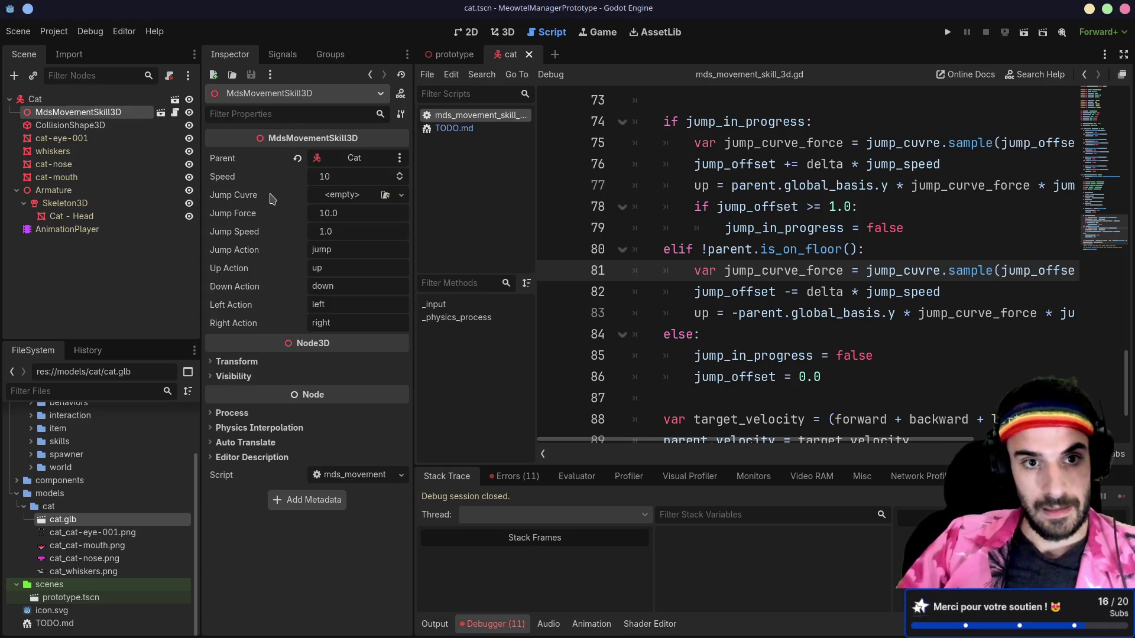
scroll(130, 449, "up", 3)
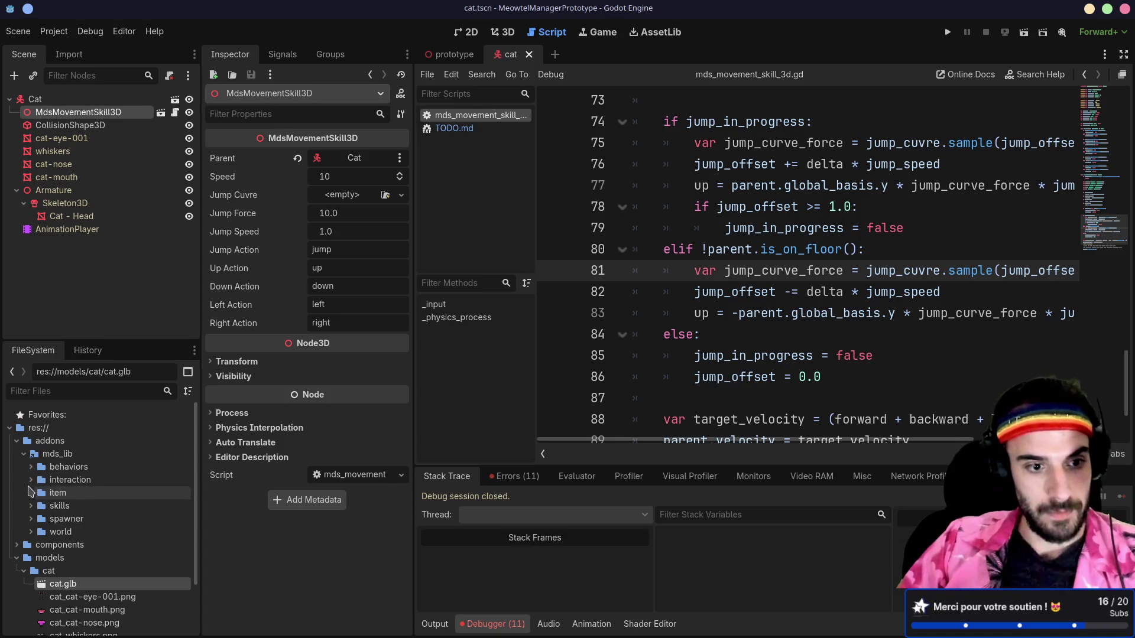
left_click(32, 506)
scroll(61, 520, "down", 1)
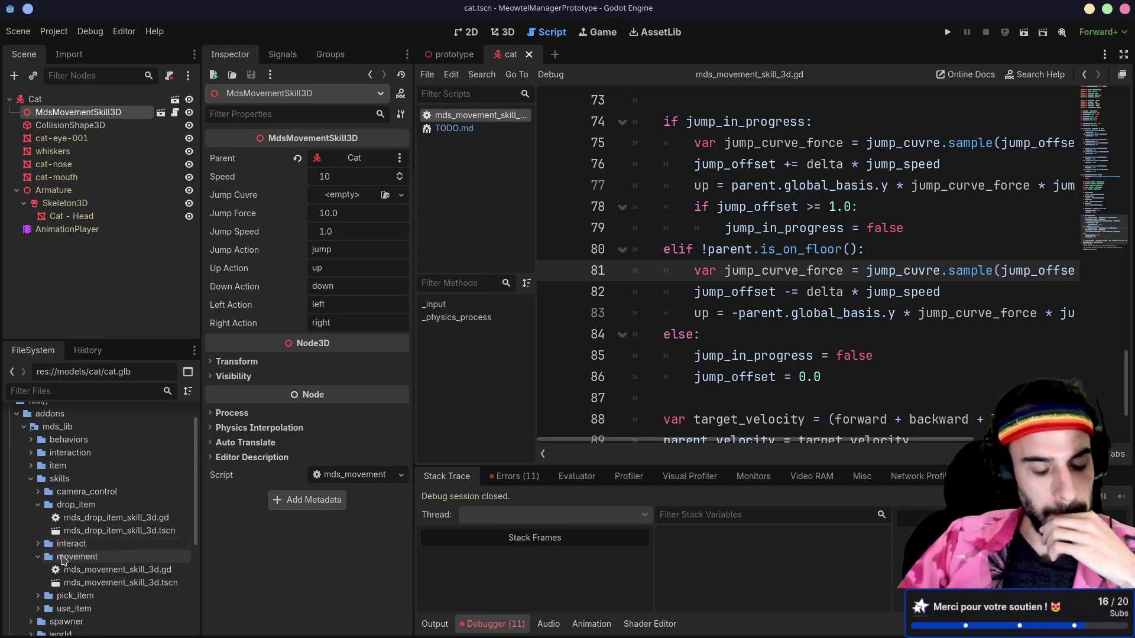
left_click(39, 506)
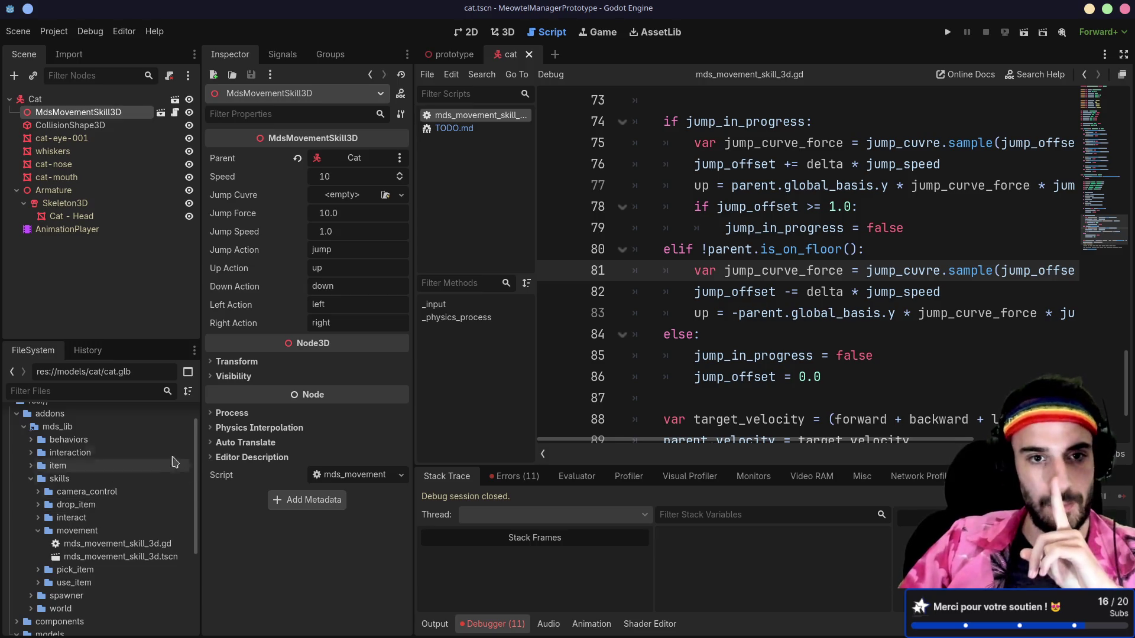
left_click_drag(412, 180, 470, 176)
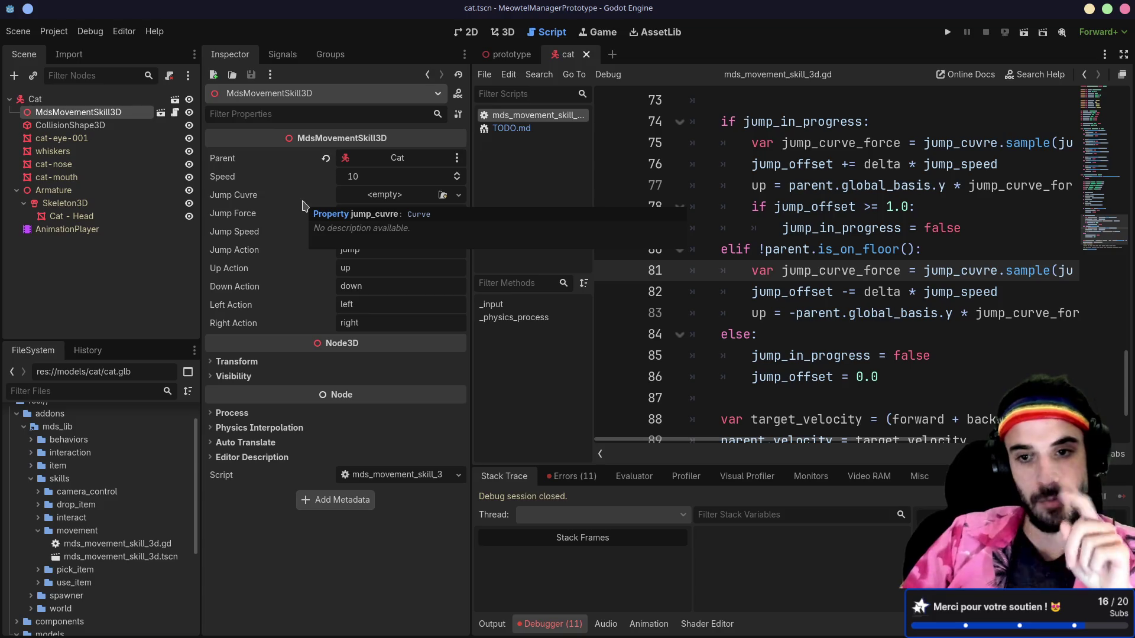
left_click(416, 200)
left_click(405, 228)
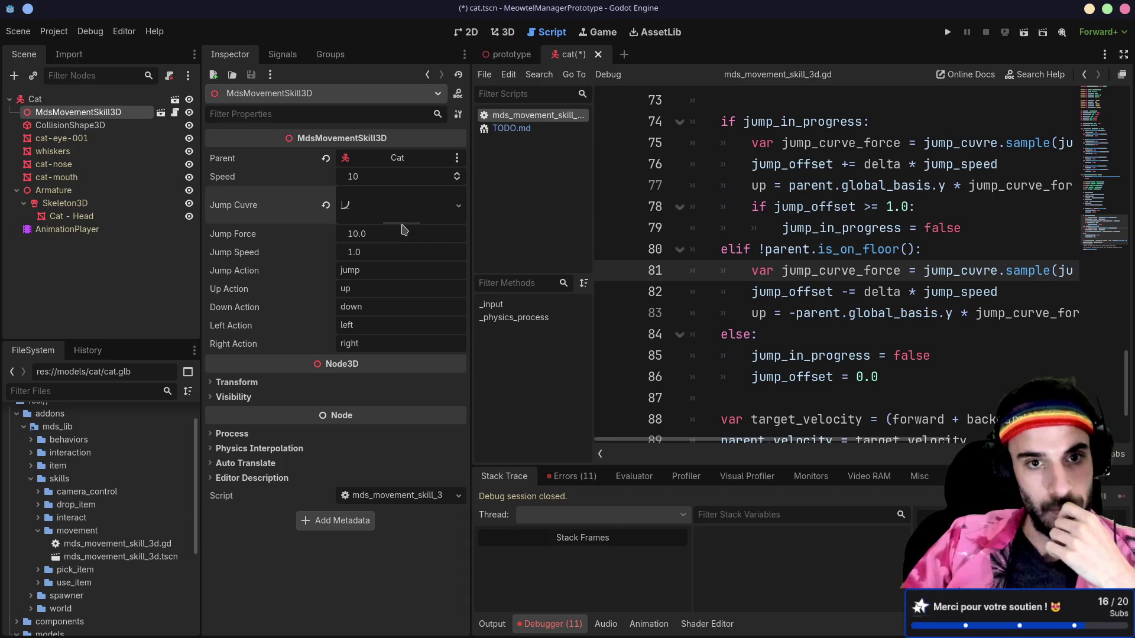
- Edit the Jump Cuvre curve points into a smooth S-shape from (0, 0) to (1, 1)
left_click(410, 210)
left_click_drag(442, 351, 442, 262)
mouse_move(343, 263)
left_mouse_down()
mouse_move(250, 291)
mouse_move(222, 348)
left_mouse_up()
mouse_move(288, 334)
left_mouse_down()
mouse_move(285, 317)
mouse_move(274, 346)
mouse_move(235, 355)
mouse_move(242, 321)
left_mouse_up()
left_click(442, 262)
left_click_drag(420, 269, 419, 265)
left_click(224, 351)
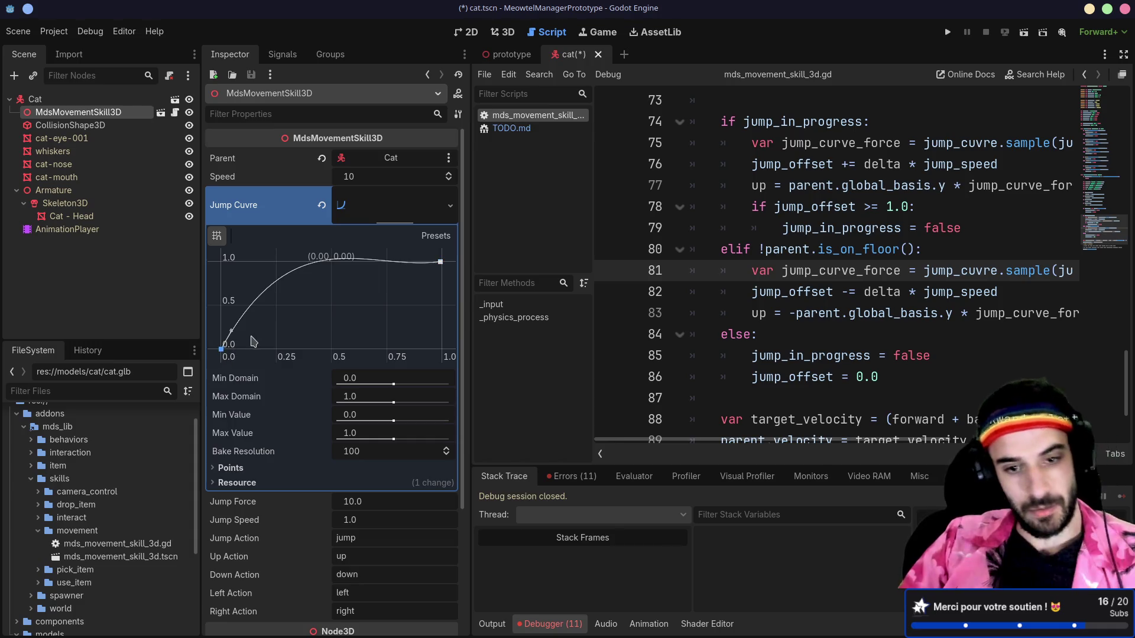
mouse_move(256, 272)
left_mouse_down()
mouse_move(222, 260)
mouse_move(217, 350)
left_mouse_up()
right_click(440, 262)
left_click(387, 343)
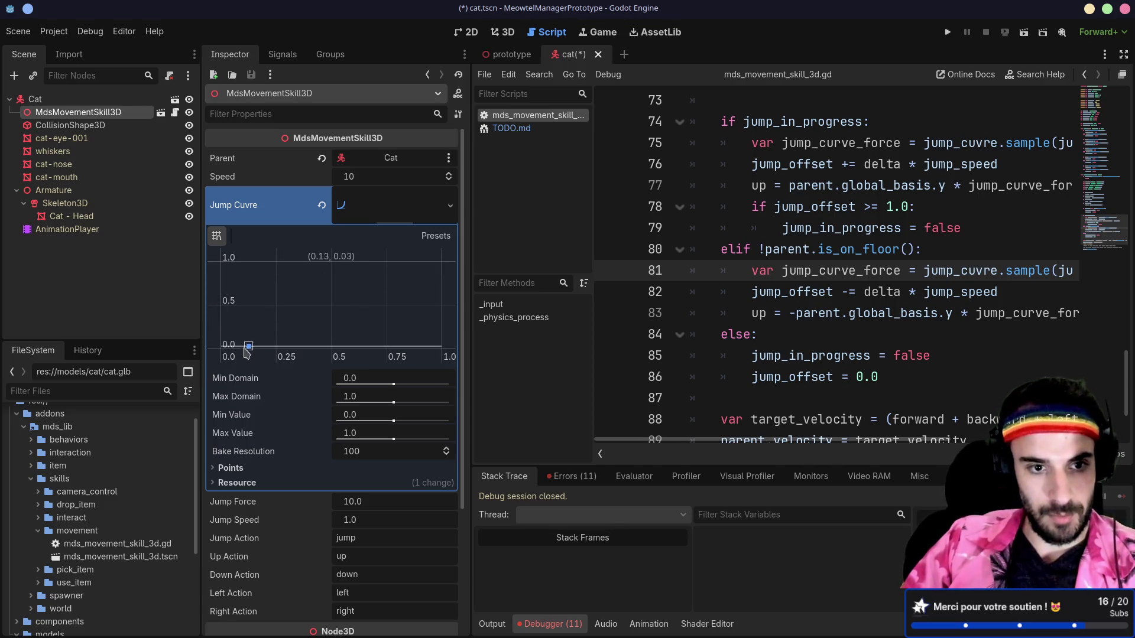
left_click_drag(386, 342, 461, 243)
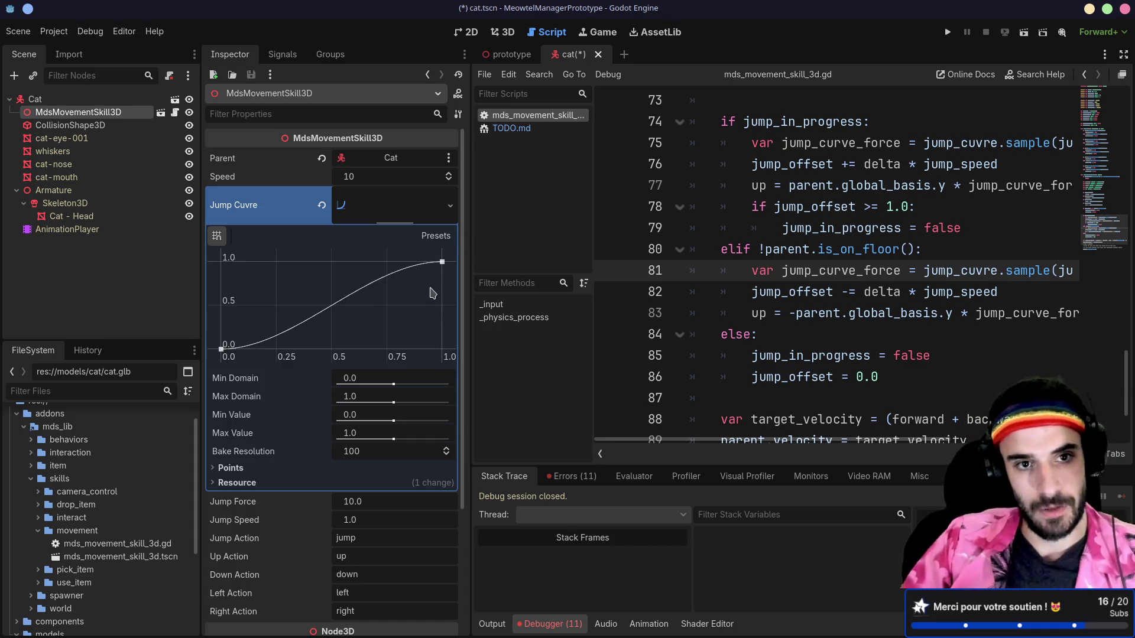
right_click(395, 219)
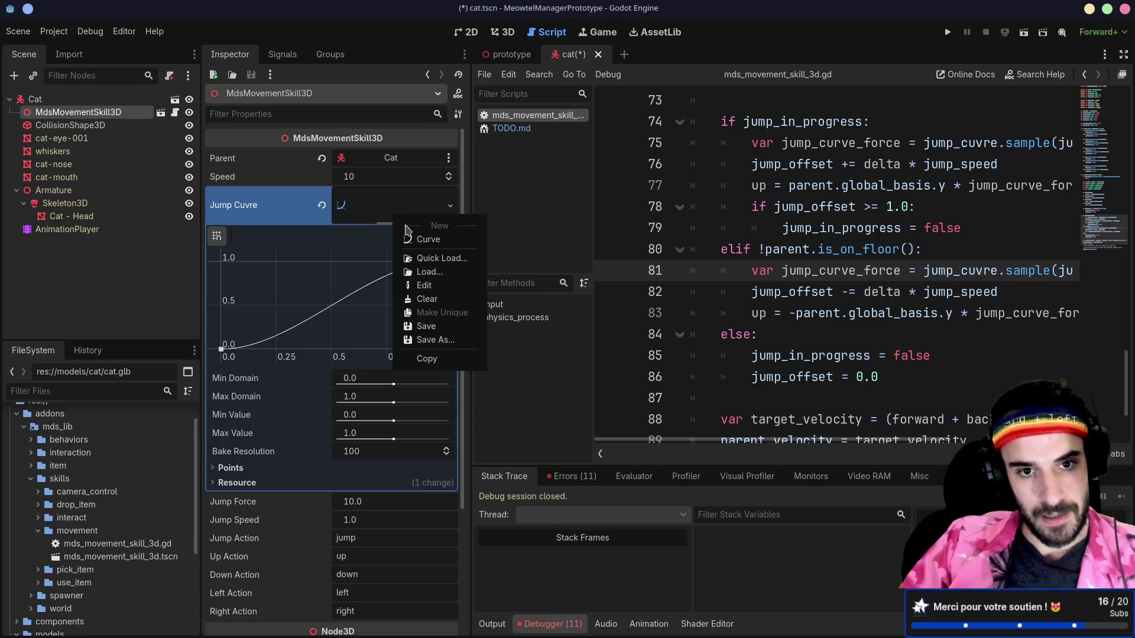
- Save the jump curve as default_jump_curve.tres in res://addons/mds_lib/skills/movement
left_click(440, 341)
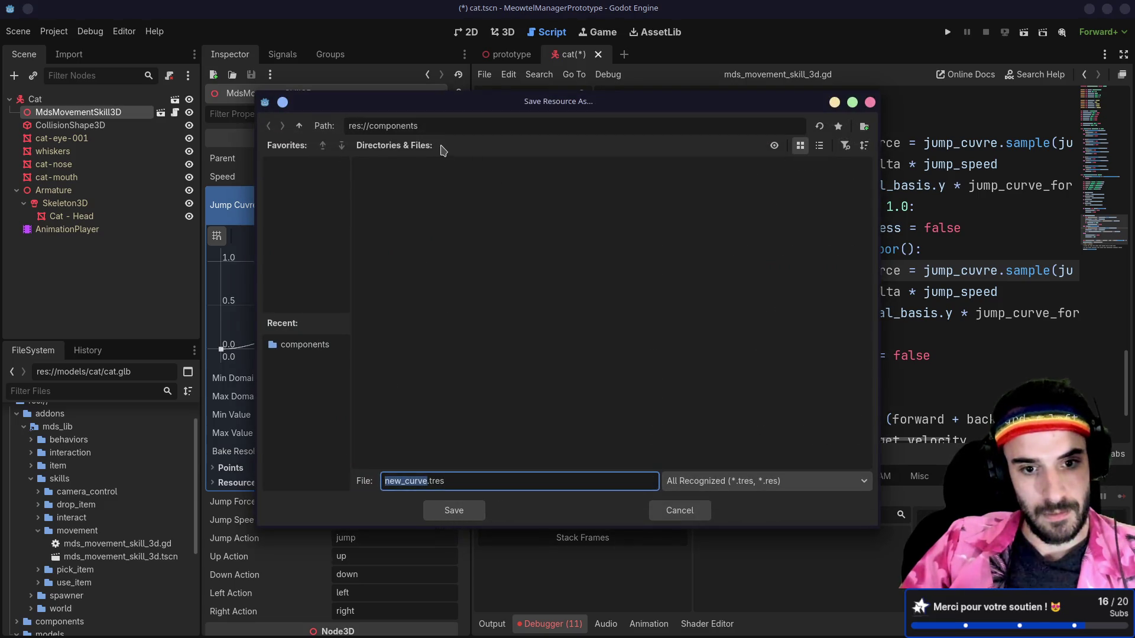
left_click(299, 126)
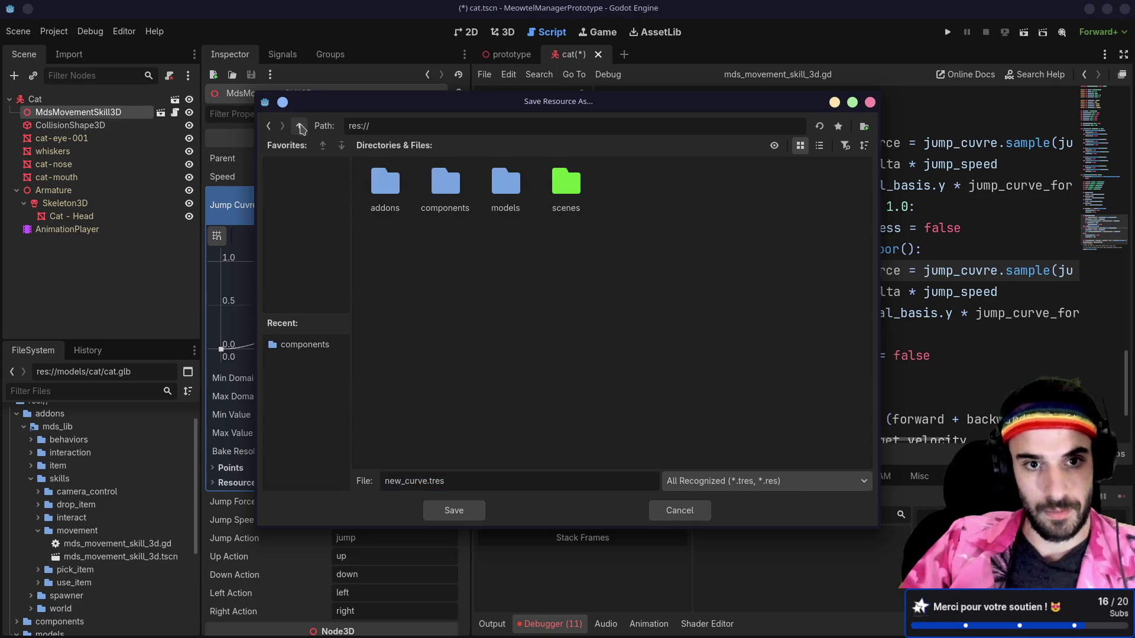
double_click(394, 197)
double_click(394, 197)
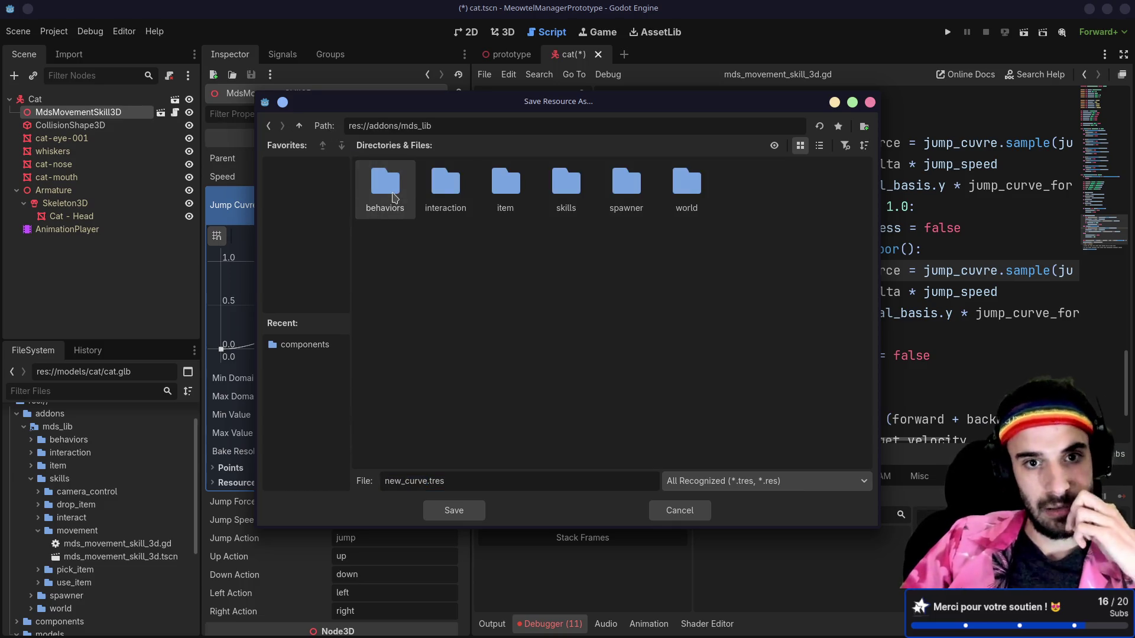
double_click(543, 188)
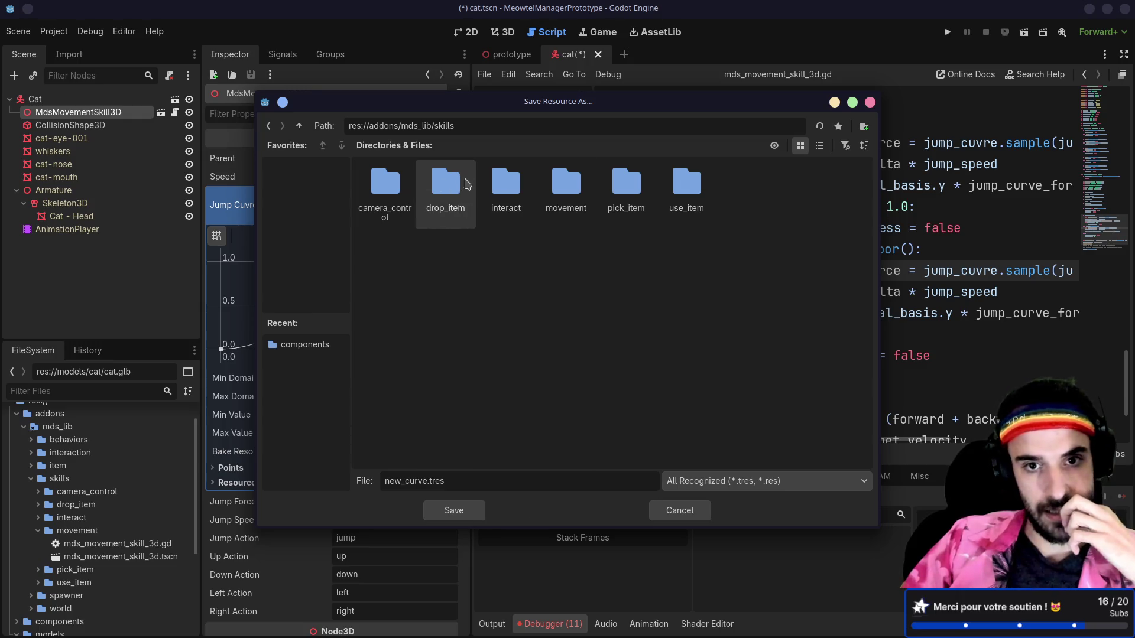
double_click(569, 187)
double_click(400, 481)
type("default")
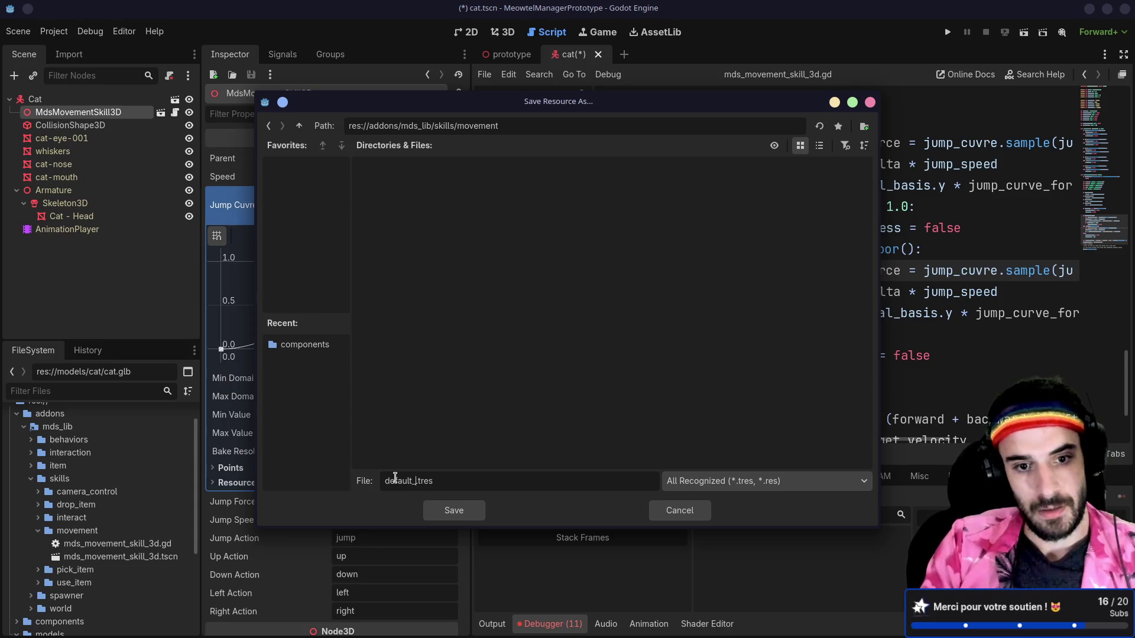
type("mp_curve")
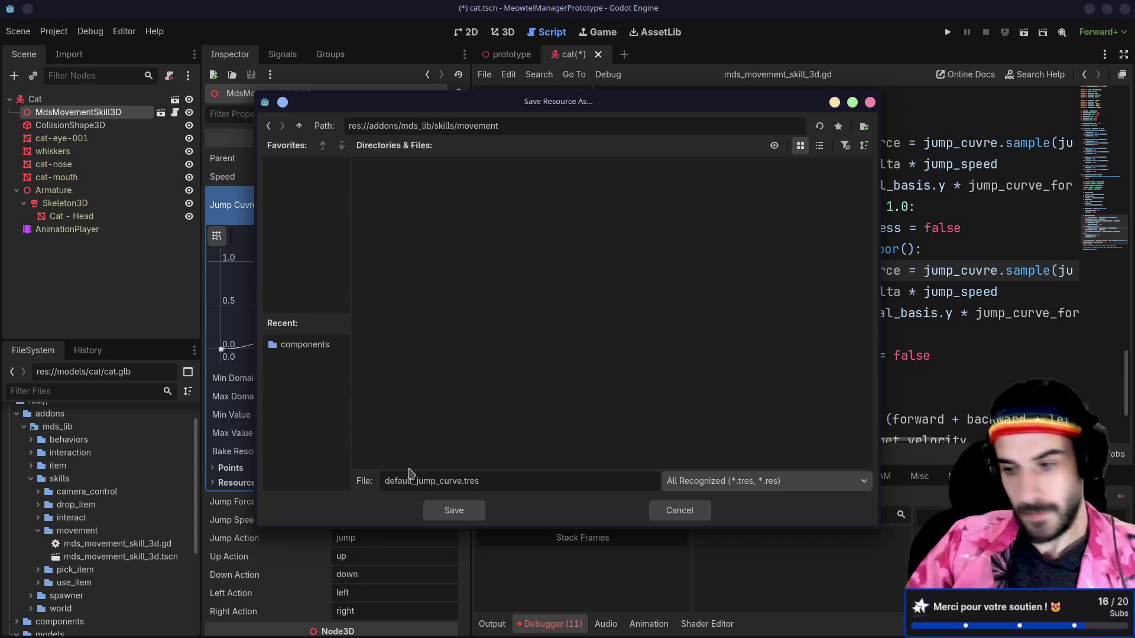
left_click(454, 511)
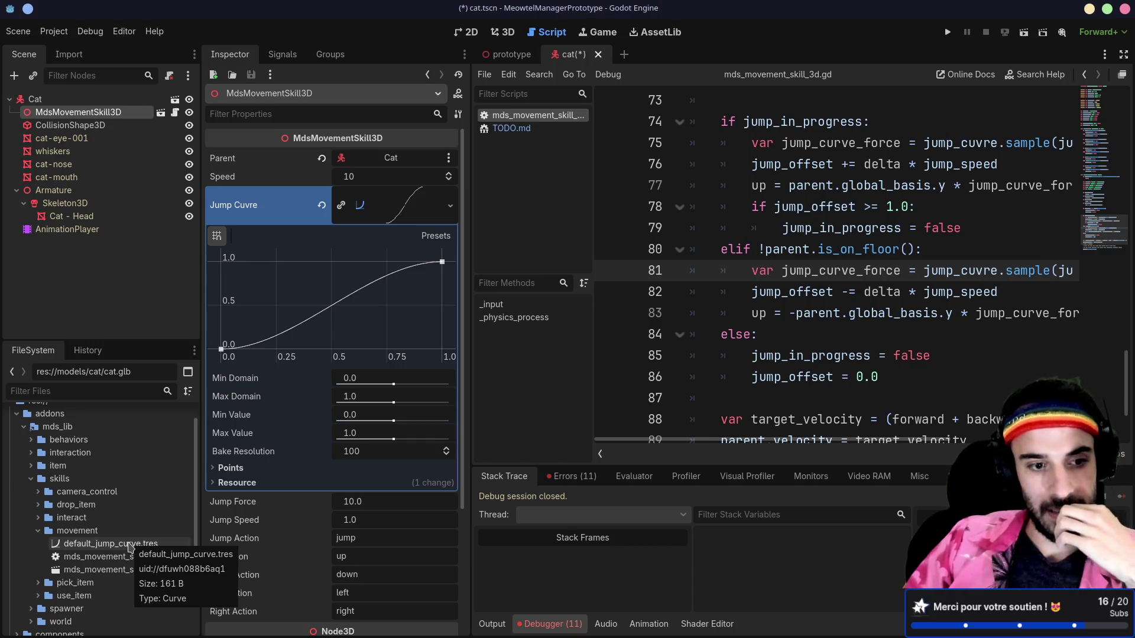
- Assign the saved default_jump_curve.tres to the skill's Jump Cuvre property
left_click(321, 205)
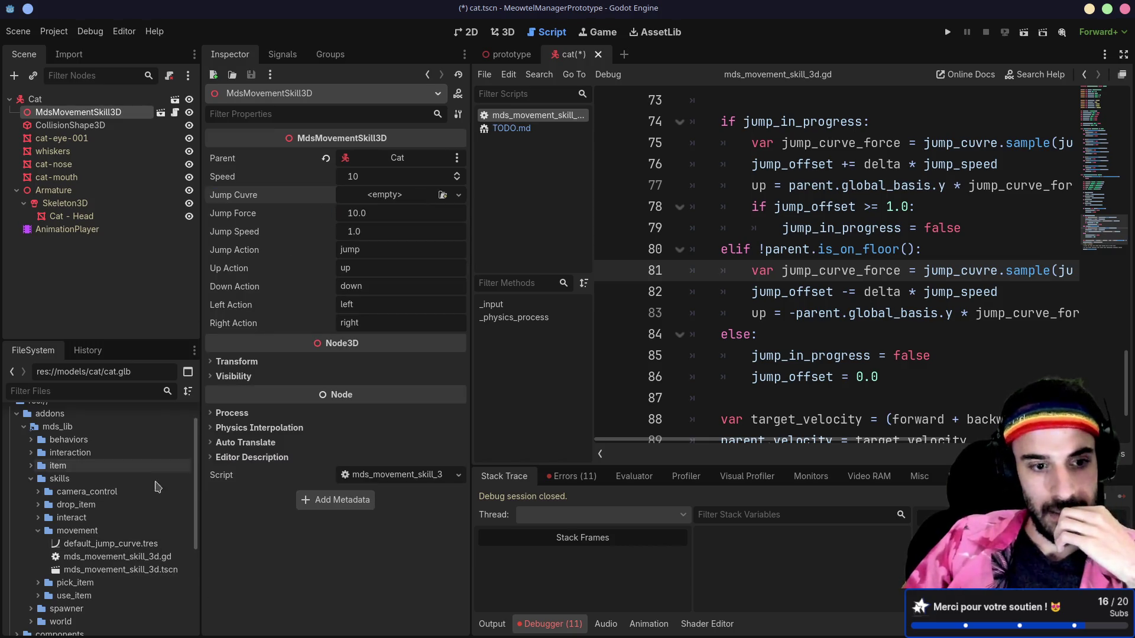
mouse_move(117, 549)
left_mouse_down()
mouse_move(411, 238)
mouse_move(407, 204)
left_mouse_up()
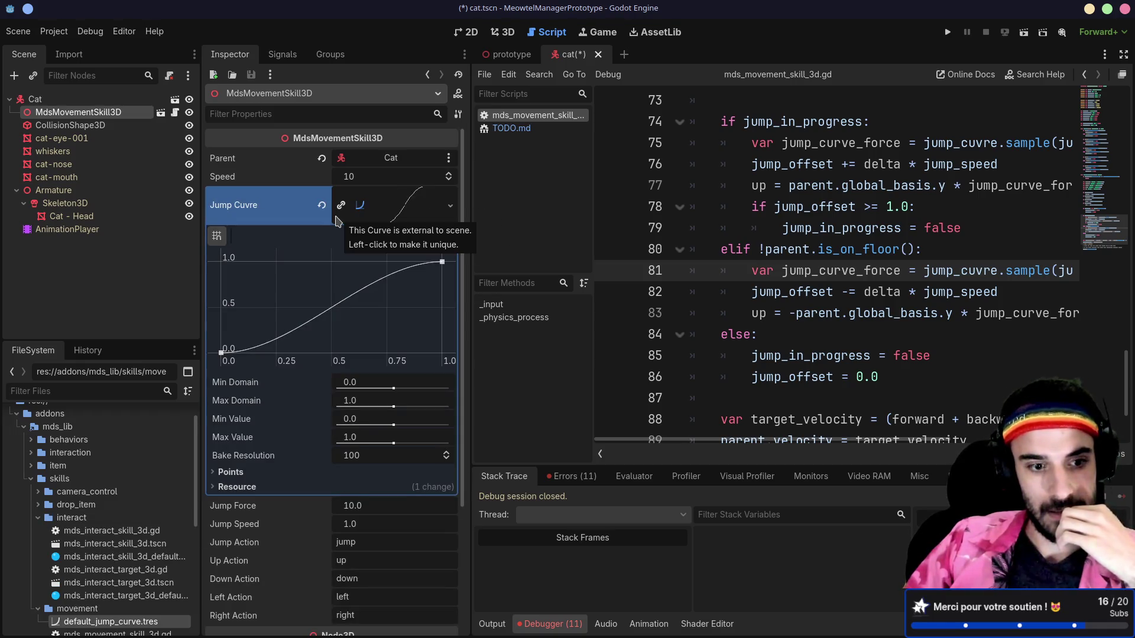
scroll(152, 478, "down", 3)
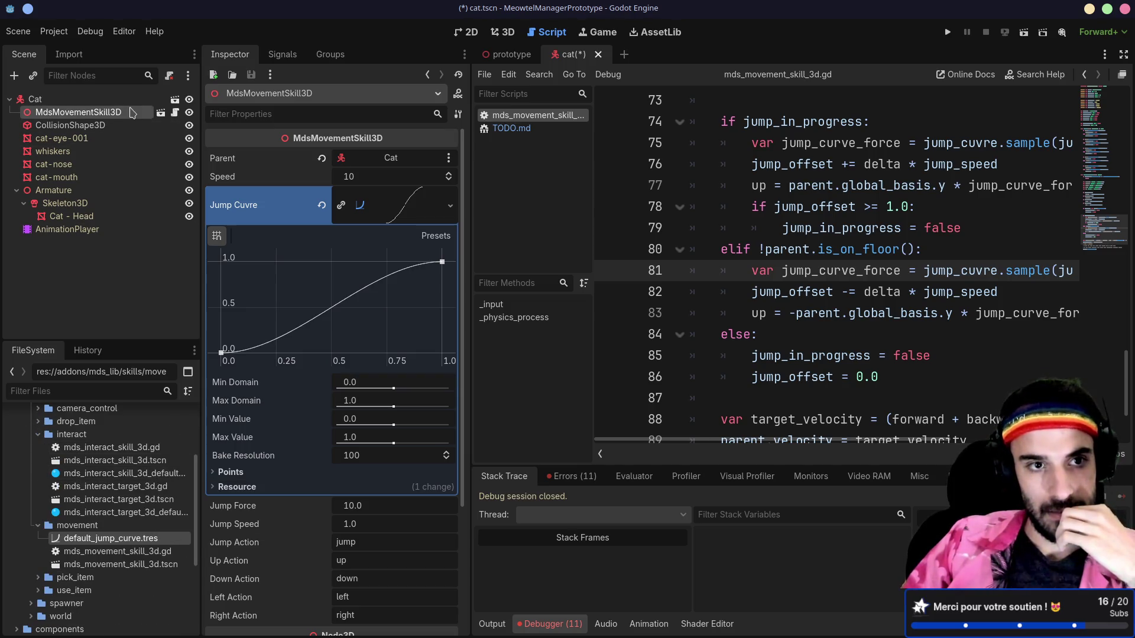
- Delete MdsMovementSkill3D and re-add mds_movement_skill_3d.tscn as a child of Cat
key("Delete")
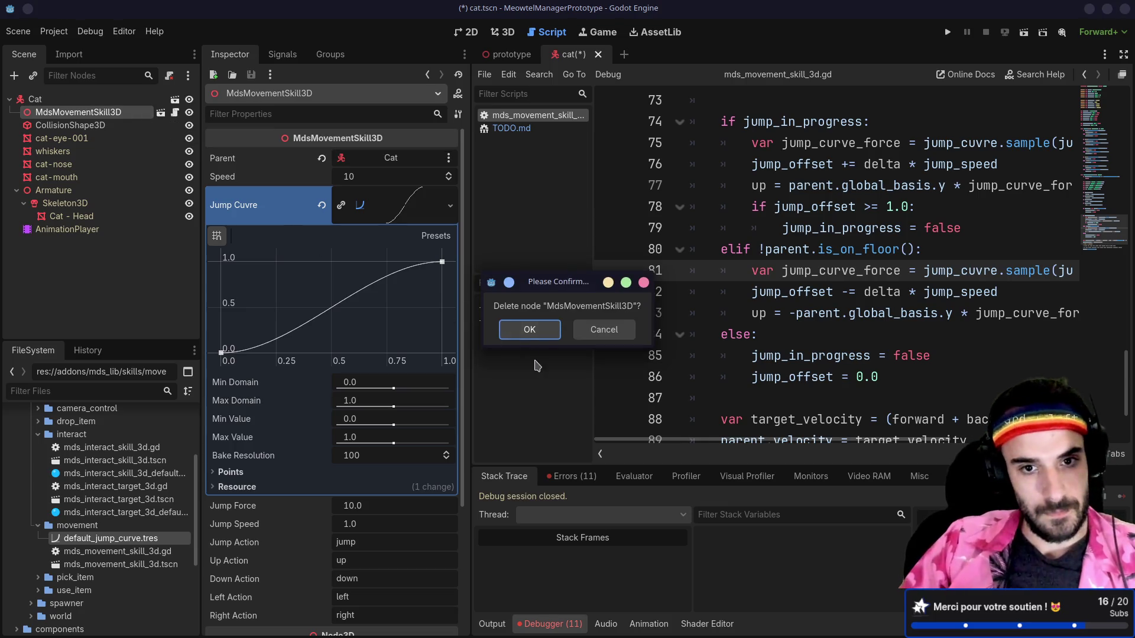
left_click(530, 329)
mouse_move(141, 564)
left_mouse_down()
mouse_move(166, 455)
mouse_move(89, 112)
mouse_move(60, 100)
left_mouse_up()
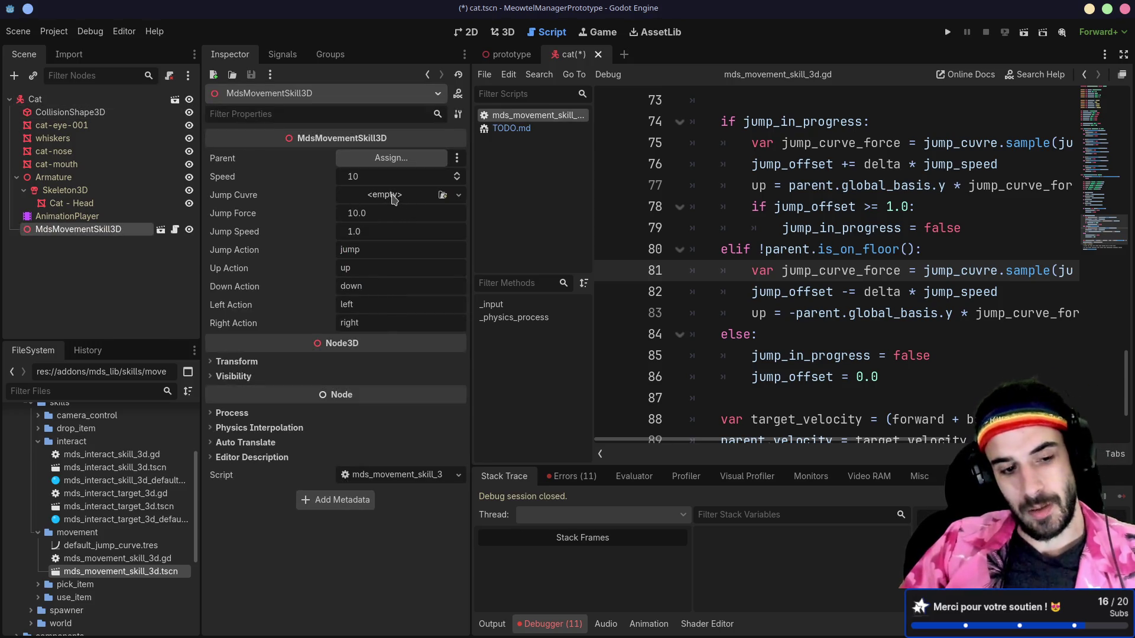
left_click(155, 562)
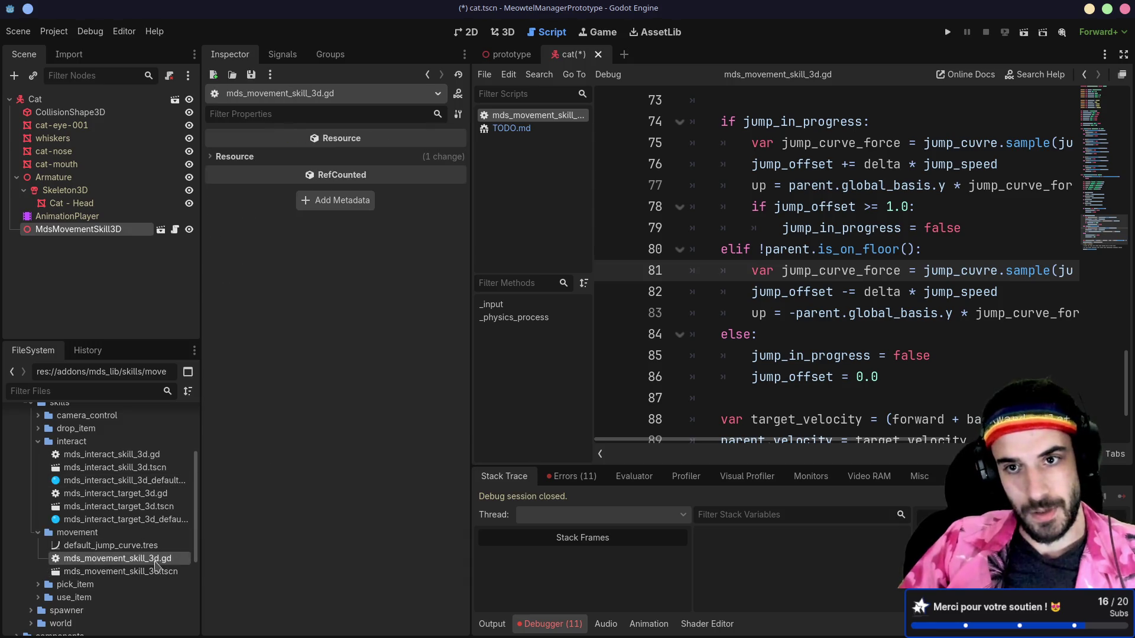
- Default jump_cuvre on line 5 to preload("res://addons/mds_lib/skills/movement/default_jump_curve.tres") and save the script
scroll(870, 322, "up", 20)
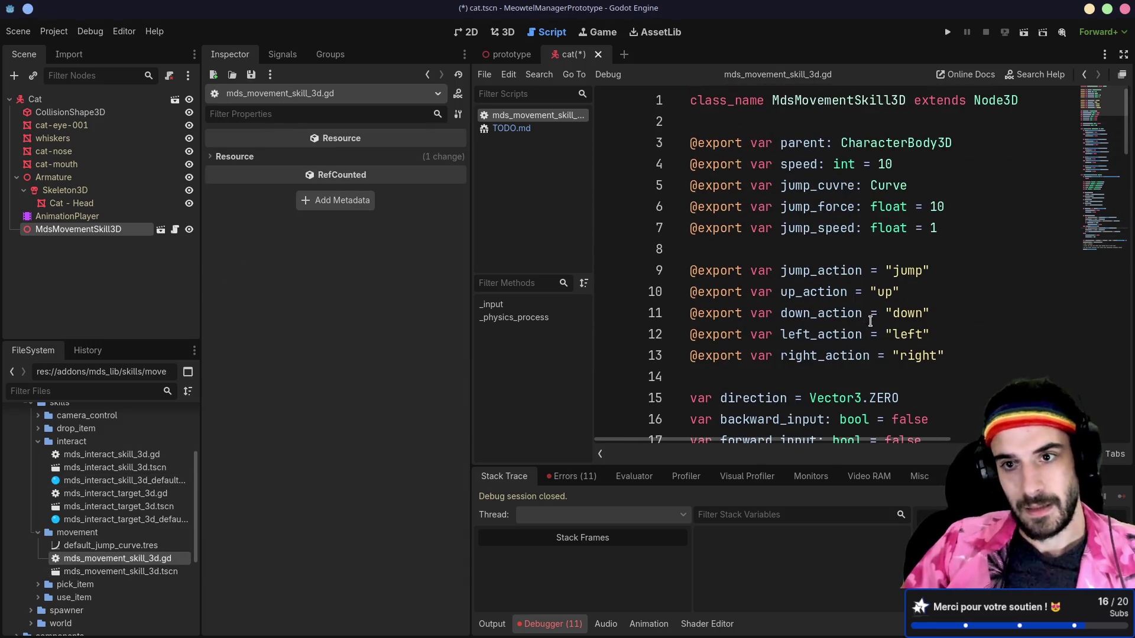
scroll(861, 350, "down", 4)
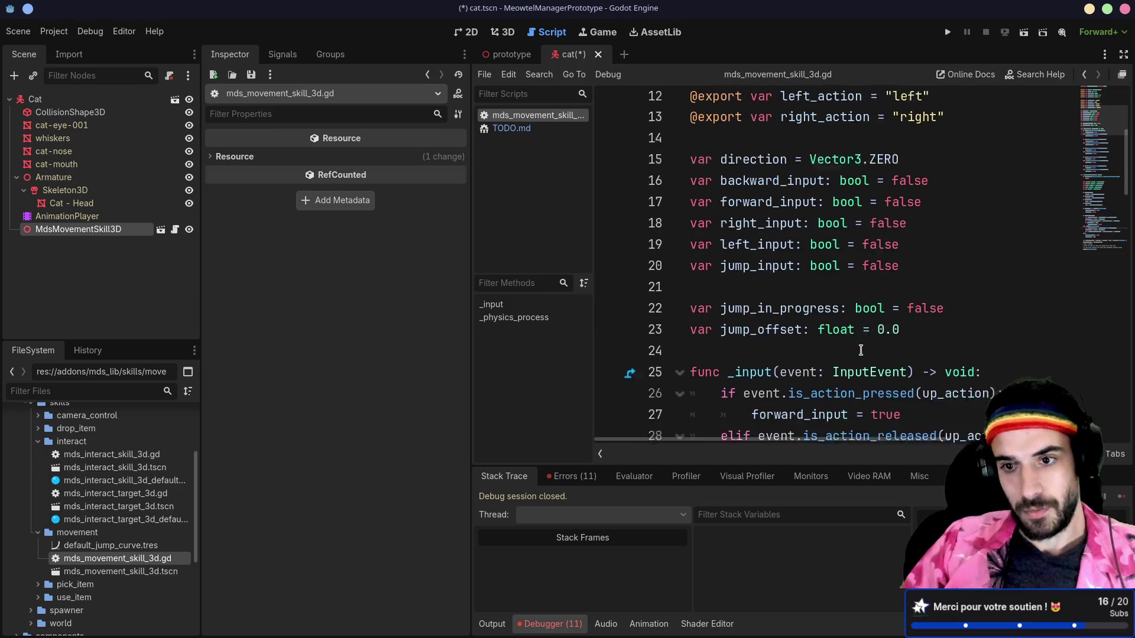
scroll(771, 252, "up", 4)
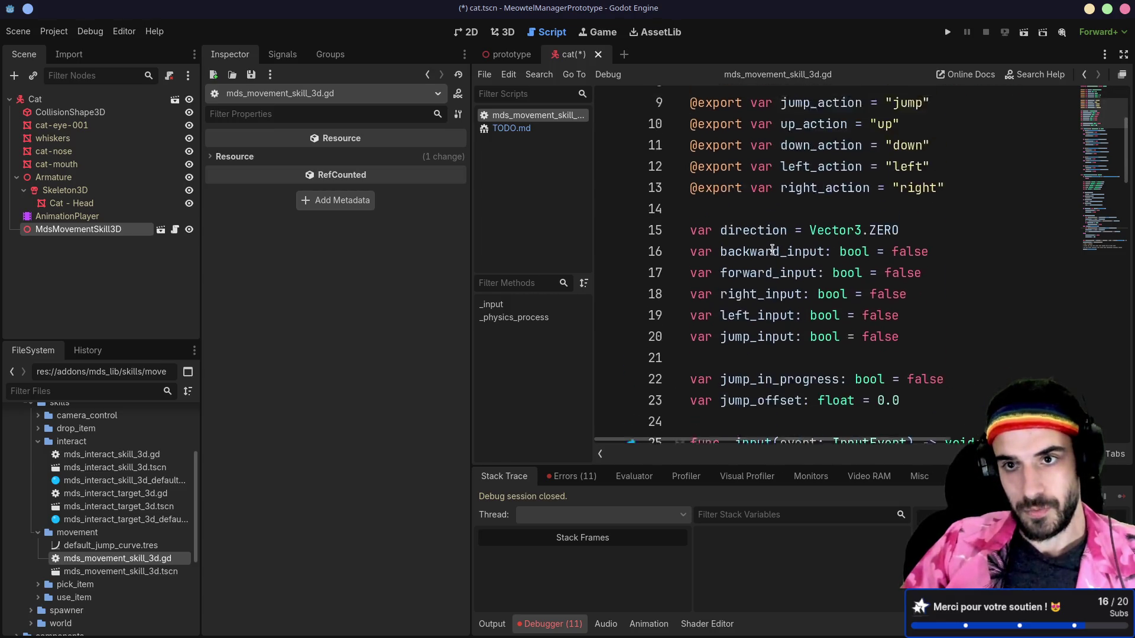
left_click(934, 186)
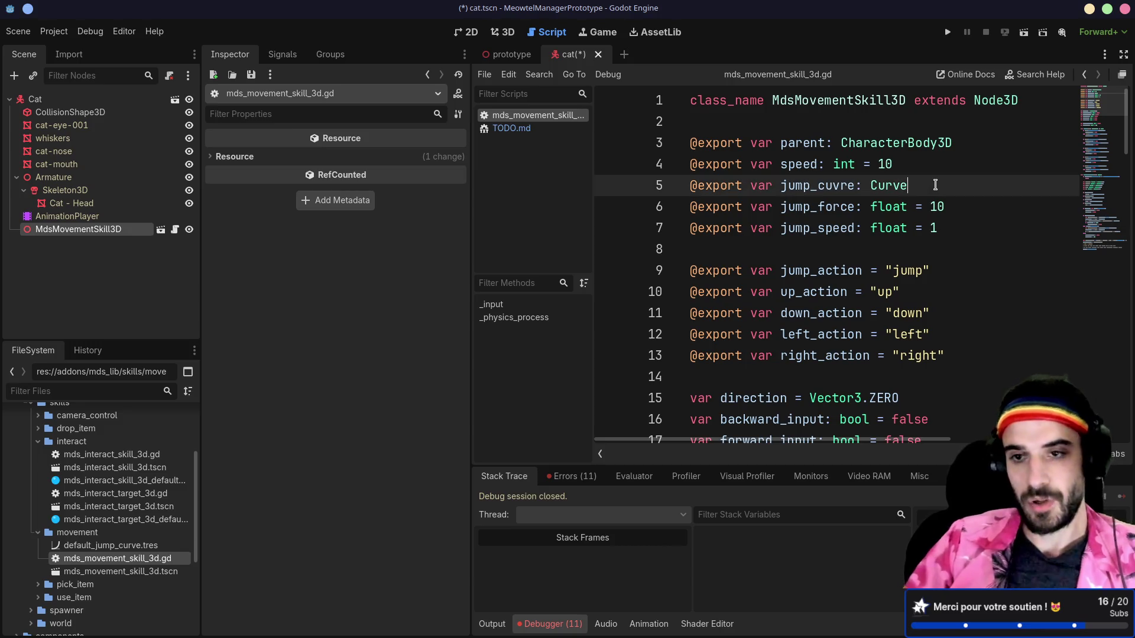
type(" =")
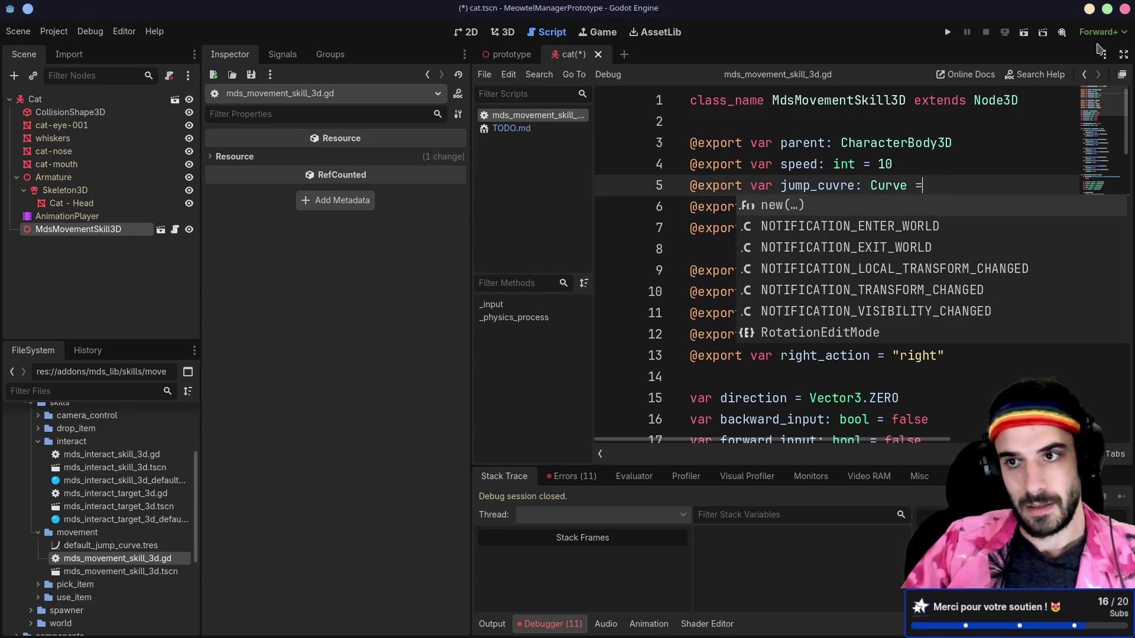
mouse_move(109, 545)
left_mouse_down()
mouse_move(934, 211)
mouse_move(949, 185)
left_mouse_up()
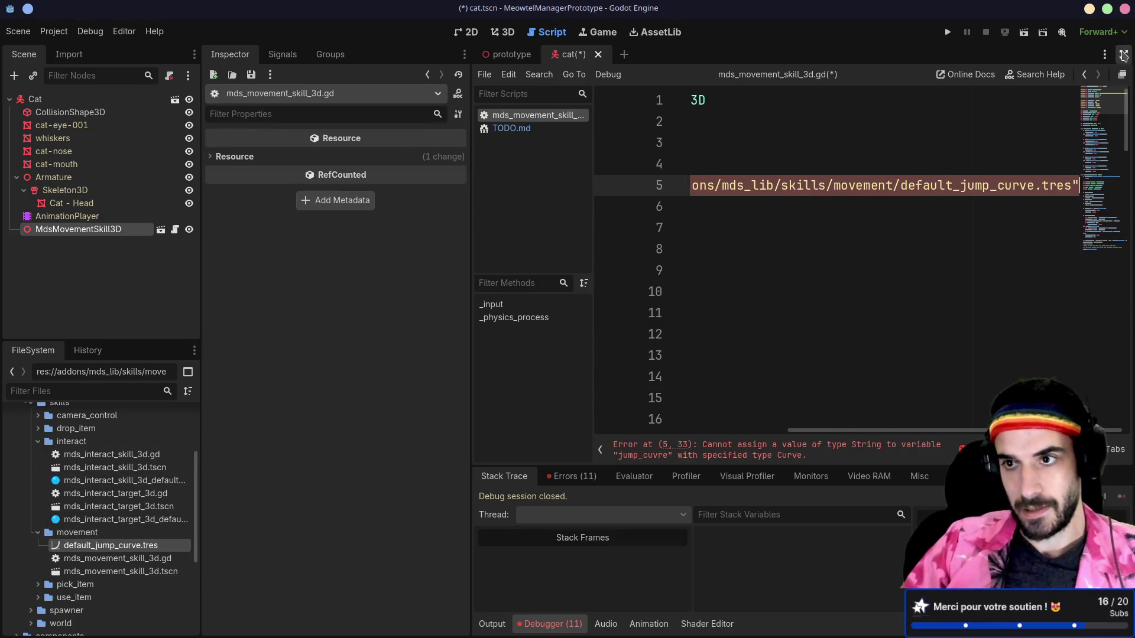
left_click(1123, 54)
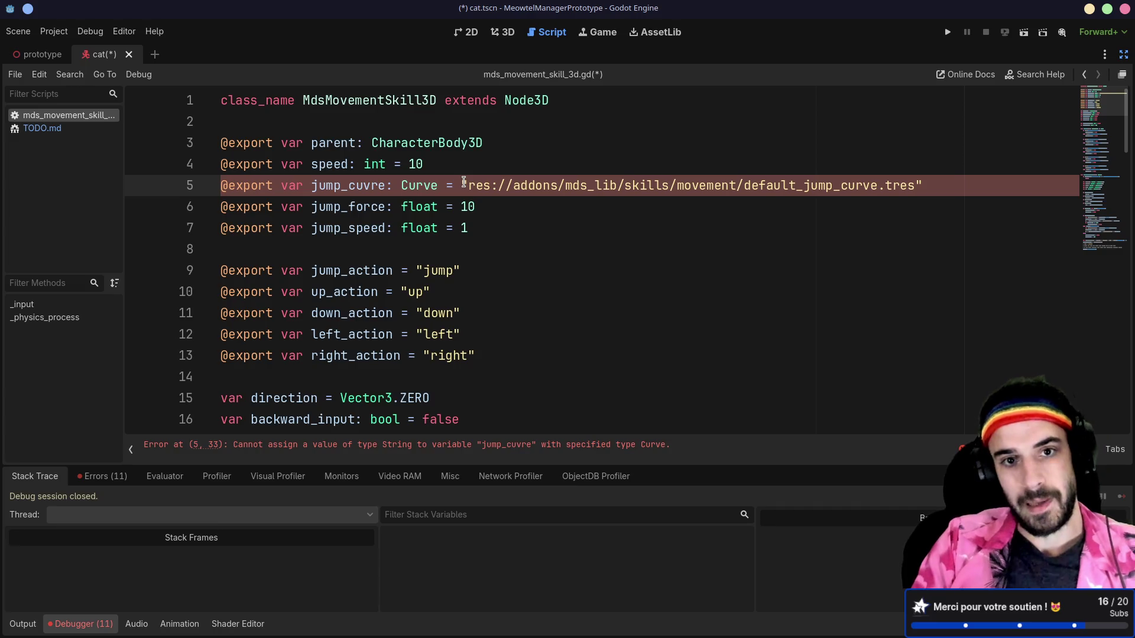
type("preload(")
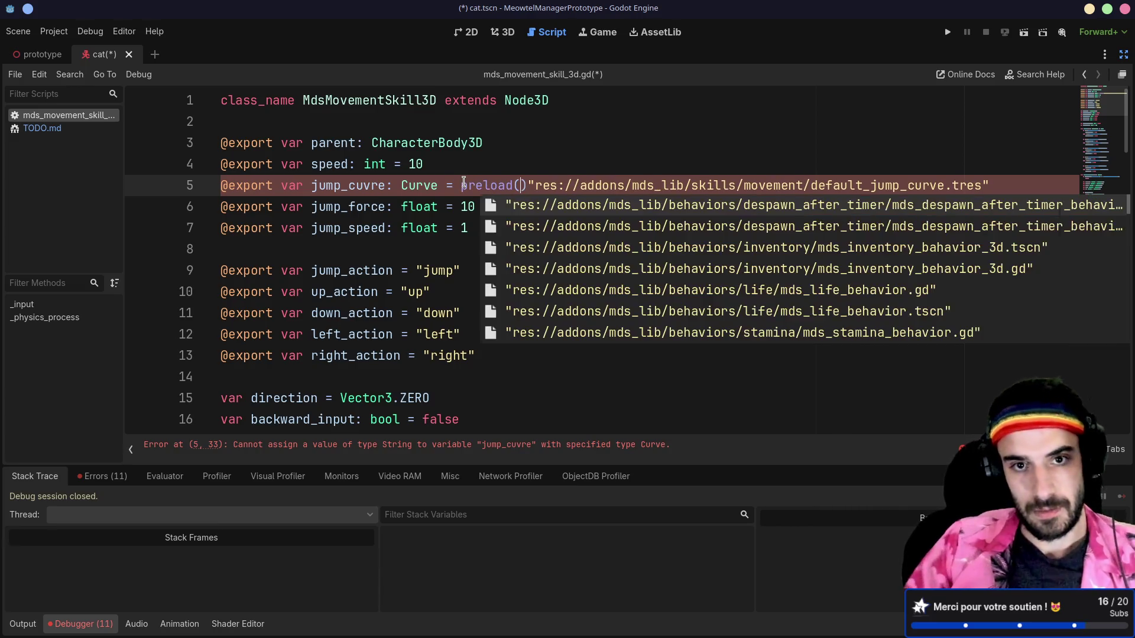
key("Delete")
left_click(1001, 179)
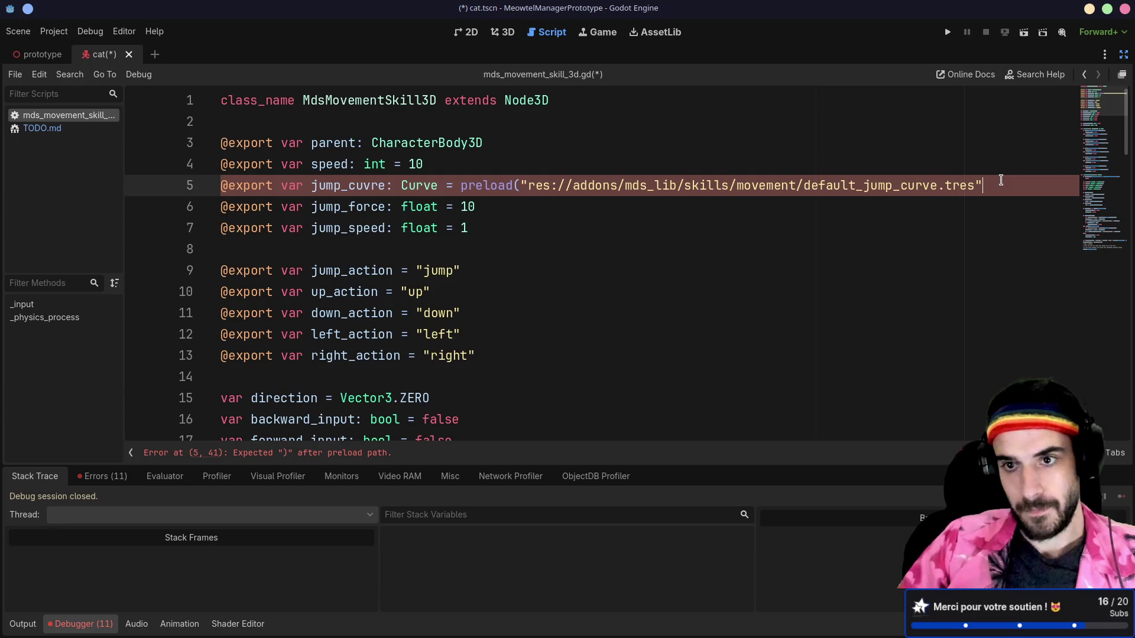
type(")")
left_click(811, 249)
key("ctrl+s")
left_click(1123, 54)
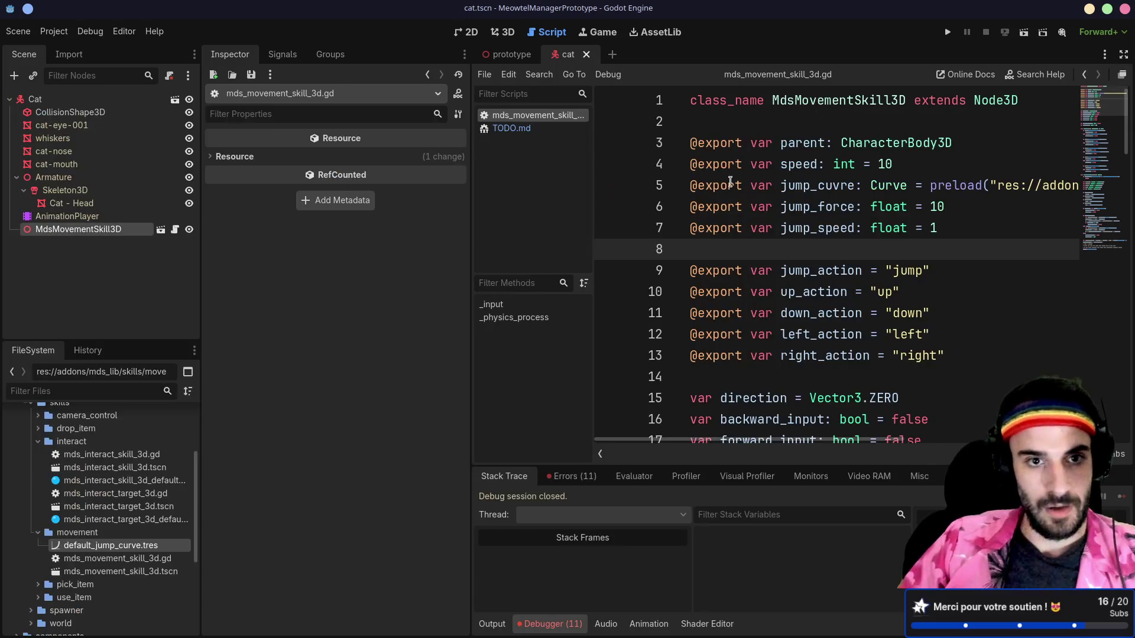
- Open mds_movement_skill_3d.tscn to inspect its root node, then close it
double_click(122, 572)
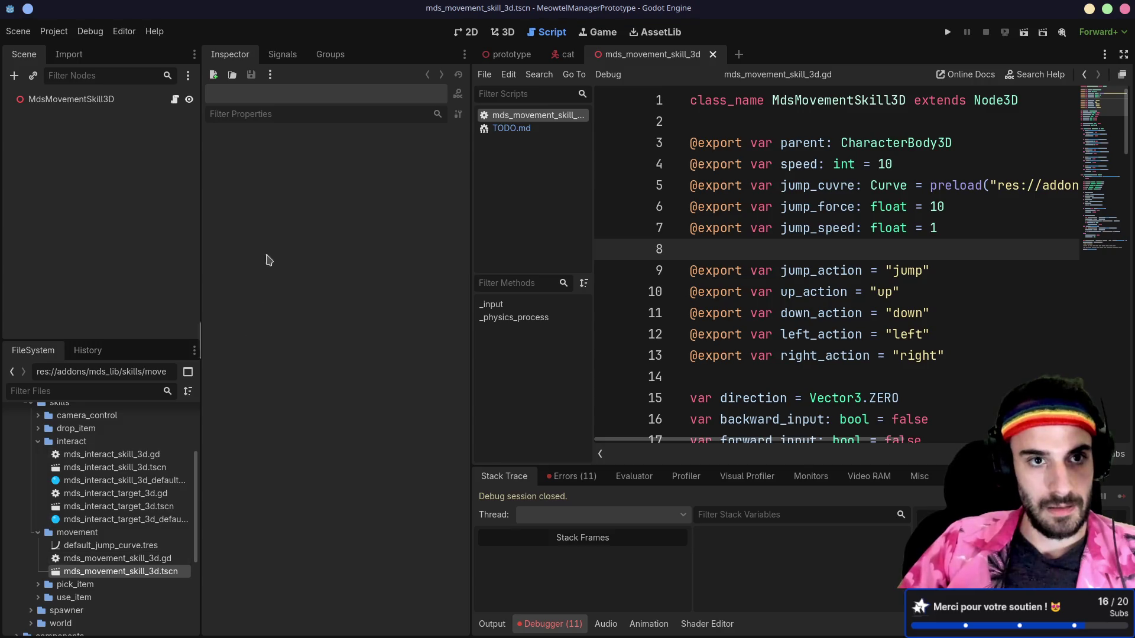
left_click(102, 99)
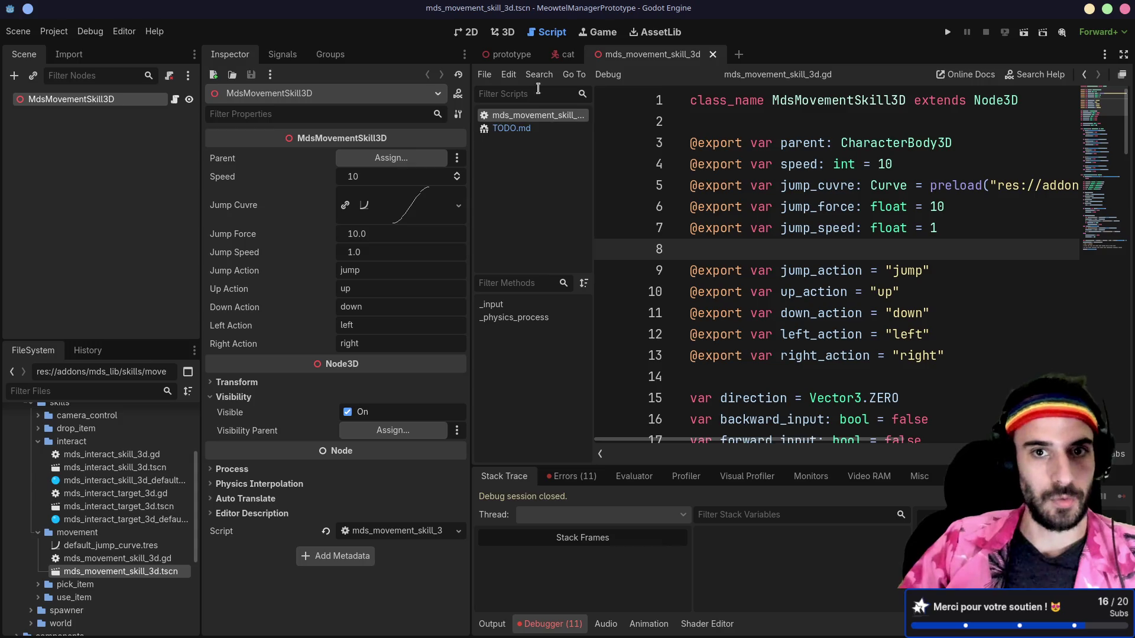
left_click(713, 55)
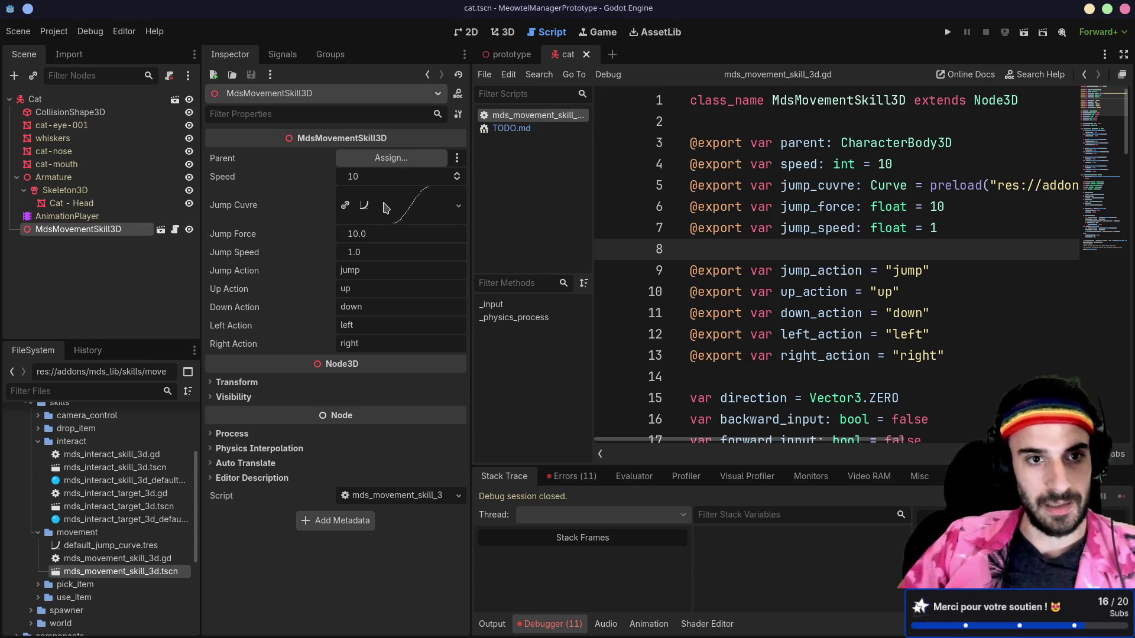
- Move MdsMovementSkill3D just below CollisionShape3D, set its Parent to Cat, and save the scene
mouse_move(77, 232)
left_mouse_down()
mouse_move(83, 121)
mouse_move(183, 135)
left_mouse_up()
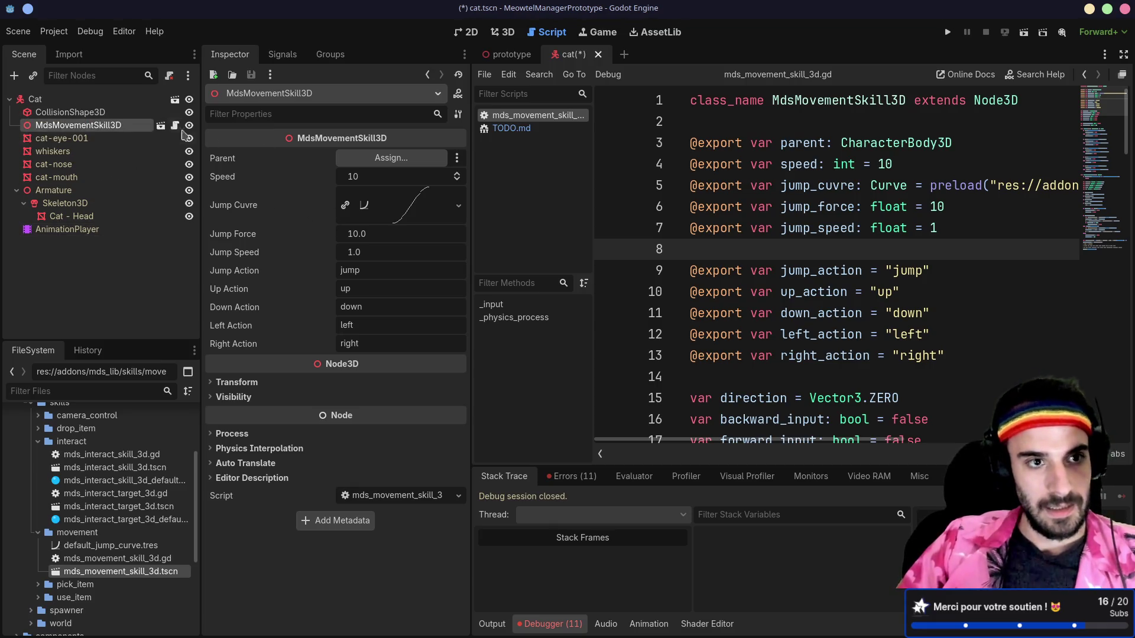
left_click(407, 160)
double_click(523, 173)
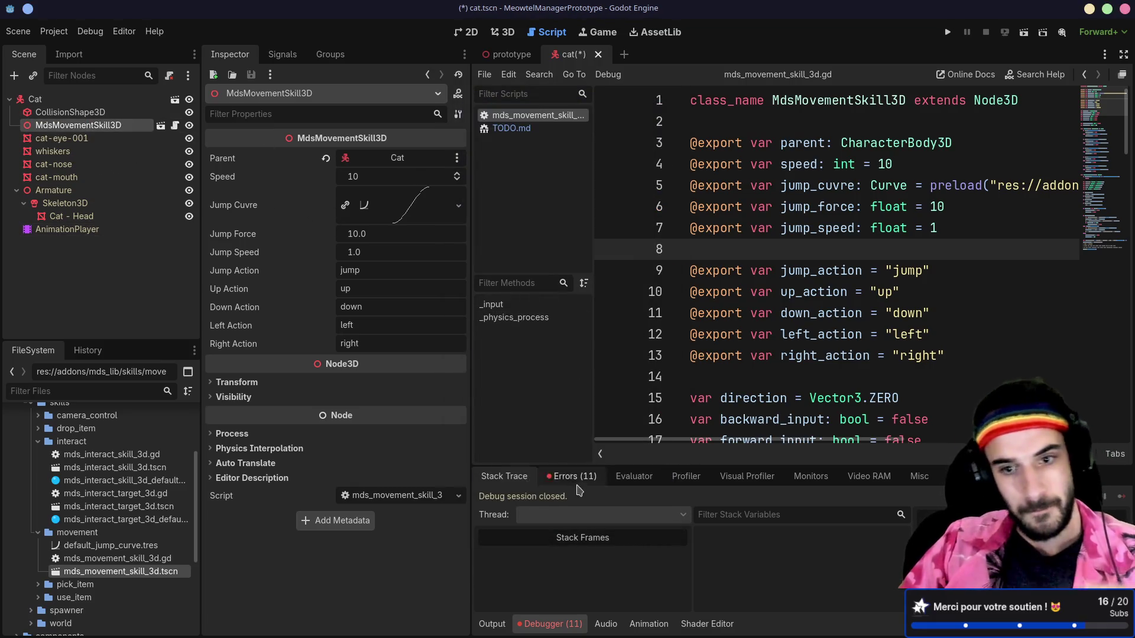
key("ctrl+s")
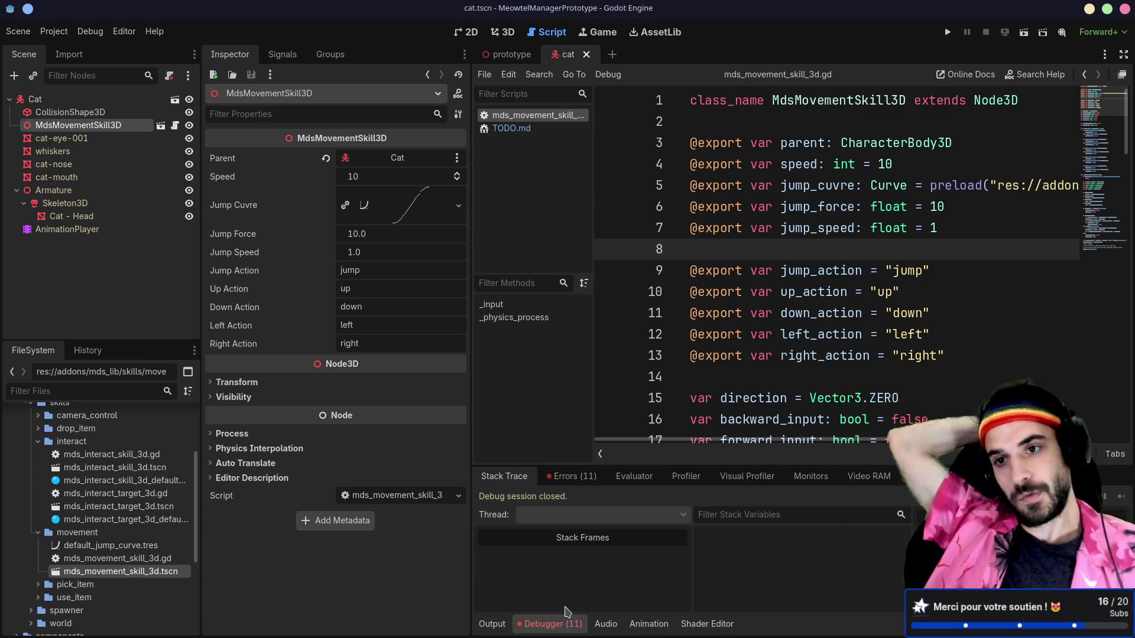
double_click(934, 186)
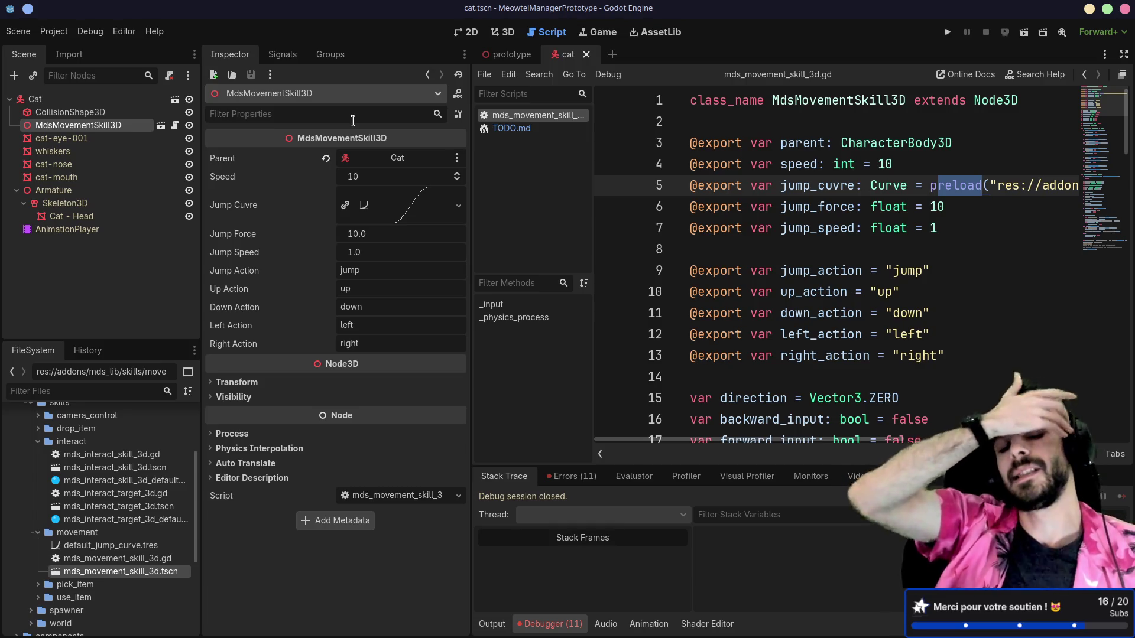
left_click(56, 33)
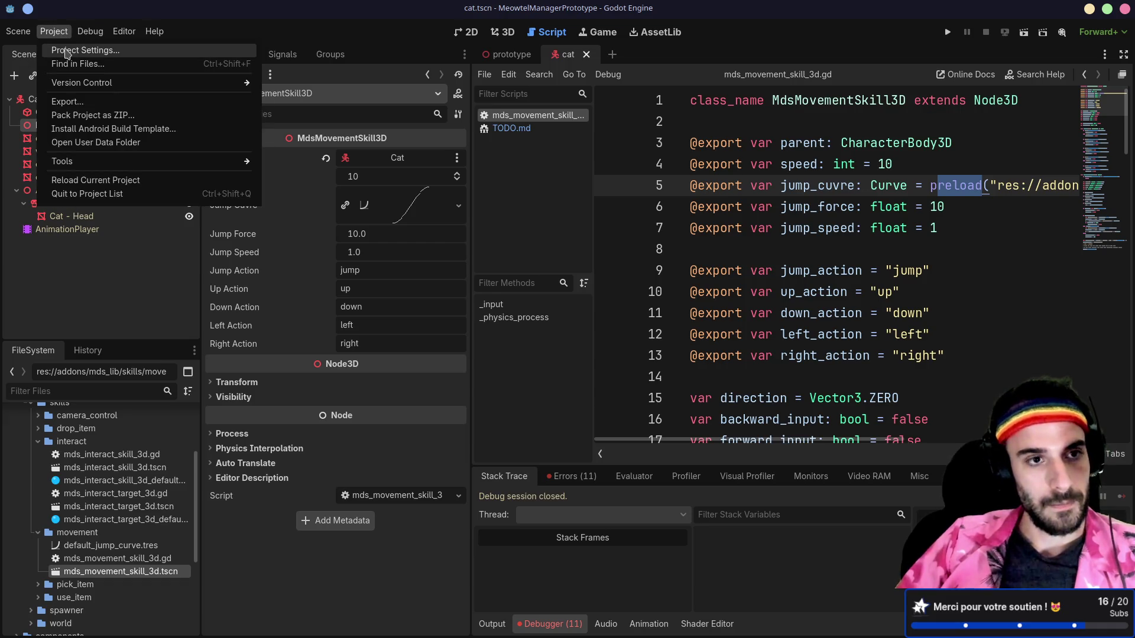
- Bring up the Input Map section of Project Settings
left_click(77, 50)
left_click(420, 127)
left_click(362, 127)
left_click(465, 128)
left_click(302, 128)
- Add the up, down, left, right and jump actions to the Input Map
left_click(328, 167)
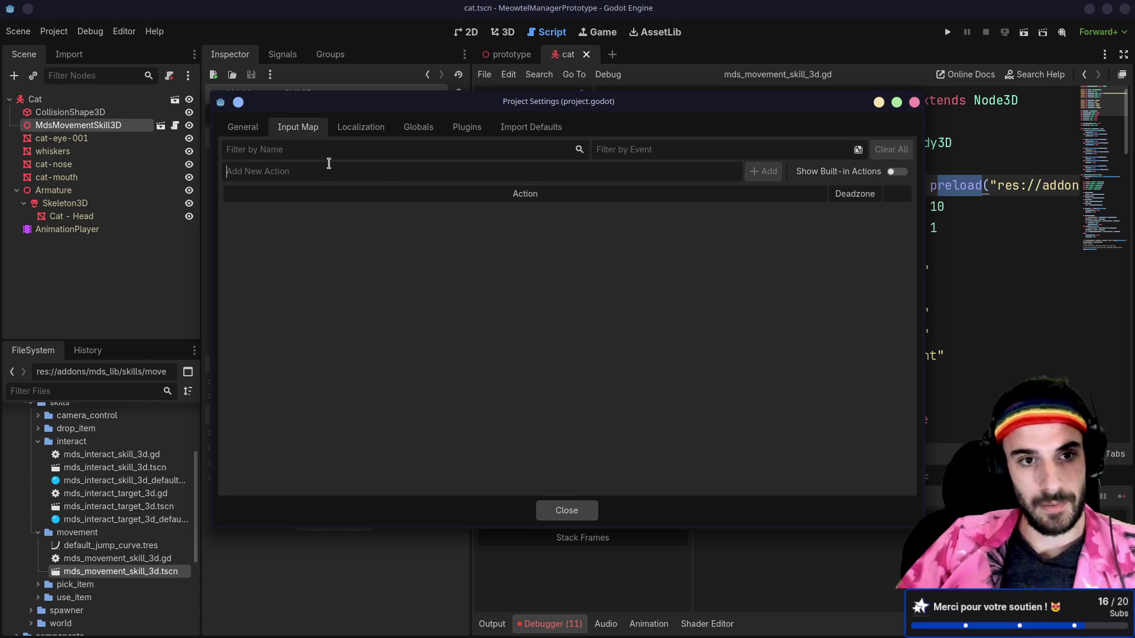
type("up")
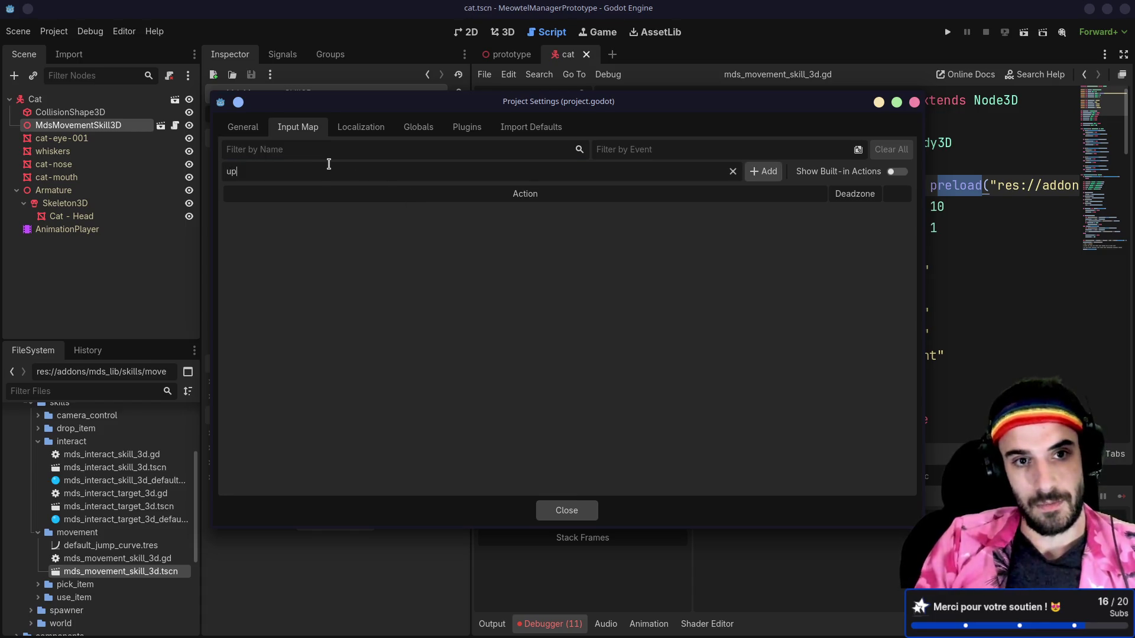
left_click(773, 172)
type("down")
key("Return")
type("left")
key("Return")
type("right")
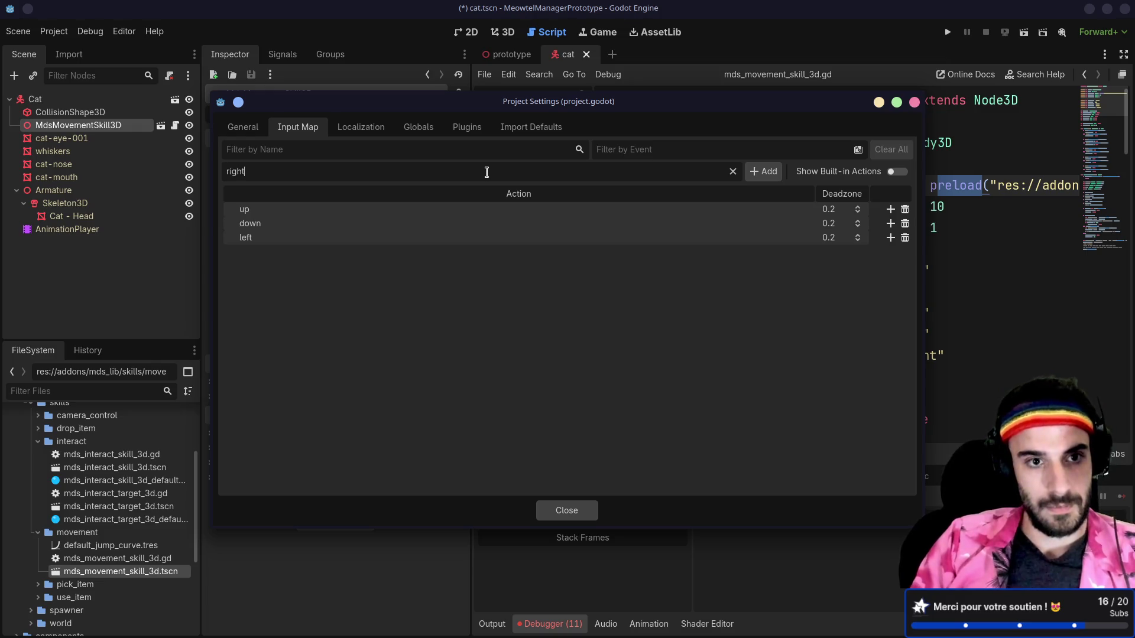
key("Return")
type("j")
key("Return")
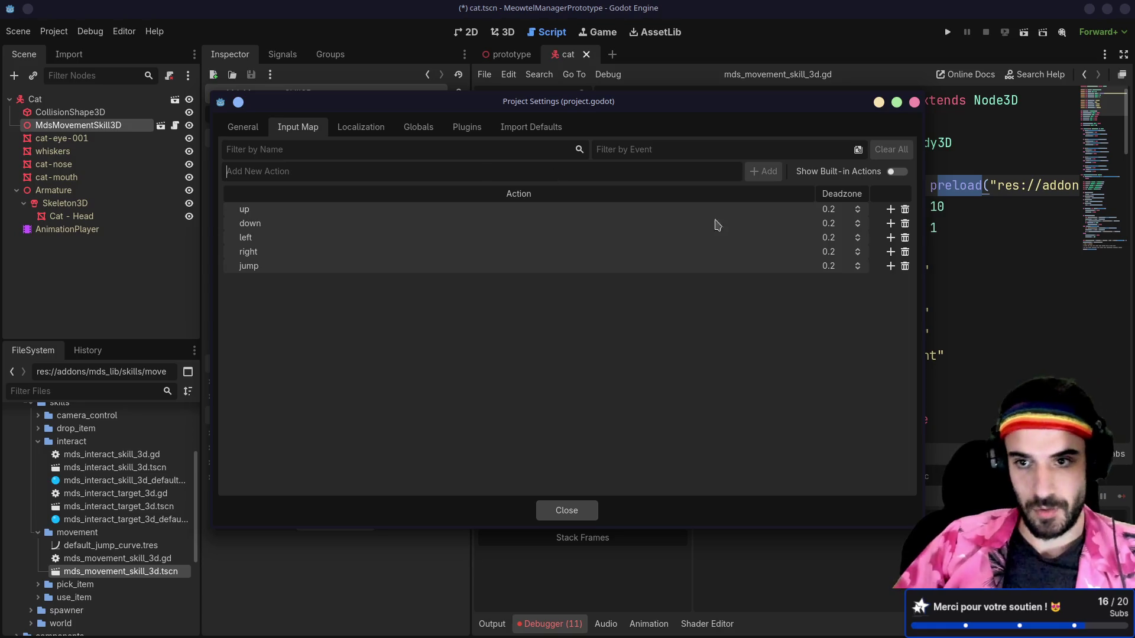
- Bind W to the up action, replacing an accidental A binding
left_click(891, 211)
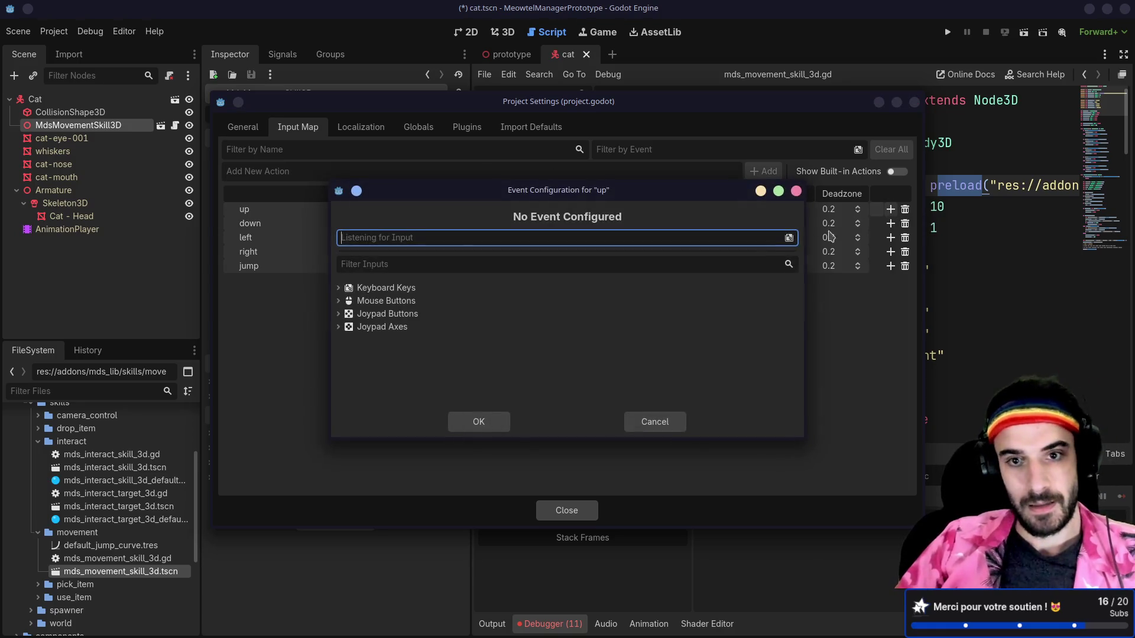
key("a")
left_click(479, 422)
left_click(890, 237)
key("Escape")
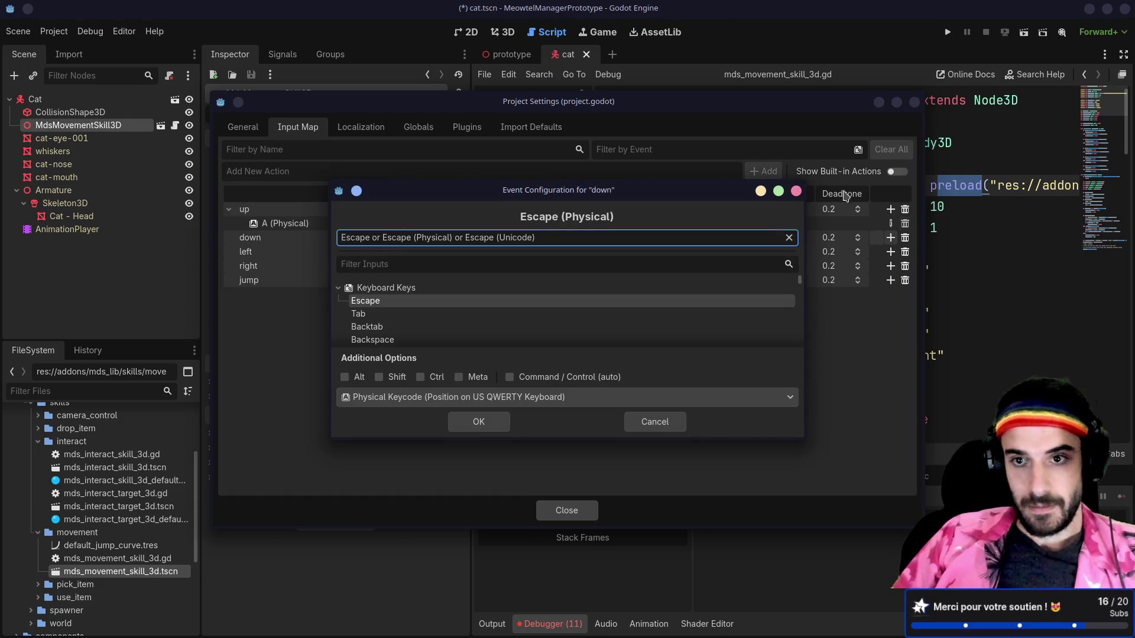
left_click(795, 191)
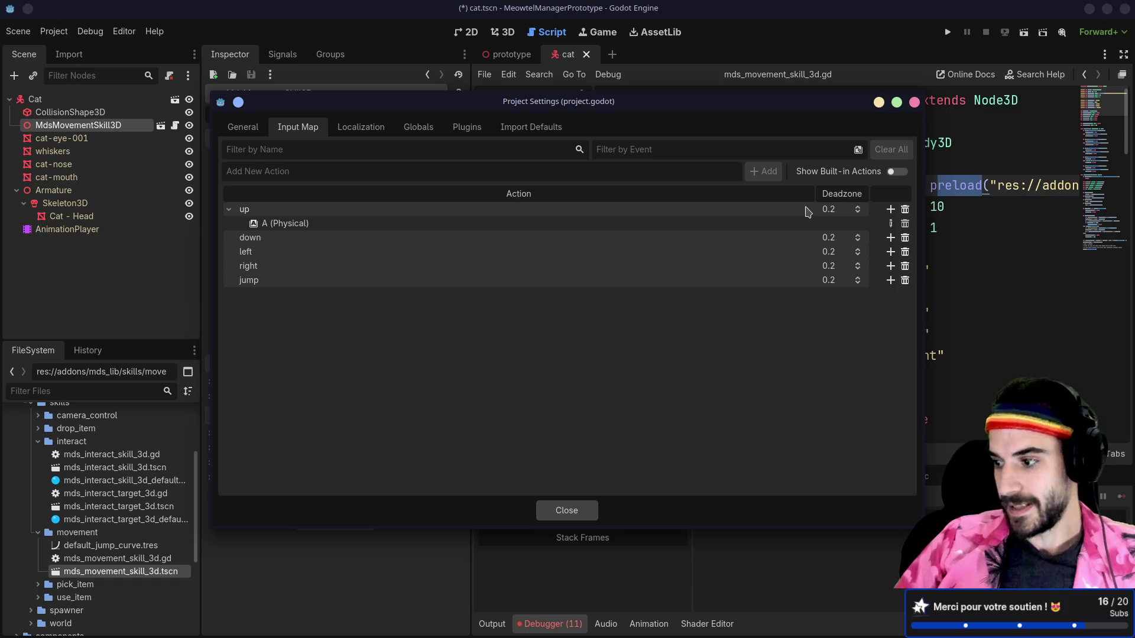
left_click(891, 224)
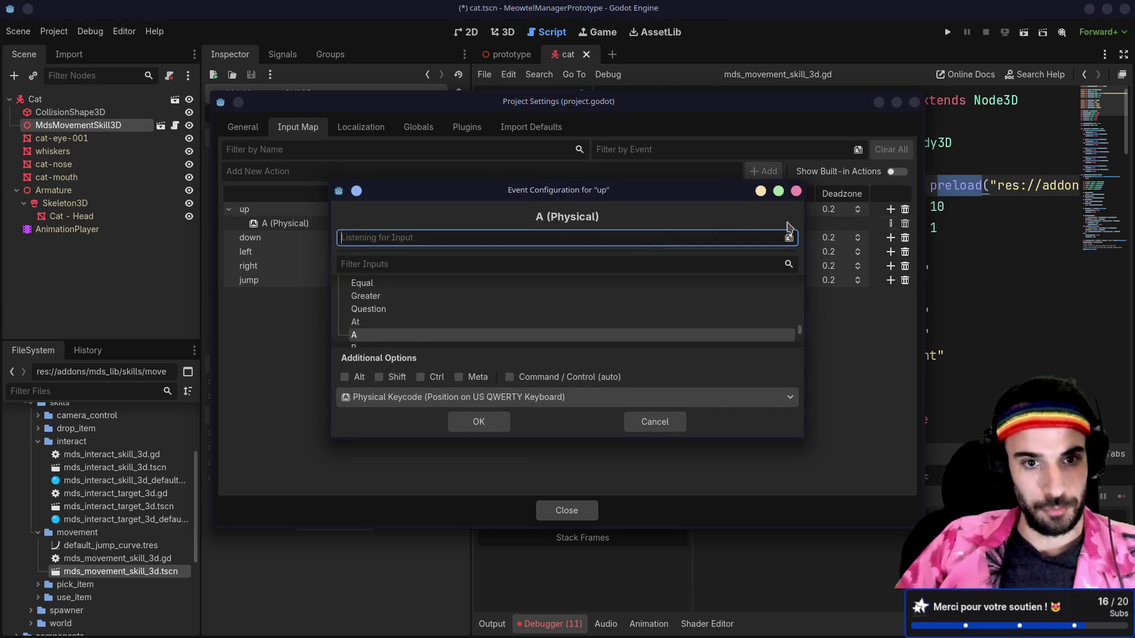
key("Escape")
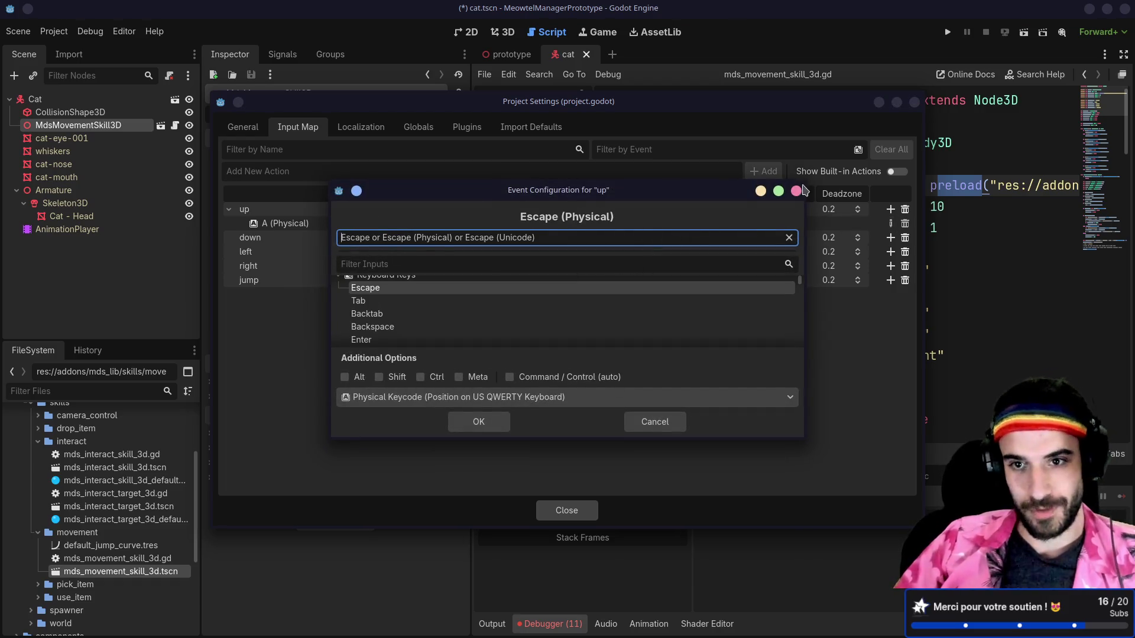
left_click(796, 191)
left_click(904, 223)
left_click(890, 210)
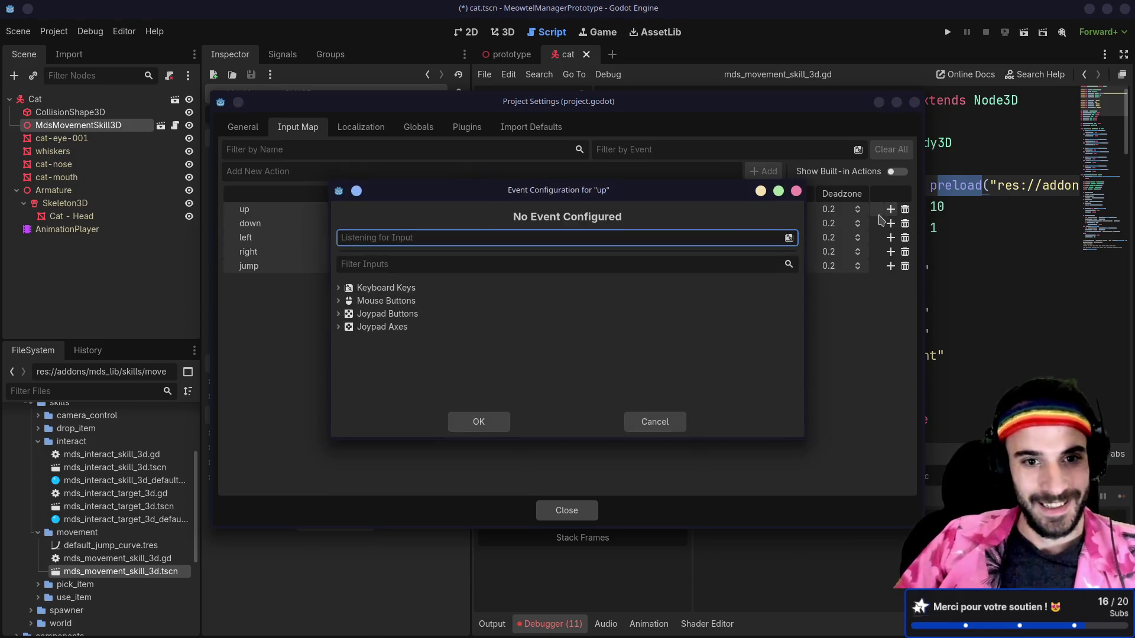
key("w")
left_click(478, 421)
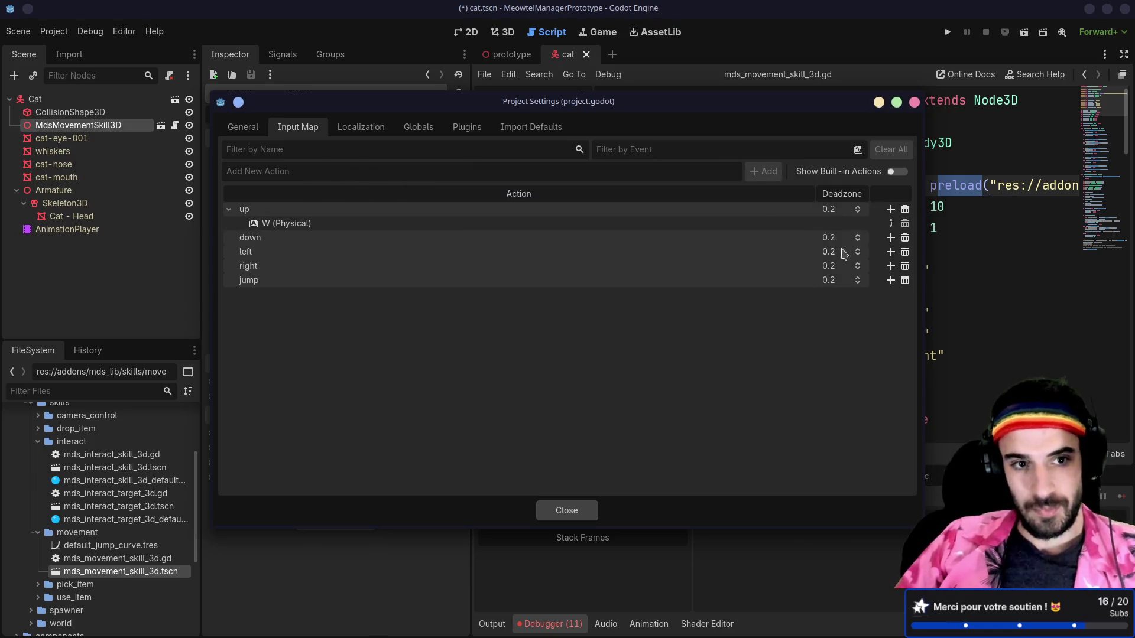
- Bind S to down, A to left, D to right and Space to jump
left_click(891, 237)
key("s")
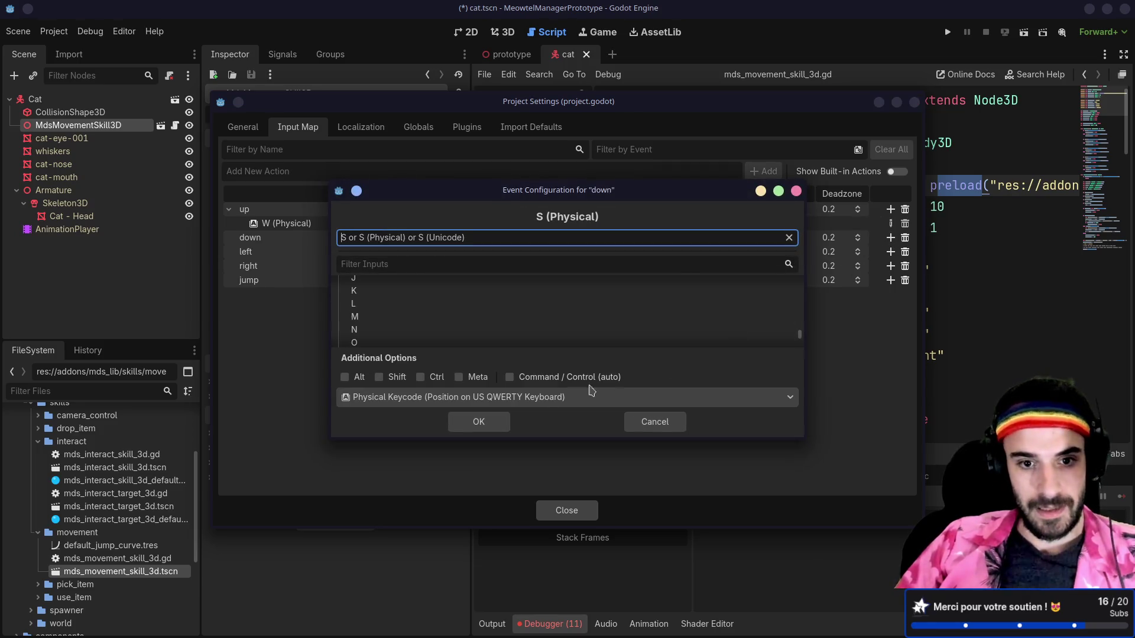
left_click(479, 422)
left_click(891, 266)
key("a")
key("Return")
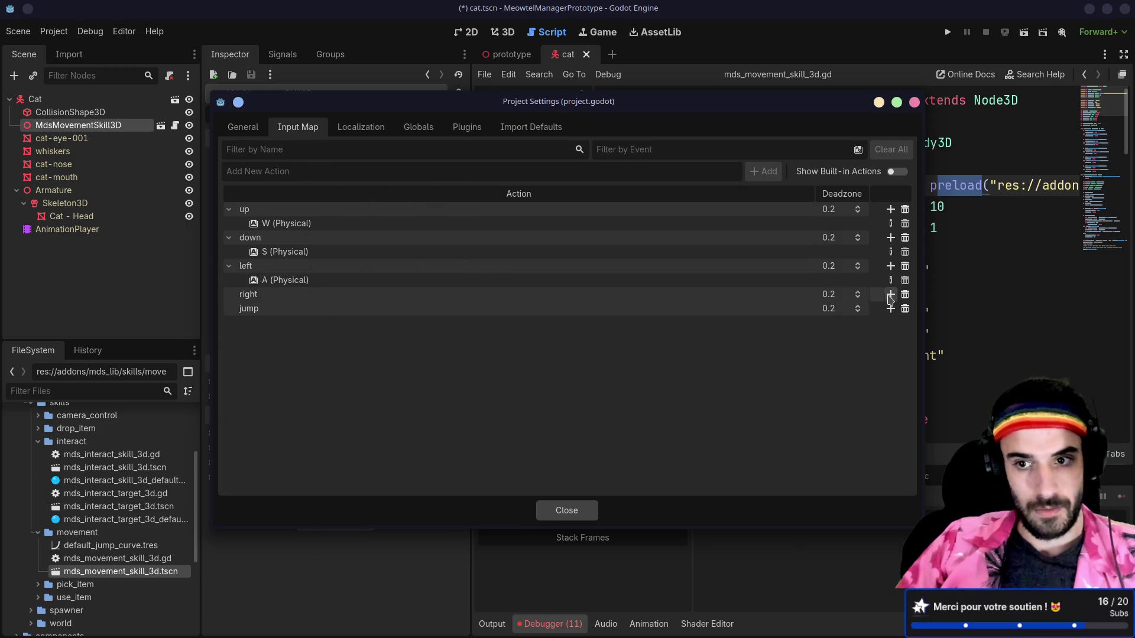
left_click(890, 294)
key("d")
left_click(479, 422)
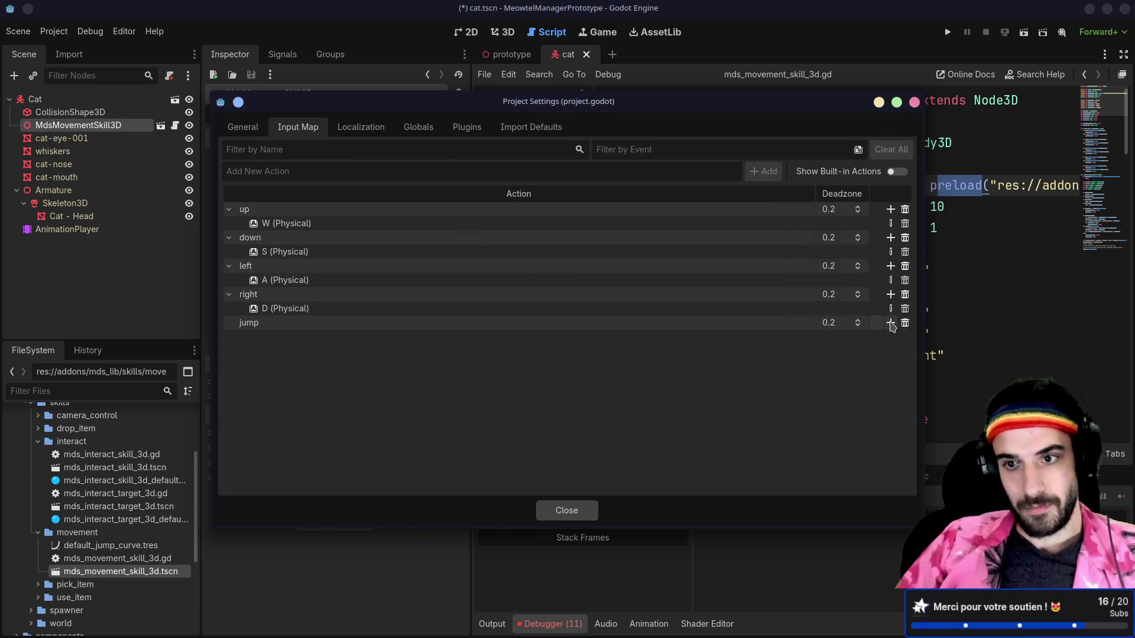
left_click(891, 323)
key("space")
left_click(479, 421)
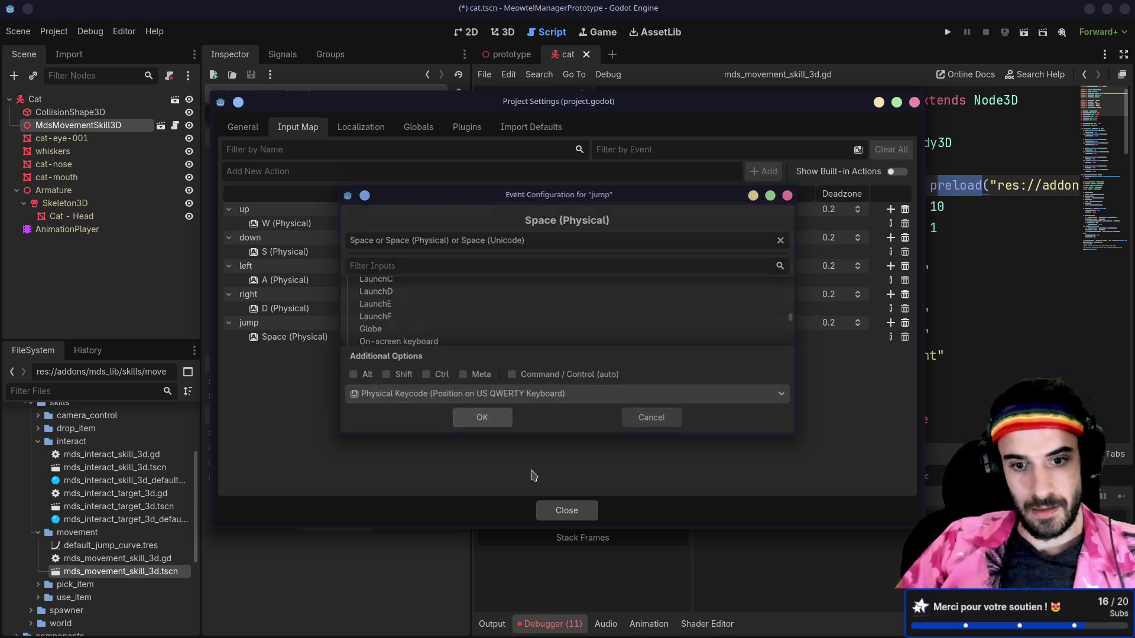
left_click(566, 511)
- Test-run the cat scene, stop it, and close the cat scene
scroll(852, 329, "down", 1)
left_click(1023, 32)
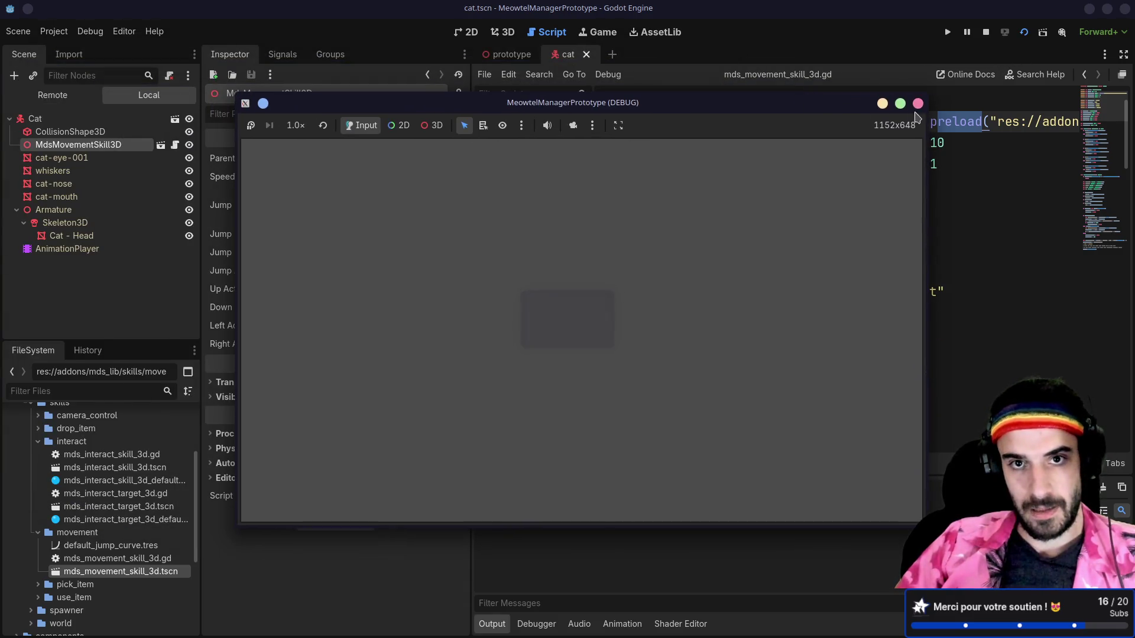
left_click(918, 104)
left_click(586, 54)
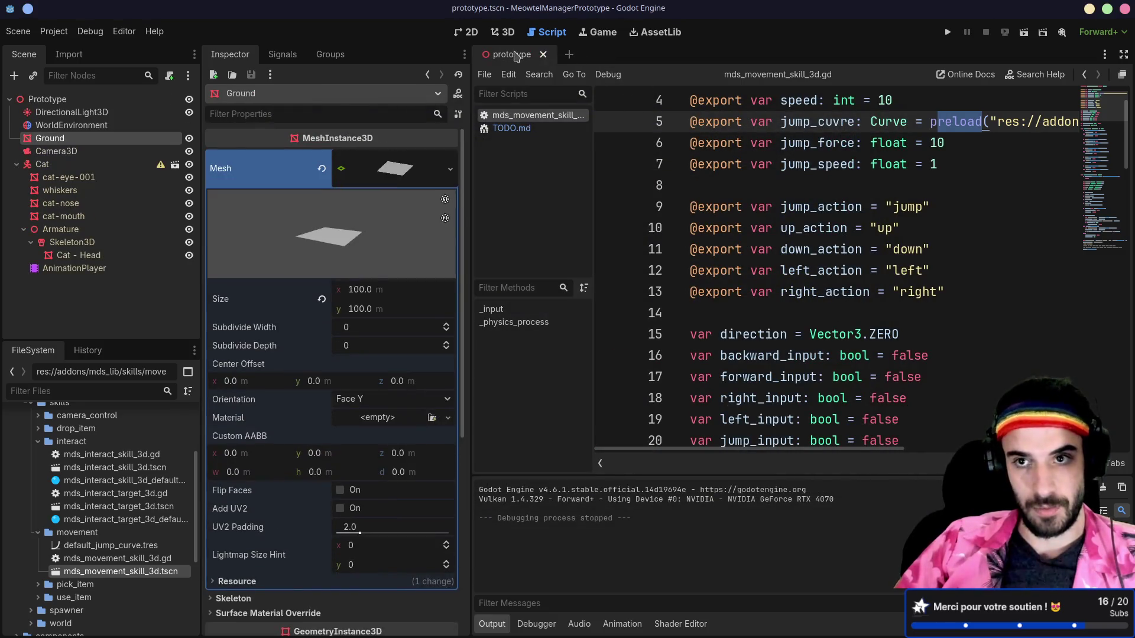
- Run the project with the current prototype scene as main scene, then stop it
left_click(947, 32)
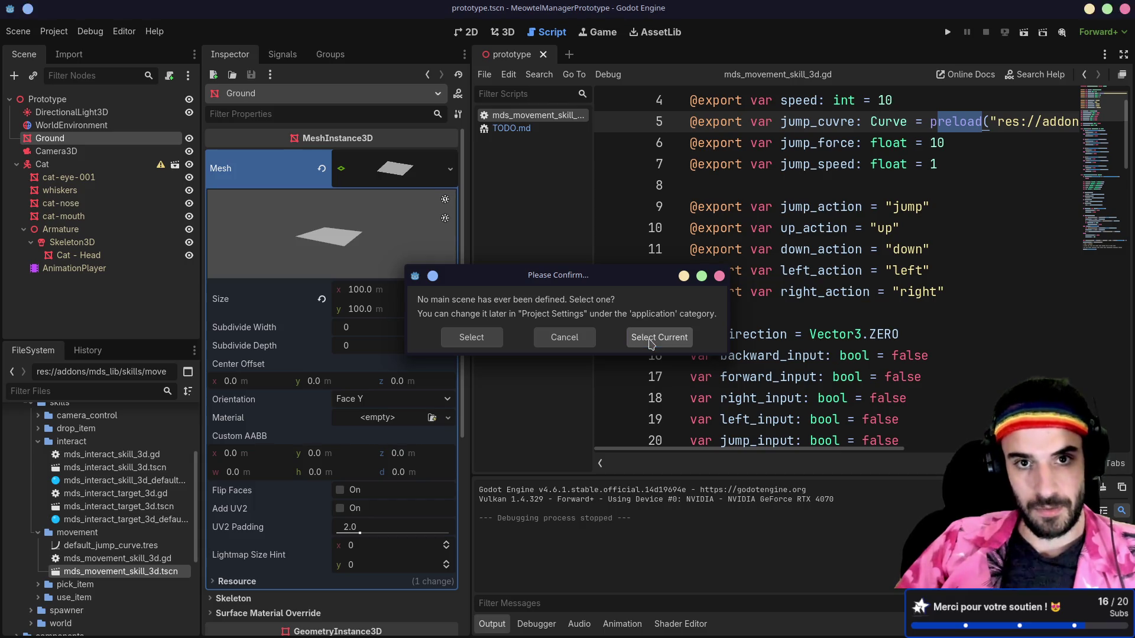
left_click(650, 339)
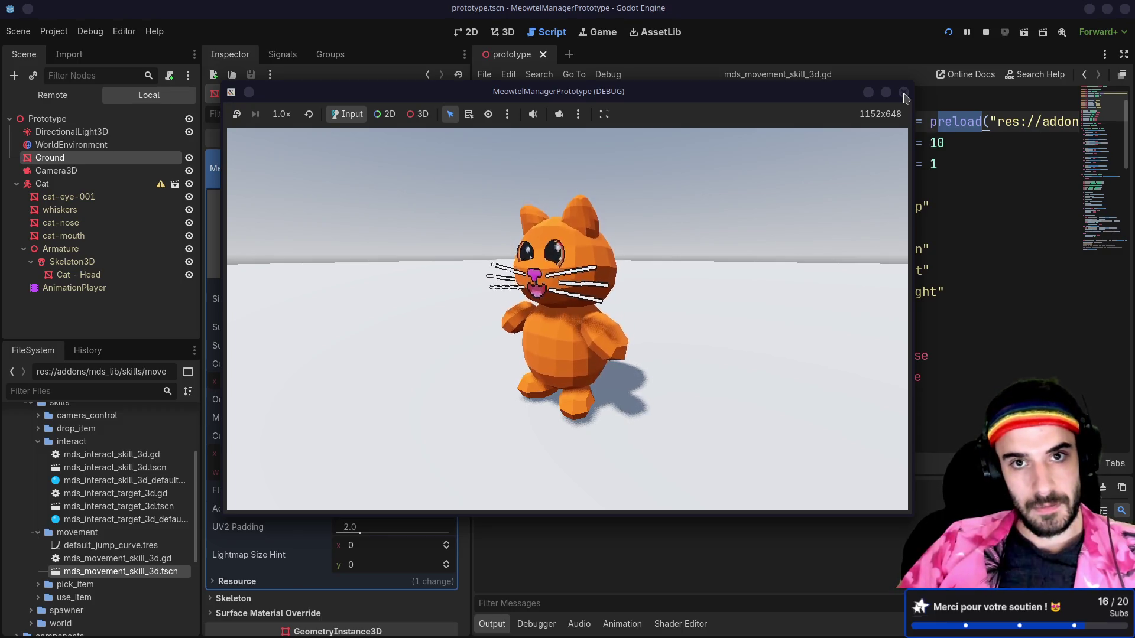
left_click(904, 93)
scroll(833, 277, "up", 1)
scroll(832, 276, "down", 5, "ctrl")
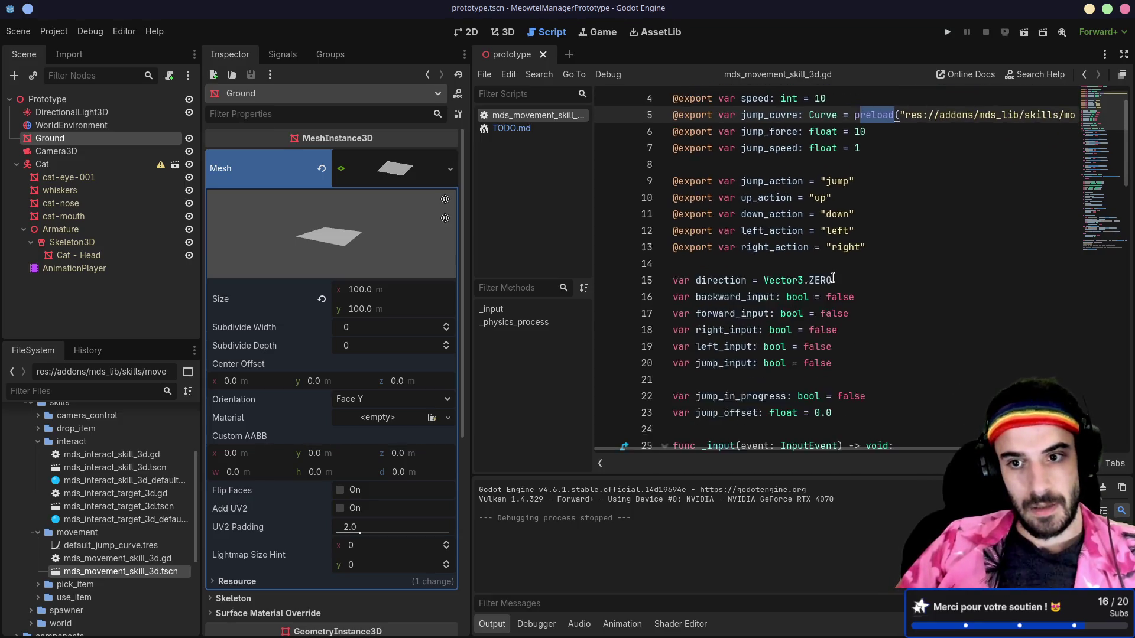
scroll(832, 276, "down", 4)
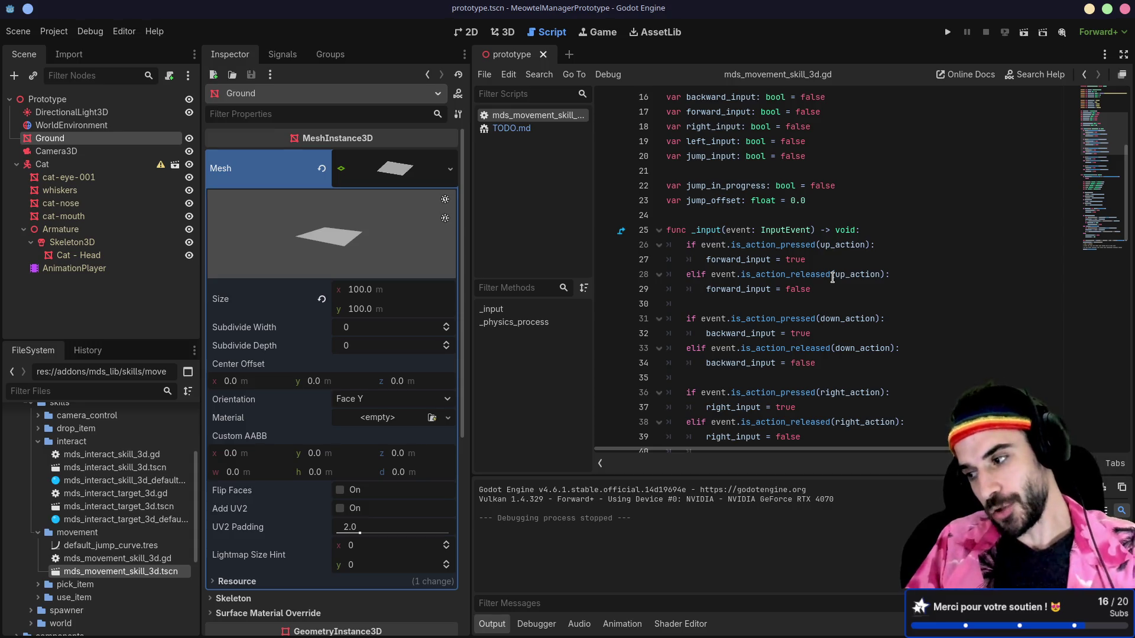
scroll(832, 277, "down", 10)
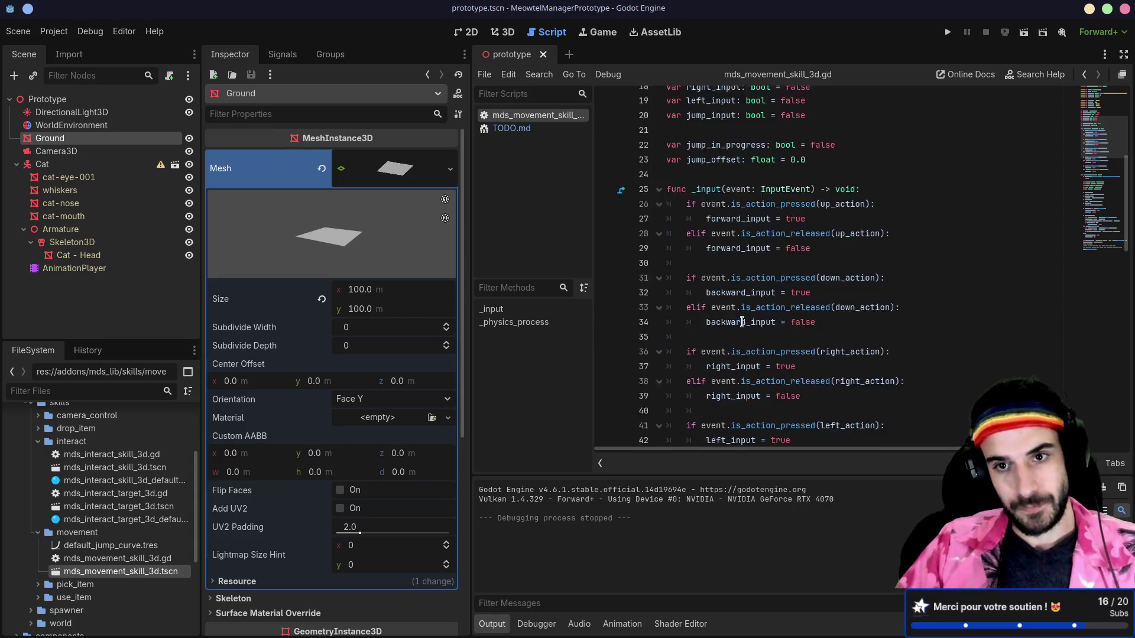
scroll(749, 325, "up", 5)
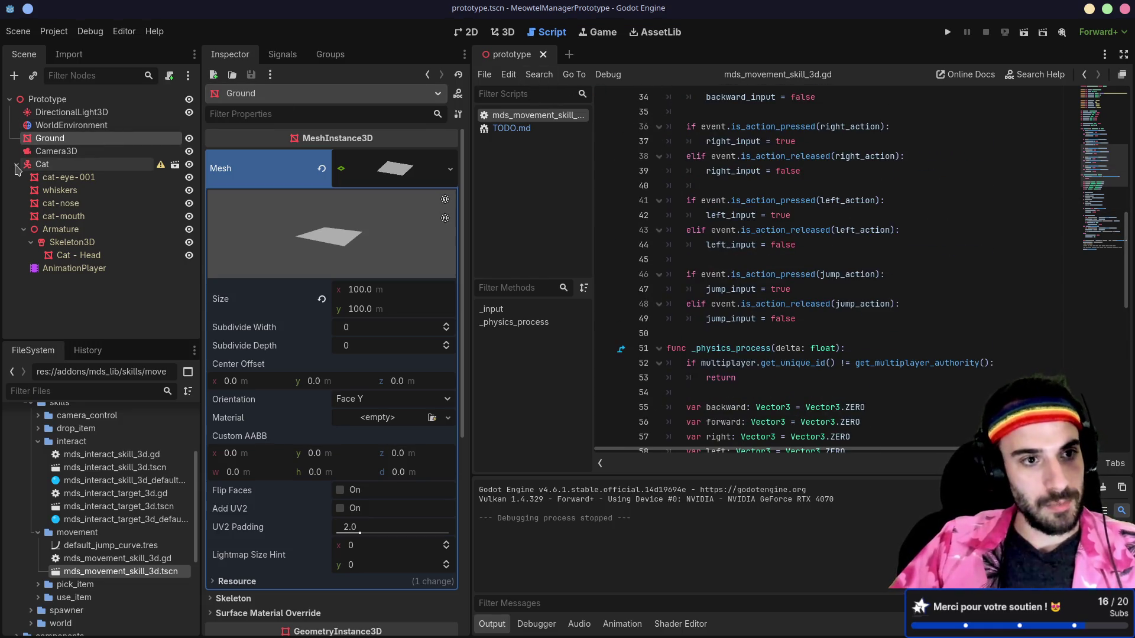
- Delete the old Cat node from the prototype scene
left_click(16, 165)
left_click(26, 167)
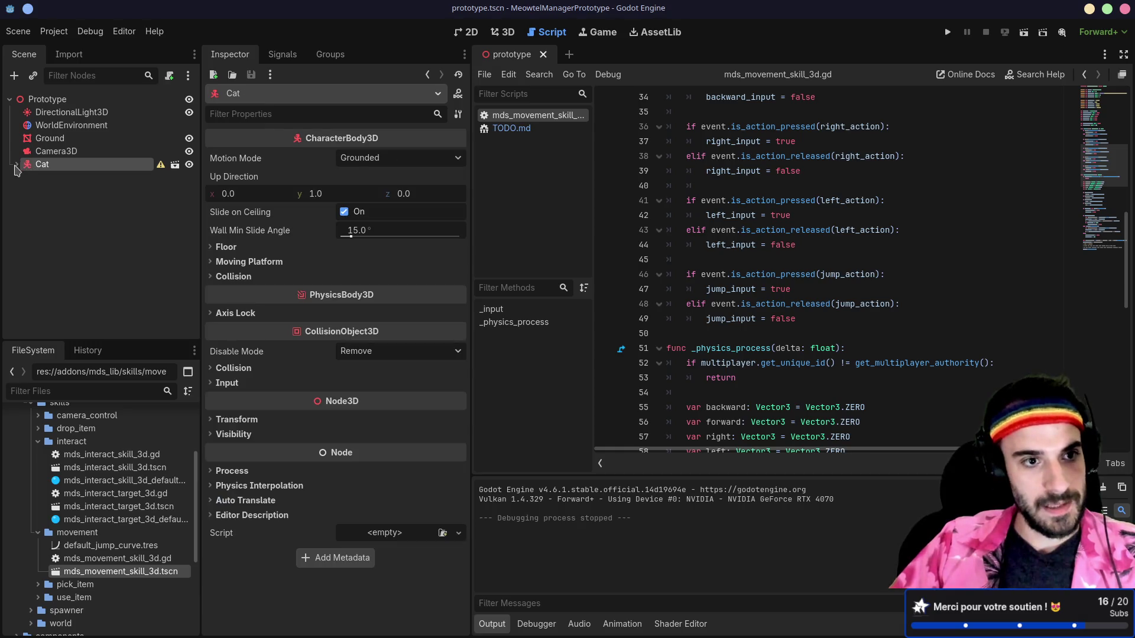
left_click(16, 165)
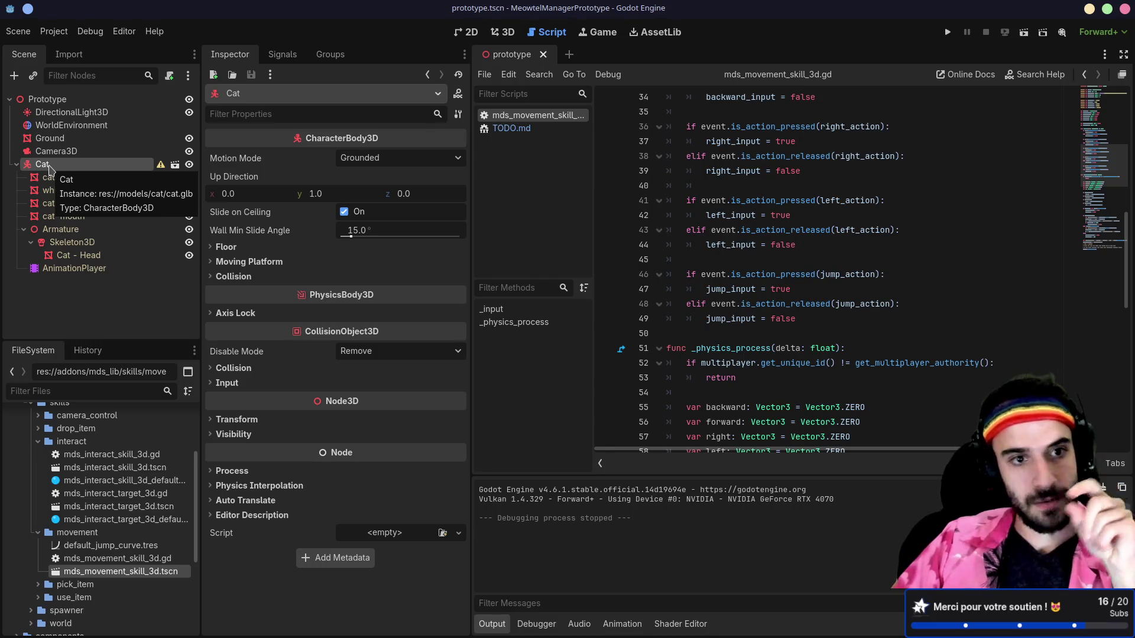
double_click(45, 165)
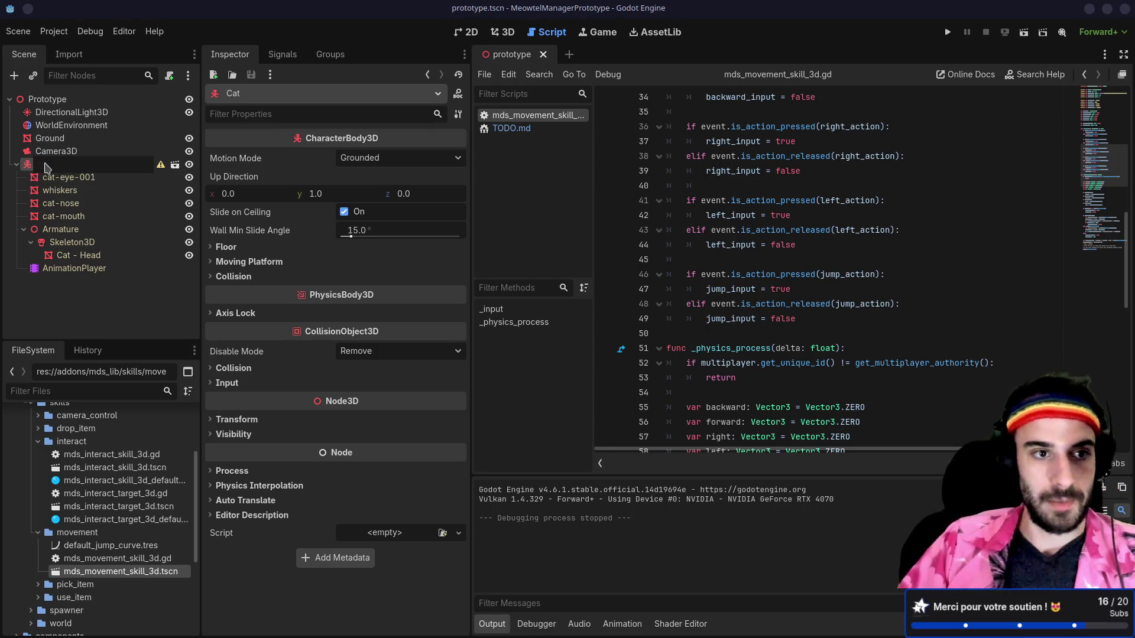
key("Escape")
key("Delete")
key("Return")
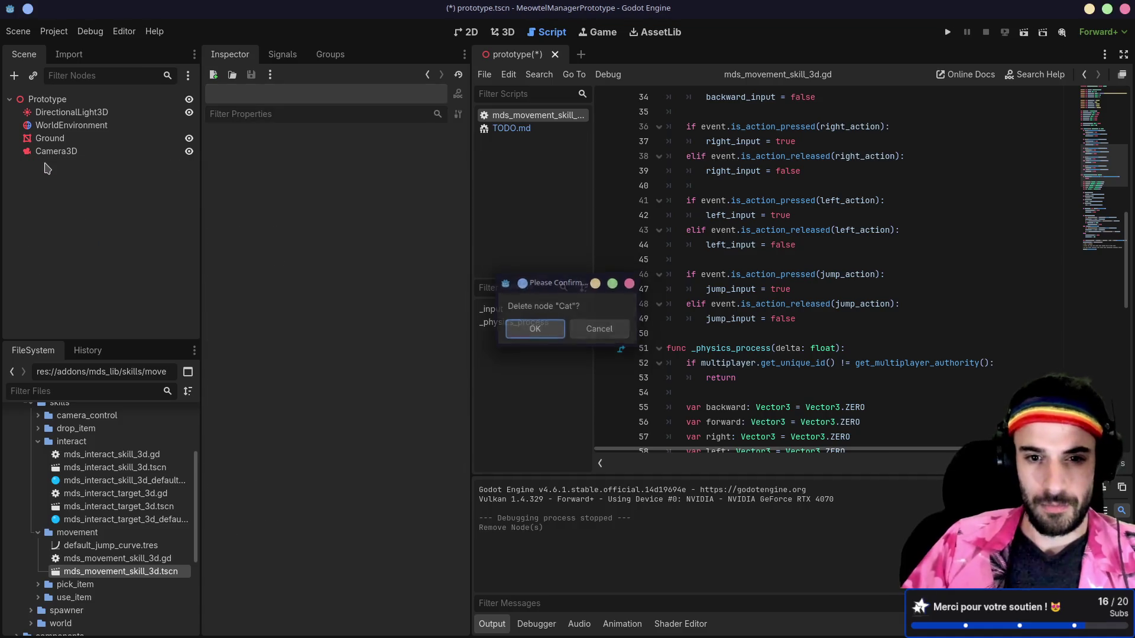
- Instance cat.tscn from the components folder into the scene and run it
scroll(90, 430, "up", 3)
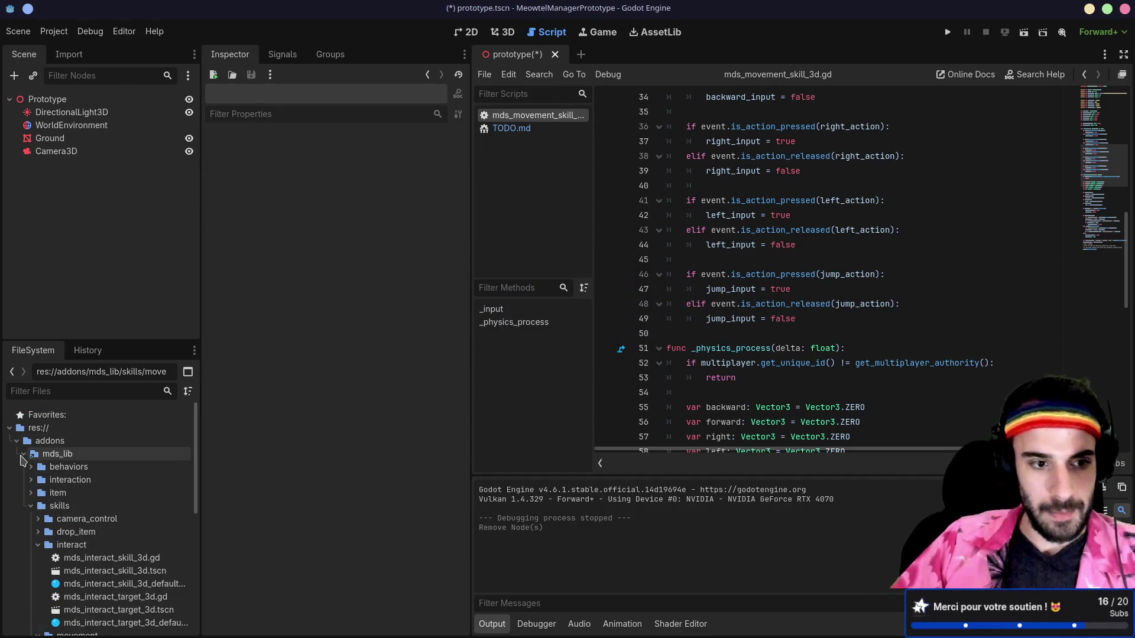
left_click(24, 453)
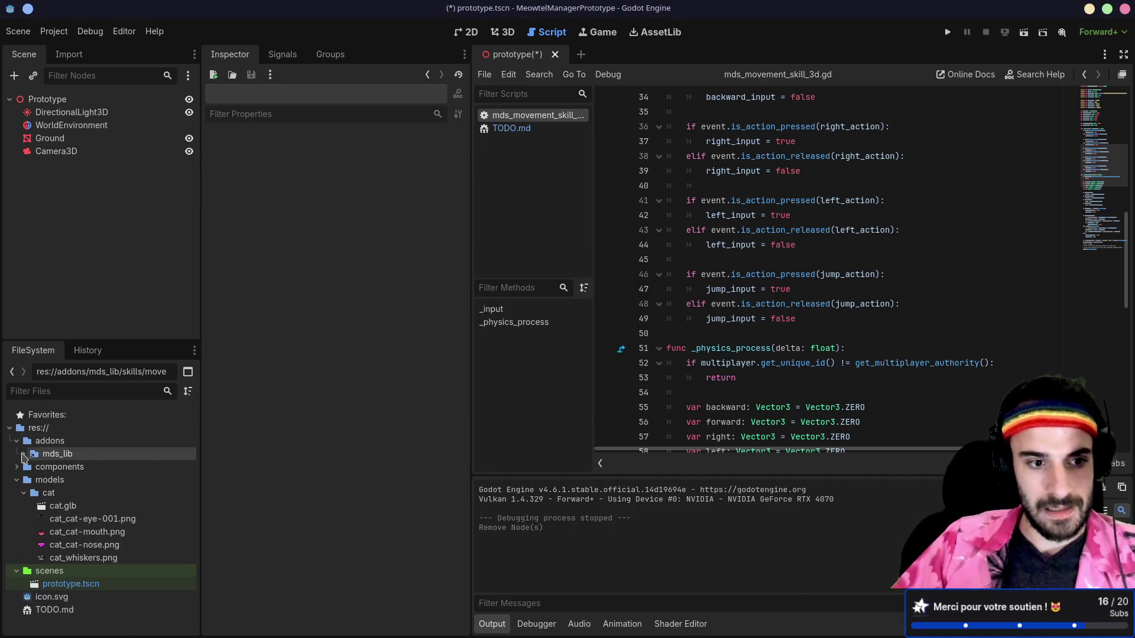
left_click(24, 493)
left_click(16, 480)
left_click(16, 467)
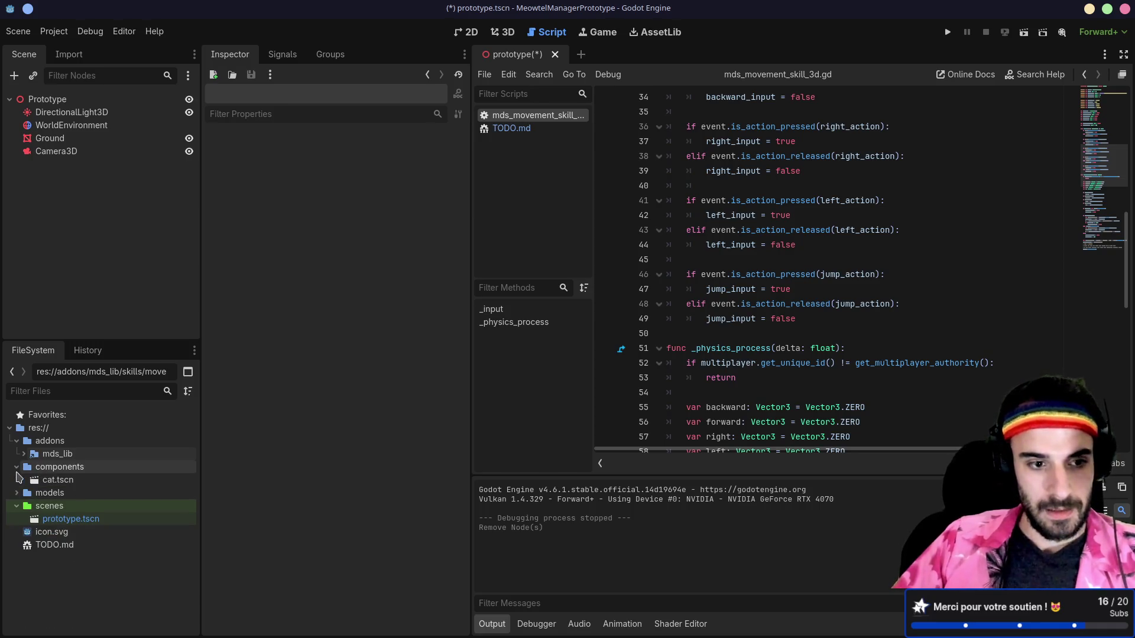
mouse_move(58, 480)
left_mouse_down()
mouse_move(90, 167)
mouse_move(85, 109)
left_mouse_up()
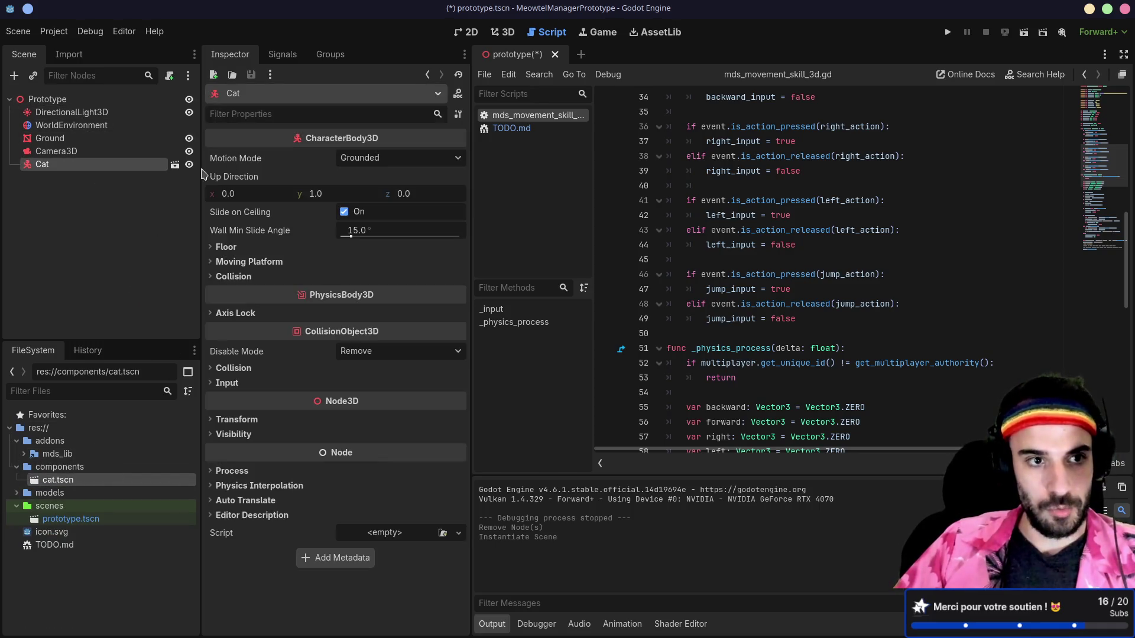
left_click(506, 36)
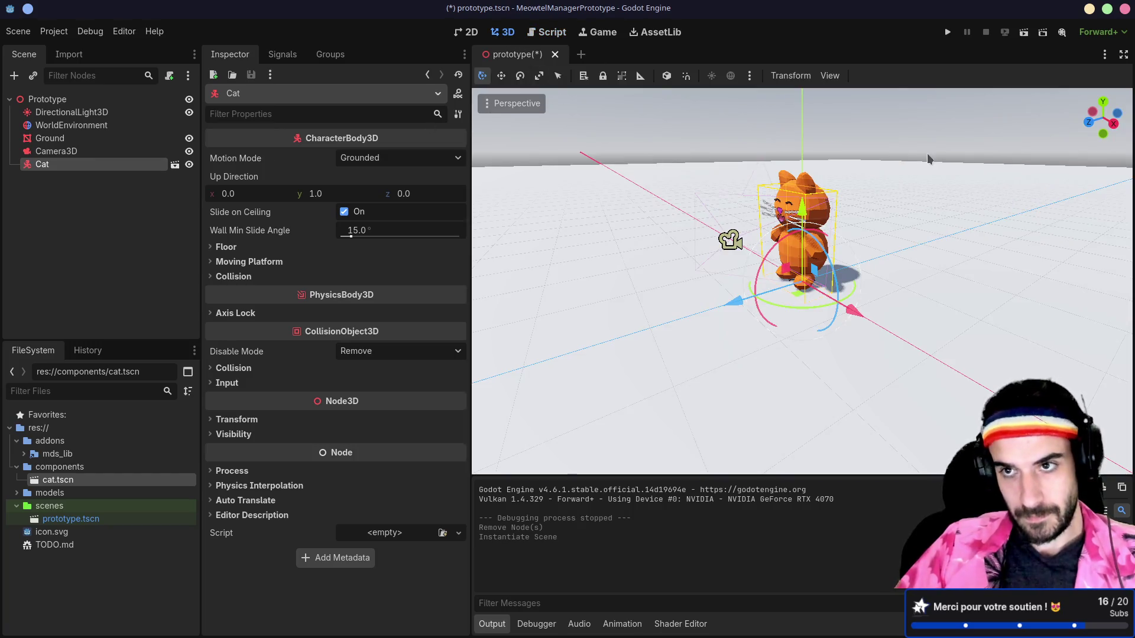
left_click(1023, 32)
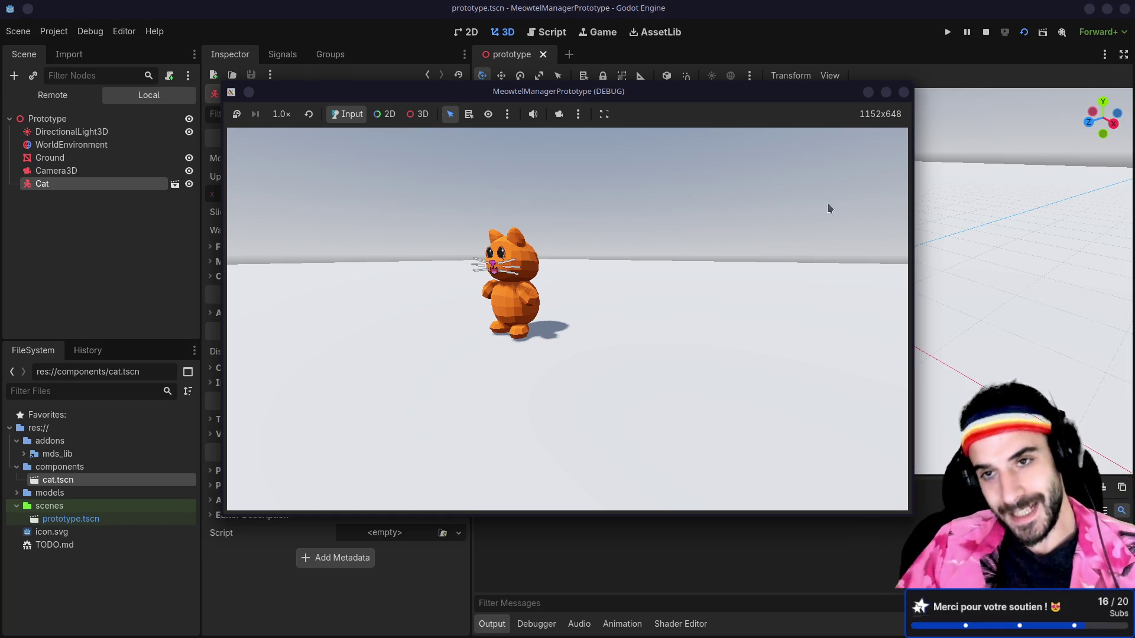
- Stop the prototype test run and reopen cat.tscn for editing
left_click(905, 93)
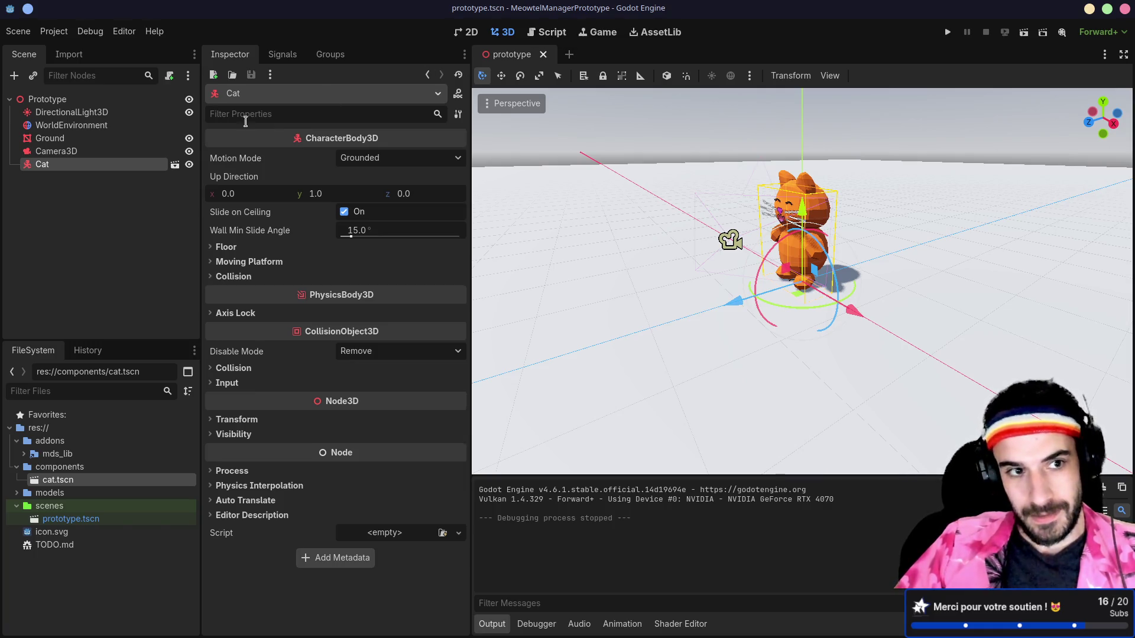
left_click(175, 164)
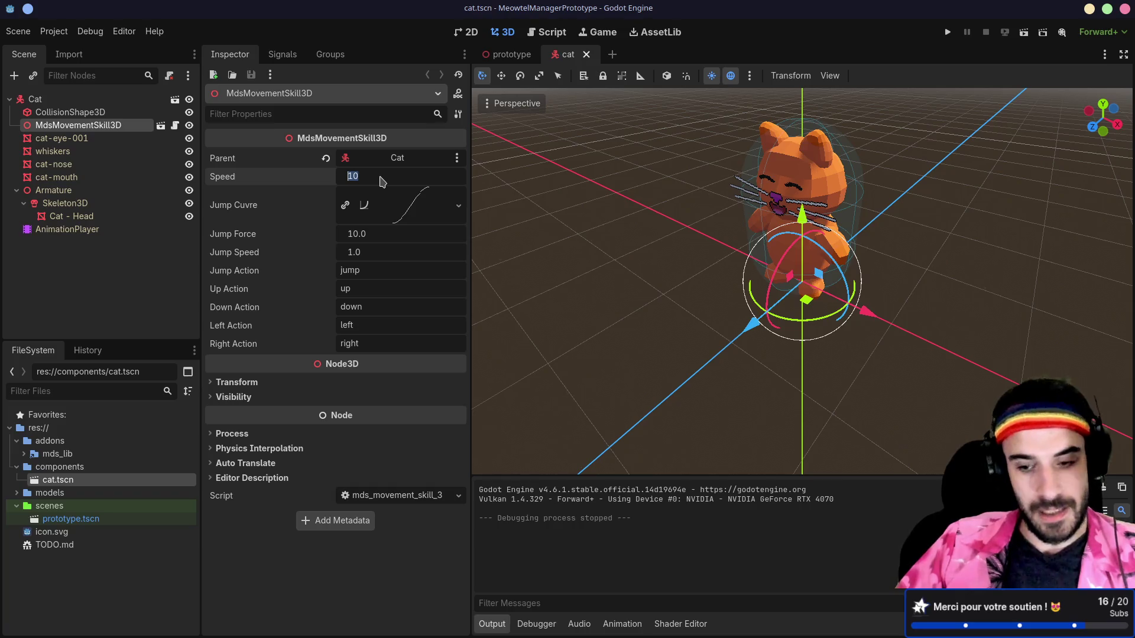
- Set the movement skill Speed to 1, save, and test-run the game
type("1")
key("Return")
key("ctrl+s")
key("F6")
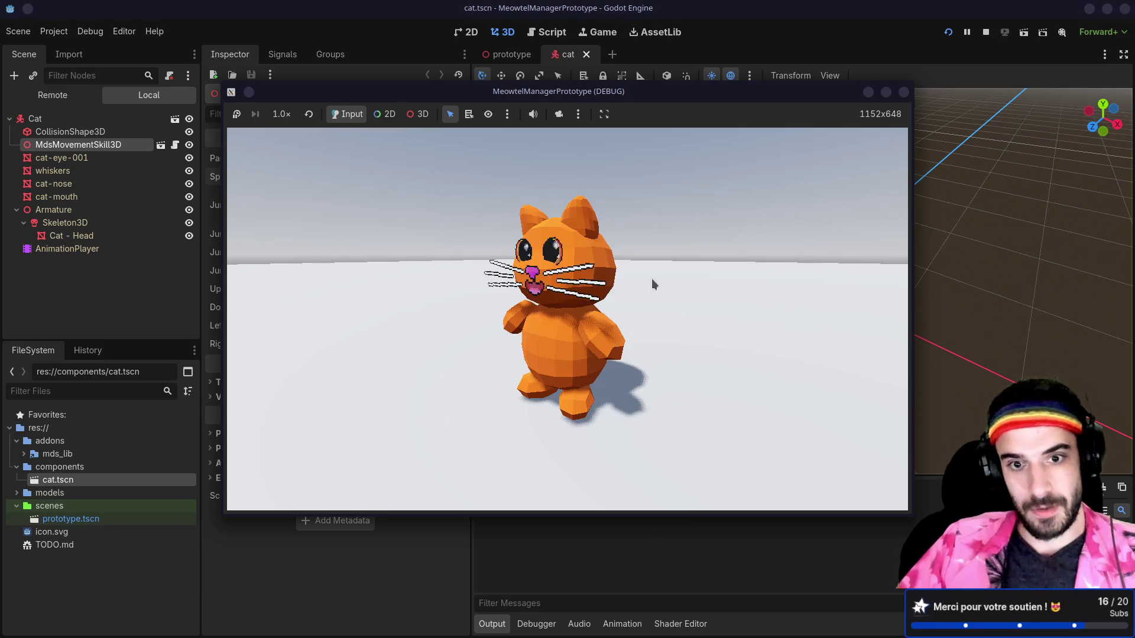
left_click(903, 92)
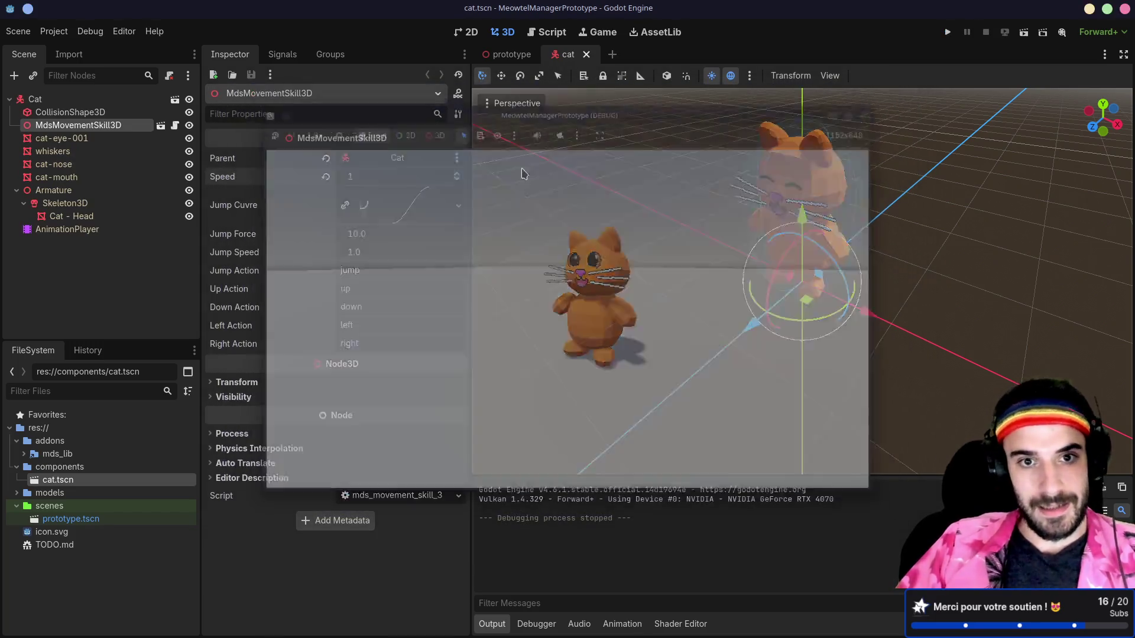
- Try a Speed of 4 and test the cat walking in the game
left_click(368, 175)
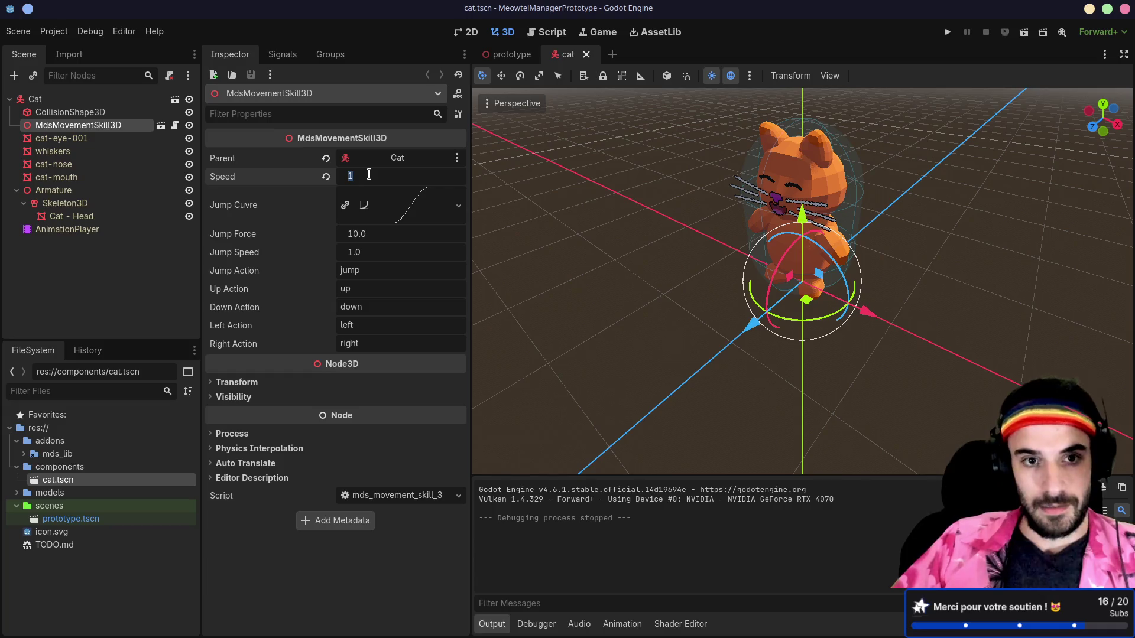
type("4")
key("Return")
key("F6")
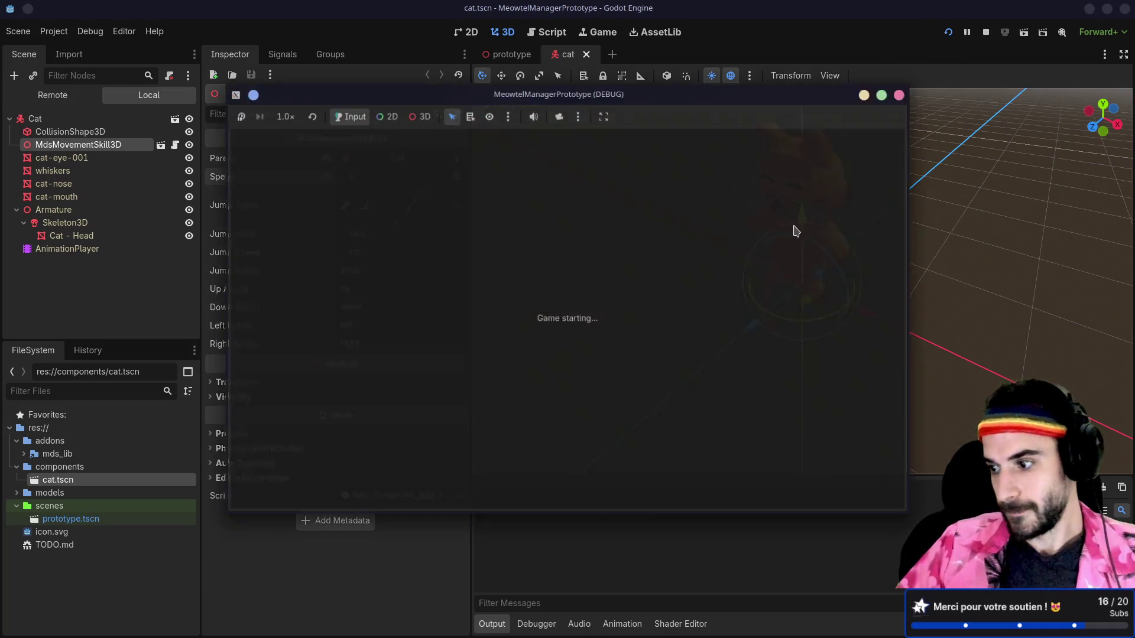
key("Up")
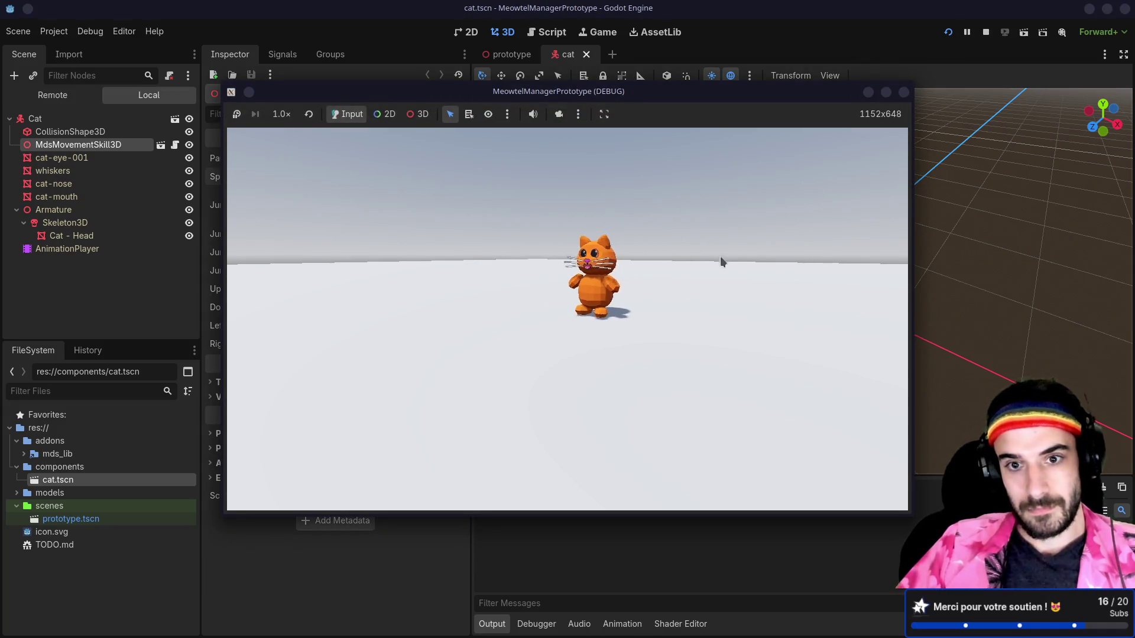
key("F8")
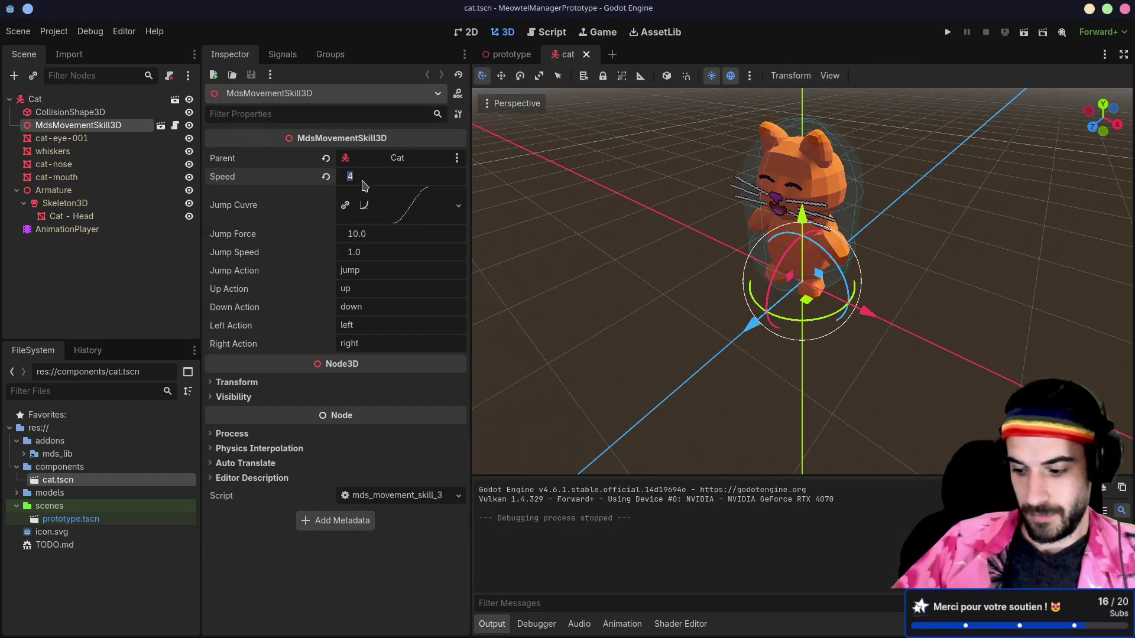
- Settle on a Speed of 3 and run the game to check it
type("3")
key("Return")
left_click(948, 32)
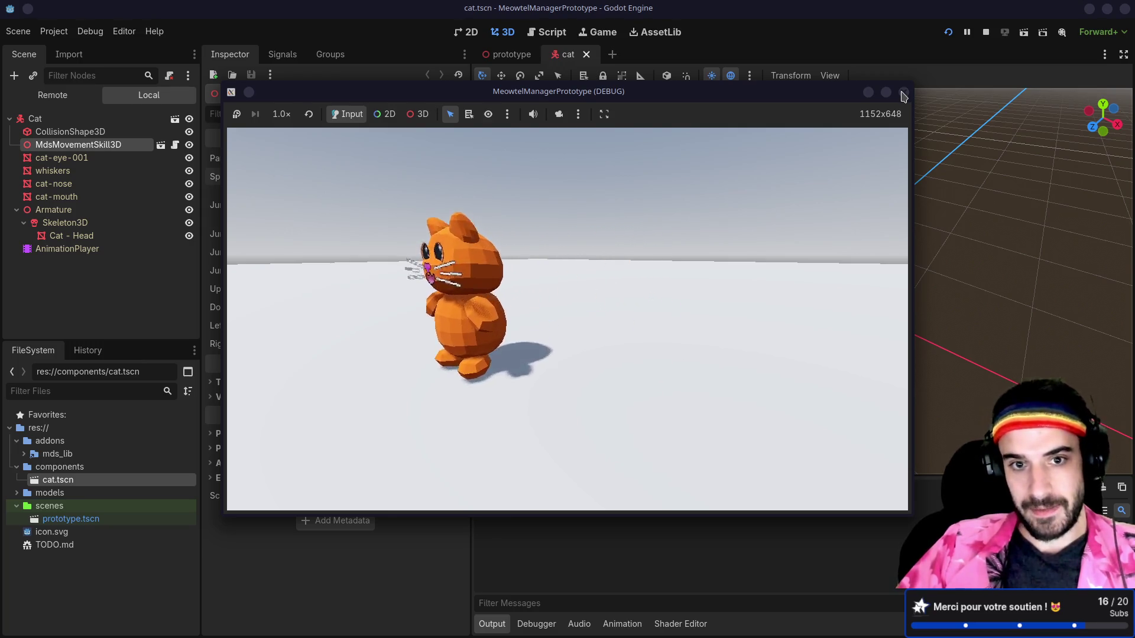
left_click(902, 93)
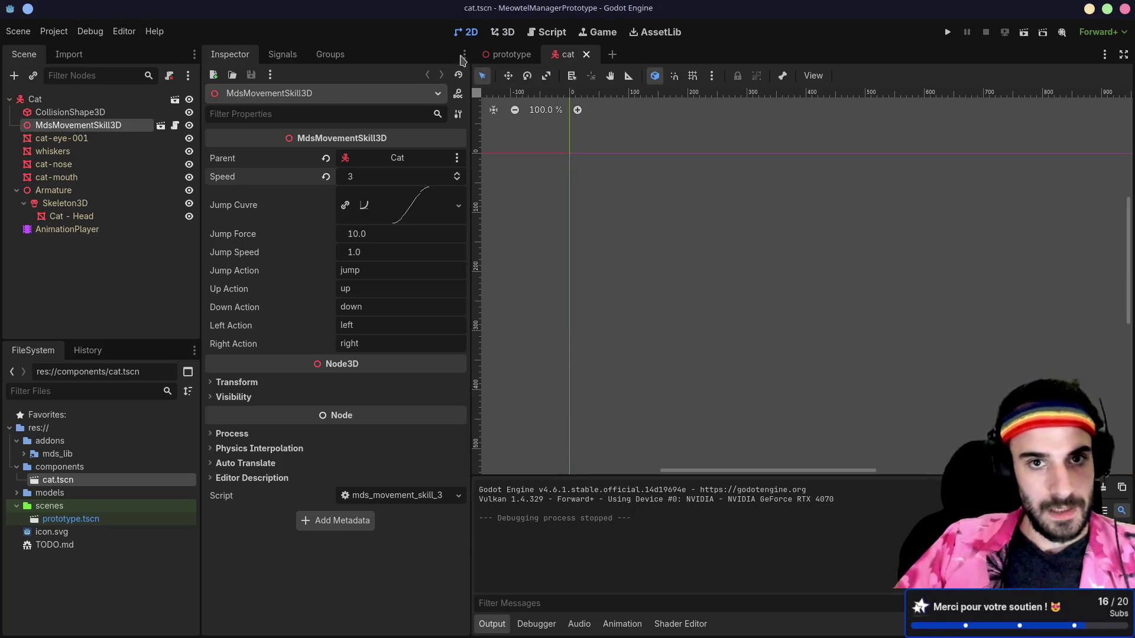
- Return to the prototype scene, select components/cat.tscn, and enlarge the FileSystem panel
left_click(509, 53)
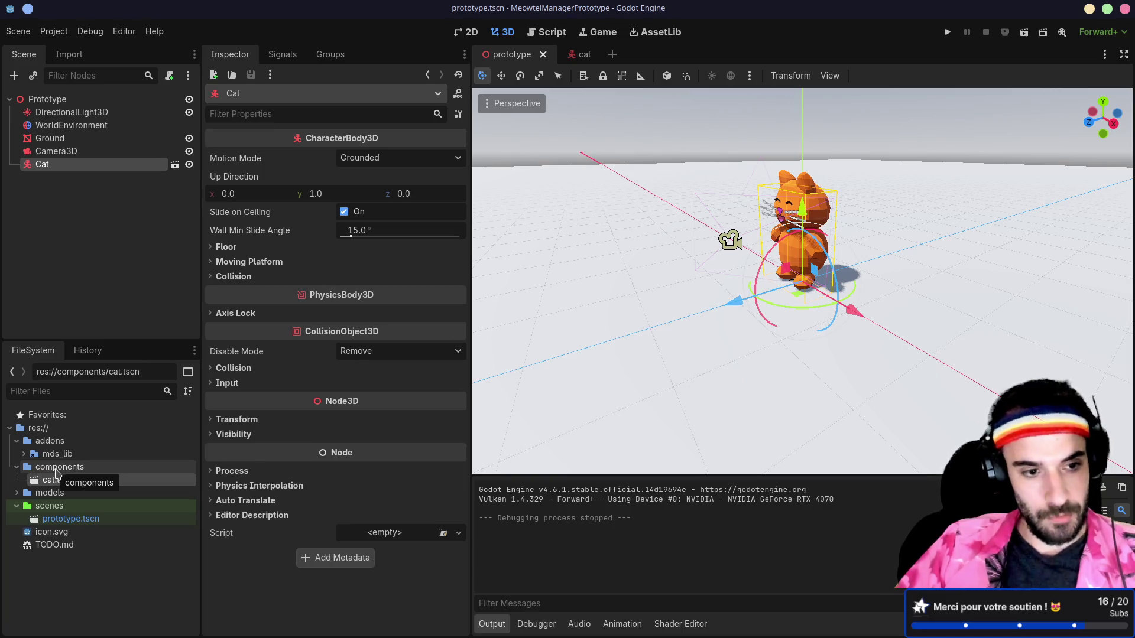
left_click(57, 470)
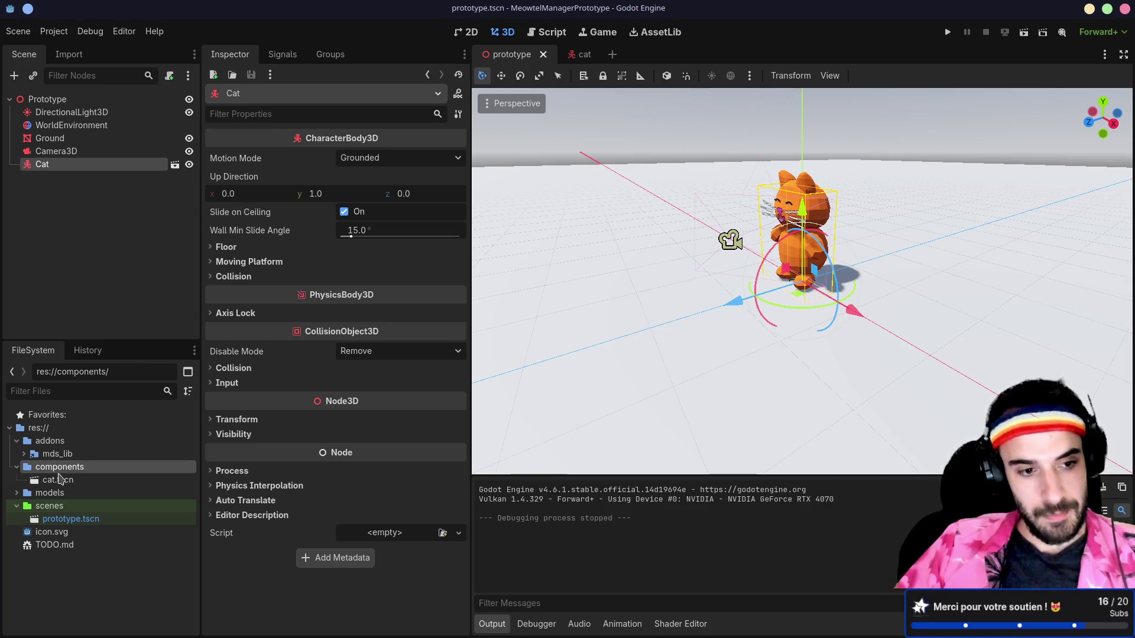
left_click(59, 479)
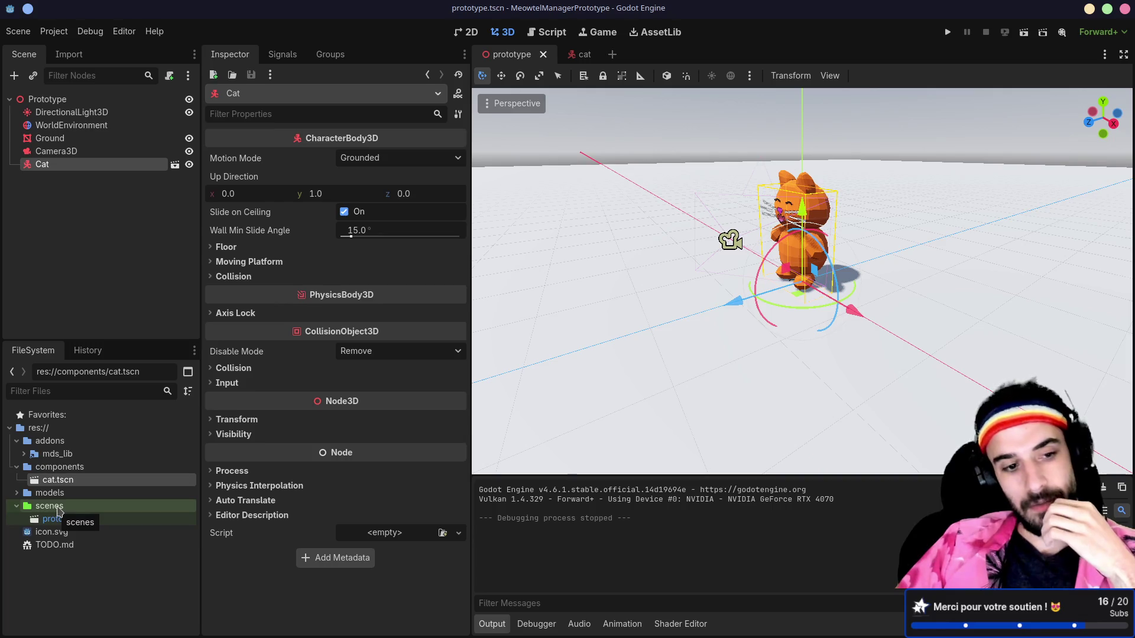
mouse_move(109, 342)
left_mouse_down()
mouse_move(154, 248)
mouse_move(195, 211)
mouse_move(284, 238)
left_mouse_up()
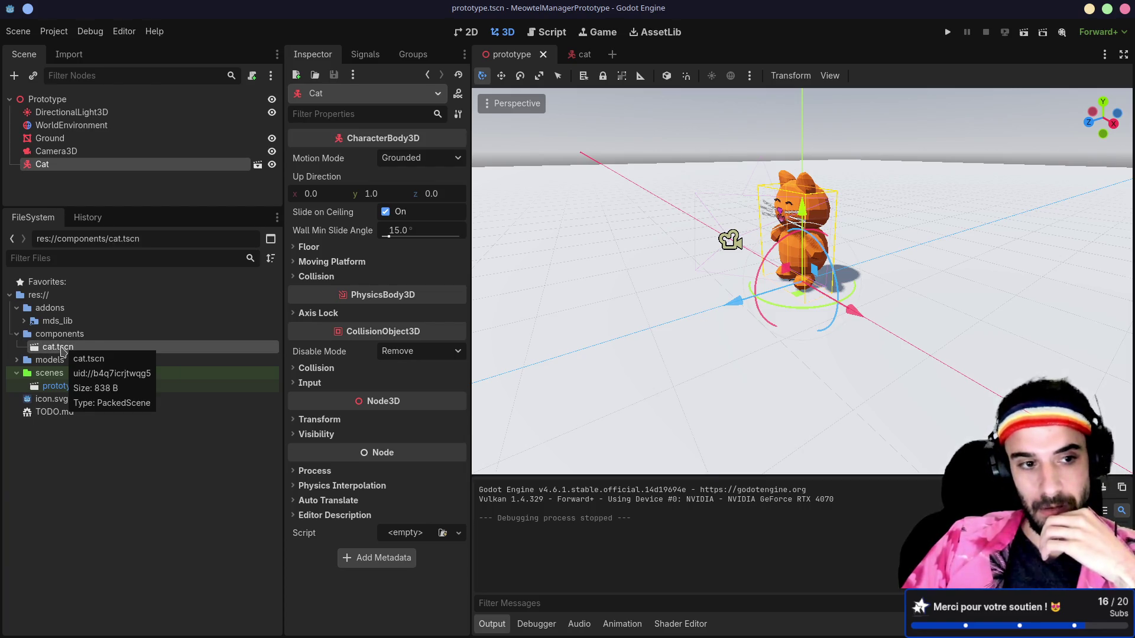
- Move cat.tscn into the scenes folder and delete the empty components folder
left_click_drag(62, 350, 62, 377)
left_click(527, 333)
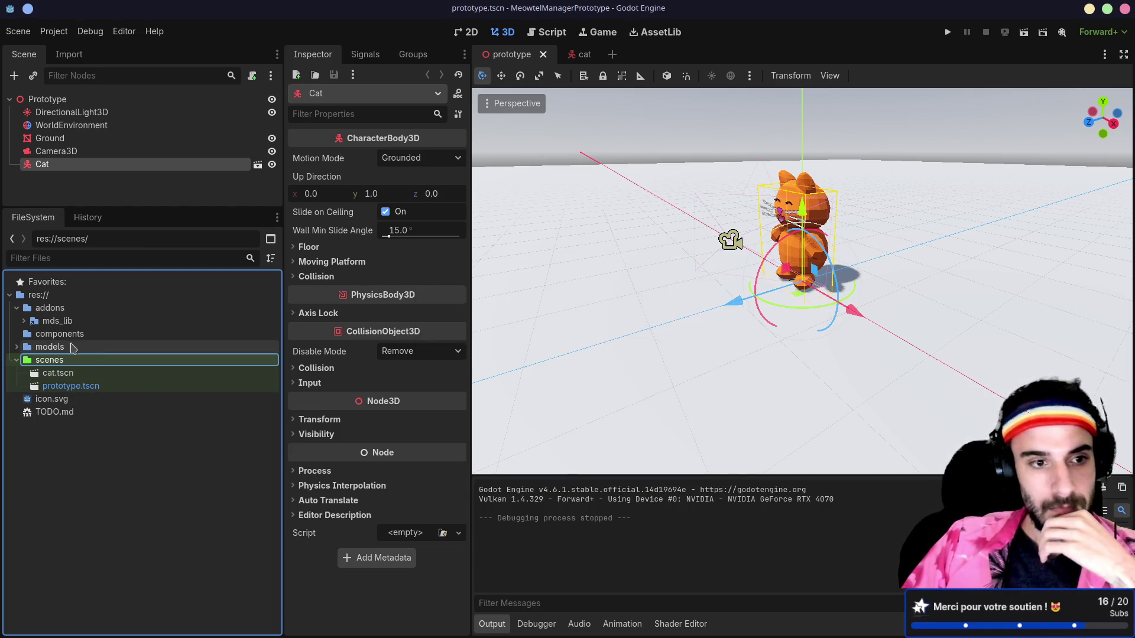
left_click(63, 335)
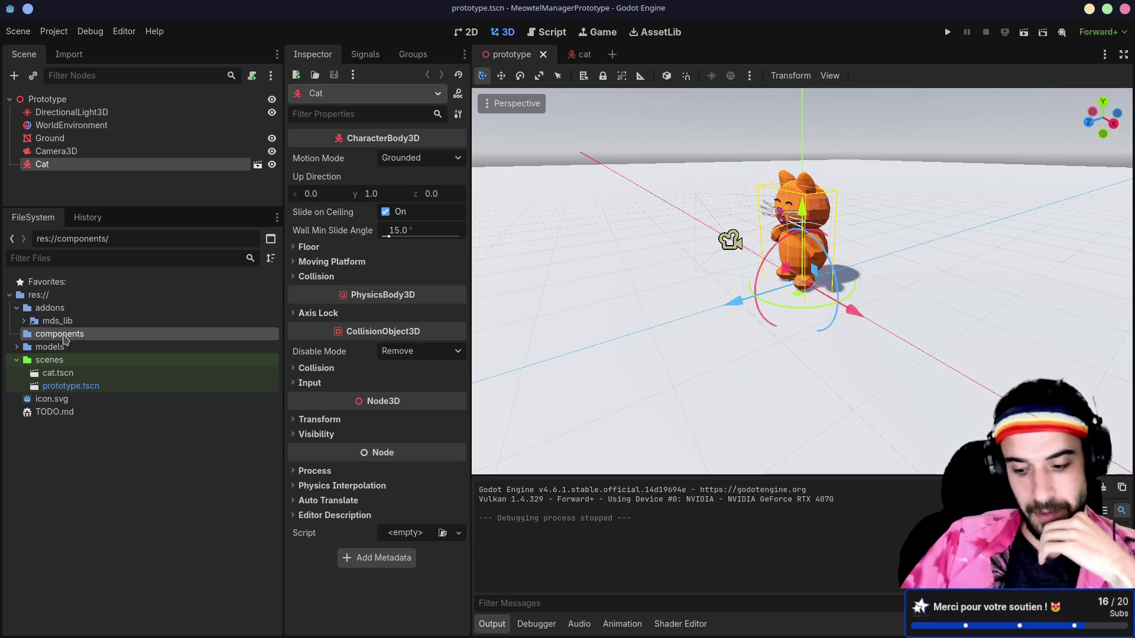
key("Delete")
key("Return")
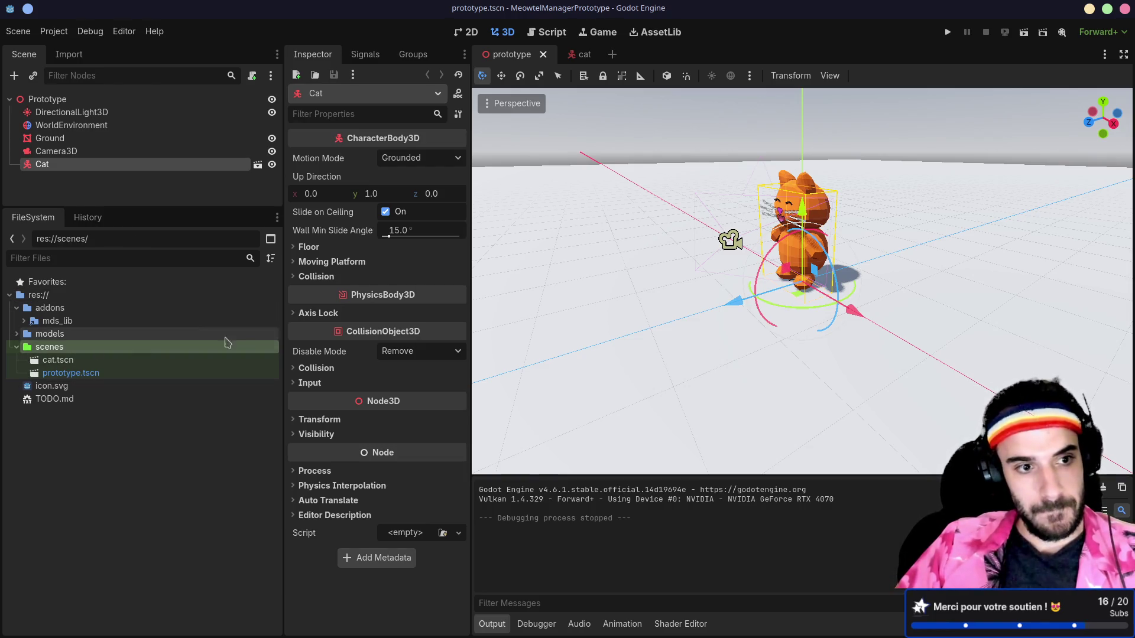
left_click(17, 308)
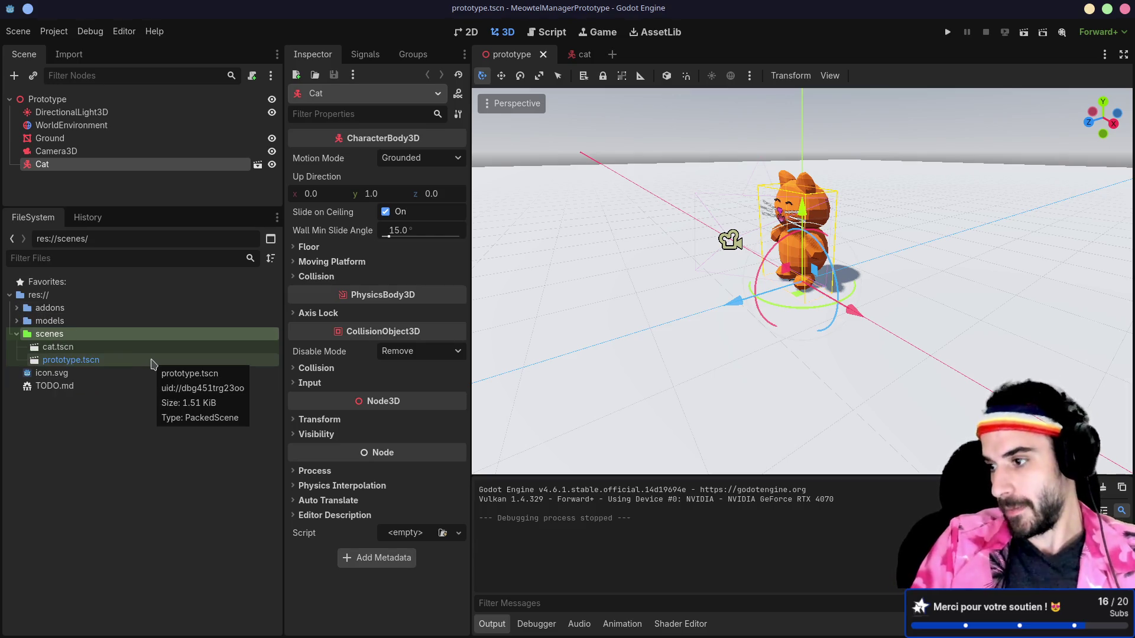
- Switch to the terminal and cancel the partially typed command
key("alt+Tab")
type("..")
key("ctrl+c")
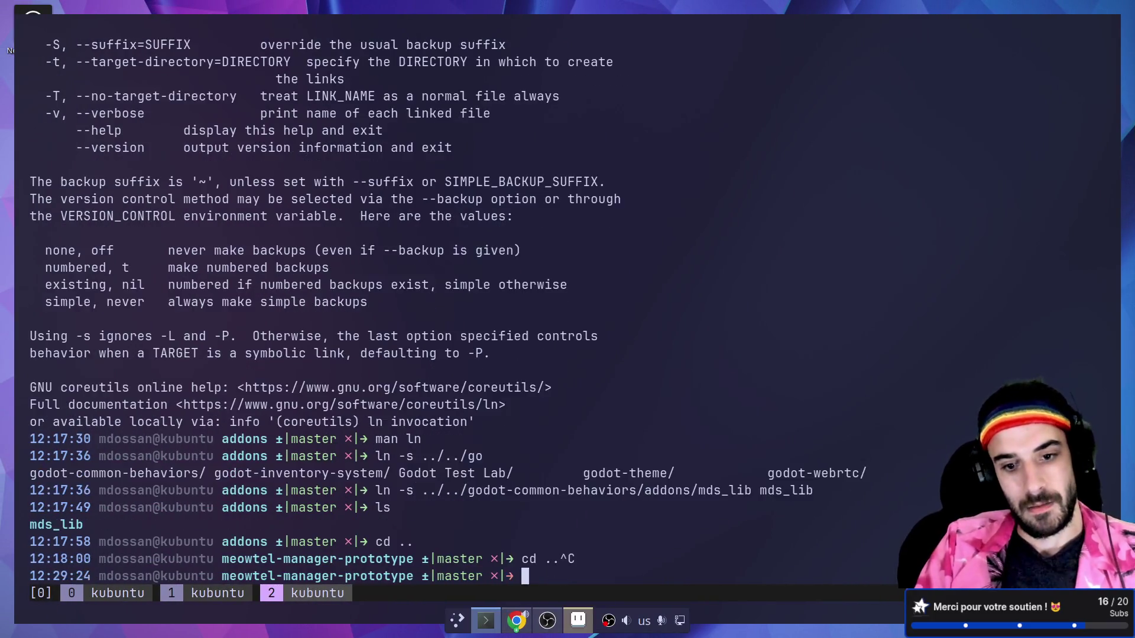
- Launch lazygit and stage the addons/mds_lib change while browsing changed files
type("lazygit")
key("Return")
key("Down")
key("Down")
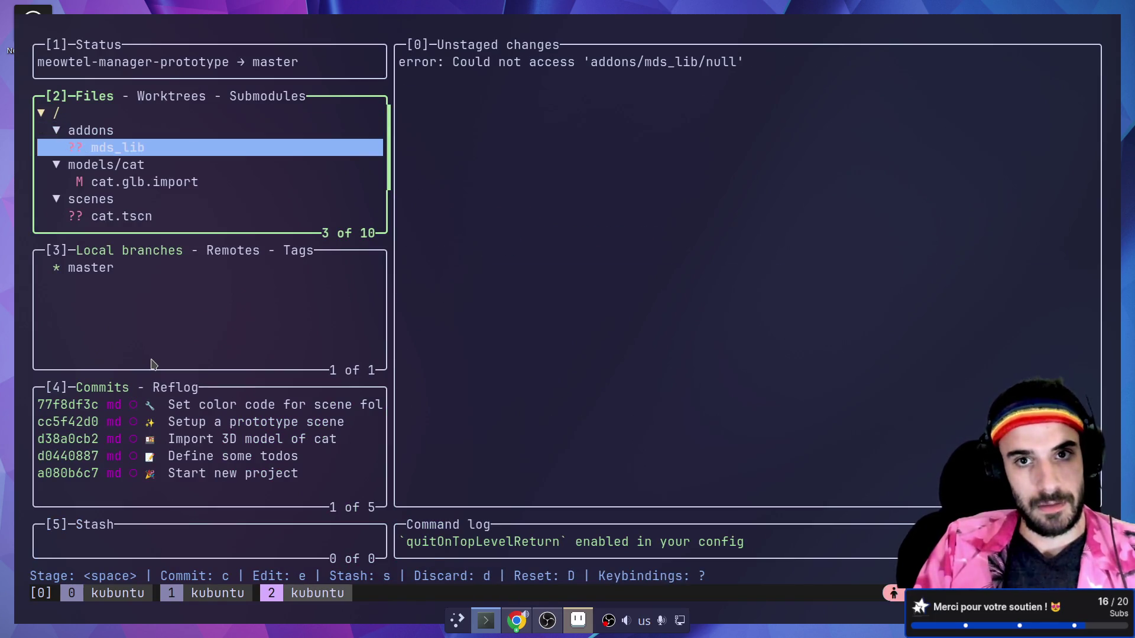
key("Down")
key("Down")
key("Up")
key("Up")
key("space")
key("Down")
key("Down")
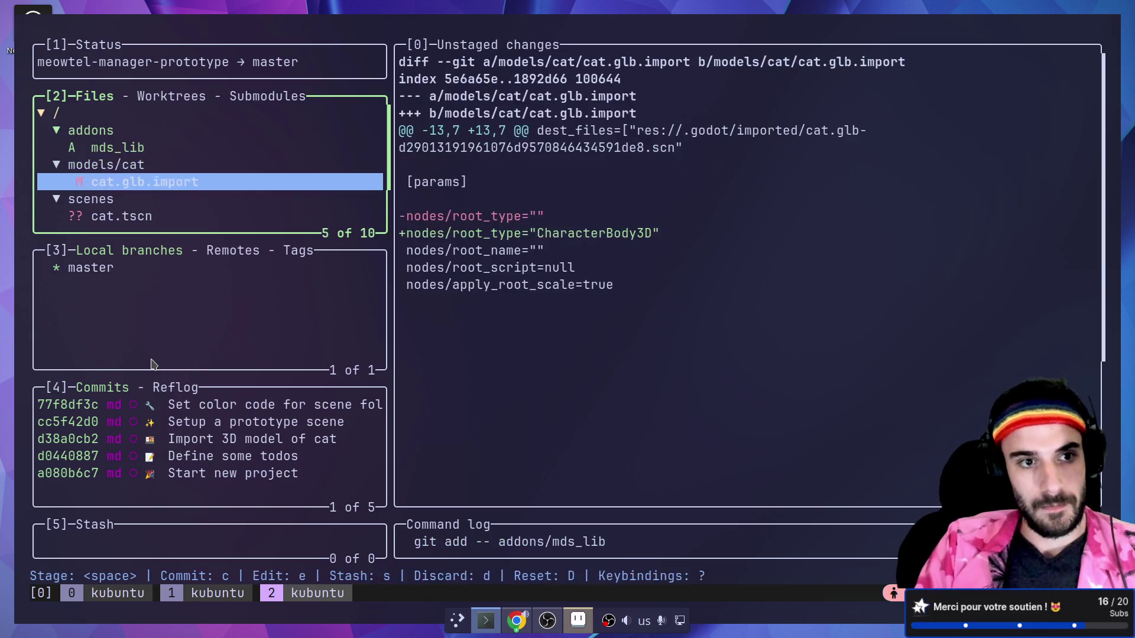
key("Down")
key("Down")
key("Down")
key("Down")
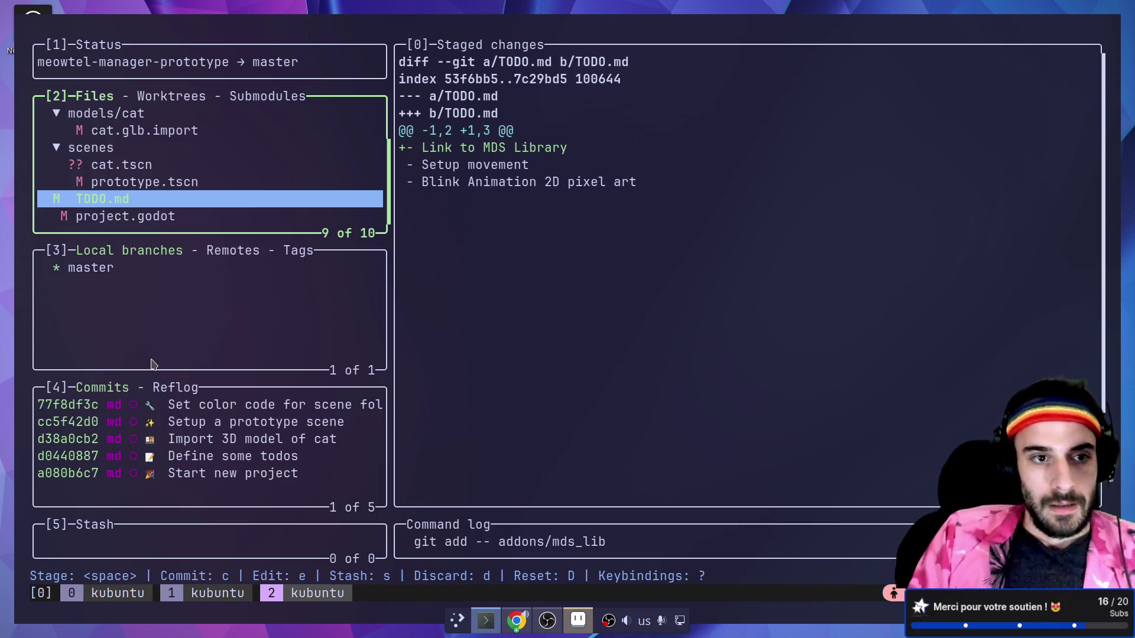
key("Up")
key("Up")
key("Up")
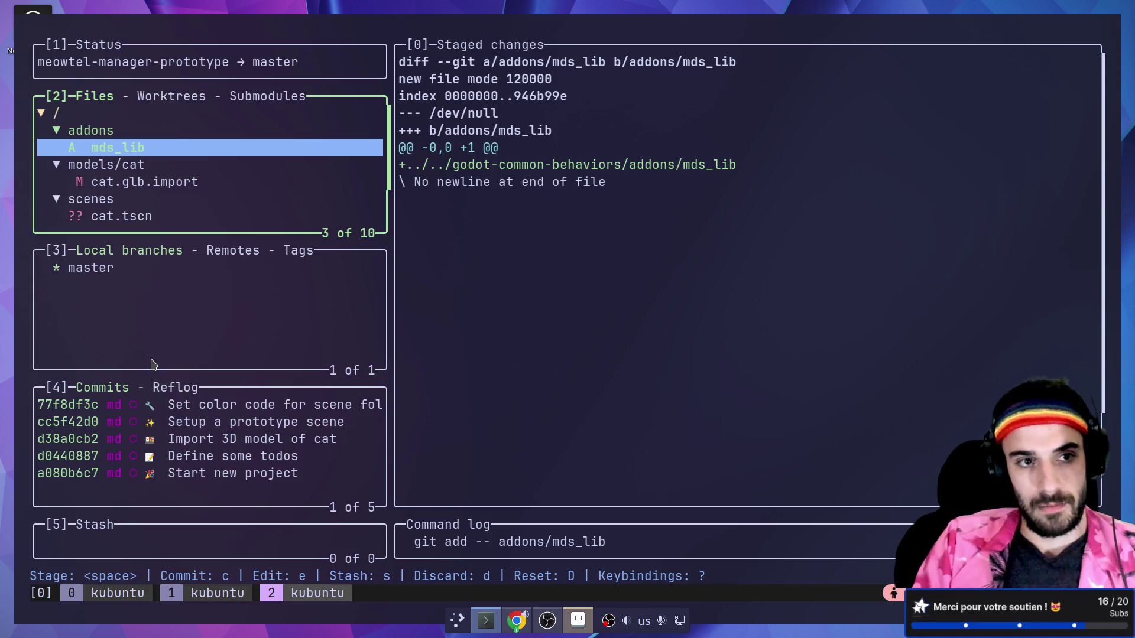
- Unstage mds_lib after reviewing diffs and start committing the staged TODO.md
key("Down")
key("Down")
key("Down")
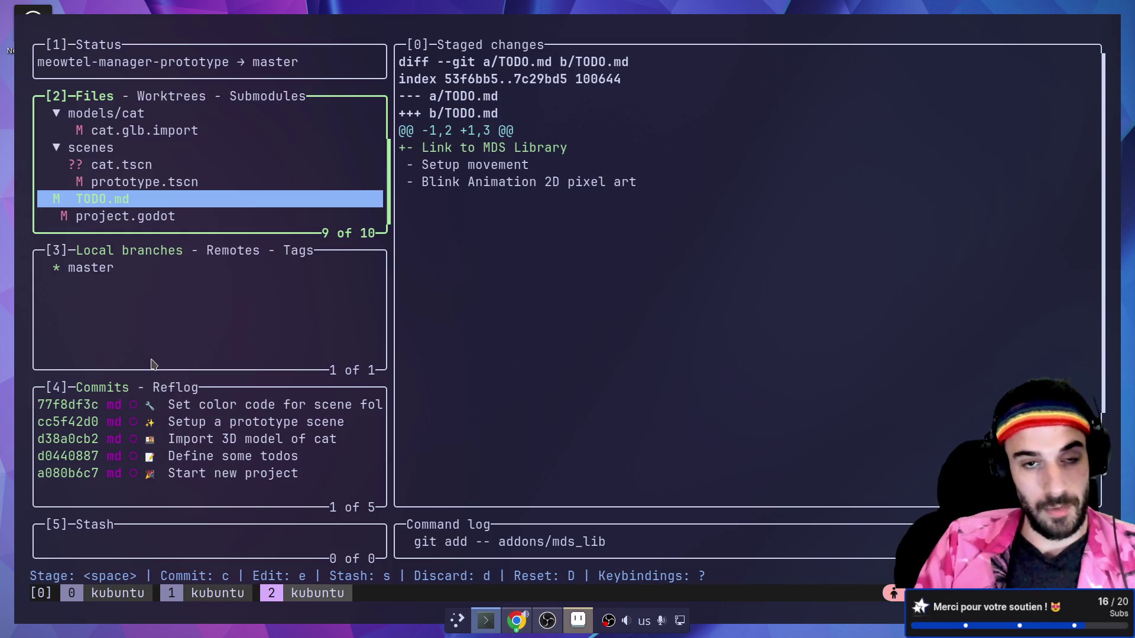
key("Up")
key("Up")
key("Up")
key("Down")
key("Down")
key("Down")
key("Up")
key("Up")
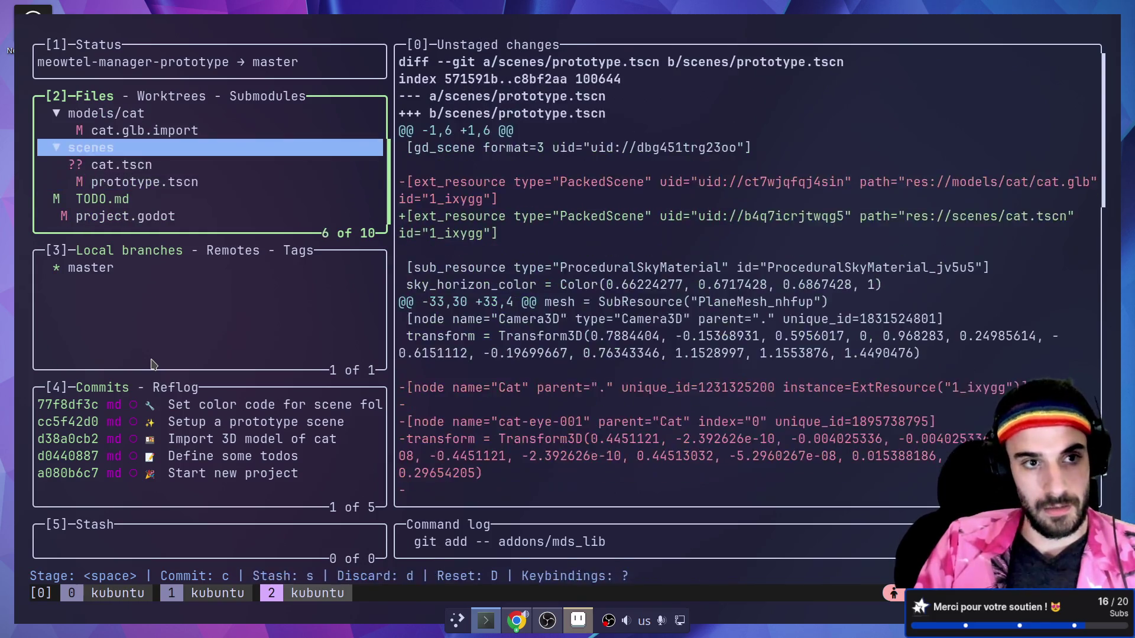
key("Up")
key("Up")
key("Up")
key("space")
key("Down")
key("Down")
key("Down")
key("Down")
key("Down")
key("Down")
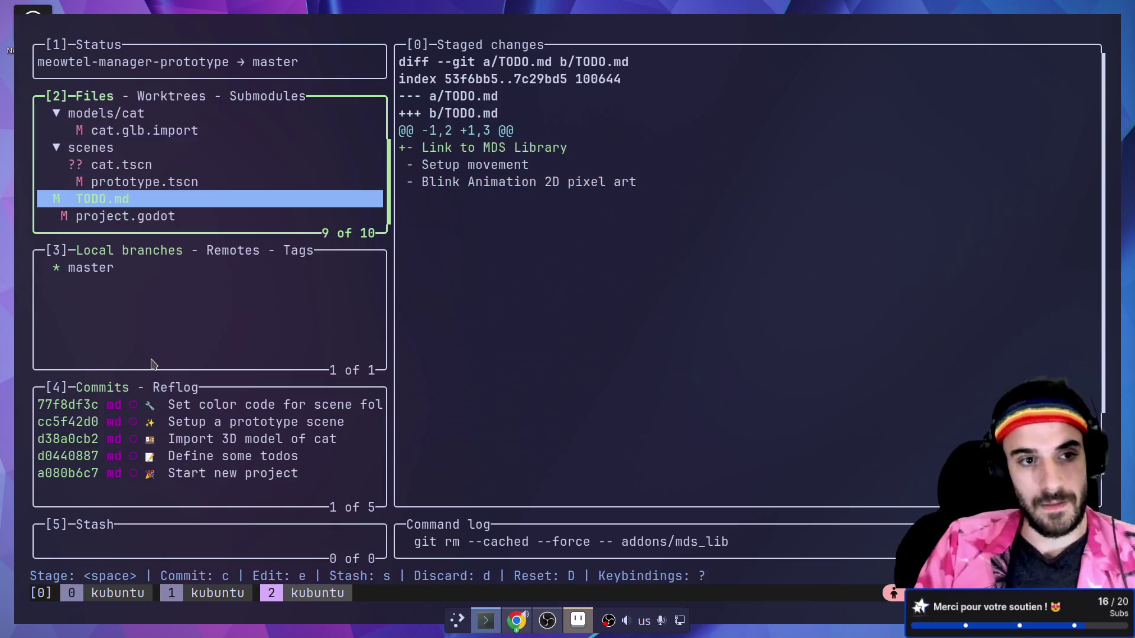
key("c")
key("alt+Tab")
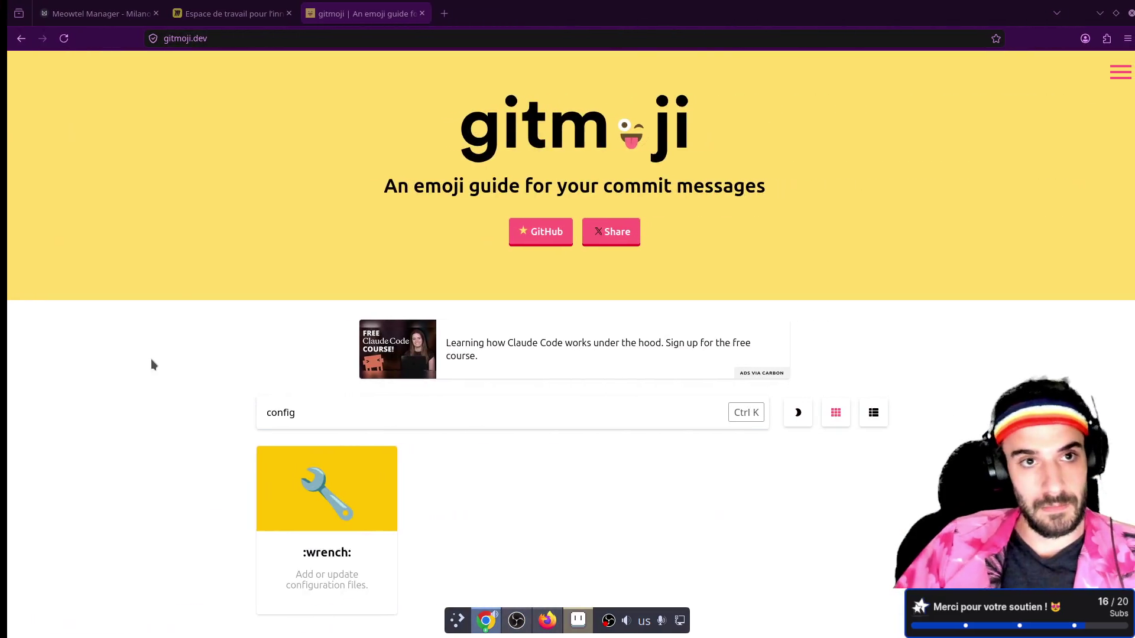
- Search gitmoji.dev for 'memo', copy :memo:, and return to lazygit
key("ctrl+a")
type("memo")
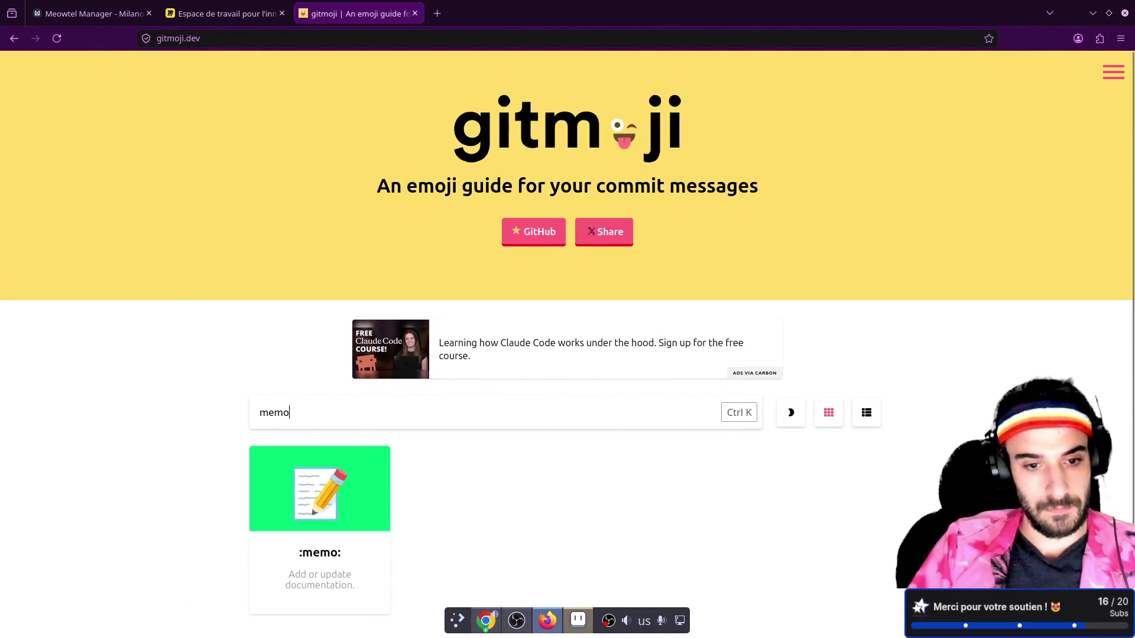
left_click(325, 518)
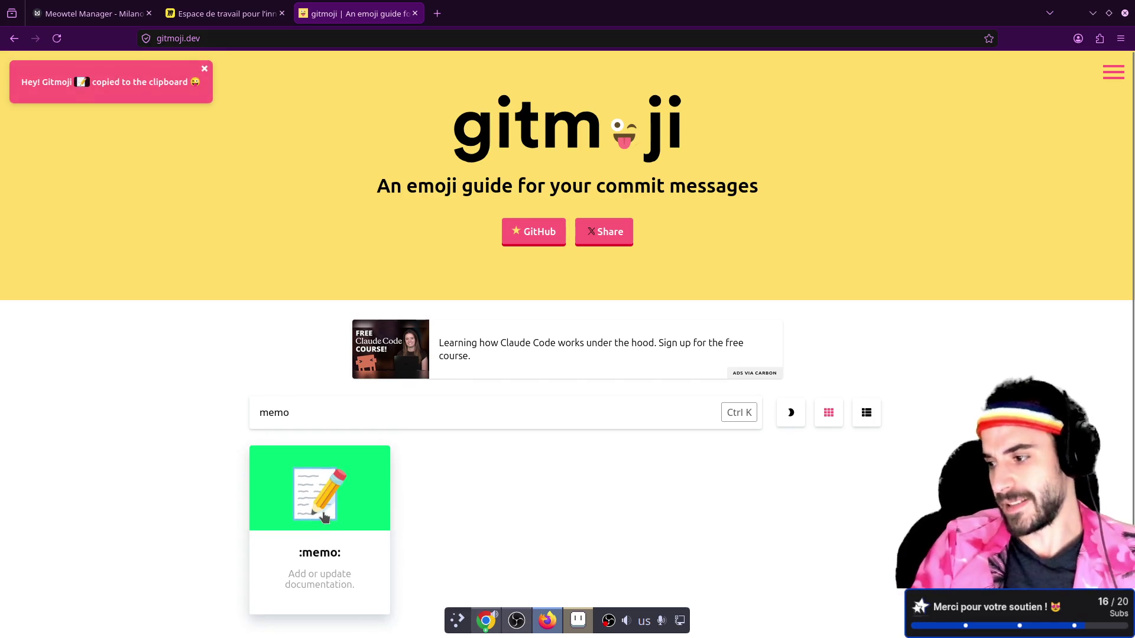
key("alt+Tab")
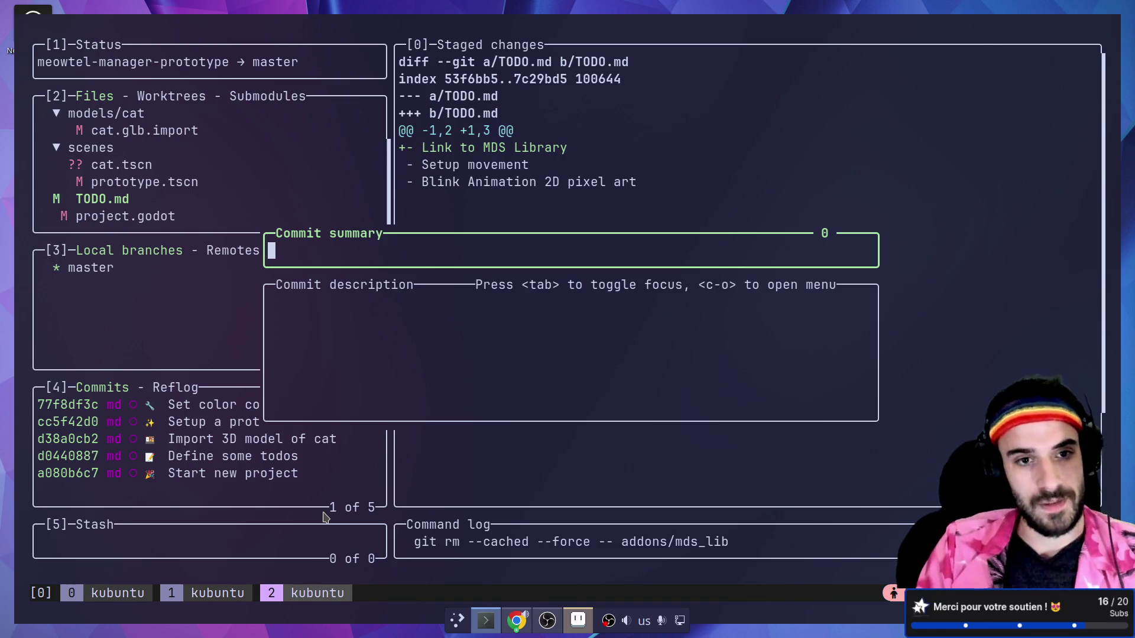
- Commit the TODO.md change with the memo gitmoji as 'Todo: Link to MDS Library'
key("ctrl+shift+v")
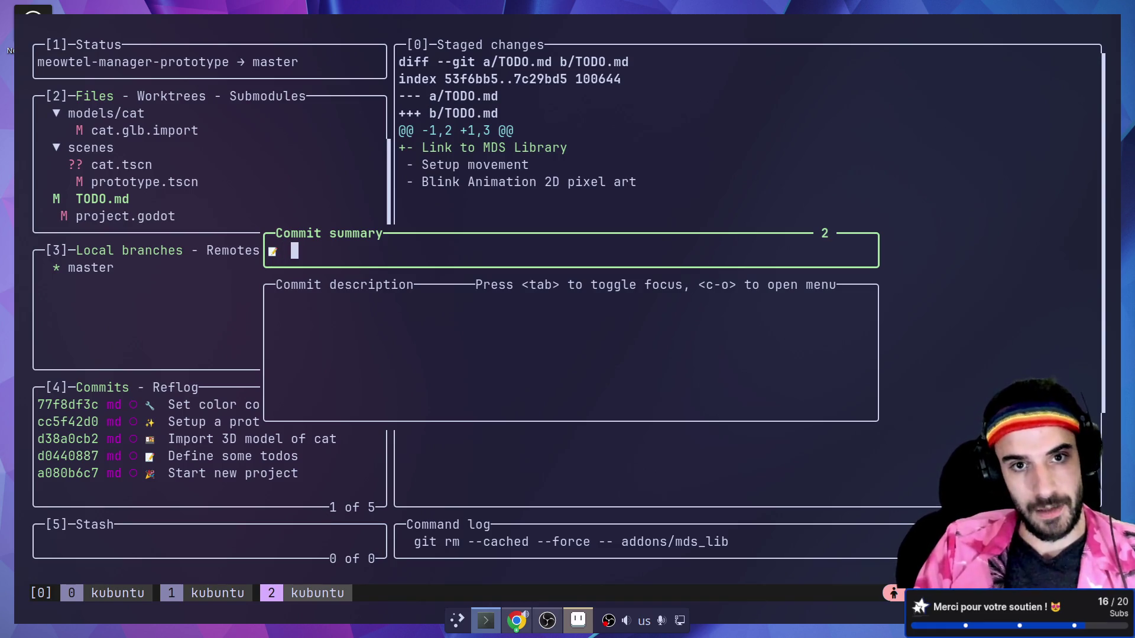
type("Add to")
key("BackSpace")
key("BackSpace")
key("BackSpace")
key("BackSpace")
key("BackSpace")
type("TODO")
key("BackSpace")
key("BackSpace")
key("BackSpace")
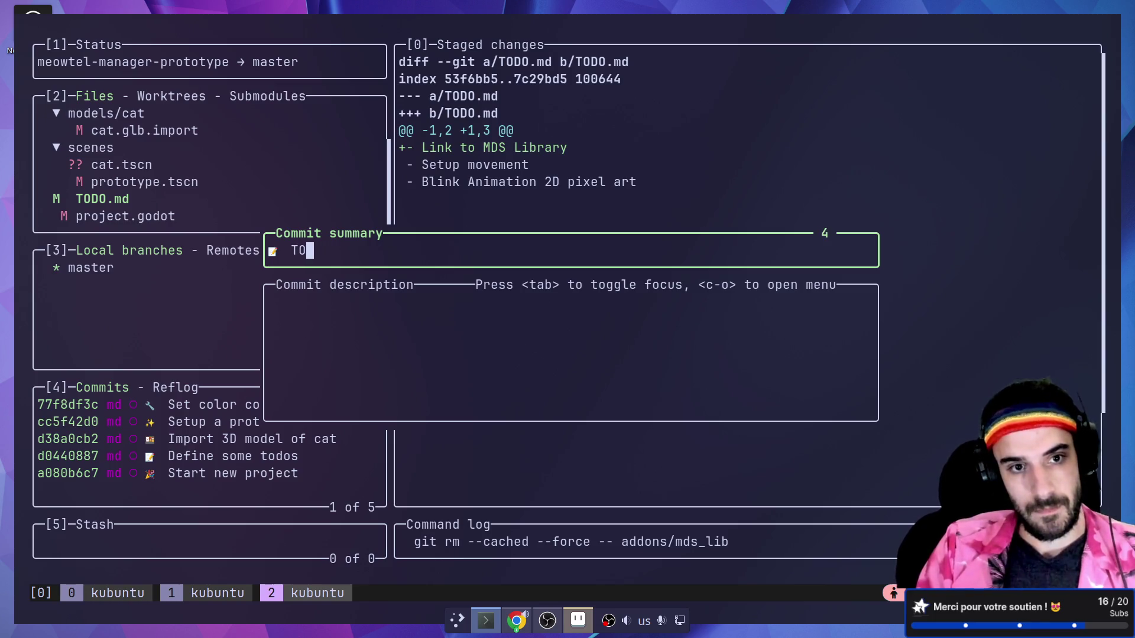
type("odo")
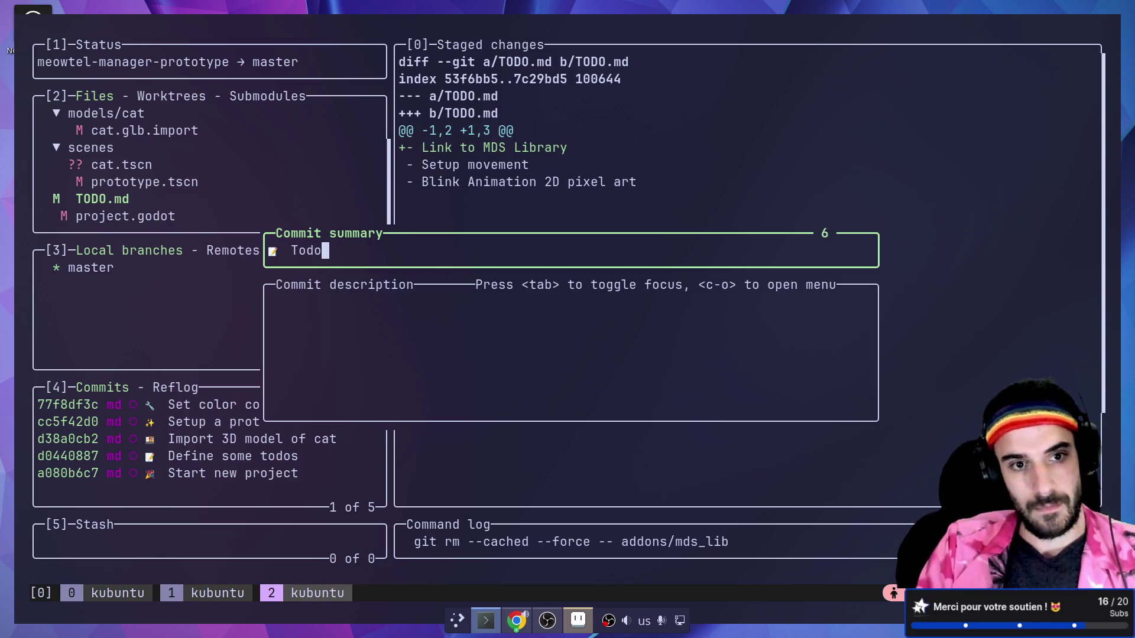
type(": Link ")
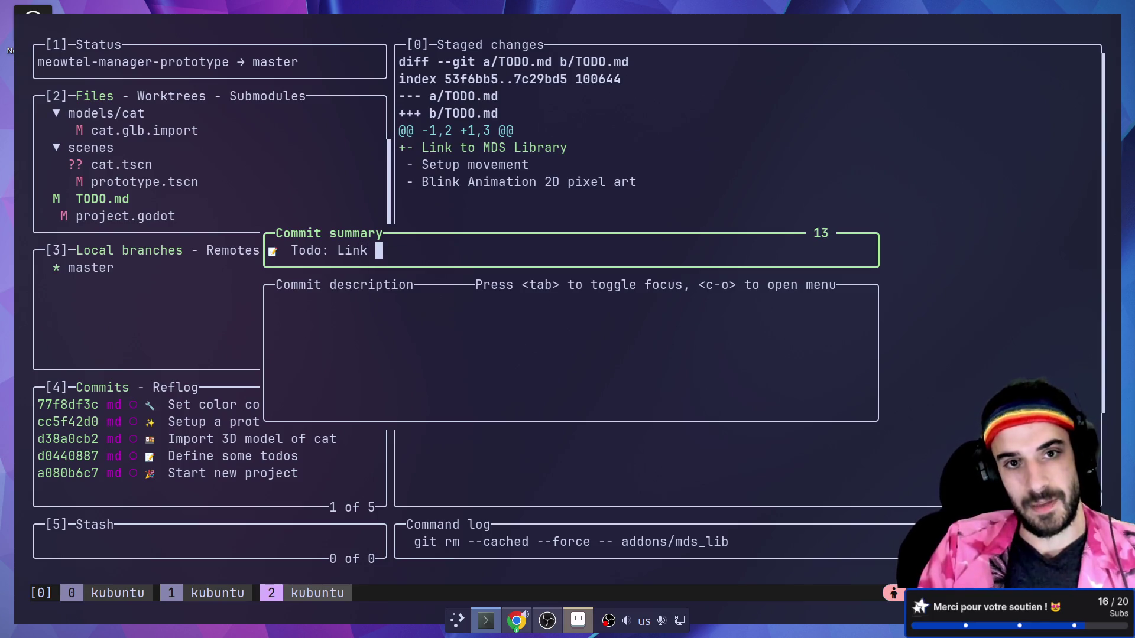
type("to MDS Library")
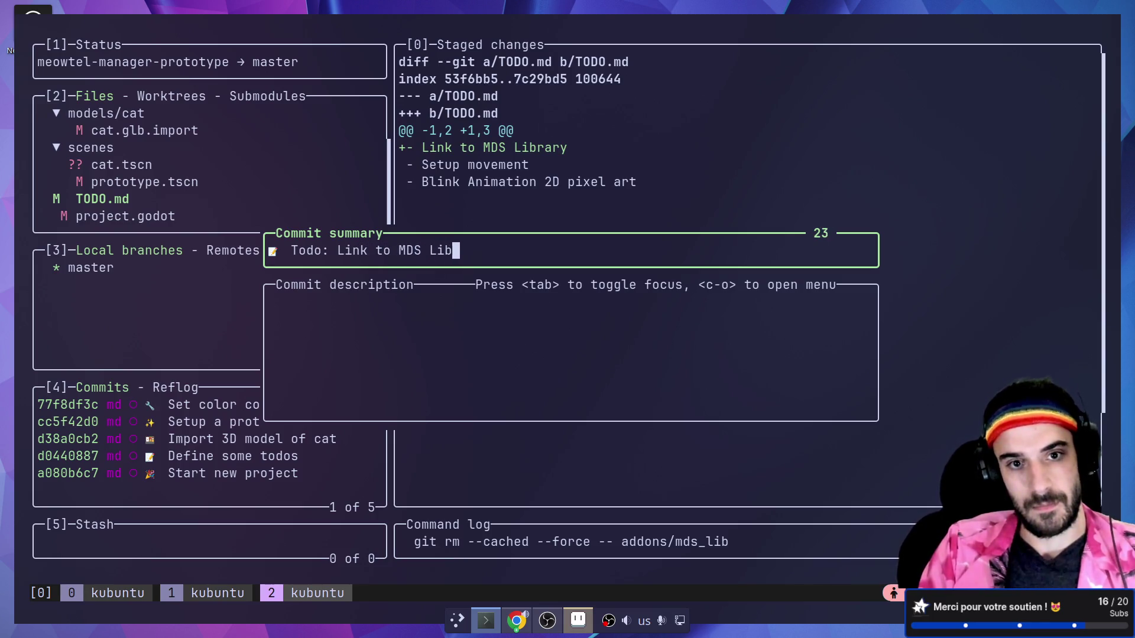
key("Return")
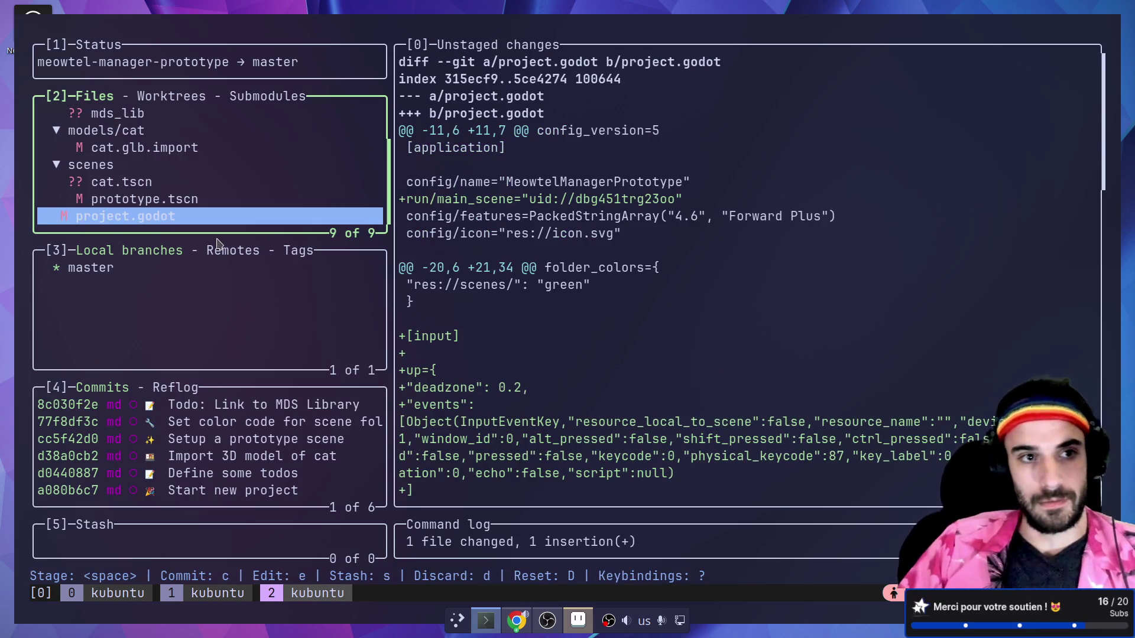
- Stage the new mds_lib addon and start its commit message
key("Up")
key("Up")
key("Up")
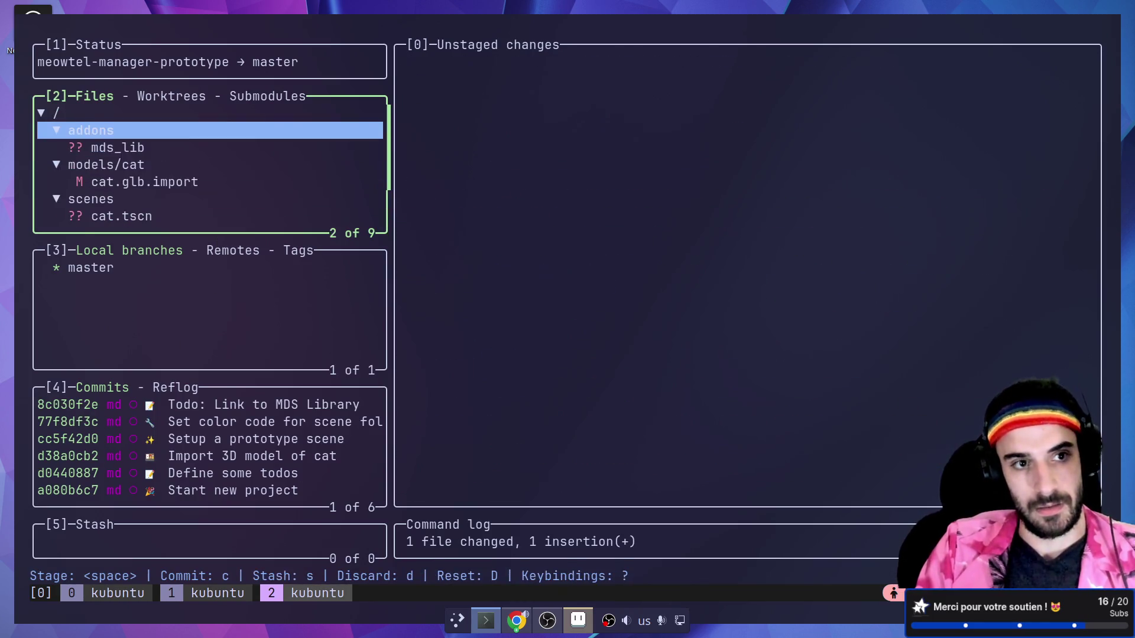
key("space")
key("c")
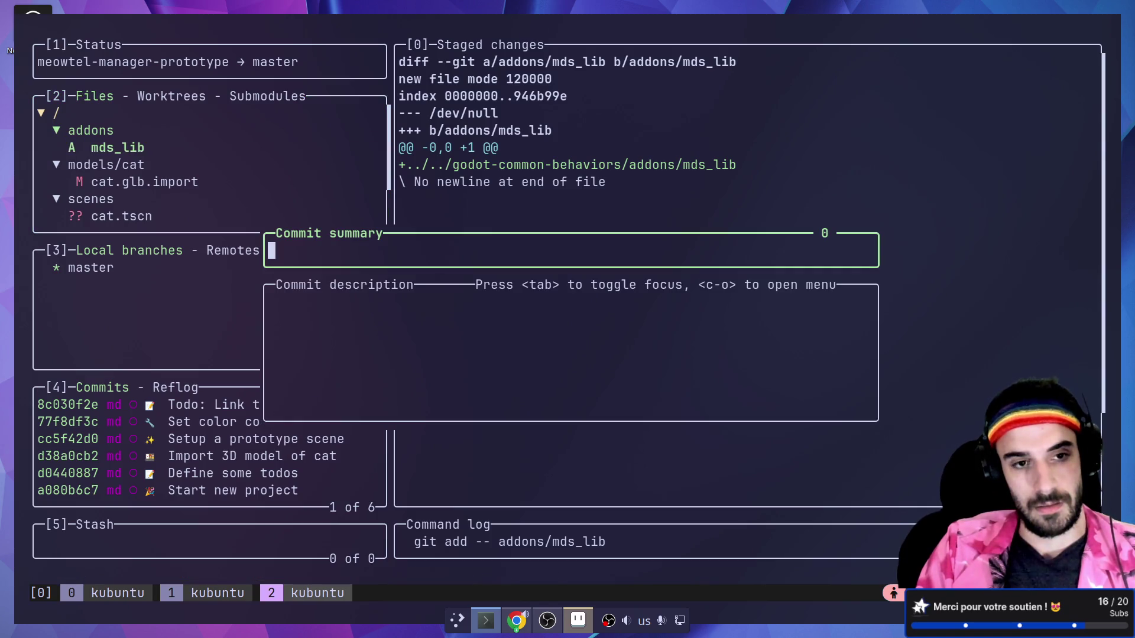
key("super+ctrl+Right")
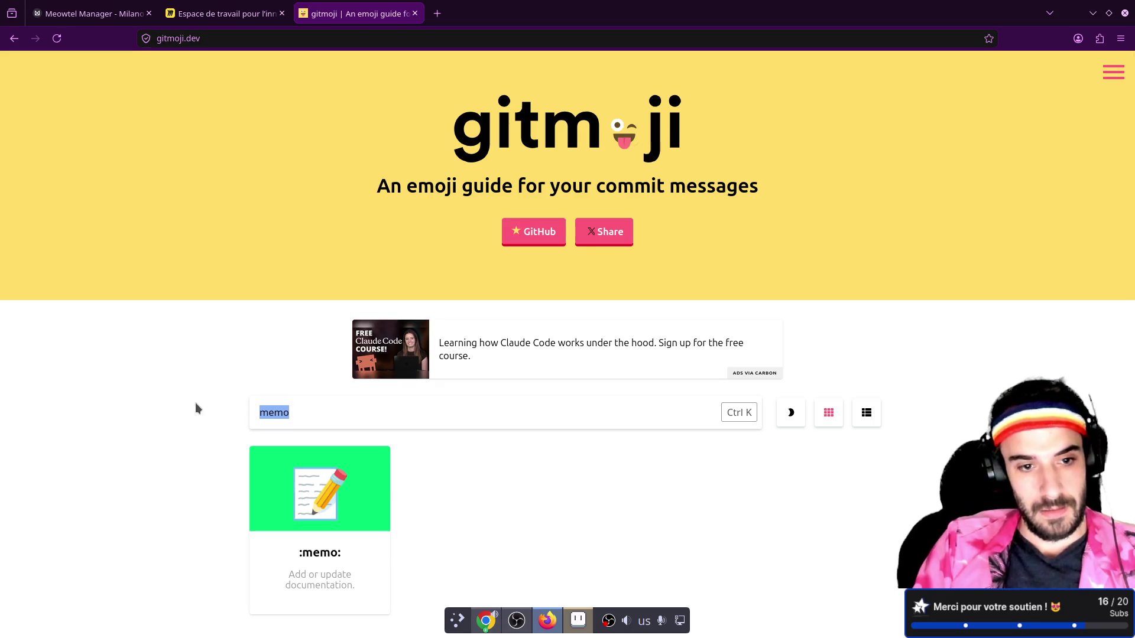
- Copy the :heavy_plus_sign: gitmoji from an 'add' search and commit mds_lib as 'Add mds_lib'
type("insta")
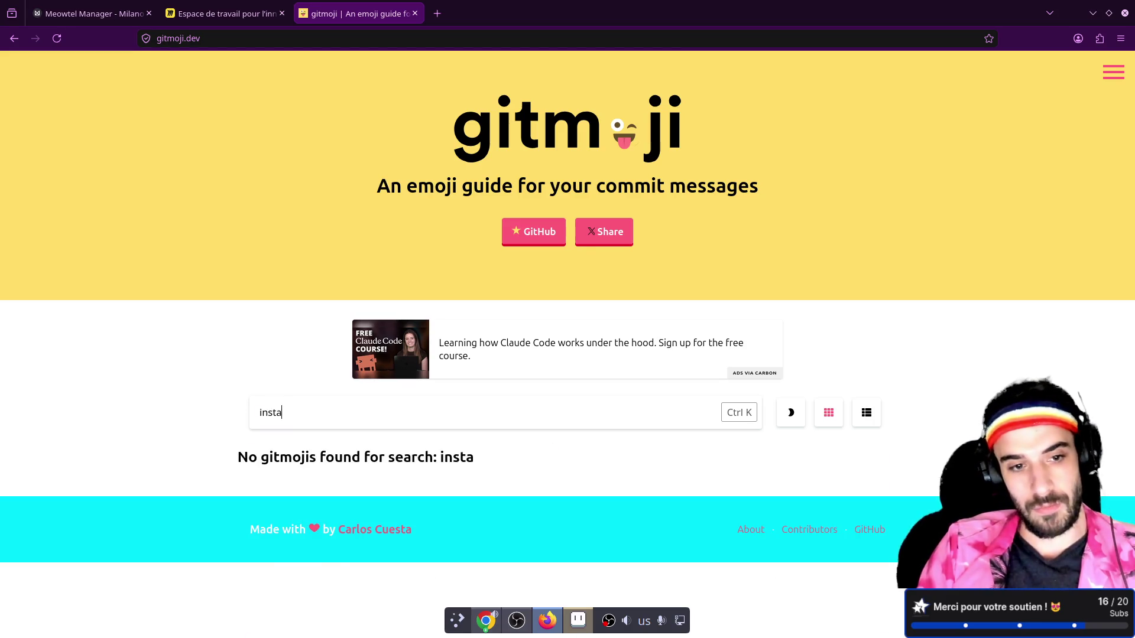
key("BackSpace")
key("BackSpace")
key("BackSpace")
key("BackSpace")
type("add")
scroll(494, 413, "down", 5)
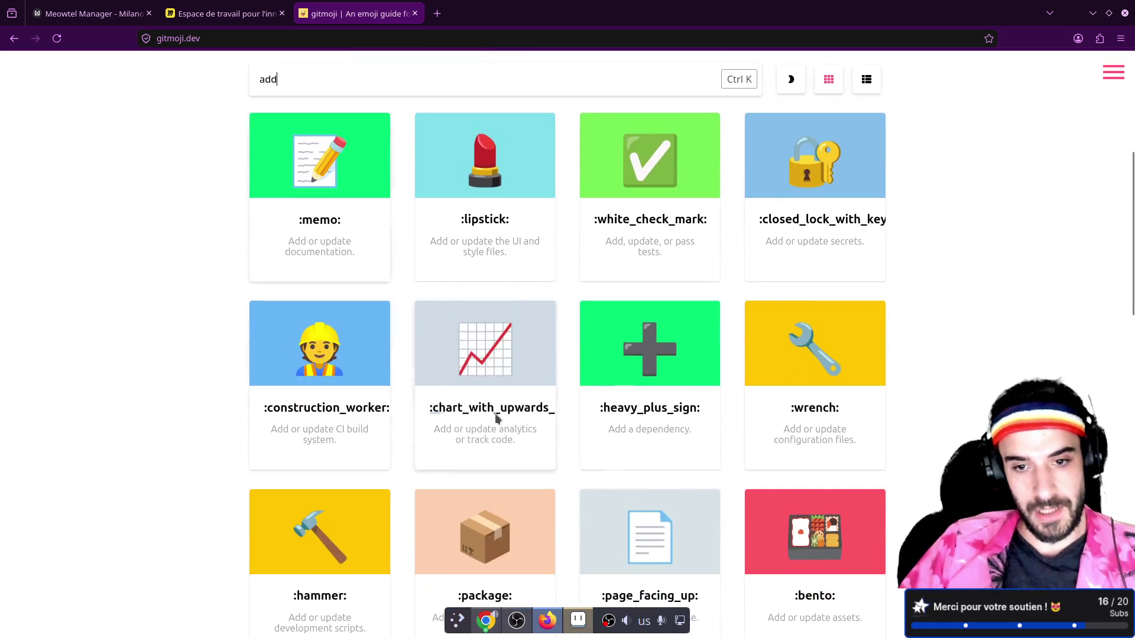
left_click(690, 366)
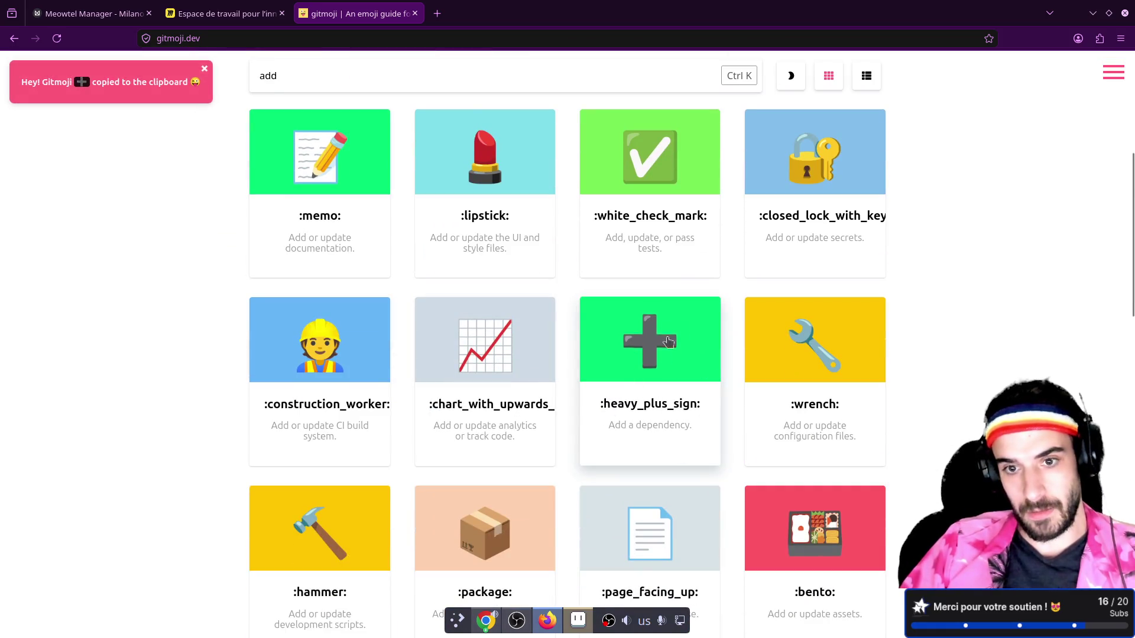
key("alt+Tab")
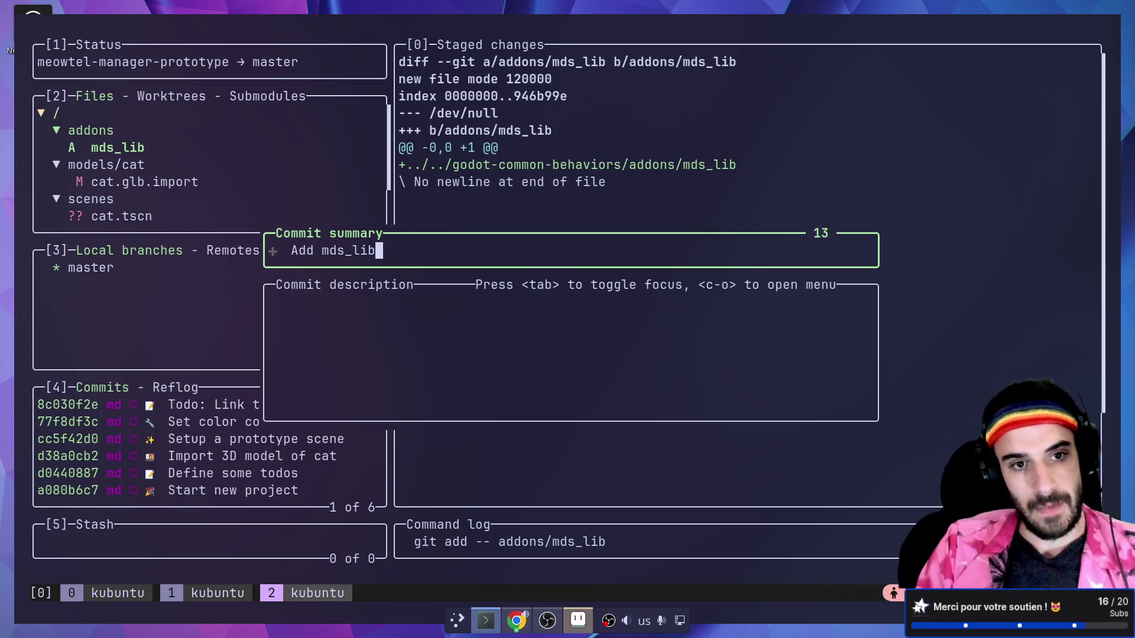
key("Return")
- Stage the cat.glb.import change
key("Down")
key("Down")
key("Down")
key("Down")
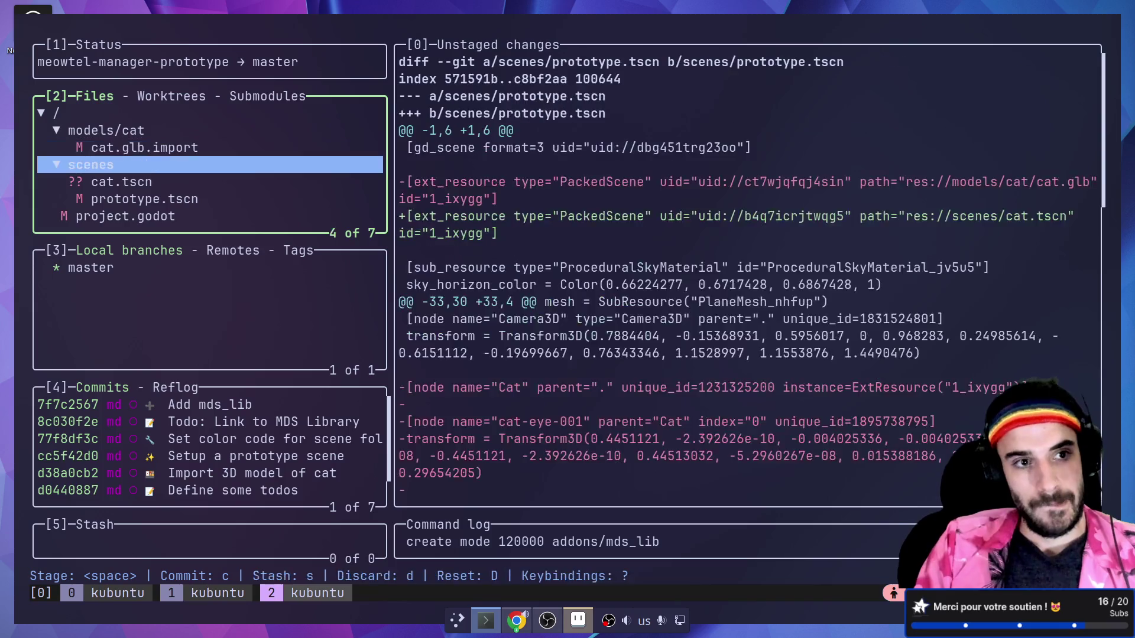
key("Up")
key("Up")
key("Up")
key("space")
key("ctrl+super+Right")
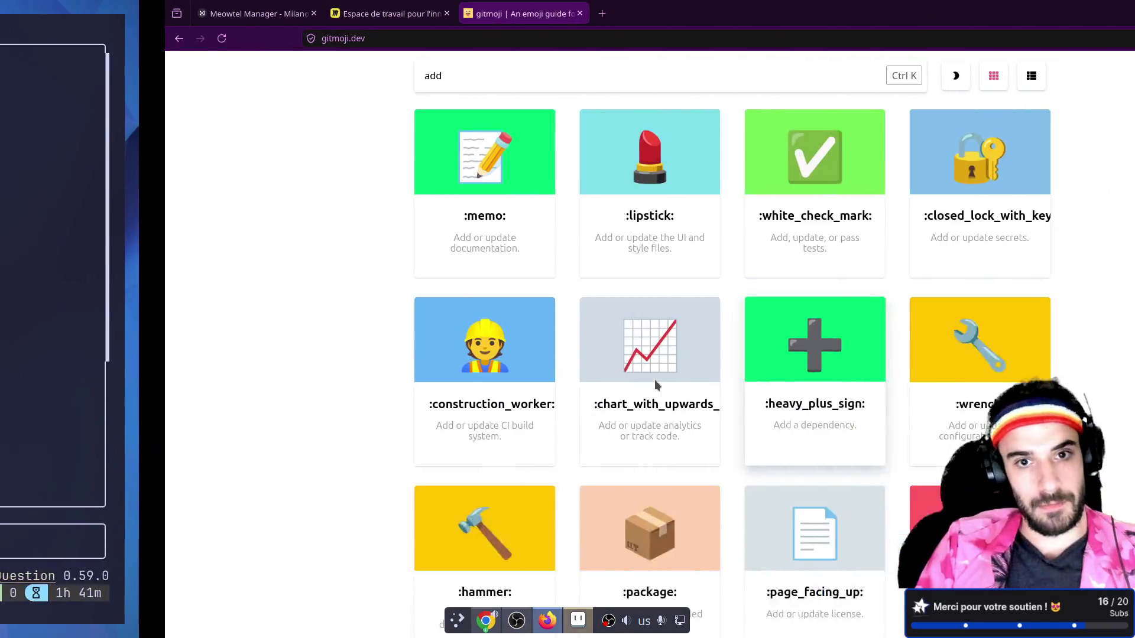
- Scan the gitmoji list and try a search for 'import', then clear it
scroll(512, 430, "down", 5)
scroll(512, 430, "up", 1)
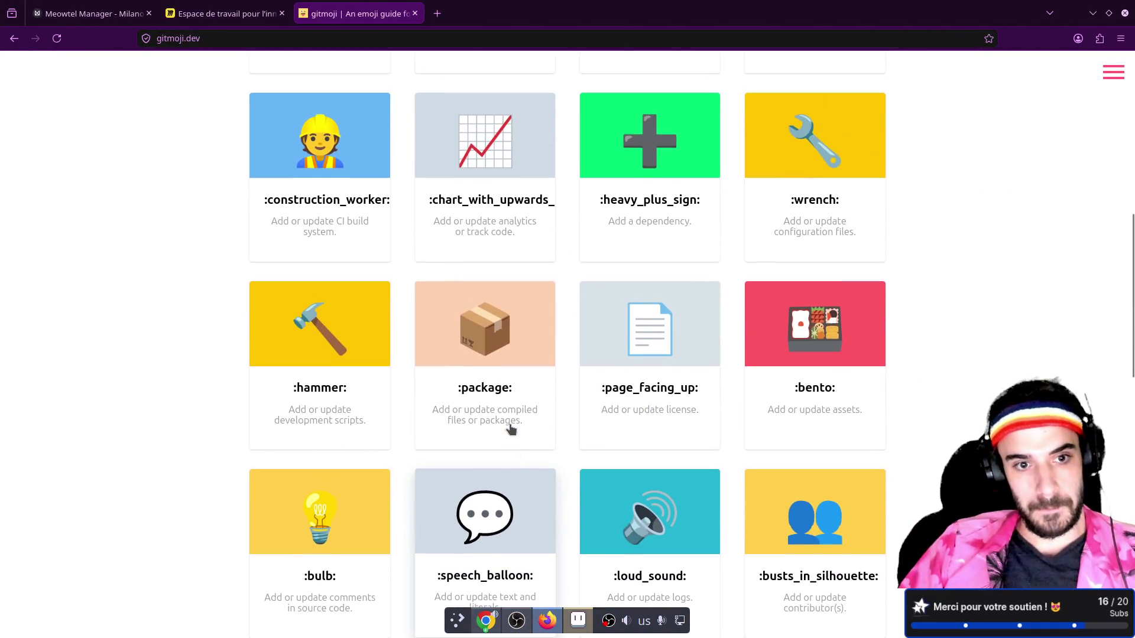
scroll(510, 425, "up", 5)
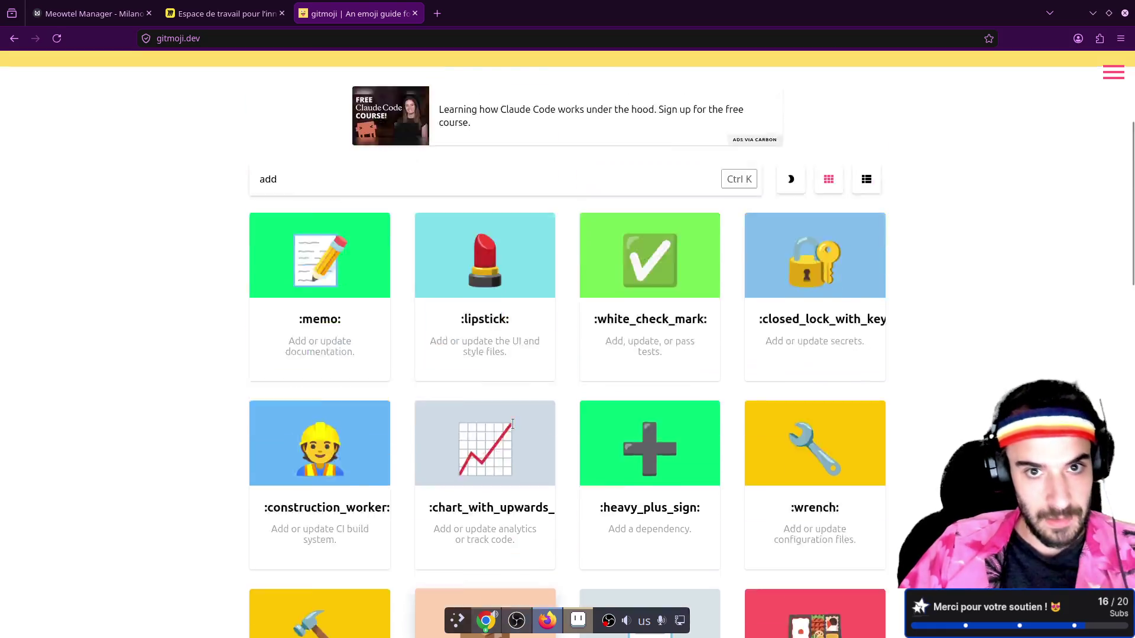
scroll(536, 425, "down", 3)
scroll(538, 426, "down", 6)
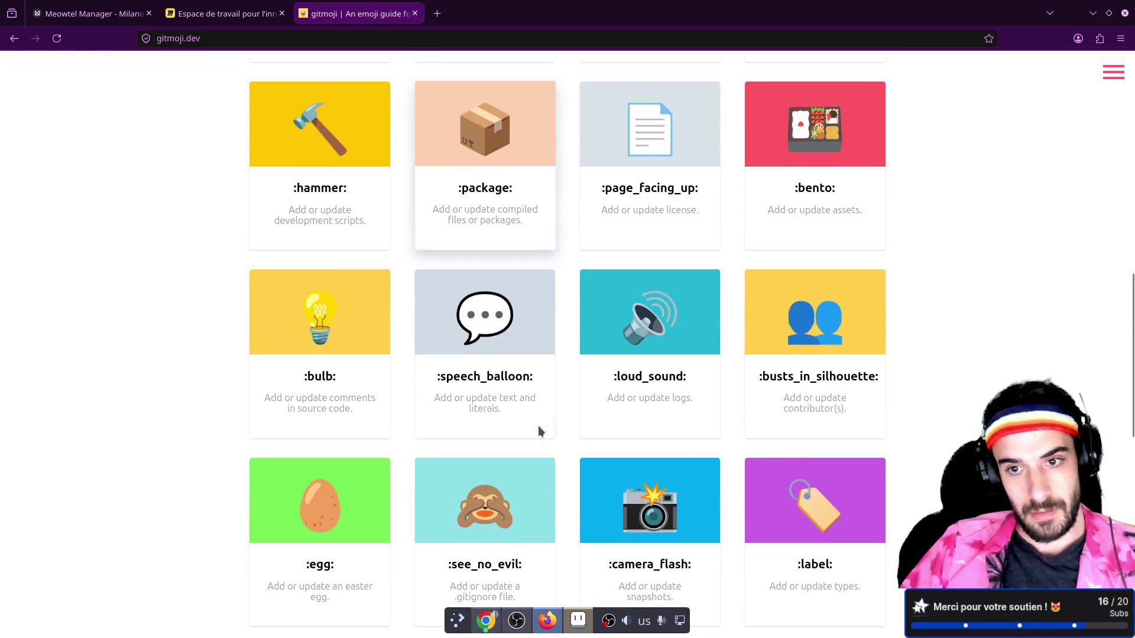
scroll(538, 426, "up", 12)
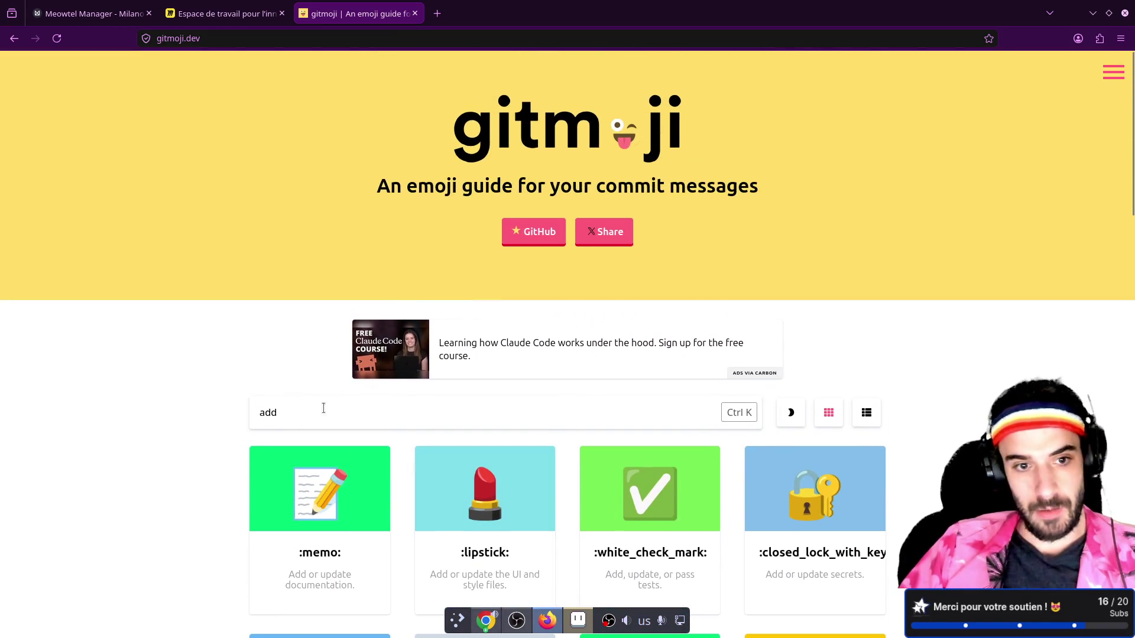
type("import")
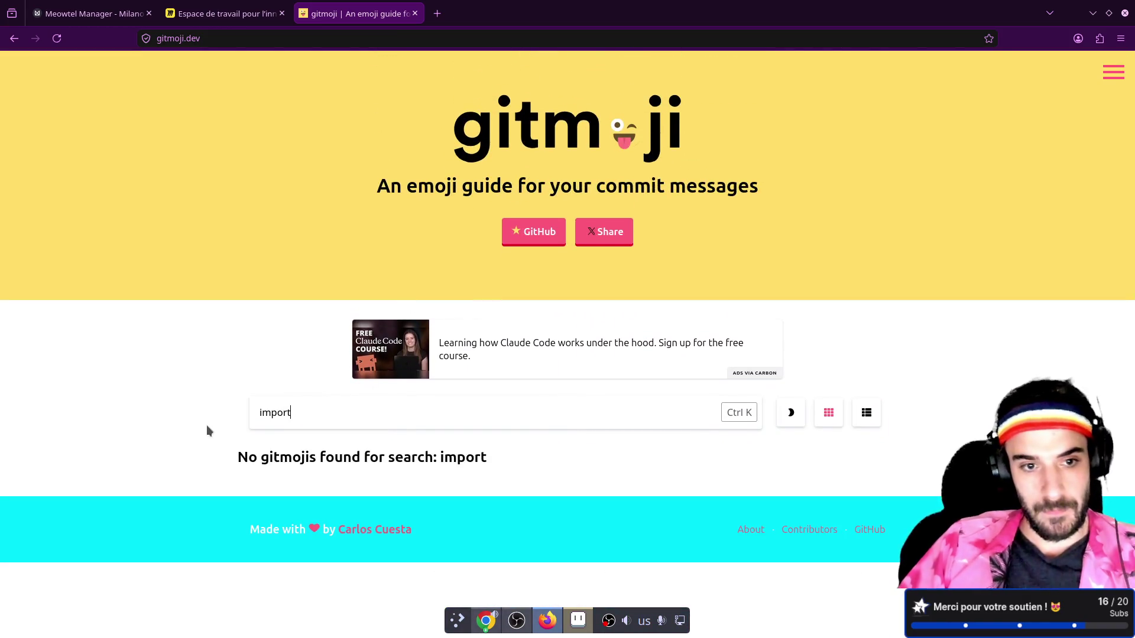
key("BackSpace")
- Copy the :bento: gitmoji and start the cat.glb.import commit message
scroll(189, 390, "down", 10)
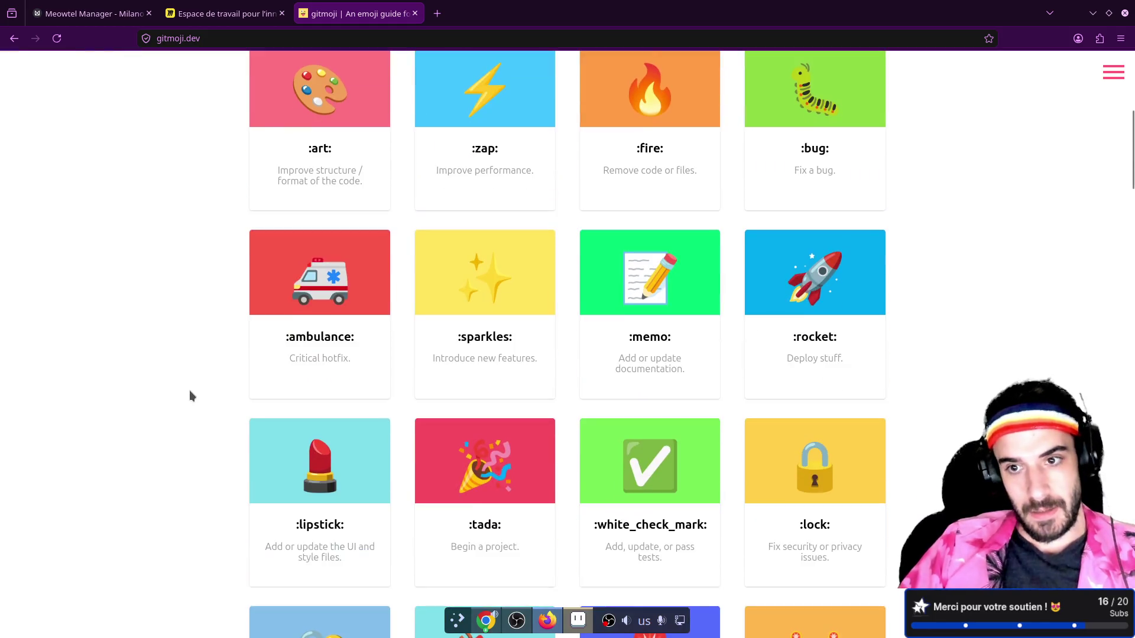
scroll(191, 393, "down", 8)
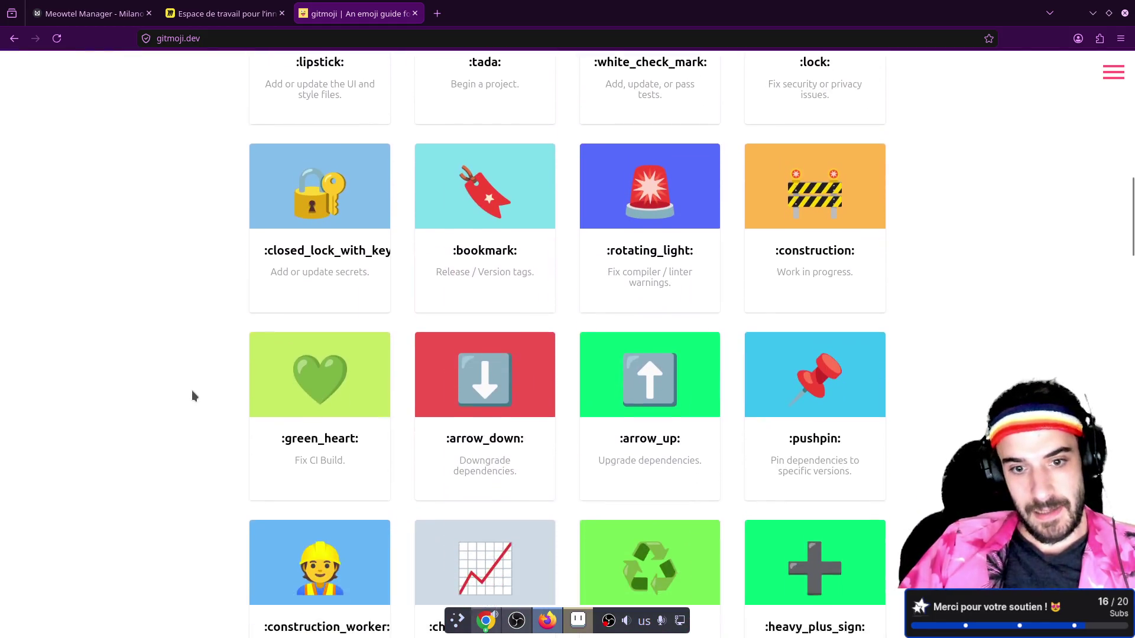
scroll(193, 392, "down", 2)
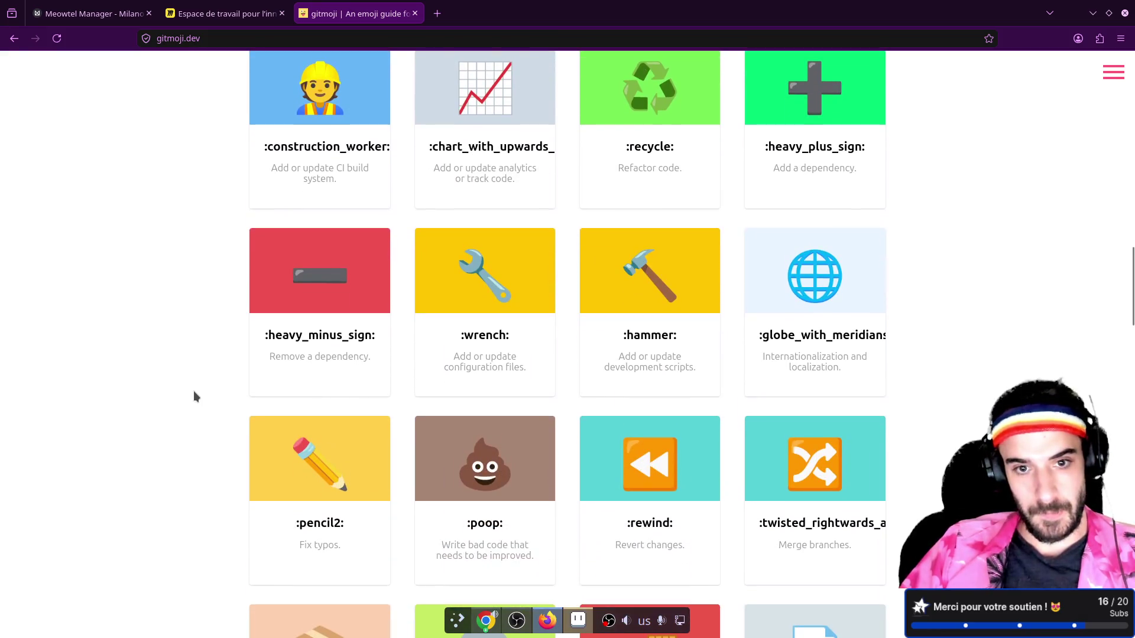
scroll(193, 392, "down", 5)
scroll(193, 391, "down", 2)
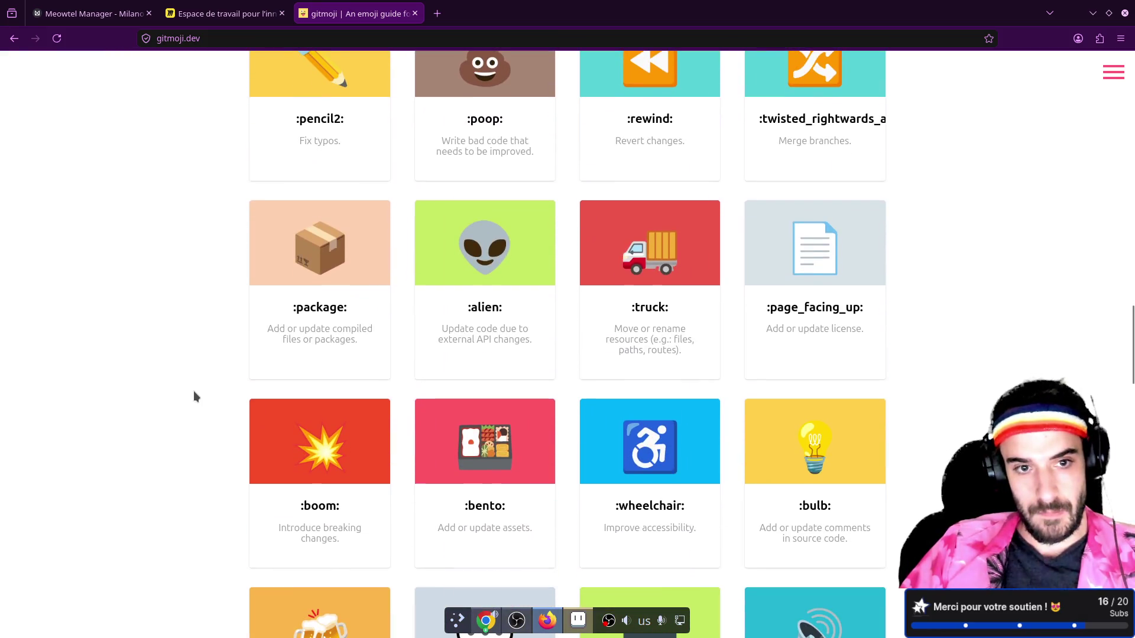
scroll(193, 391, "down", 3)
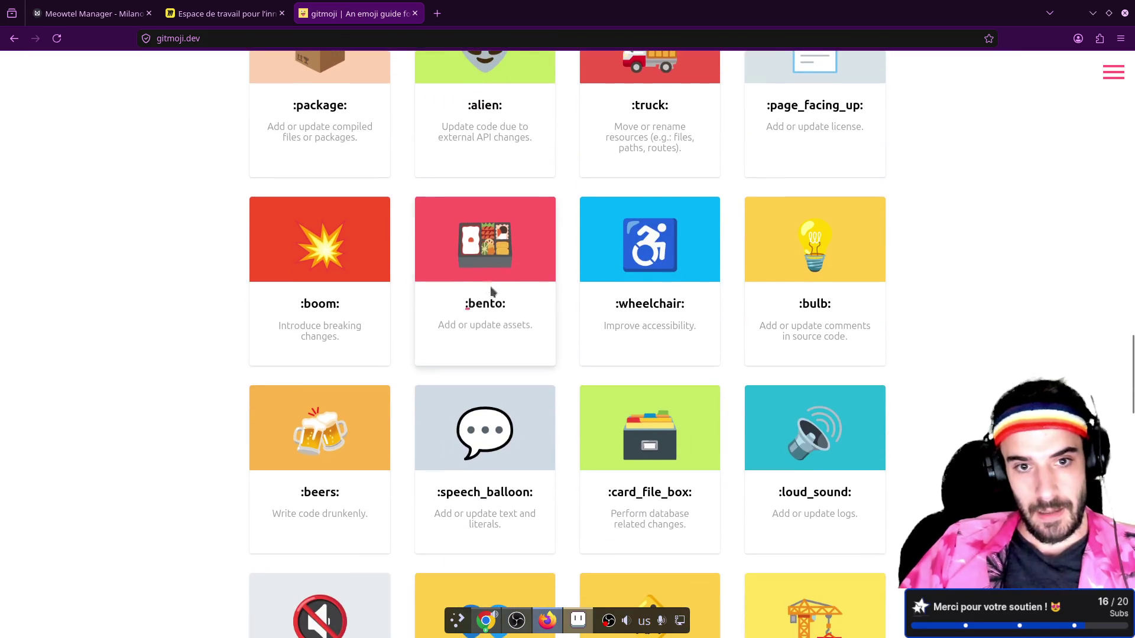
left_click(497, 252)
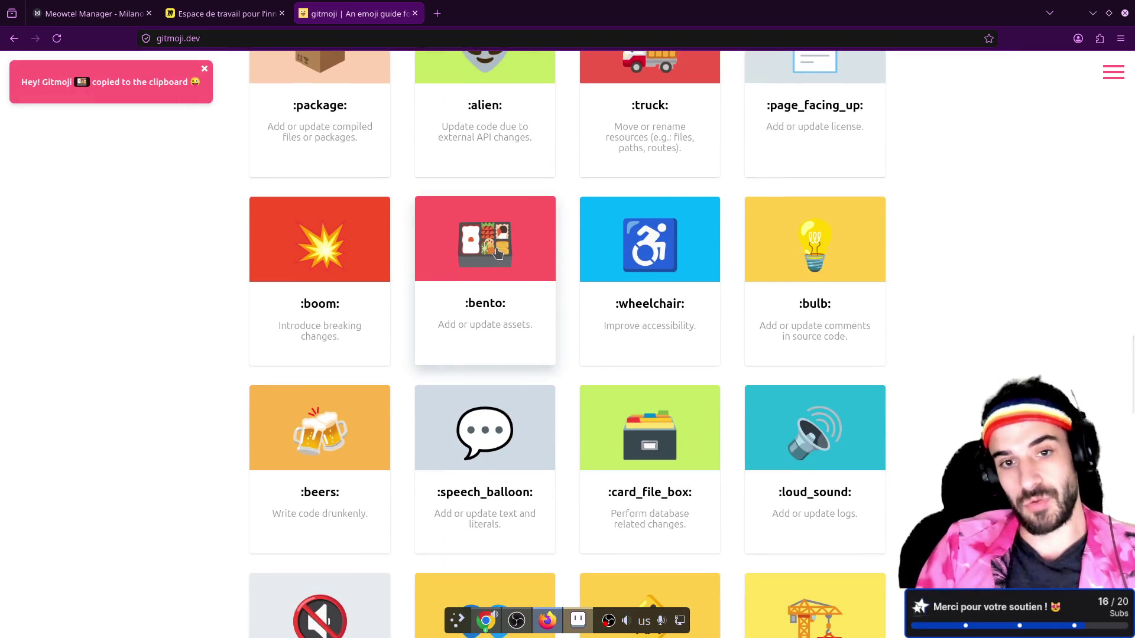
key("alt+Tab")
key("c")
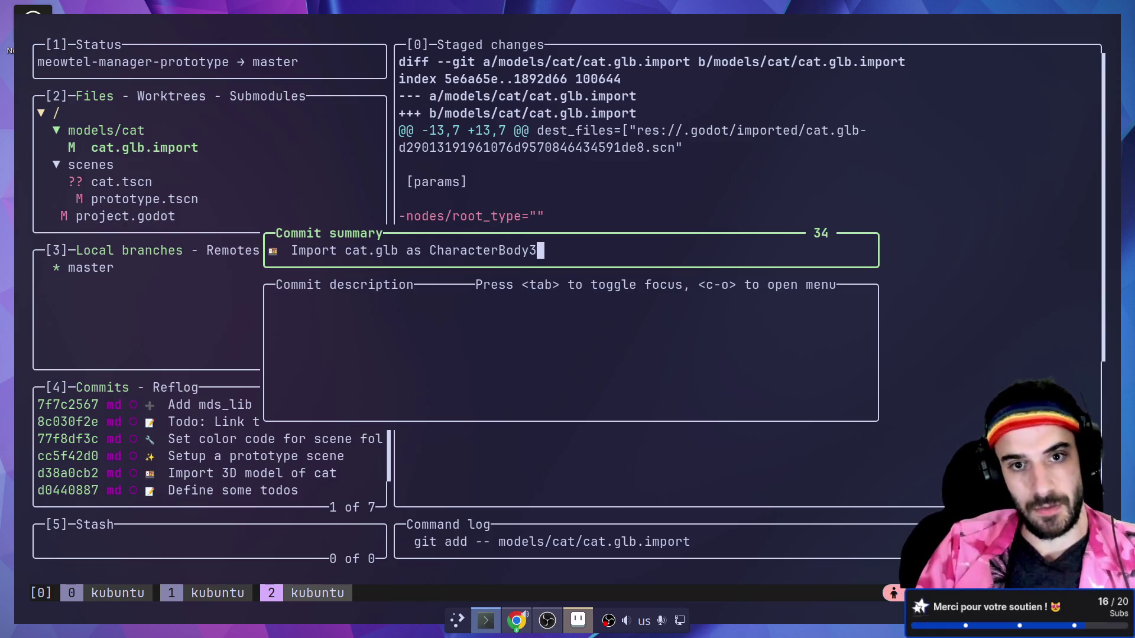
- Commit 'Import cat.glb as CharacterBody3D' and stage the new cat.tscn scene
type("D")
key("Return")
key("Down")
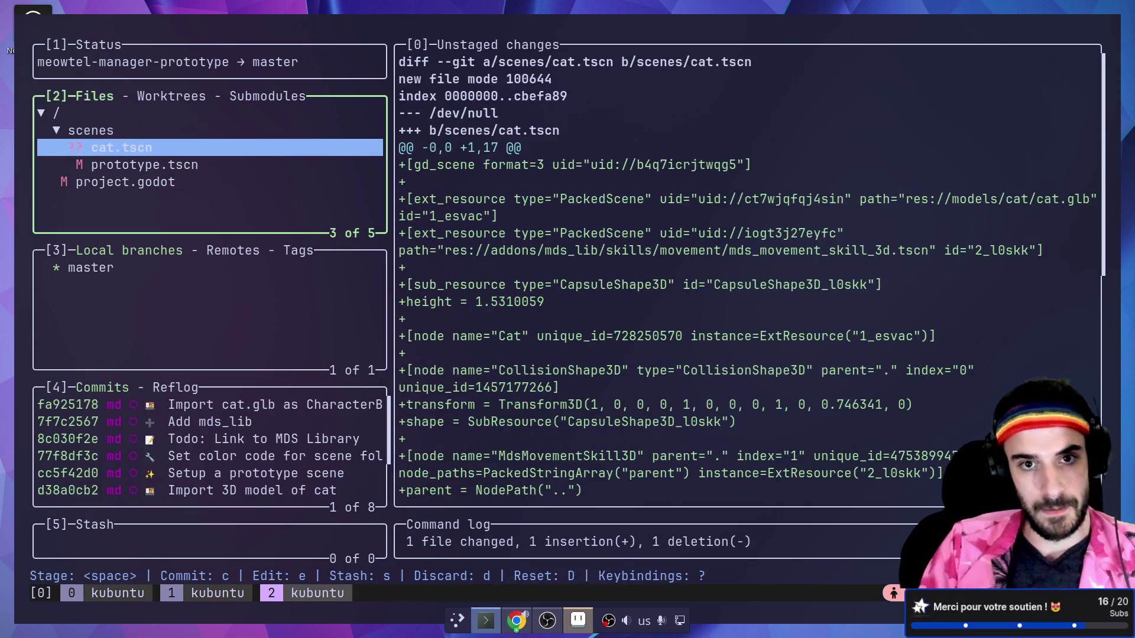
key("Down")
key("Down")
key("Up")
key("Up")
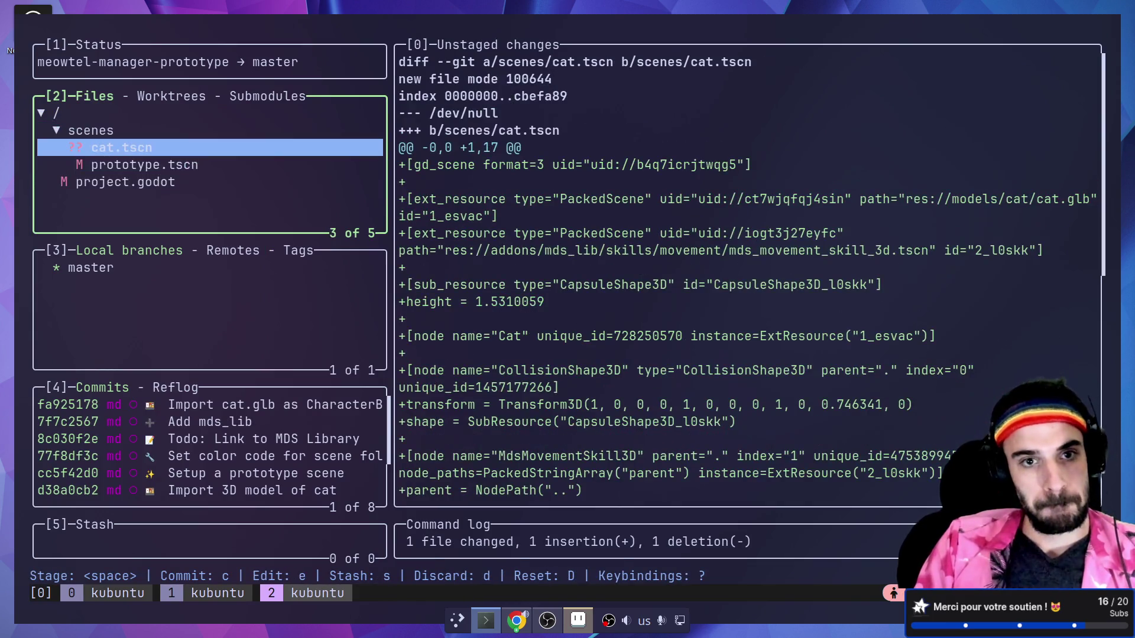
key("space")
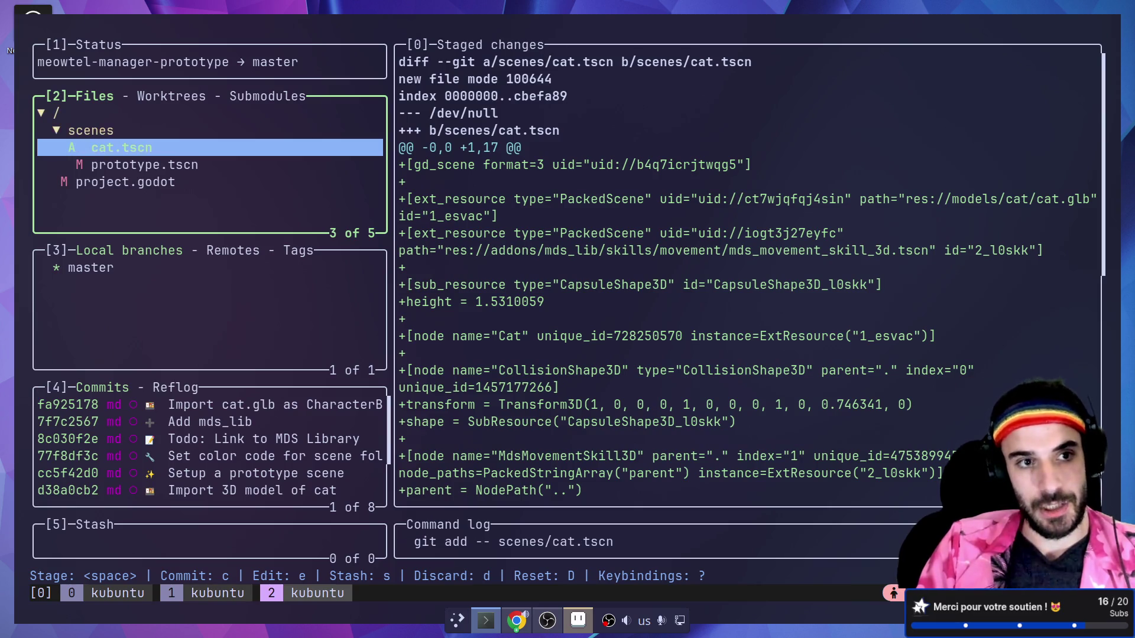
- Commit cat.tscn as '✨ Create cat.tscn' and stage the prototype.tscn changes
key("ctrl+F2")
scroll(531, 285, "up", 10)
key("ctrl+F1")
type("✨ Create cat.tscn")
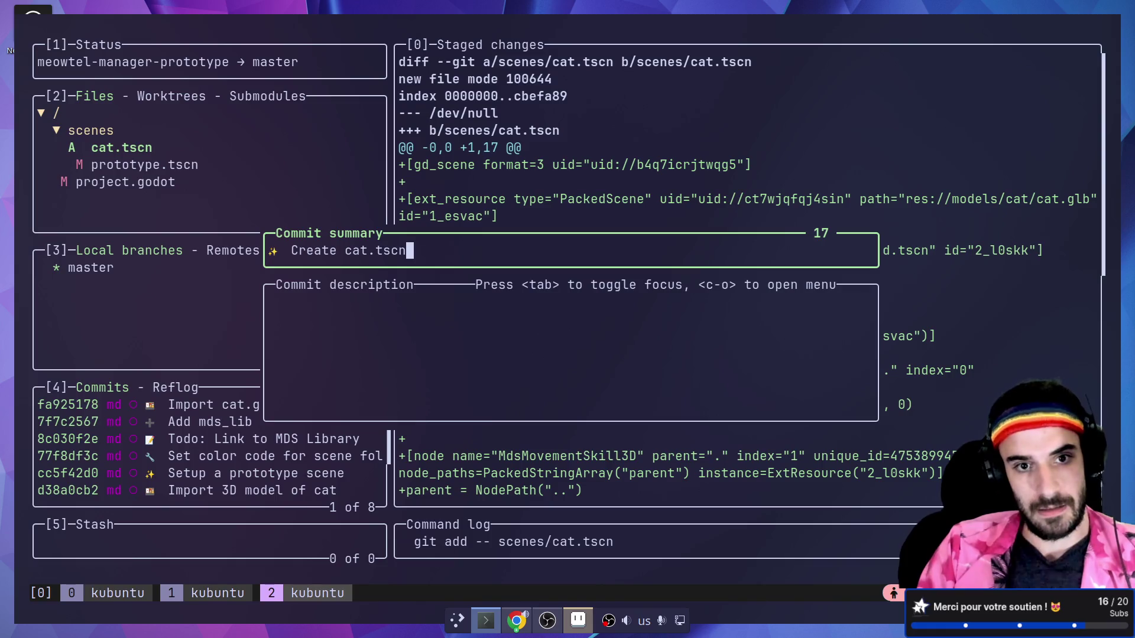
key("Return")
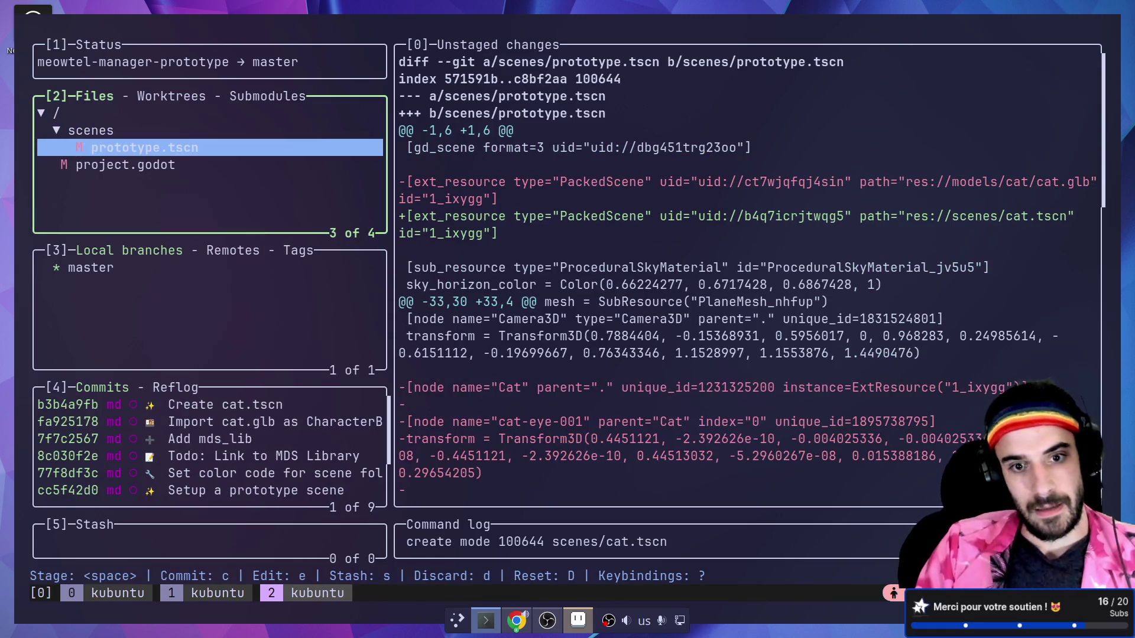
key("space")
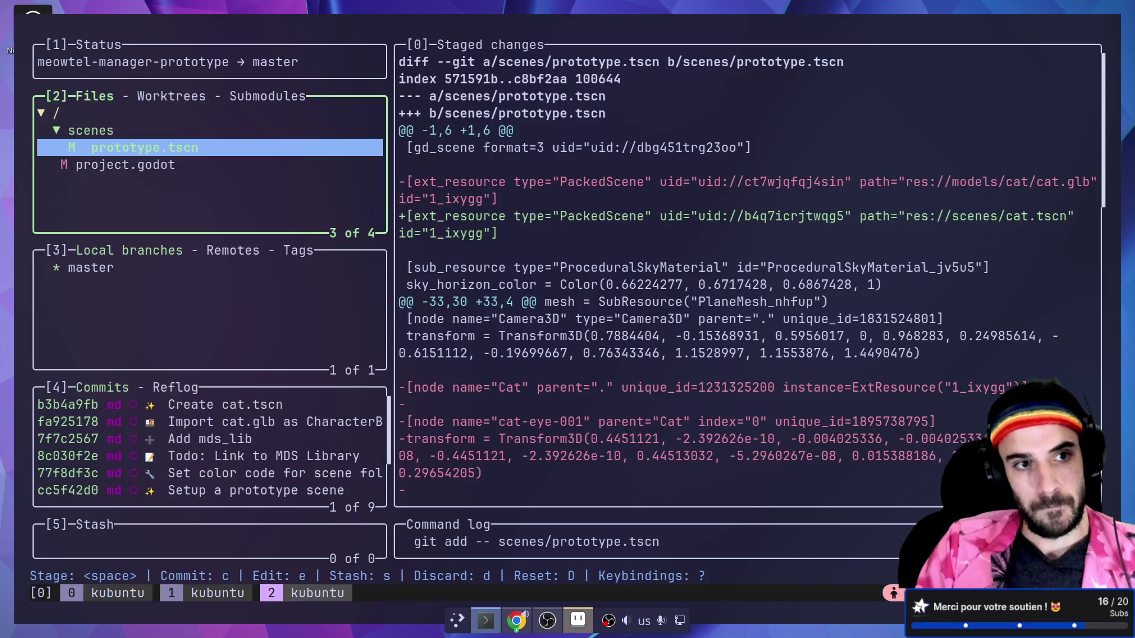
key("ctrl+F2")
- Find the :construction: work-in-progress gitmoji in the full grid and copy it
scroll(553, 348, "down", 1)
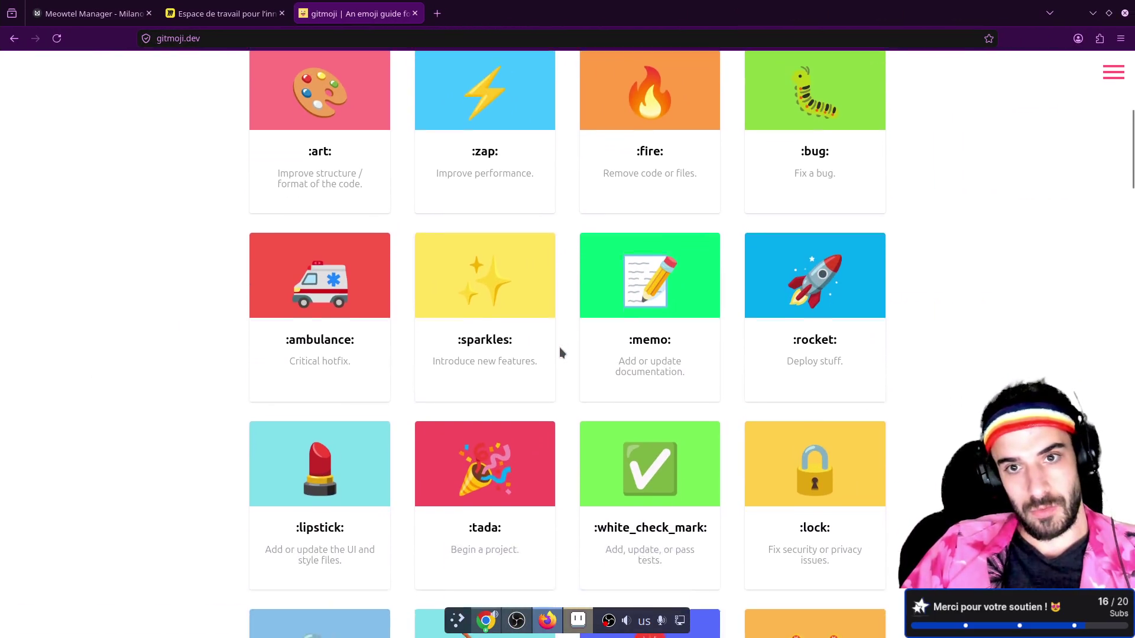
scroll(559, 346, "up", 2)
scroll(560, 346, "down", 1)
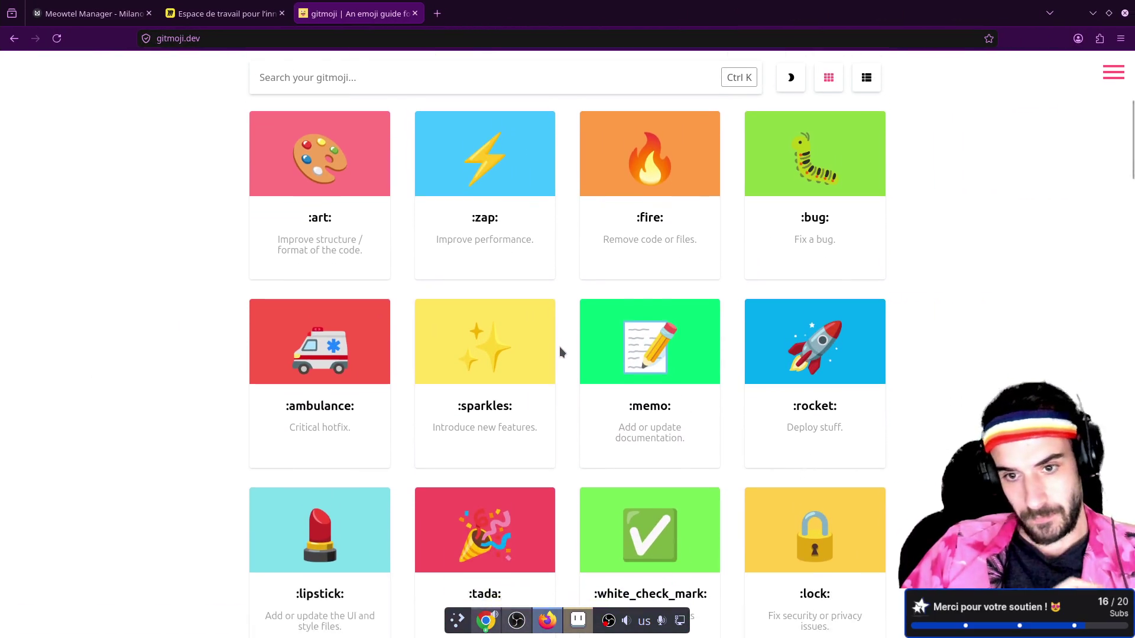
scroll(559, 347, "down", 3)
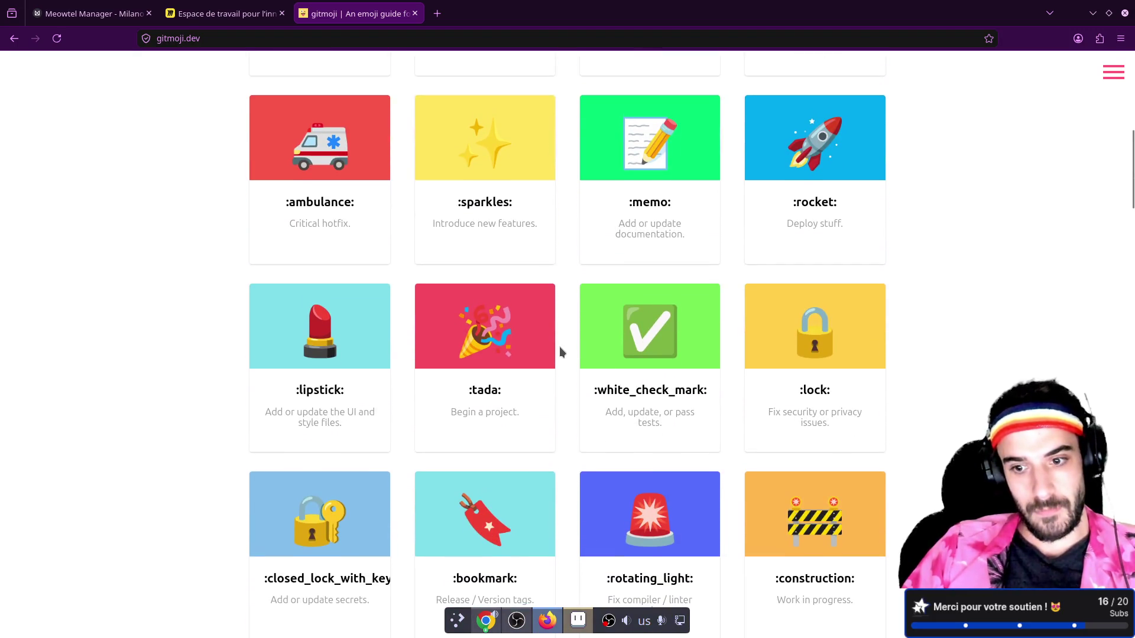
scroll(559, 347, "down", 3)
scroll(560, 348, "down", 4)
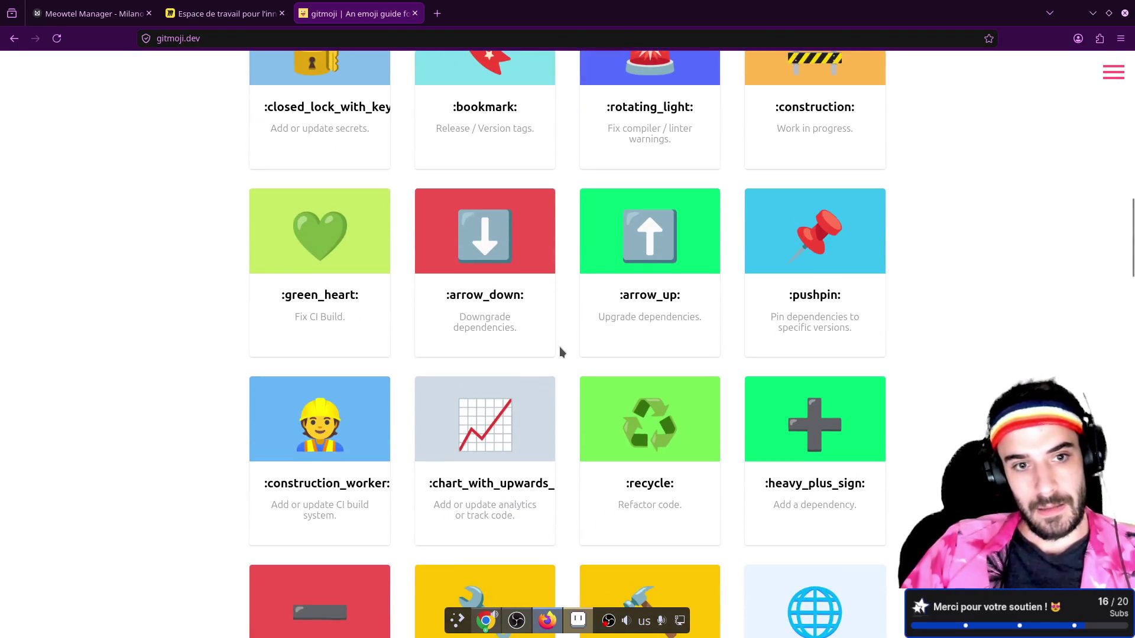
scroll(559, 346, "down", 3)
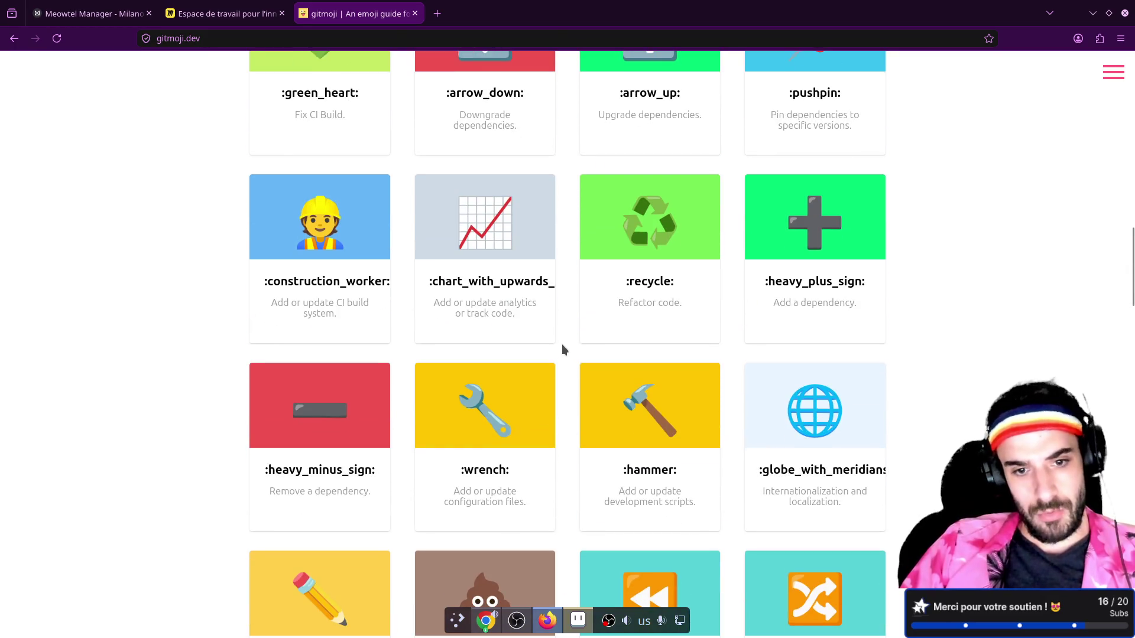
scroll(562, 346, "down", 13)
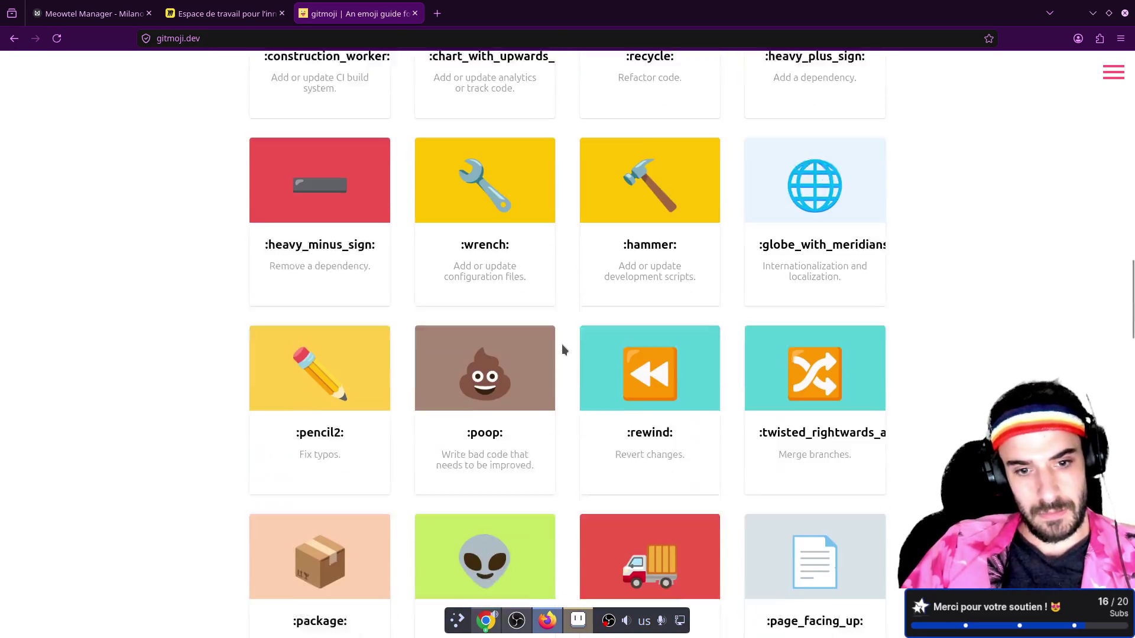
scroll(563, 350, "down", 3)
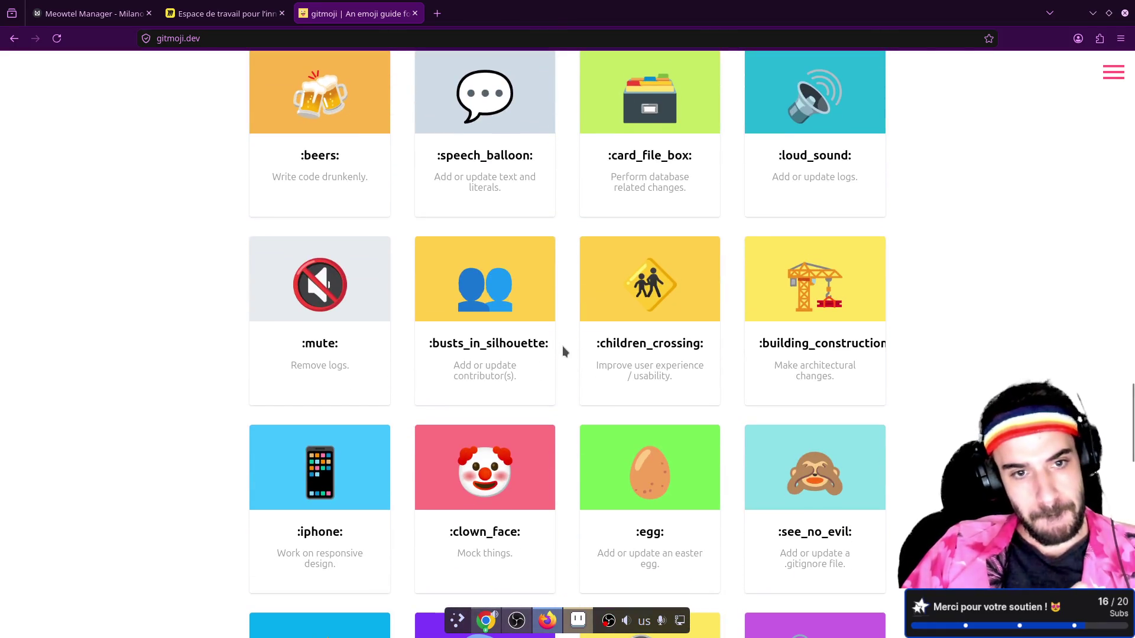
scroll(562, 352, "down", 5)
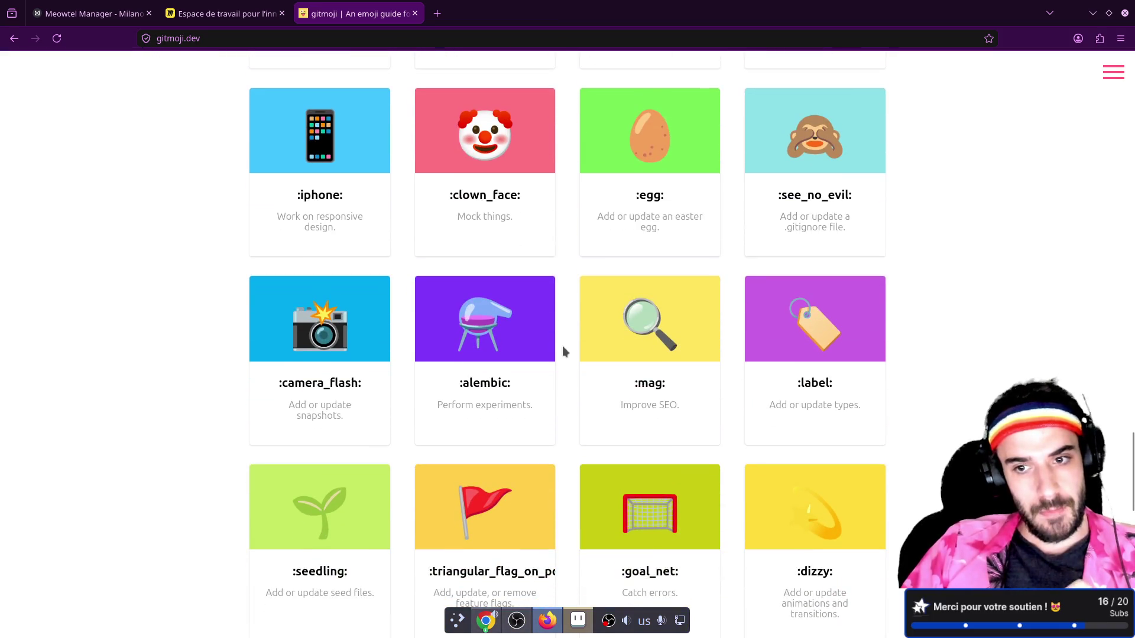
scroll(563, 350, "down", 1)
scroll(563, 349, "down", 2)
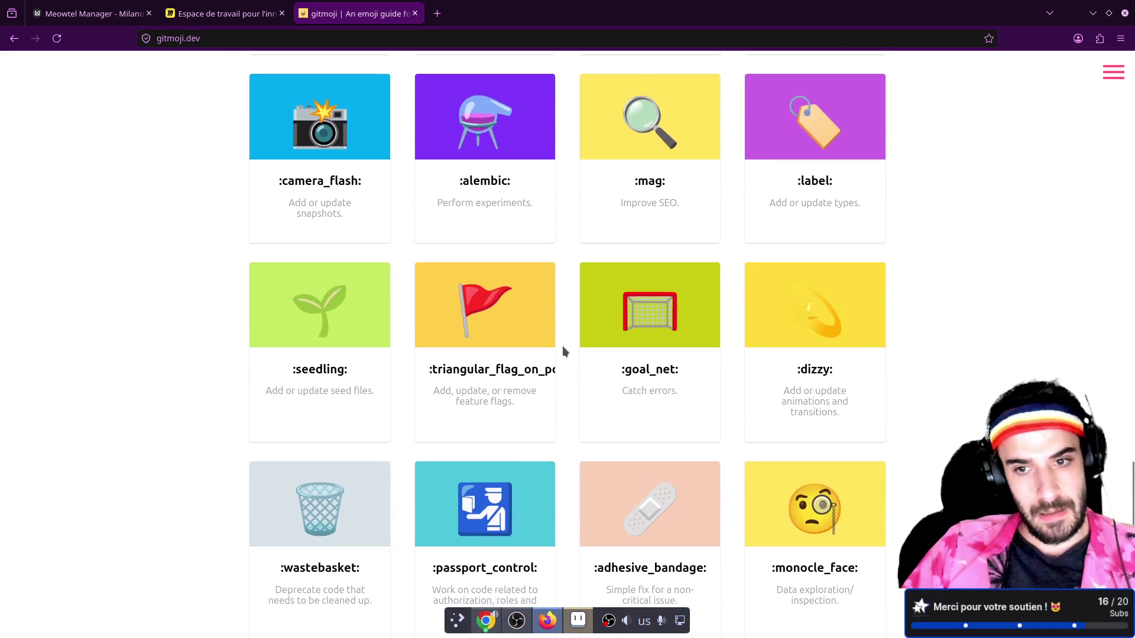
scroll(563, 350, "down", 1)
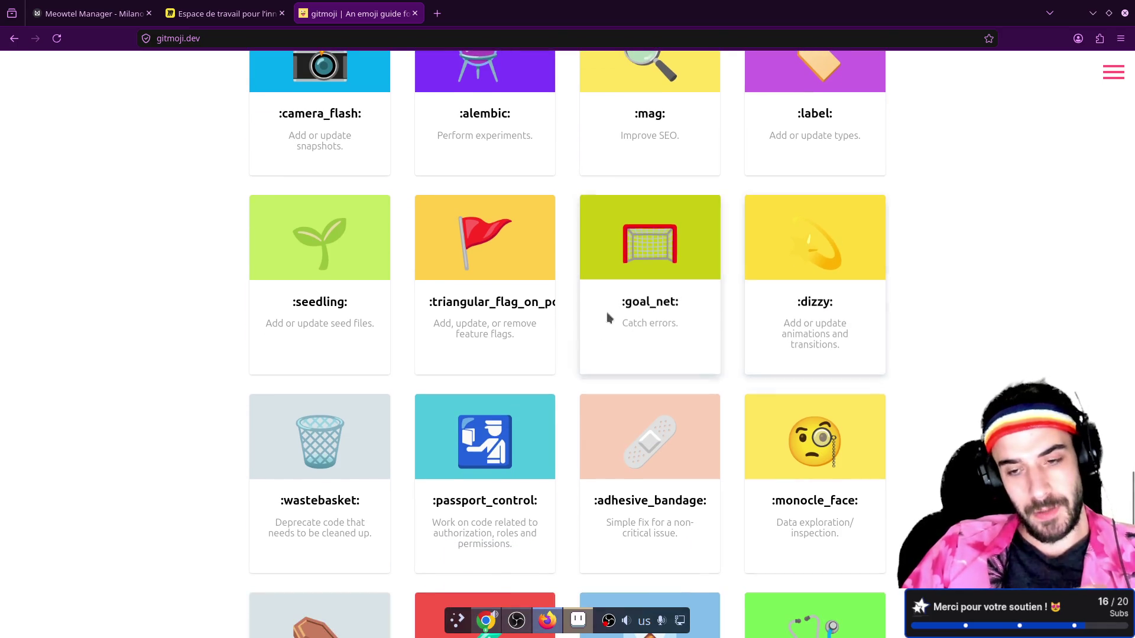
scroll(587, 344, "down", 3)
scroll(587, 344, "down", 4)
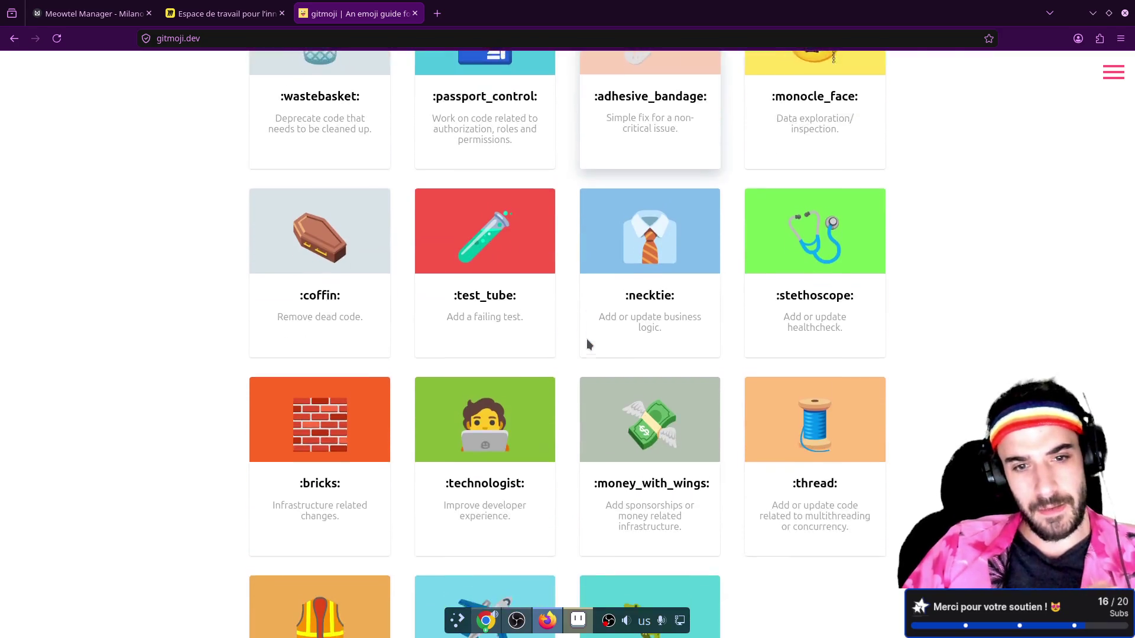
scroll(587, 344, "down", 2)
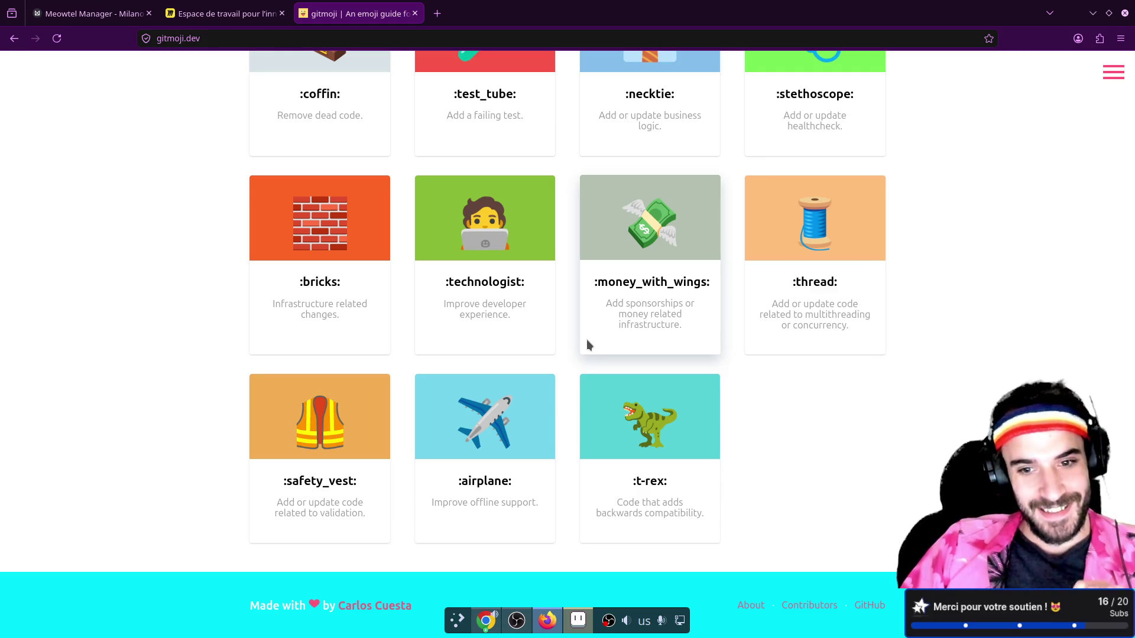
scroll(587, 344, "up", 15)
scroll(587, 343, "up", 8)
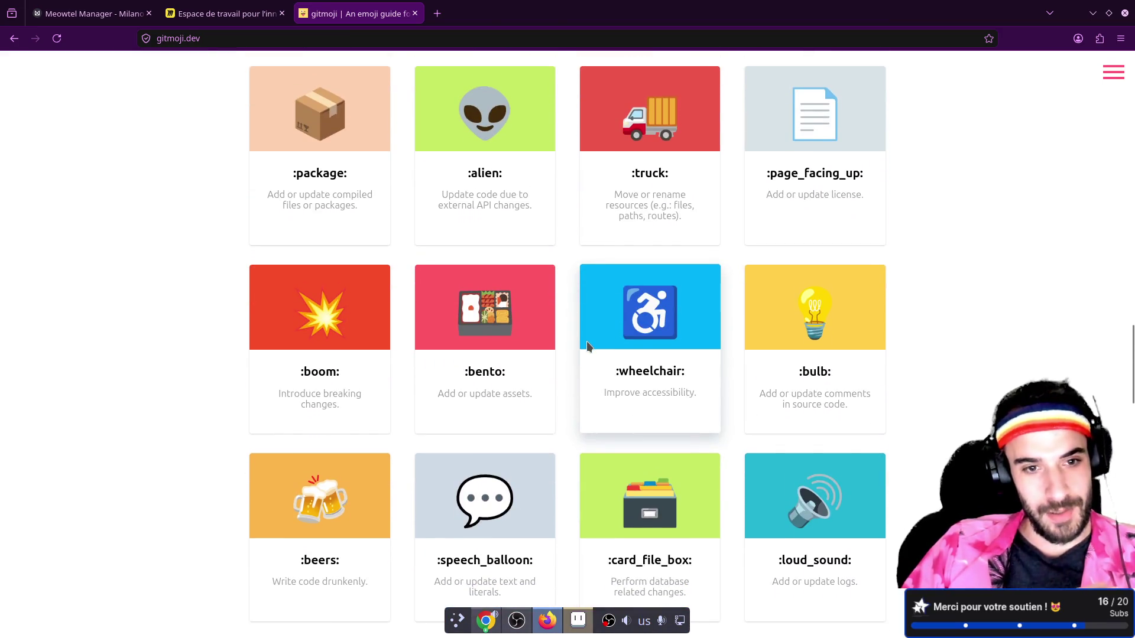
scroll(587, 346, "up", 4)
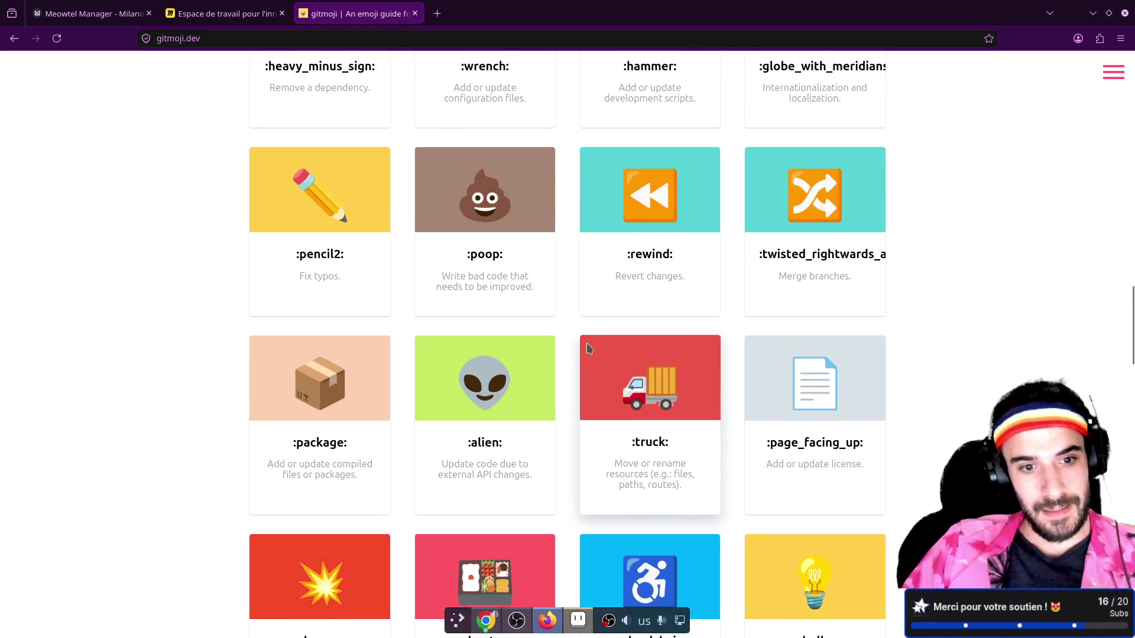
scroll(588, 349, "up", 4)
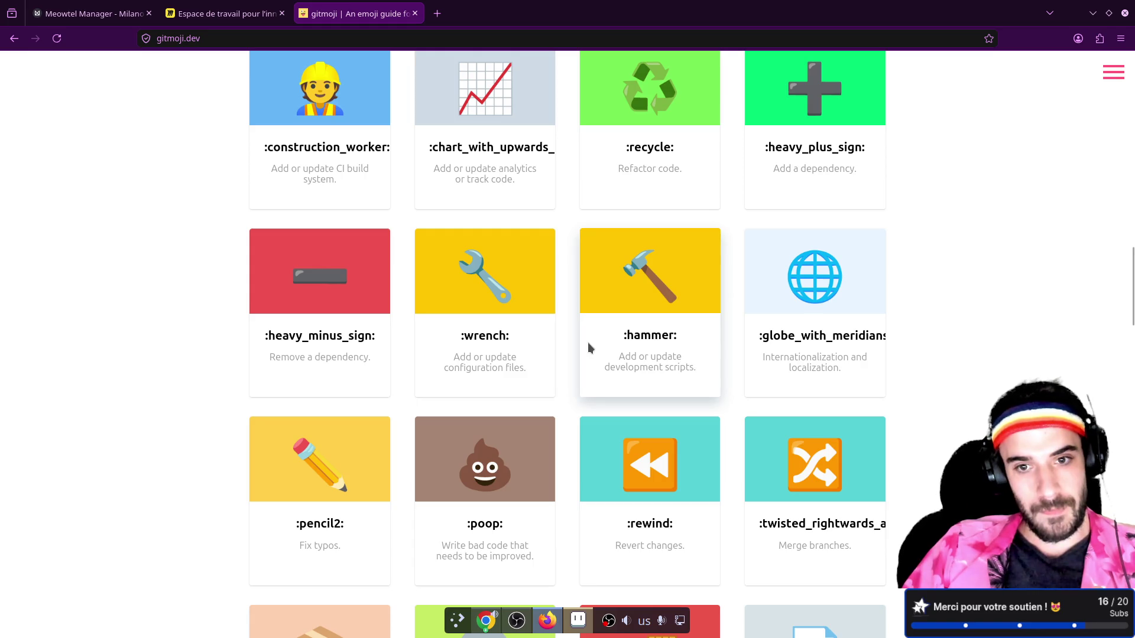
scroll(588, 346, "up", 1)
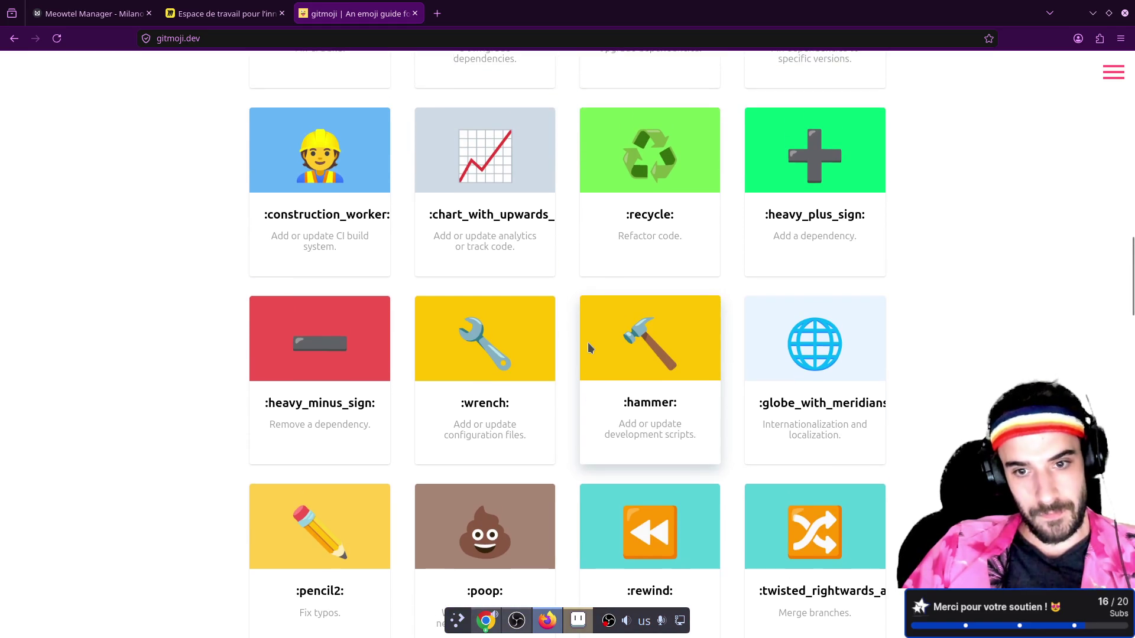
scroll(588, 348, "up", 3)
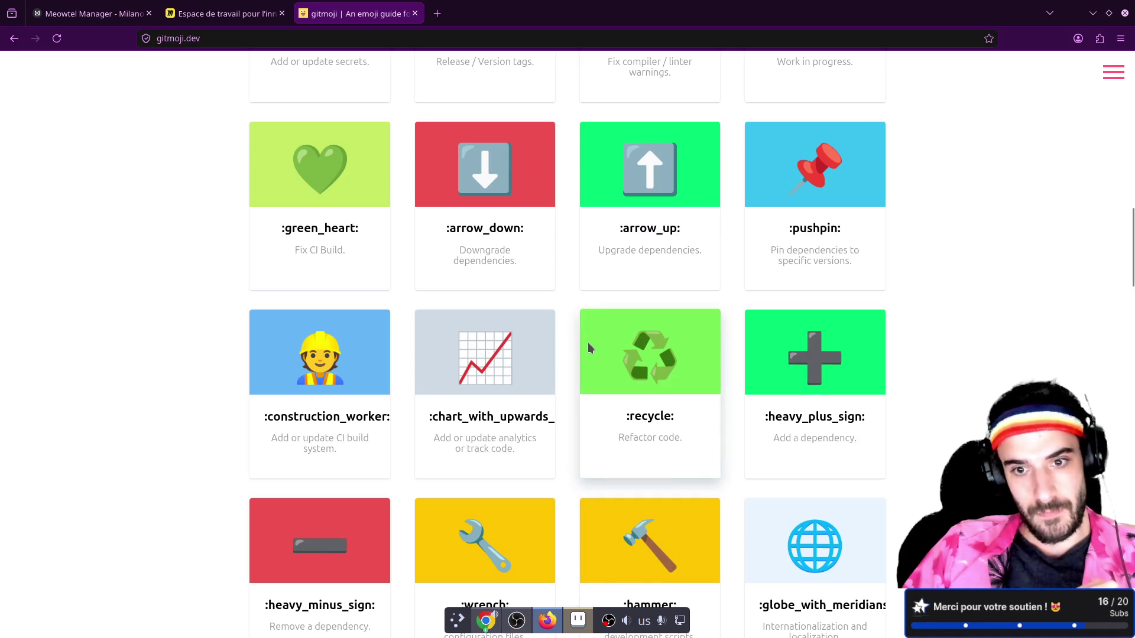
scroll(588, 347, "up", 3)
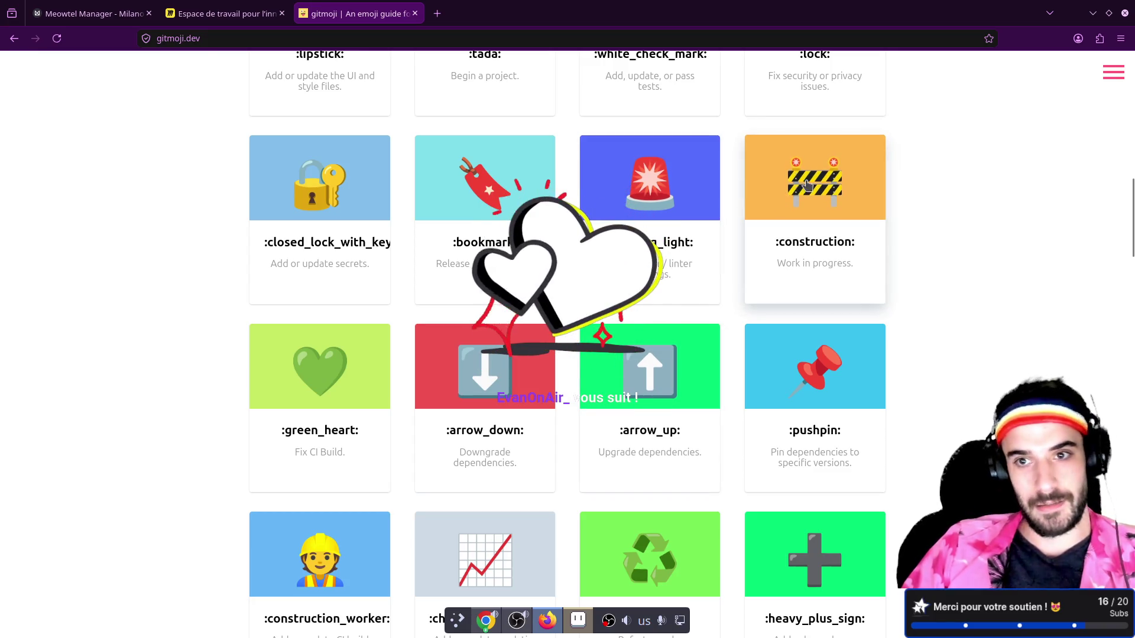
left_click(803, 190)
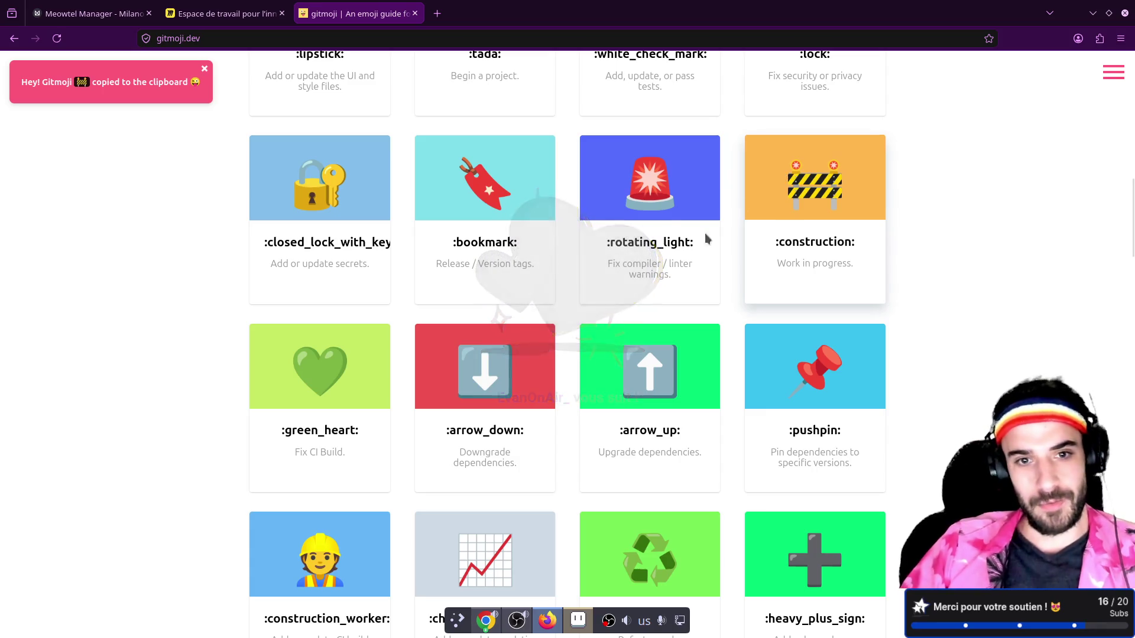
scroll(746, 355, "up", 4)
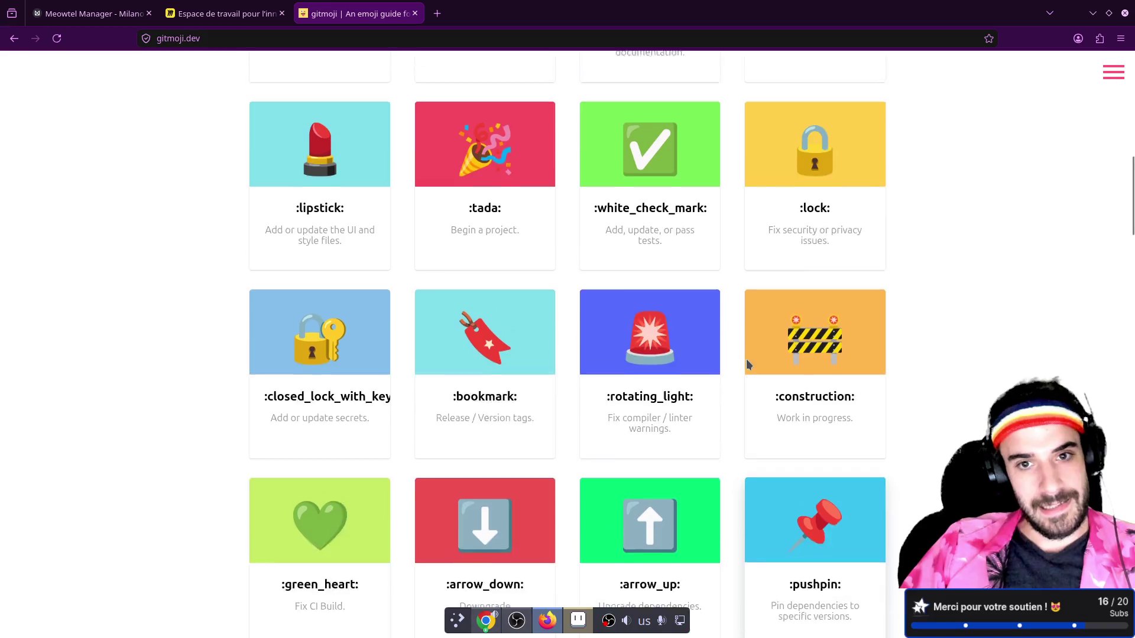
- Play the cat's IdleAction animation in Blender and orbit the view to face the cat
key("super+3")
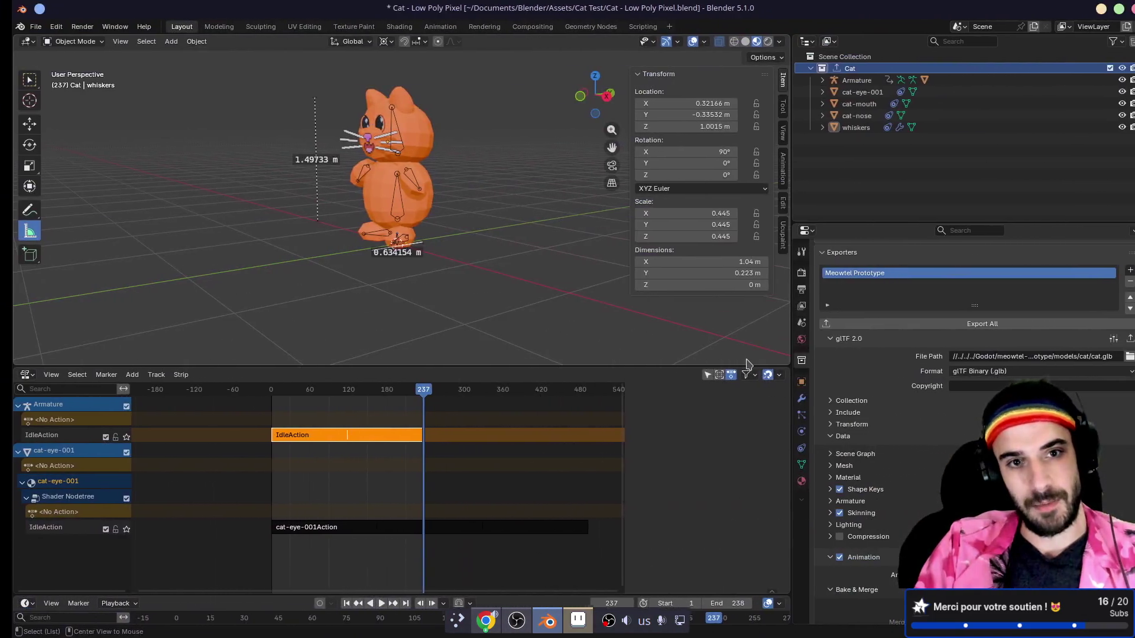
key("space")
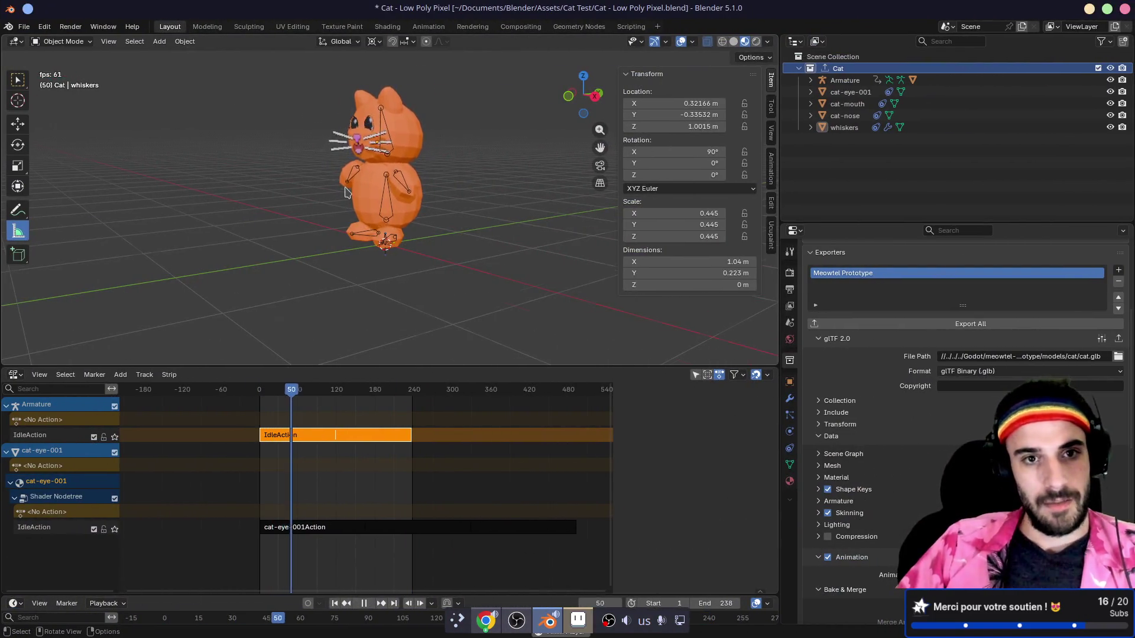
scroll(408, 260, "up", 3)
left_click_drag(391, 240, 435, 238)
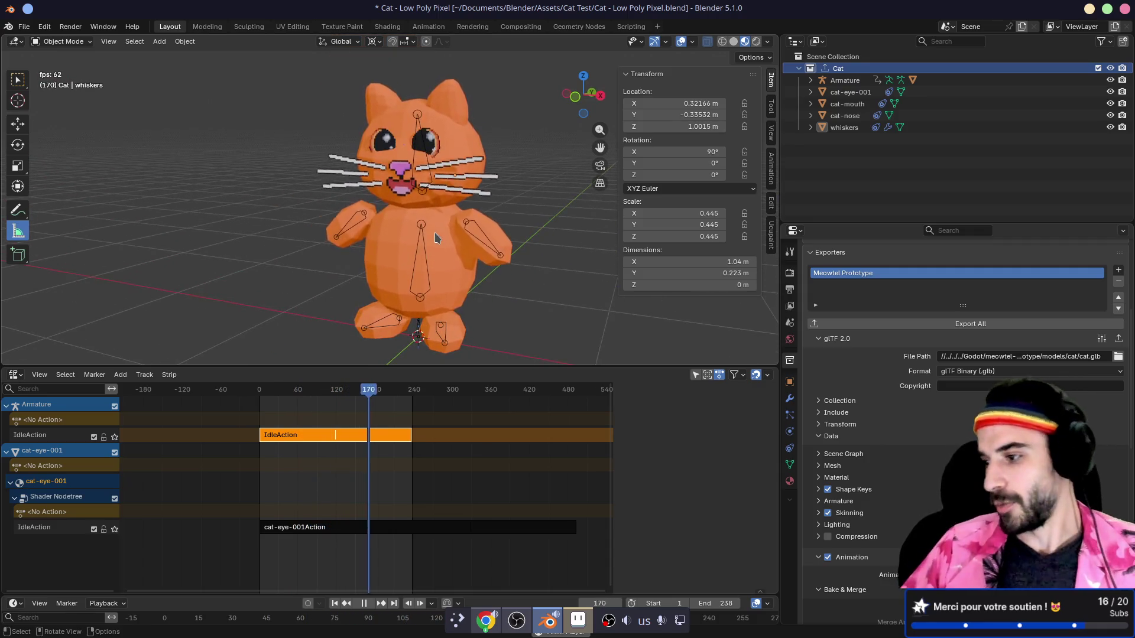
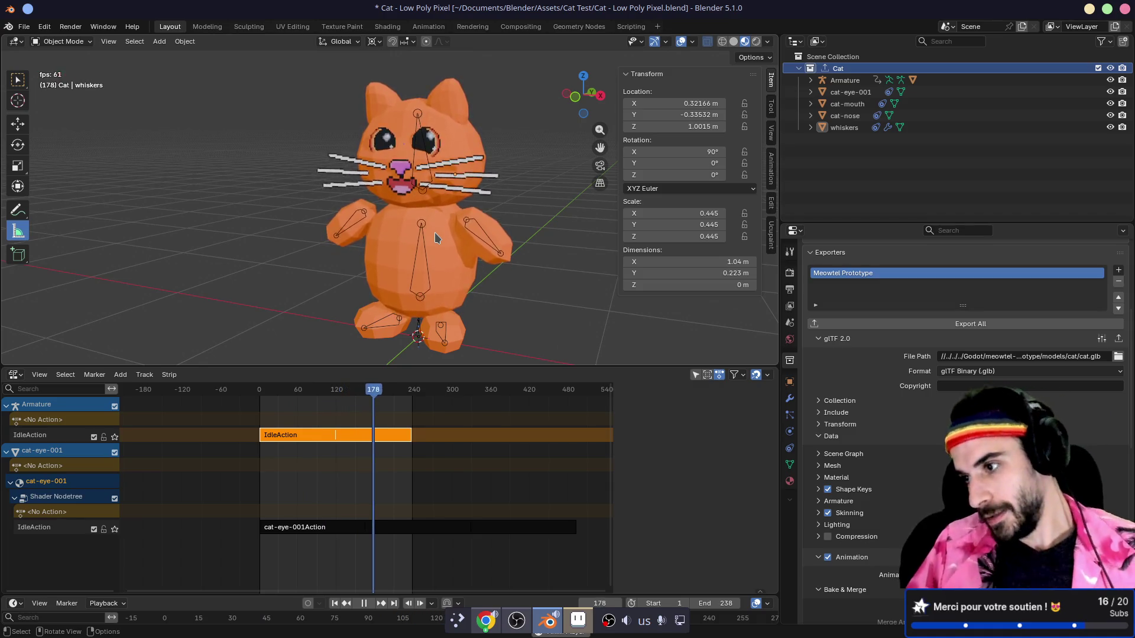
- Glance at the Godot editor and gitmoji desktops before returning to Blender
key("ctrl+alt+Left")
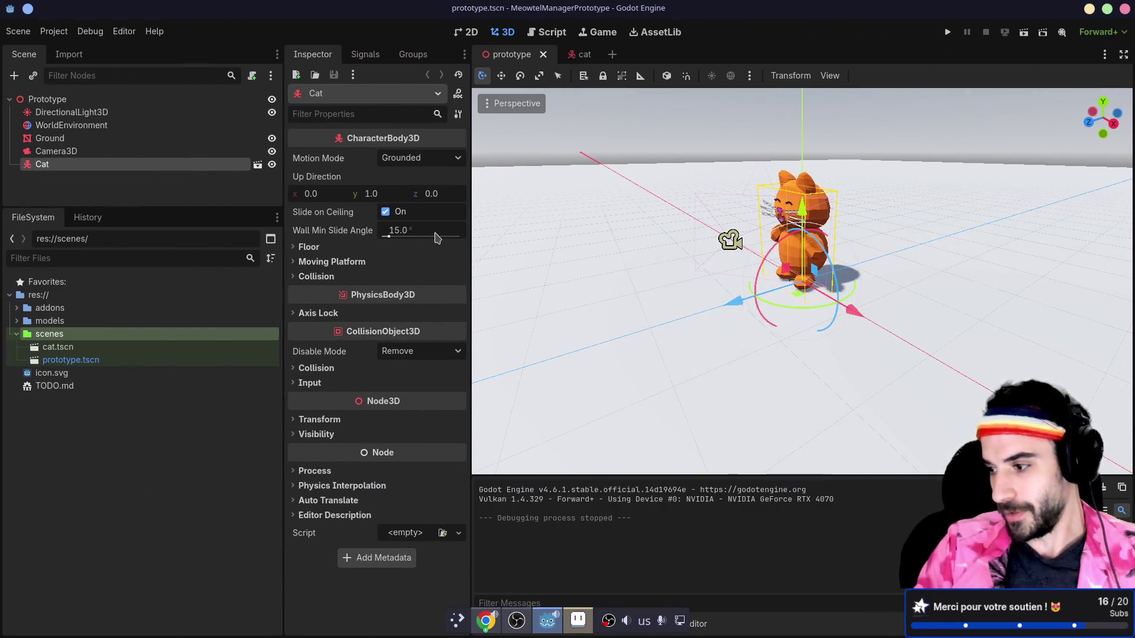
key("ctrl+alt+Left")
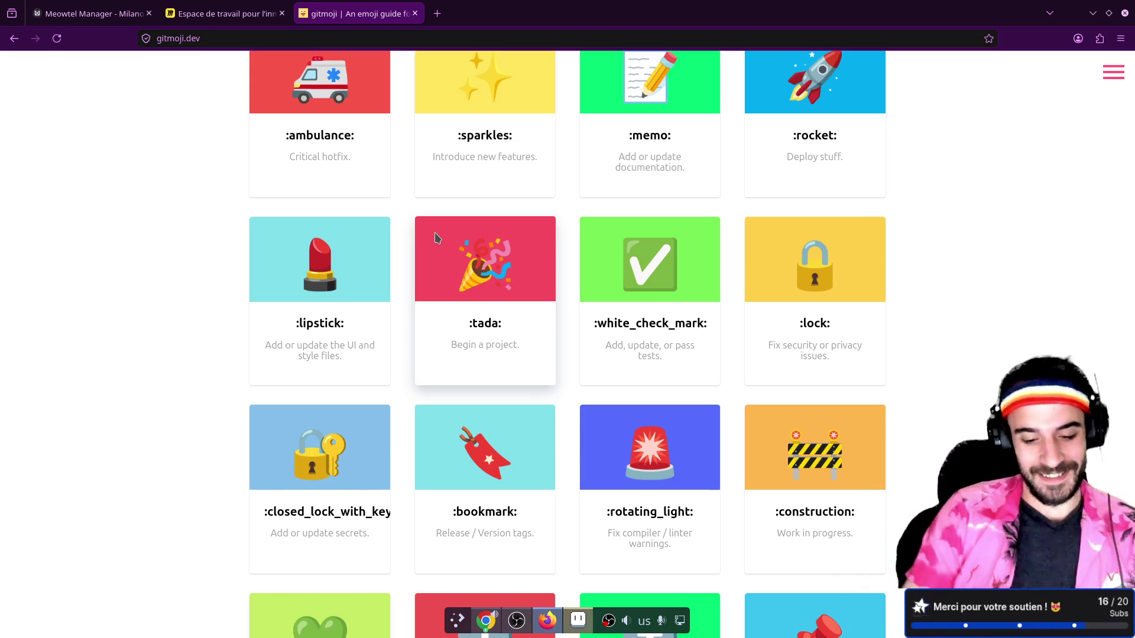
key("ctrl+alt+Right")
key("ctrl+alt+Right")
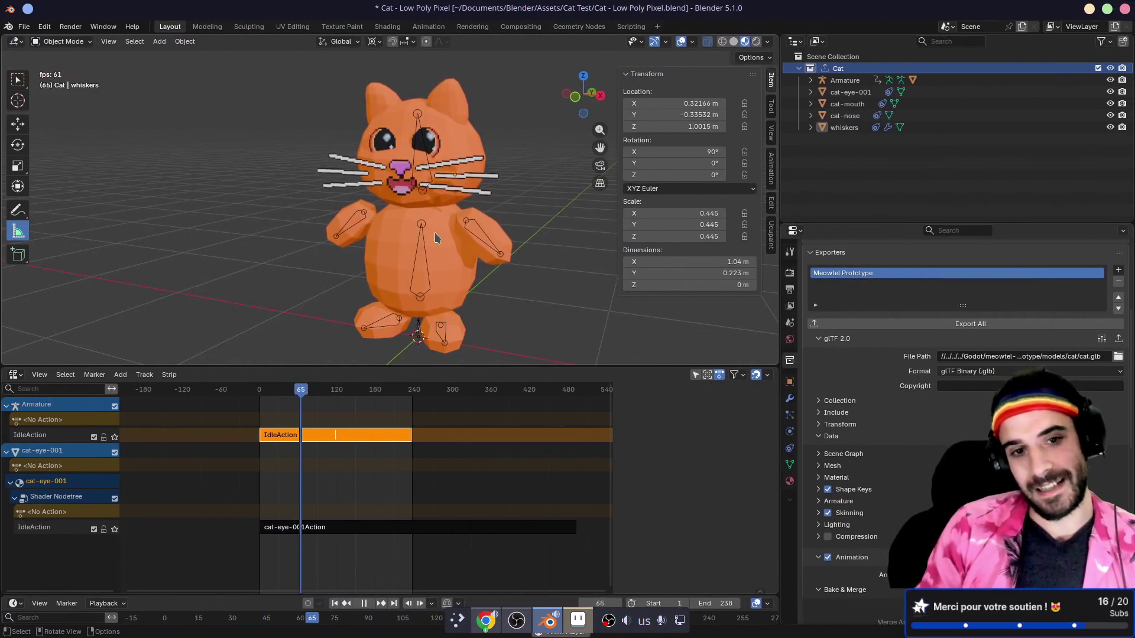
- Zoom in and orbit Blender's viewport to see the idling cat from the side
scroll(394, 158, "up", 4)
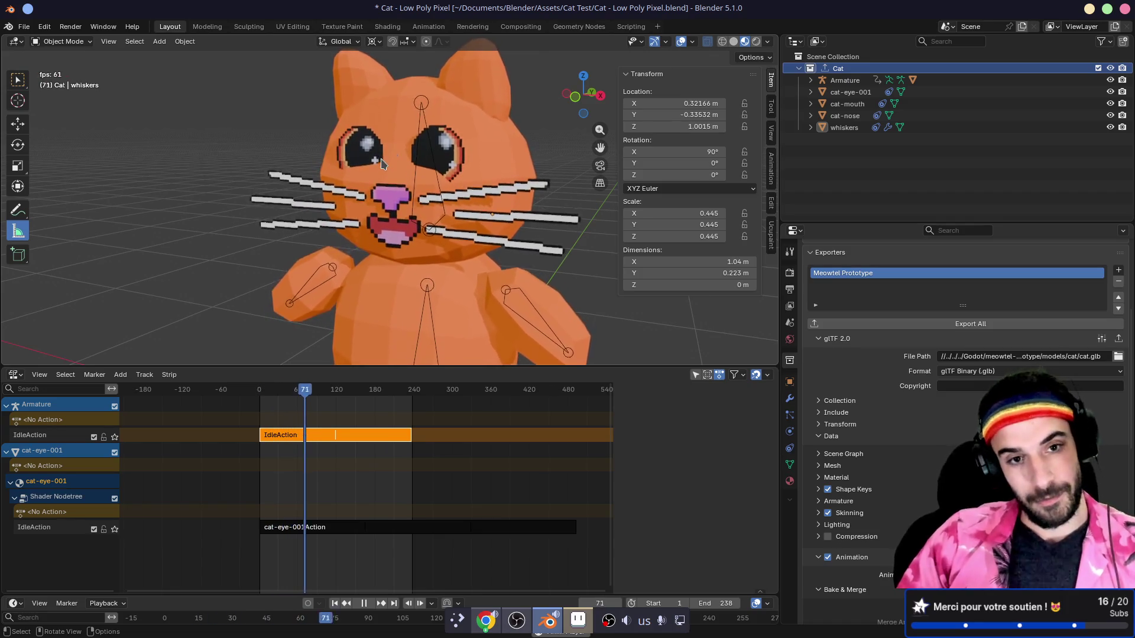
mouse_move(382, 163)
left_mouse_down()
mouse_move(348, 188)
mouse_move(283, 158)
left_mouse_up()
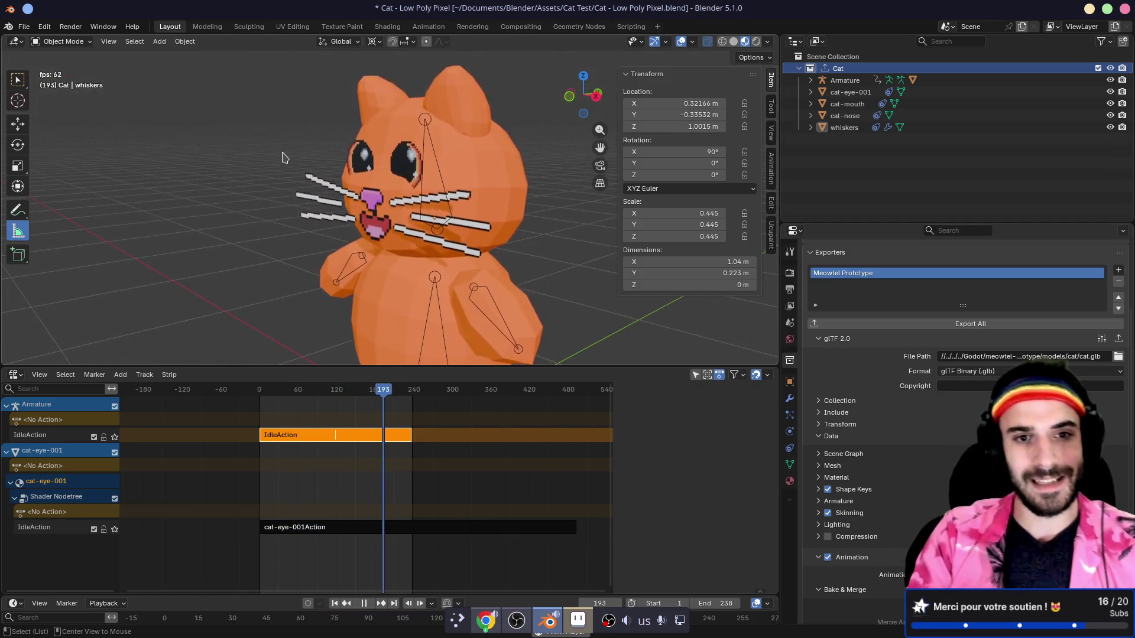
key("super+2")
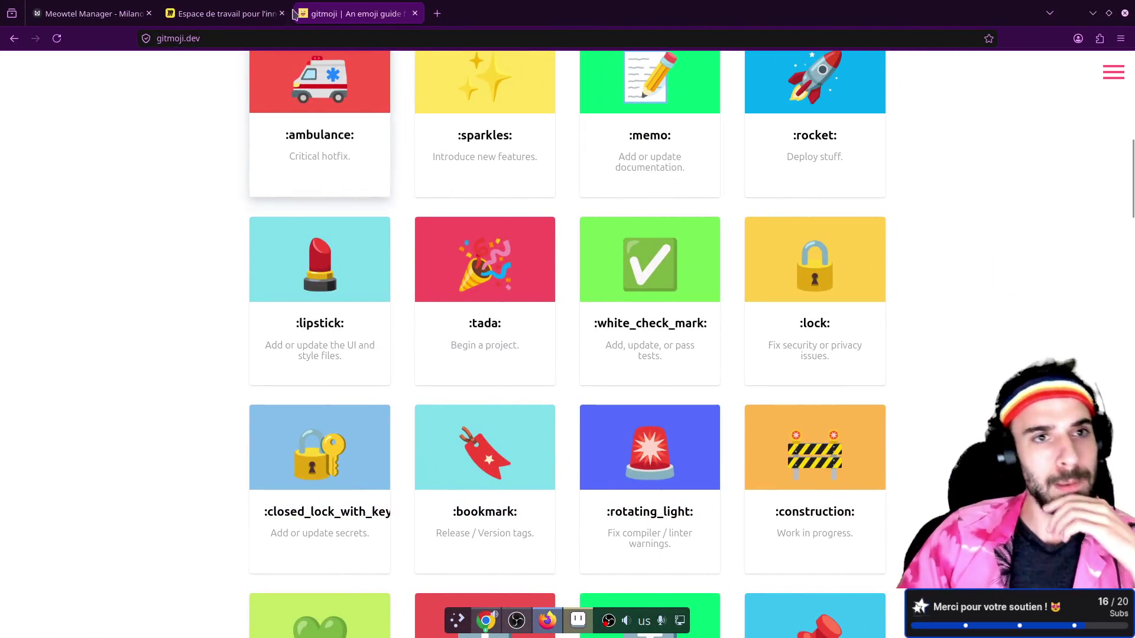
- Close the extra Miro workspace tab and return to the gitmoji page
left_click(254, 7)
key("ctrl+w")
left_click(214, 10)
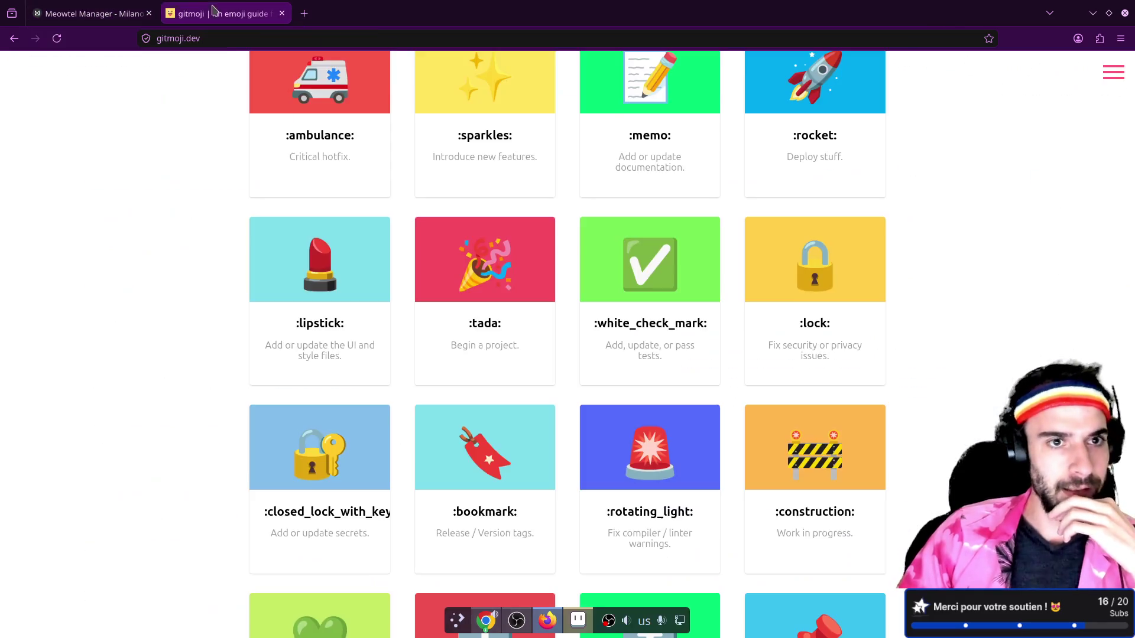
- Check lazygit and the Godot Cat scene, then come back to gitmoji.dev
key("super")
key("super+1")
key("ctrl+F1")
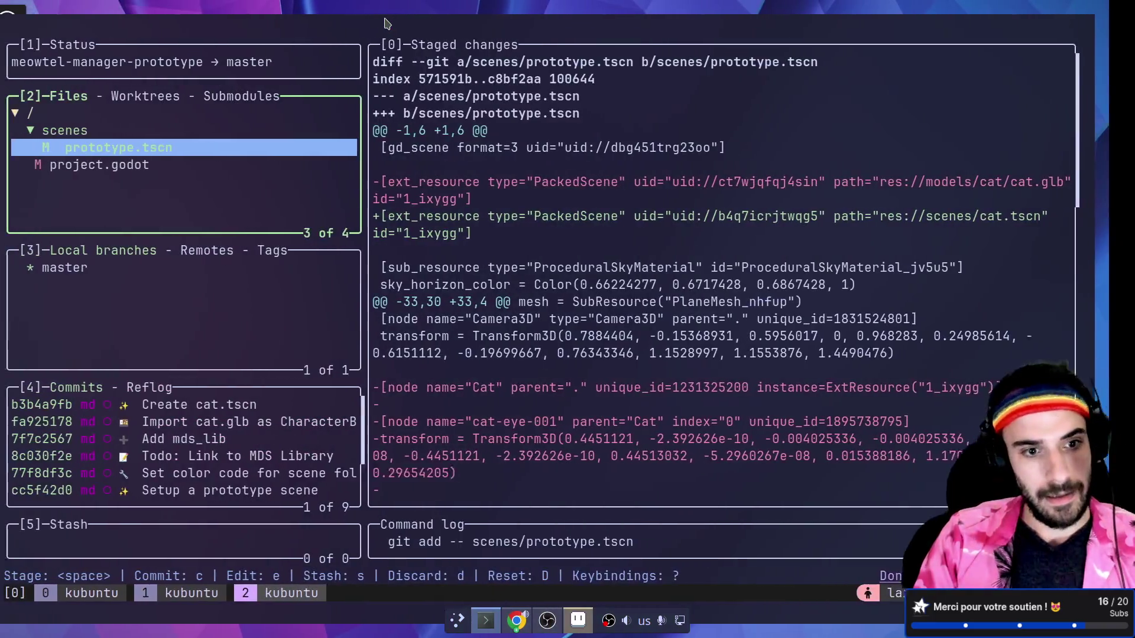
key("ctrl+F2")
key("ctrl+F1")
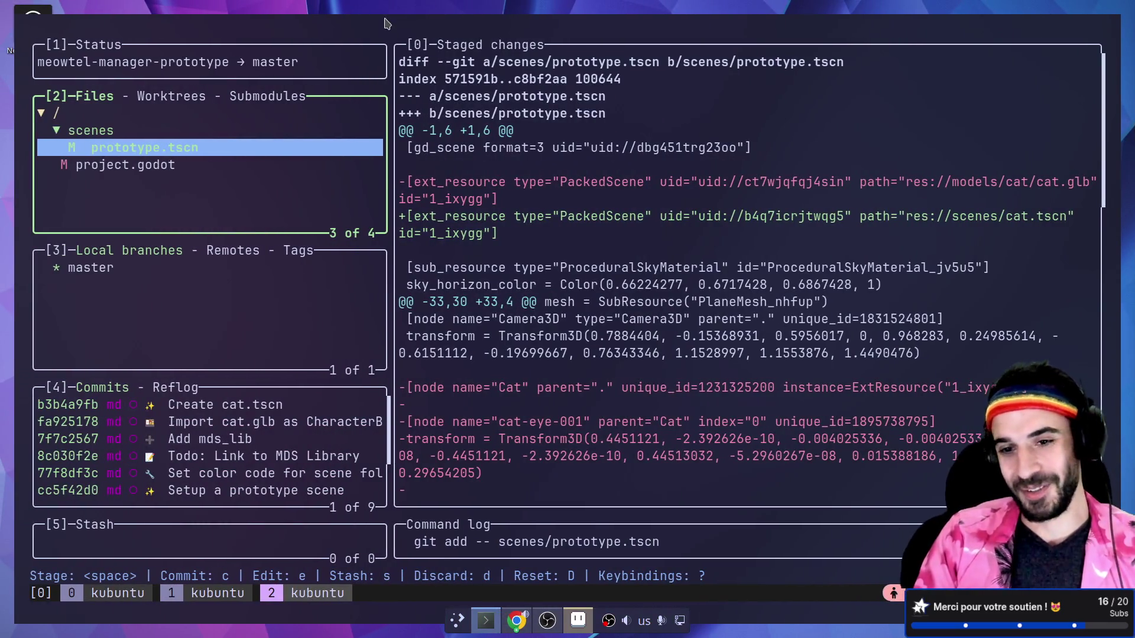
key("ctrl+F2")
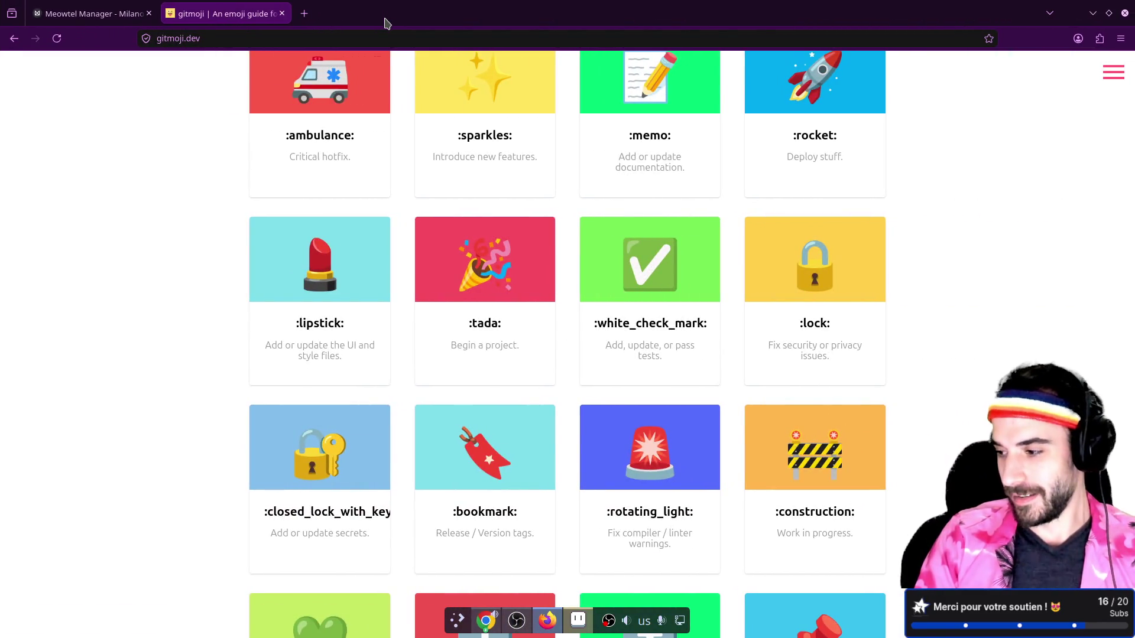
key("ctrl+F3")
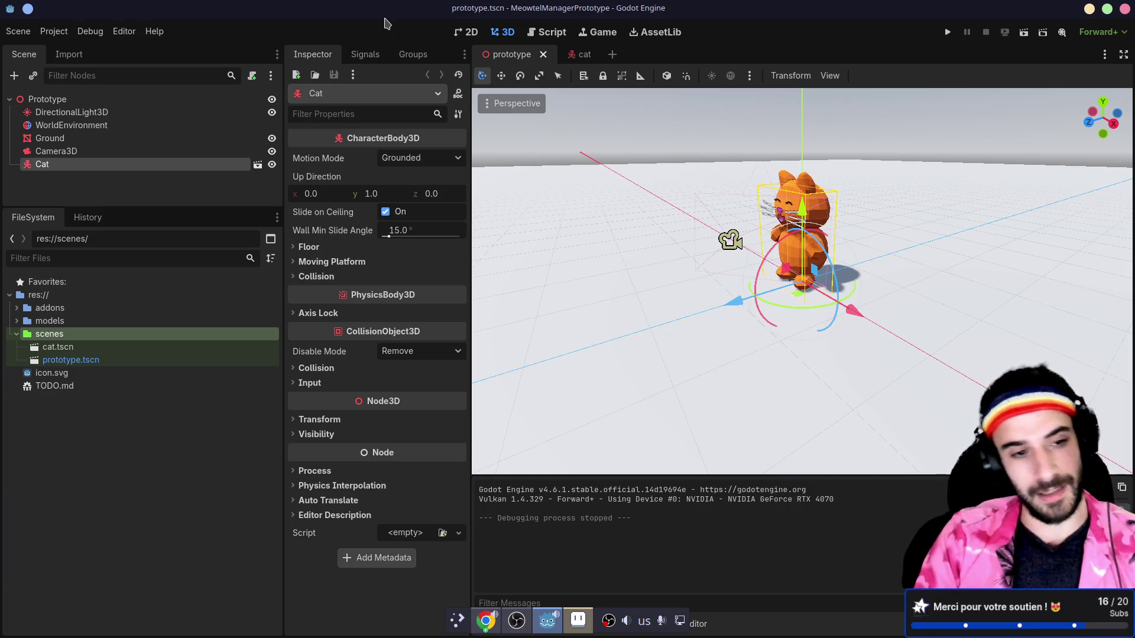
key("ctrl+F2")
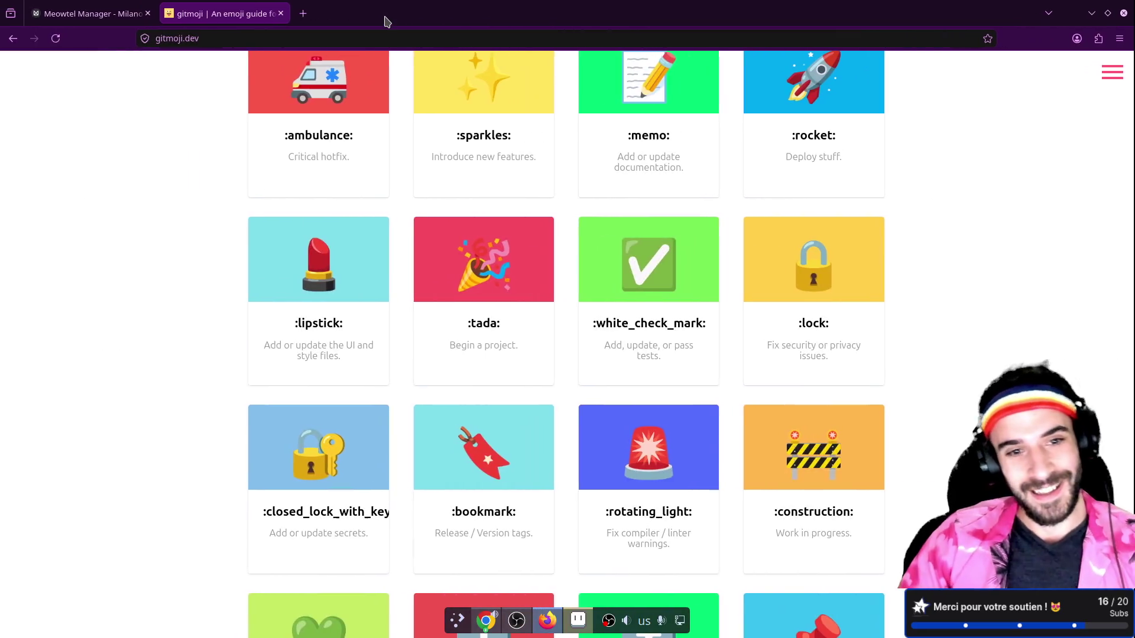
- Browse the gitmoji list, try a search for 'impro', then clear the search
scroll(366, 290, "down", 2)
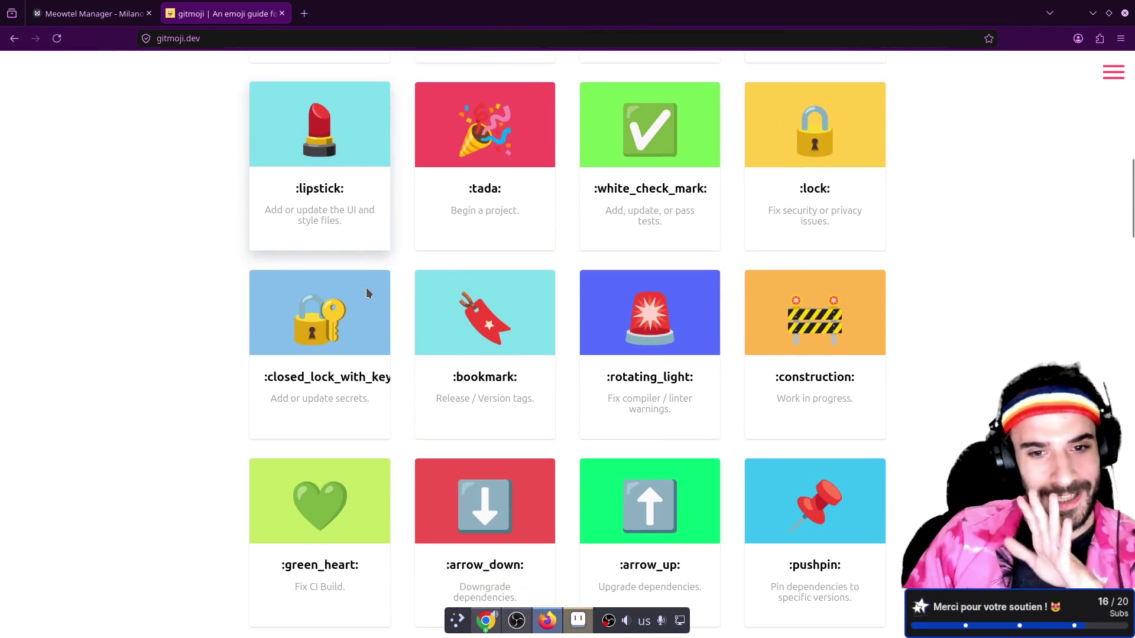
scroll(392, 288, "up", 10)
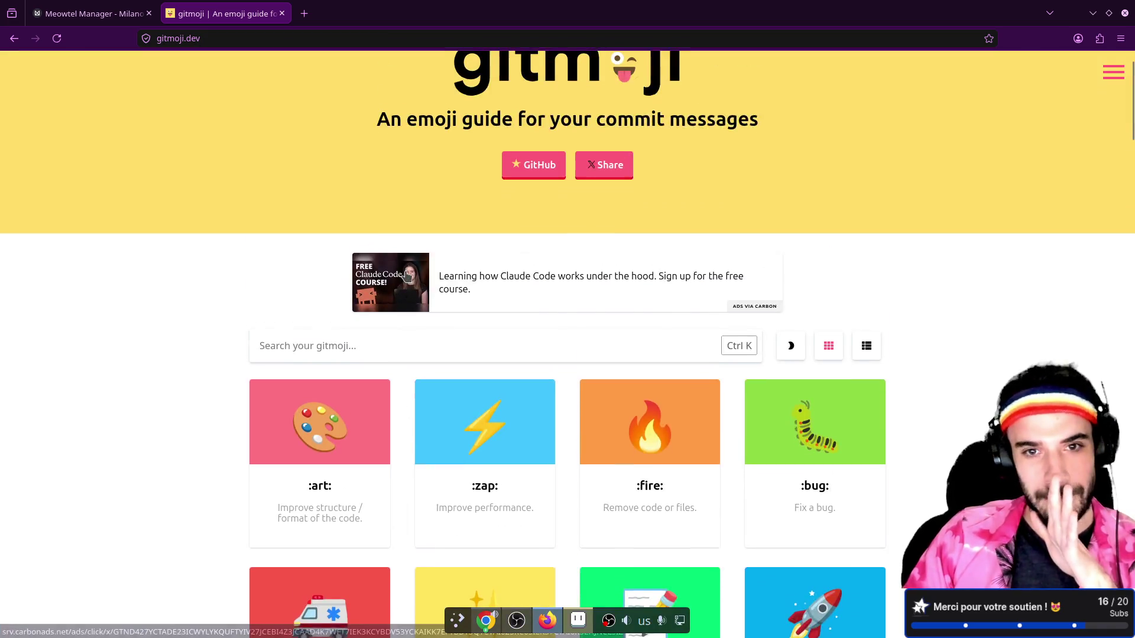
scroll(407, 239, "down", 6)
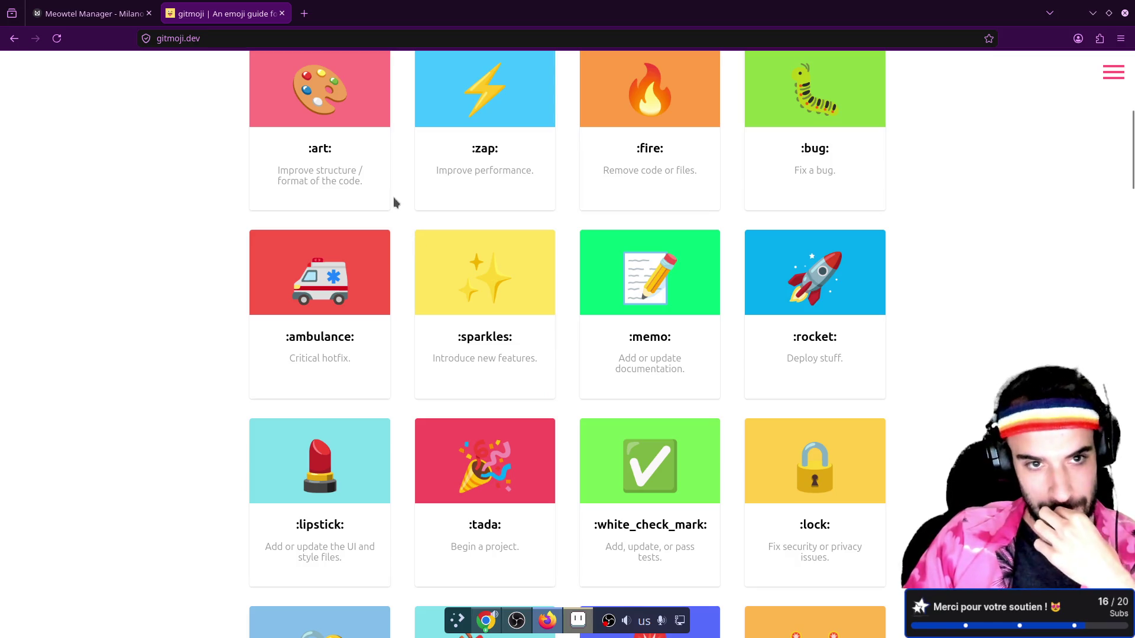
scroll(528, 175, "up", 2)
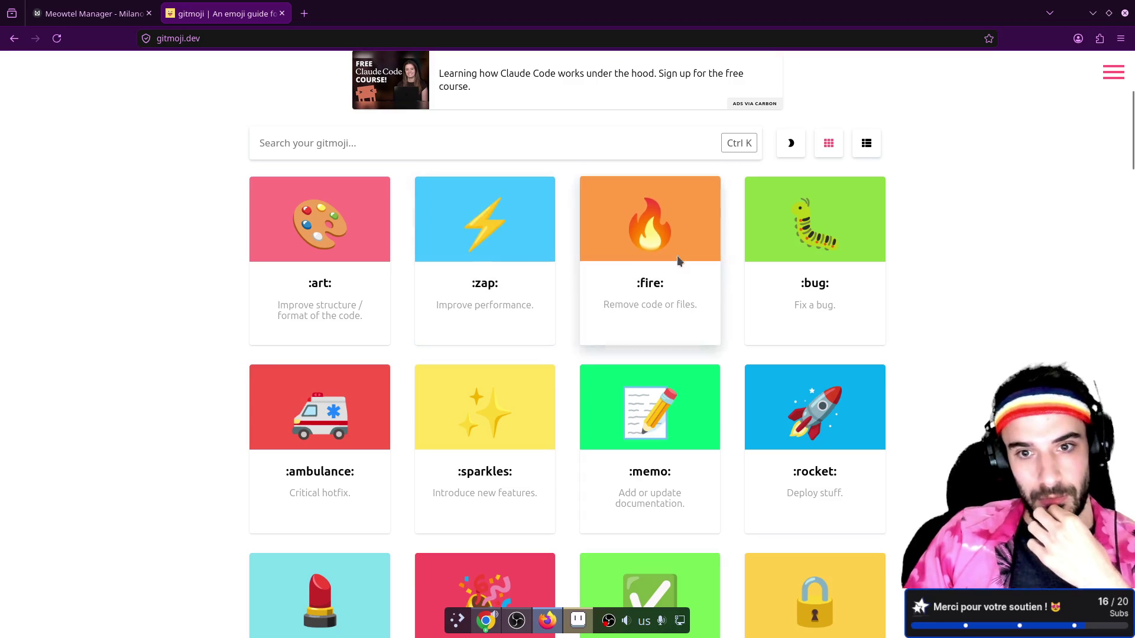
scroll(815, 283, "down", 1)
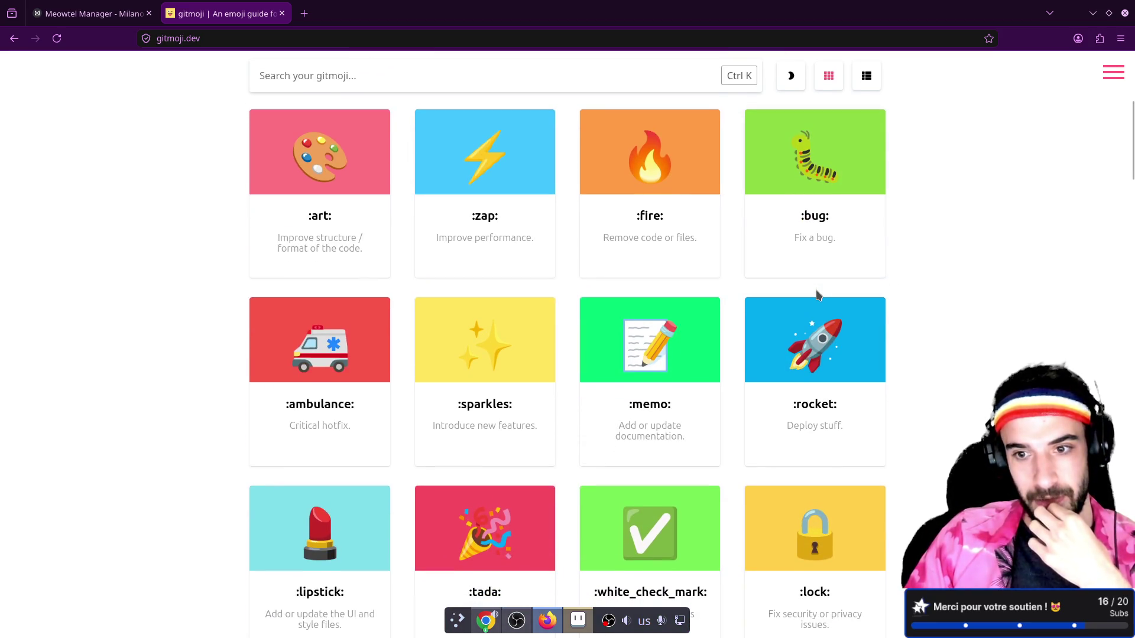
scroll(819, 296, "down", 1)
scroll(819, 296, "down", 2)
scroll(816, 284, "up", 6)
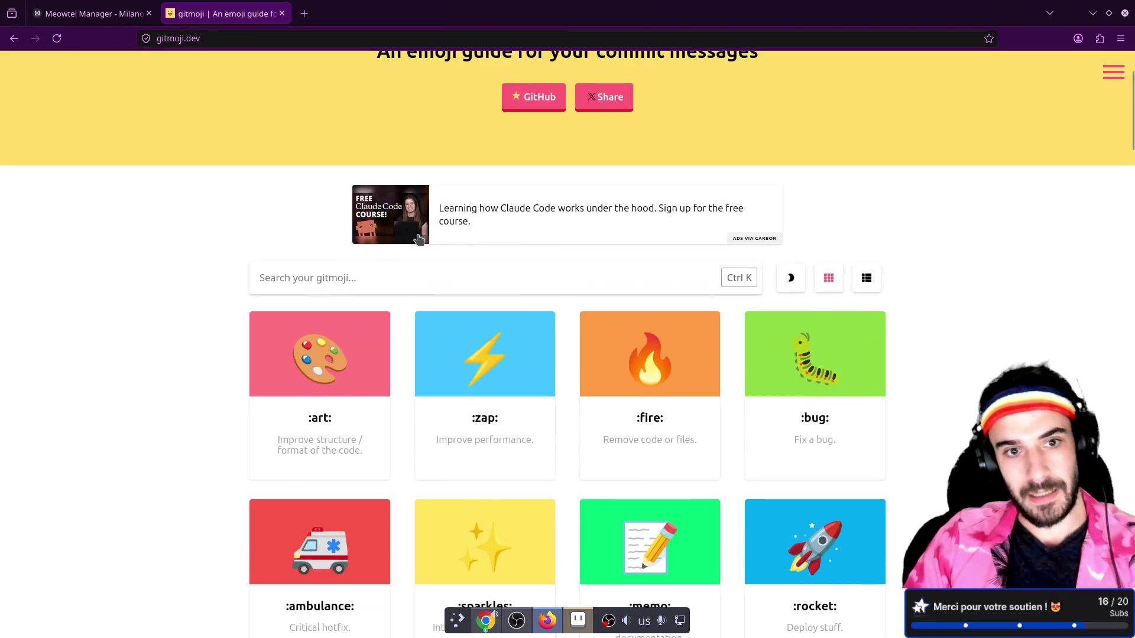
left_click(361, 270)
type("impro")
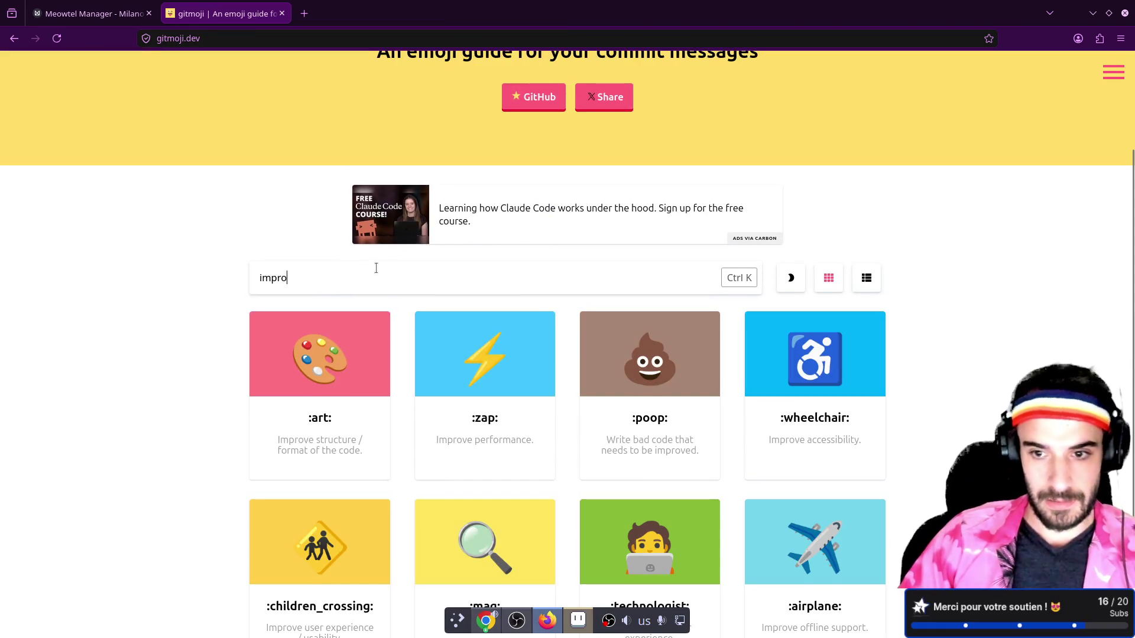
scroll(375, 268, "down", 3)
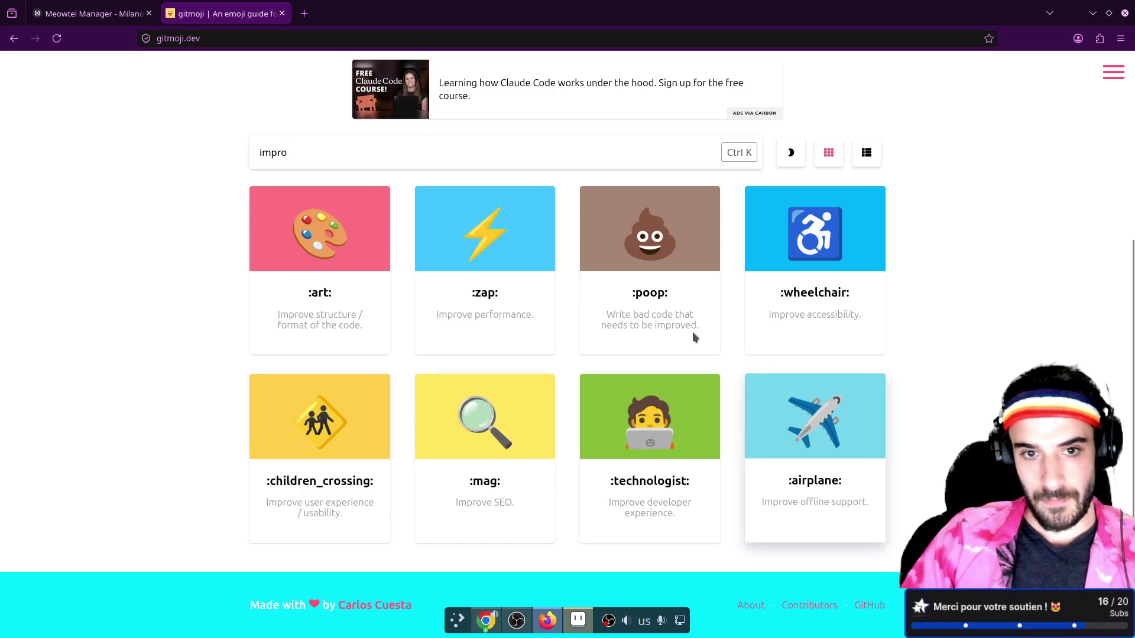
left_click_drag(357, 152, 185, 167)
key("BackSpace")
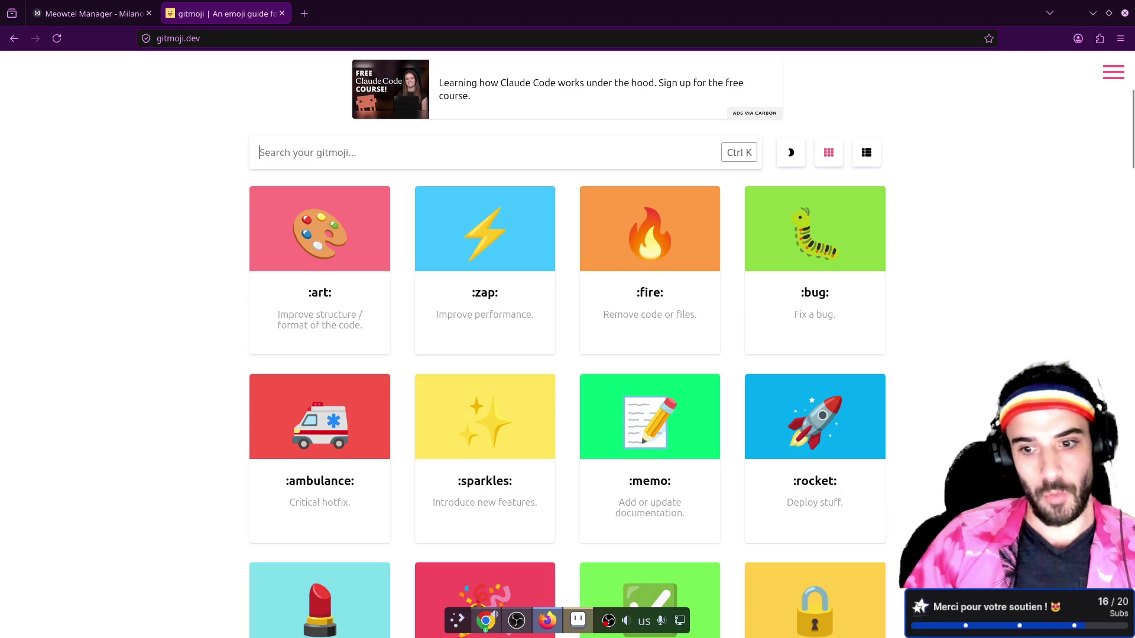
- Copy the :construction: emoji from the gitmoji list
scroll(506, 279, "down", 10)
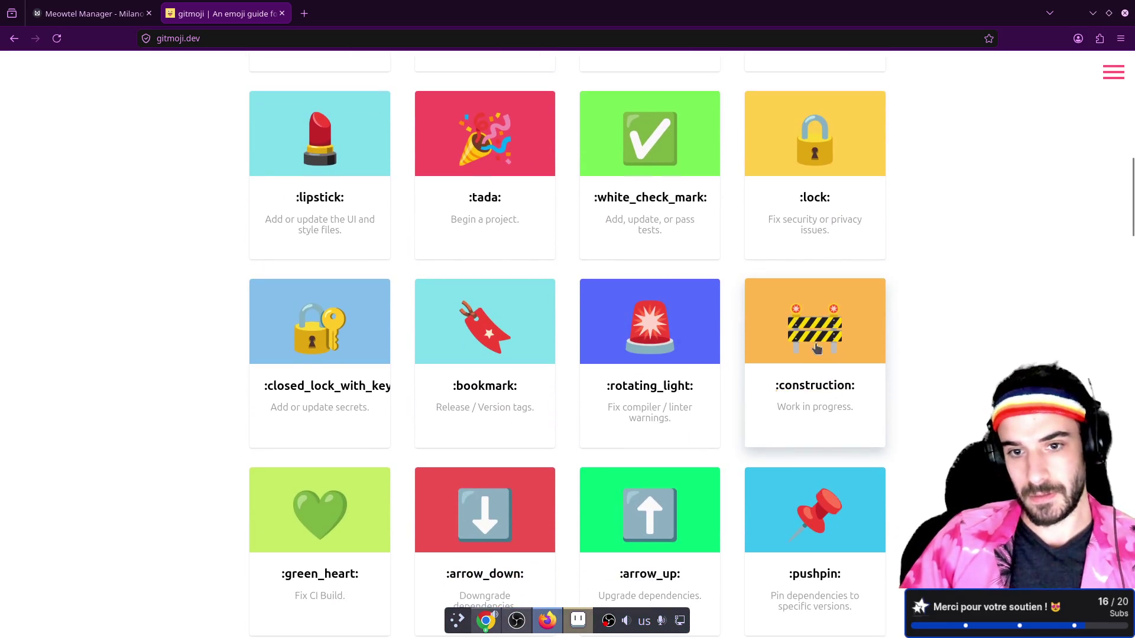
left_click(816, 348)
key("ctrl+super+Left")
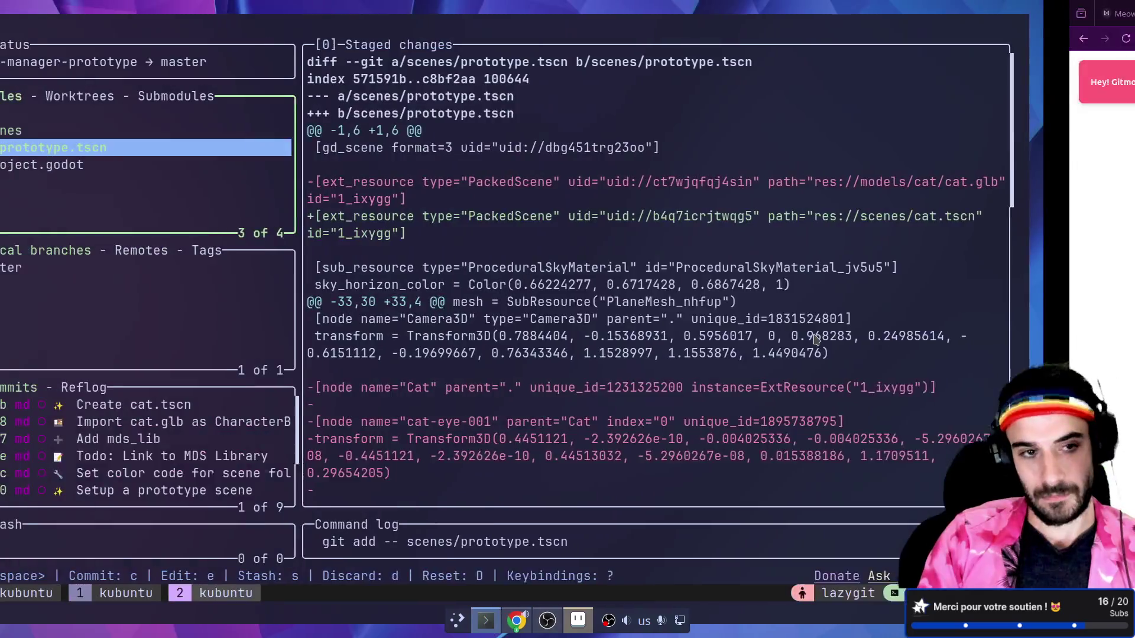
- Commit the staged prototype.tscn as '🚧 Load cat in prototype scene instead of glb'
key("c")
key("ctrl+shift+v")
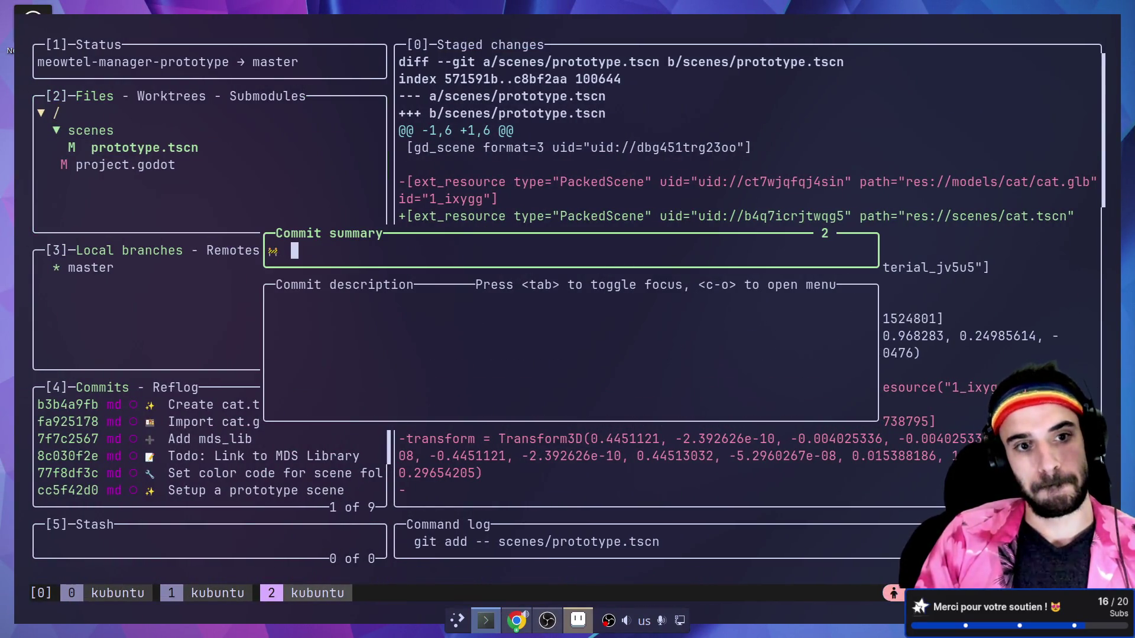
type("Load cat in ")
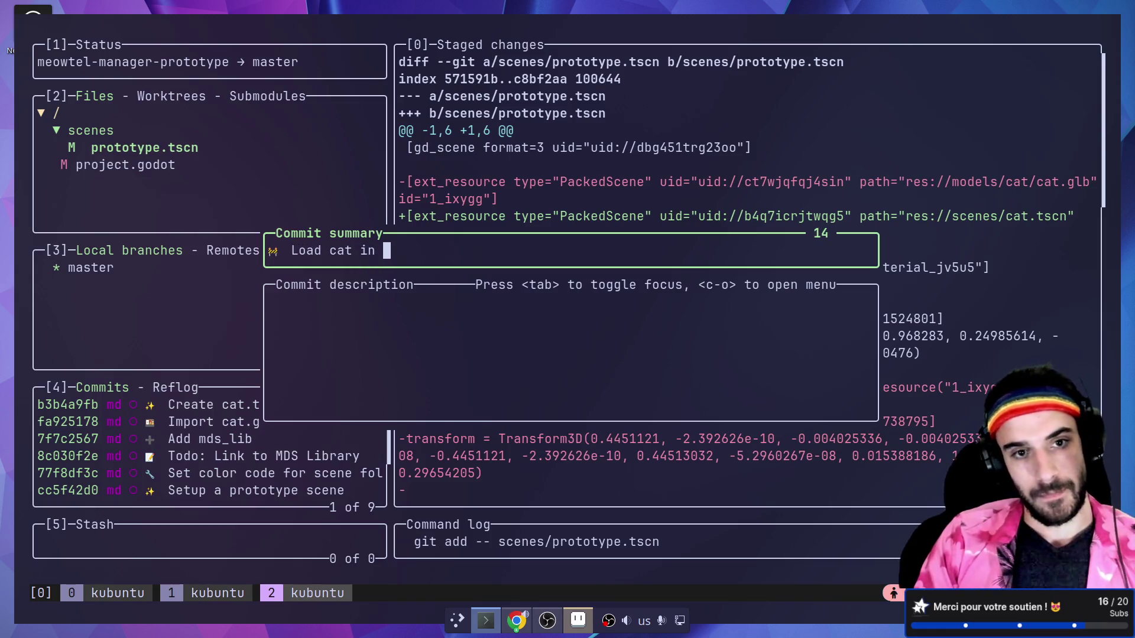
type("prototype scene")
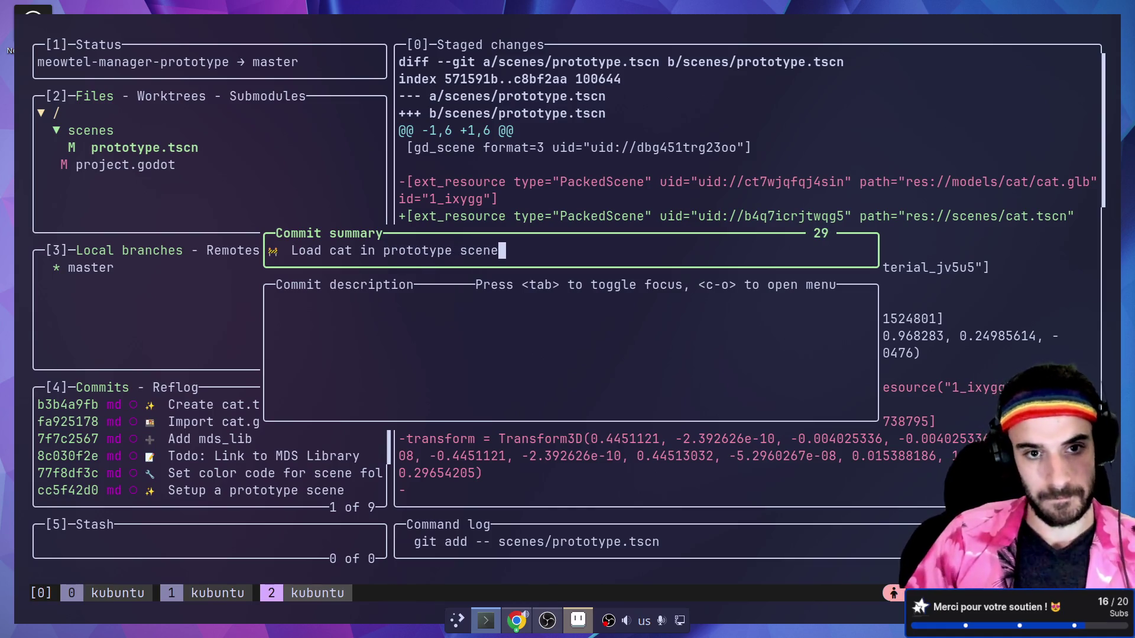
type(" inst")
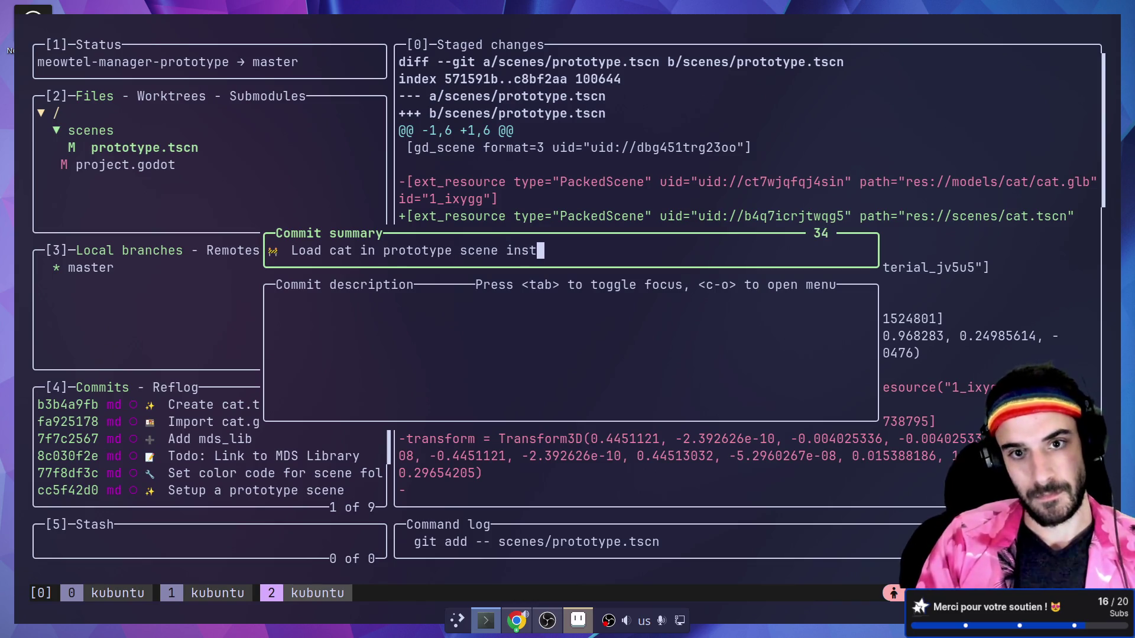
type("ead of glb")
key("Return")
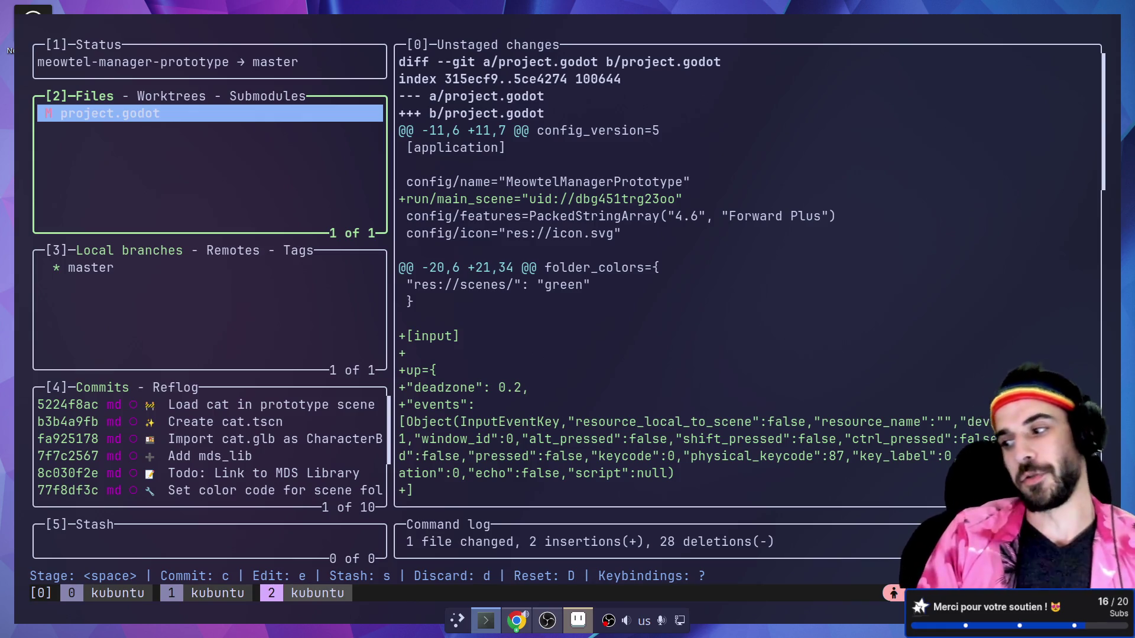
key("alt+Tab")
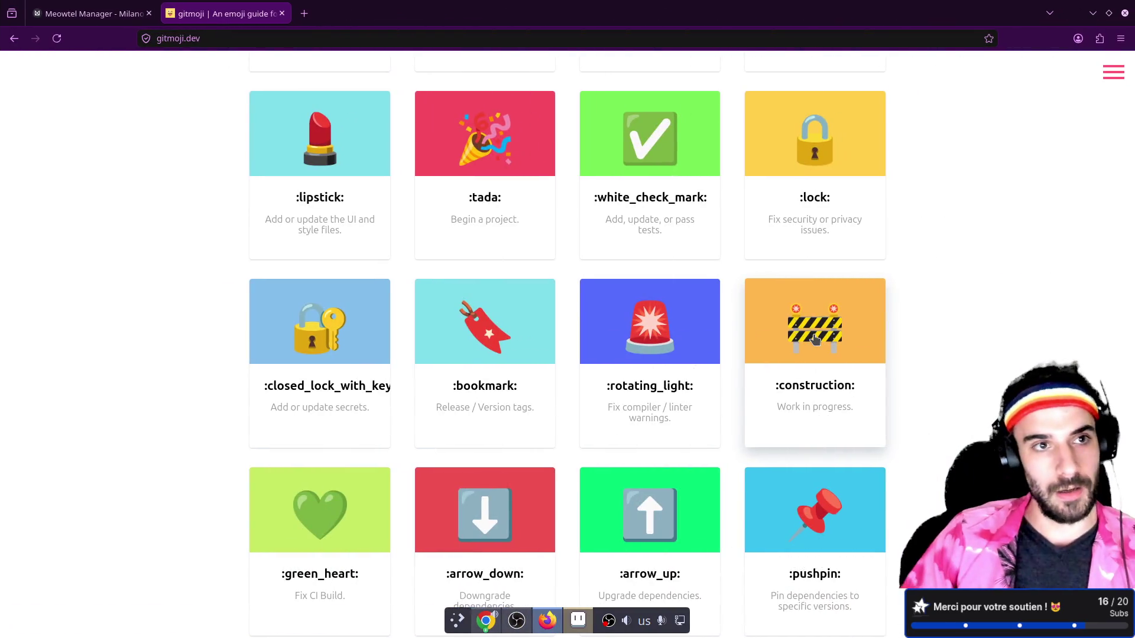
key("ctrl+shift+Tab")
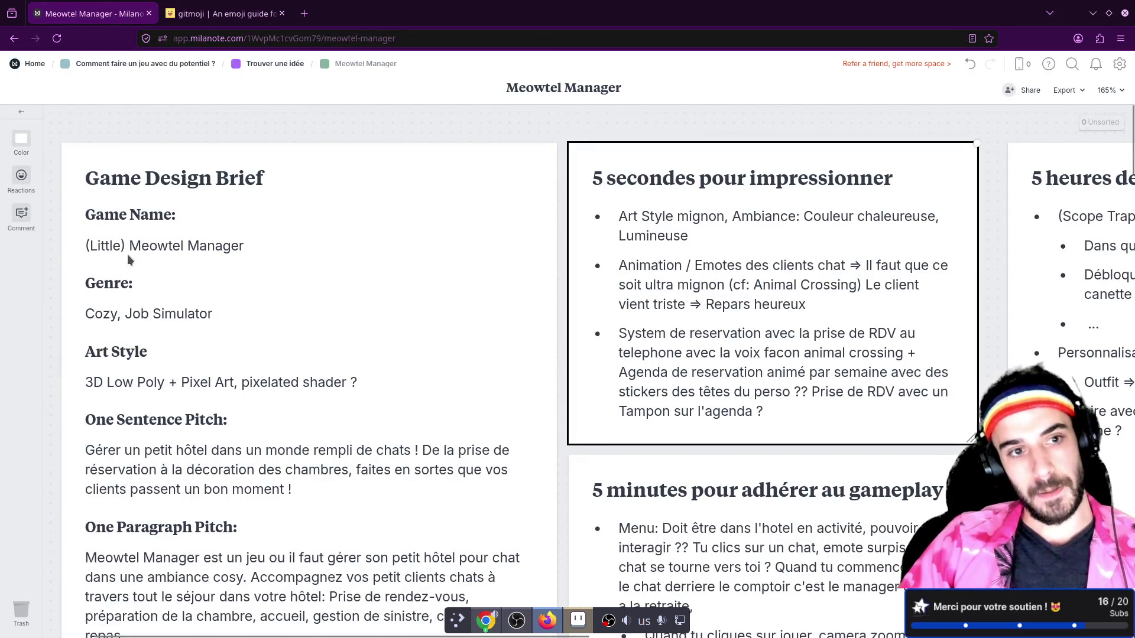
scroll(128, 258, "down", 1)
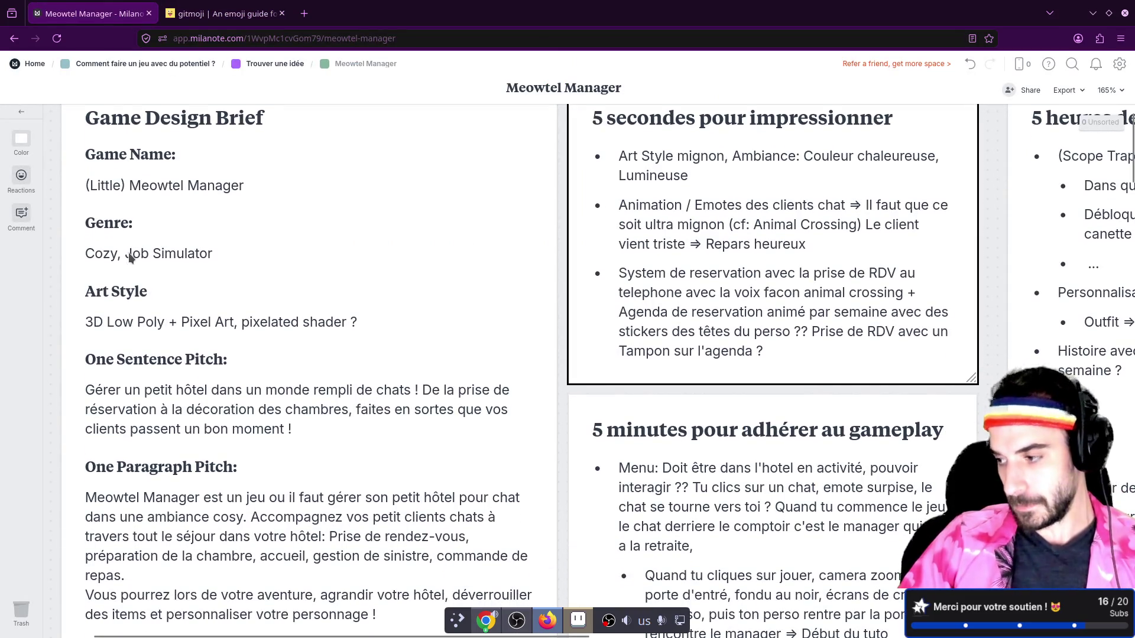
left_click(141, 186)
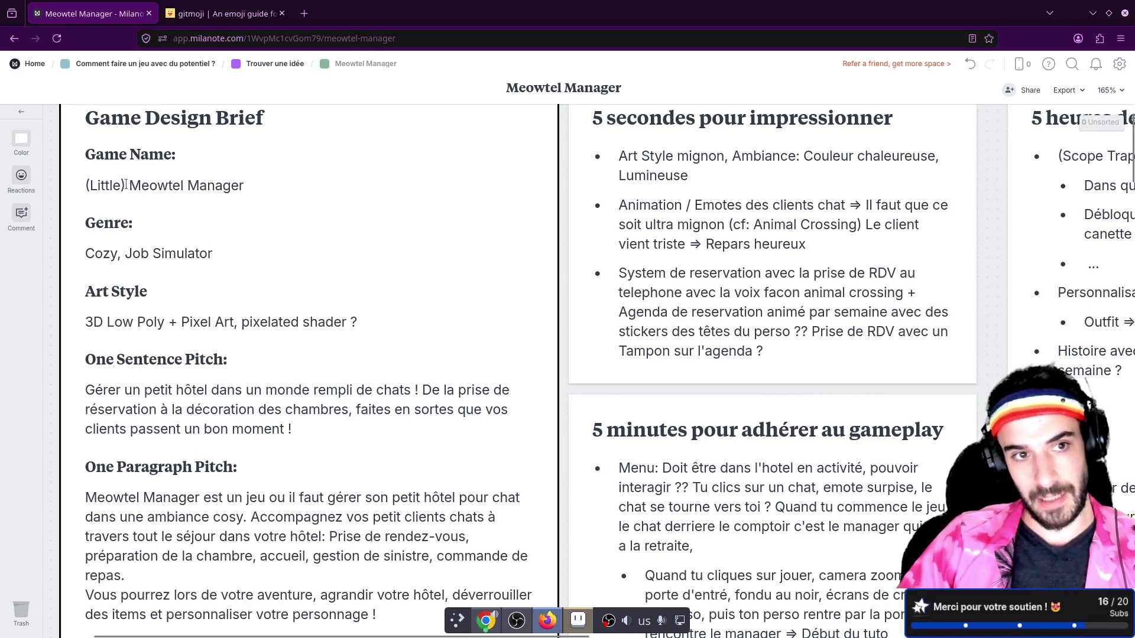
left_click(126, 185)
left_click_drag(126, 185, 245, 186)
left_click(235, 240)
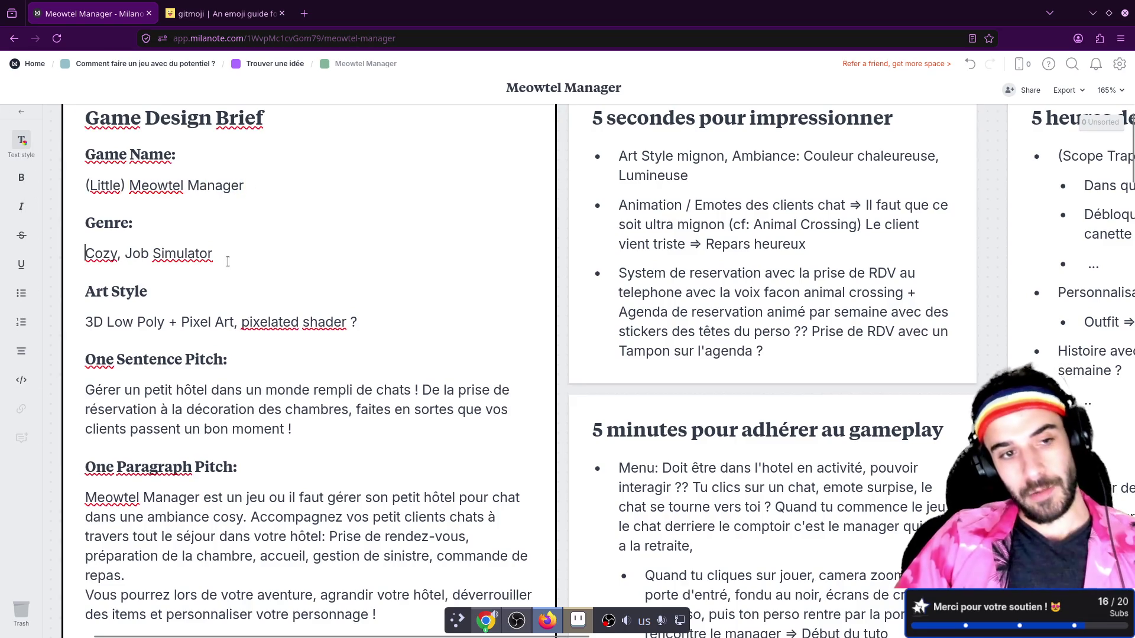
left_click_drag(85, 320, 365, 320)
scroll(365, 322, "down", 2)
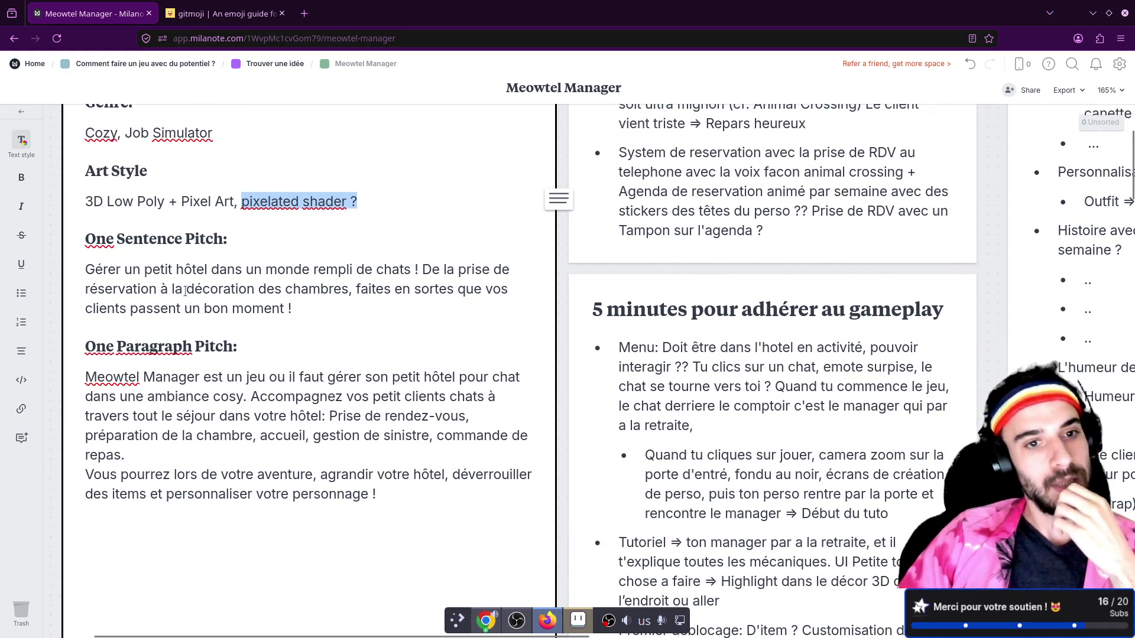
left_click_drag(456, 270, 510, 269)
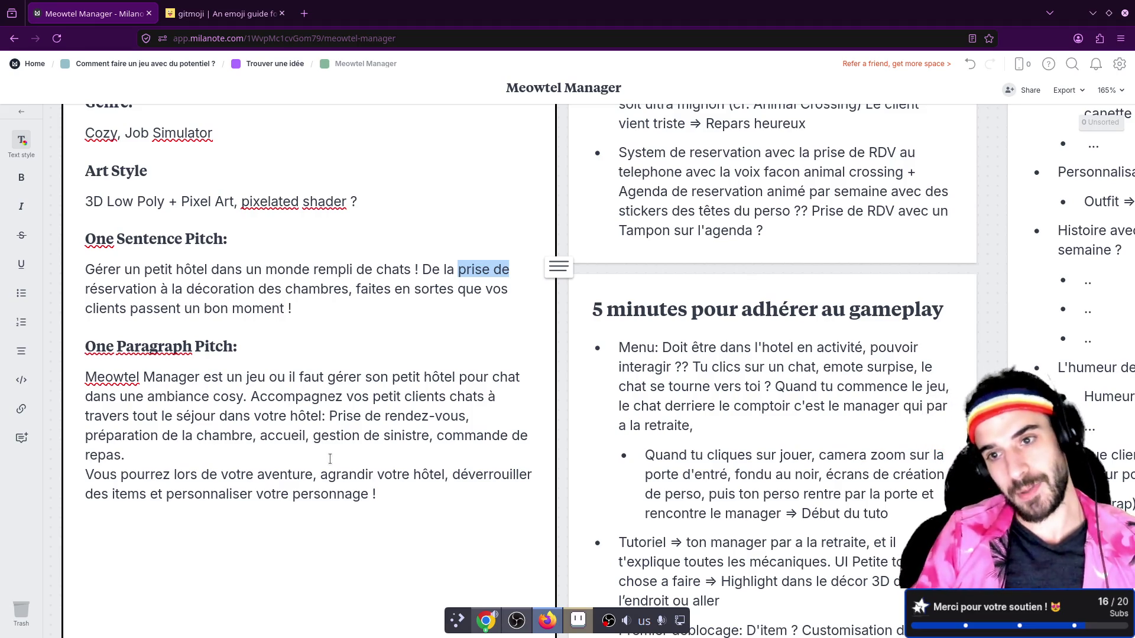
left_click(778, 280)
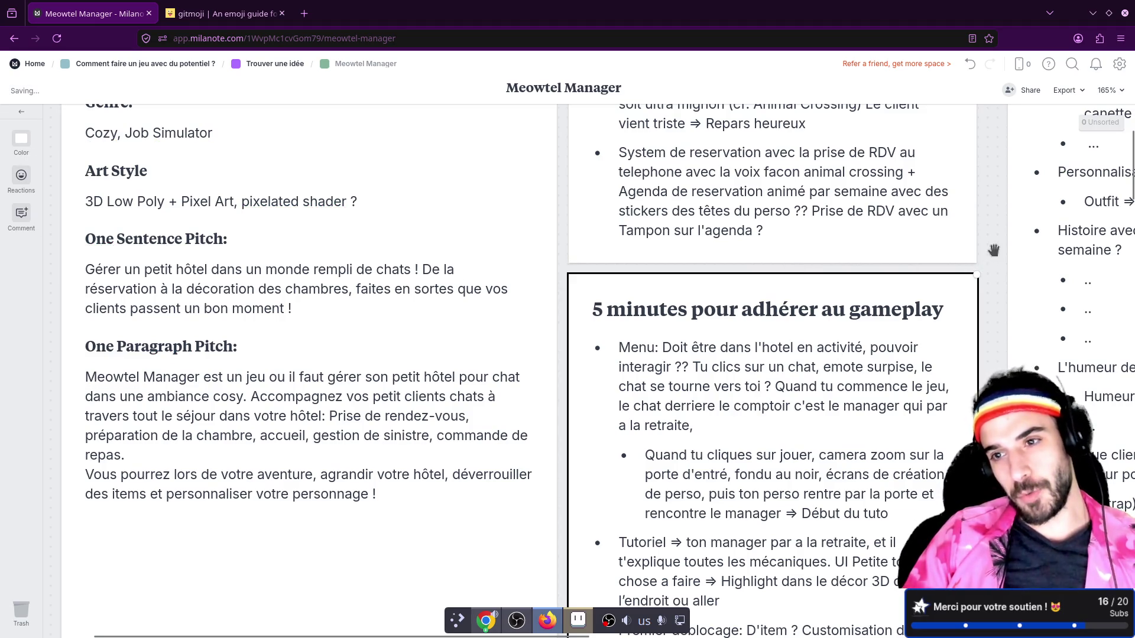
scroll(650, 296, "right", 10)
scroll(395, 372, "up", 3)
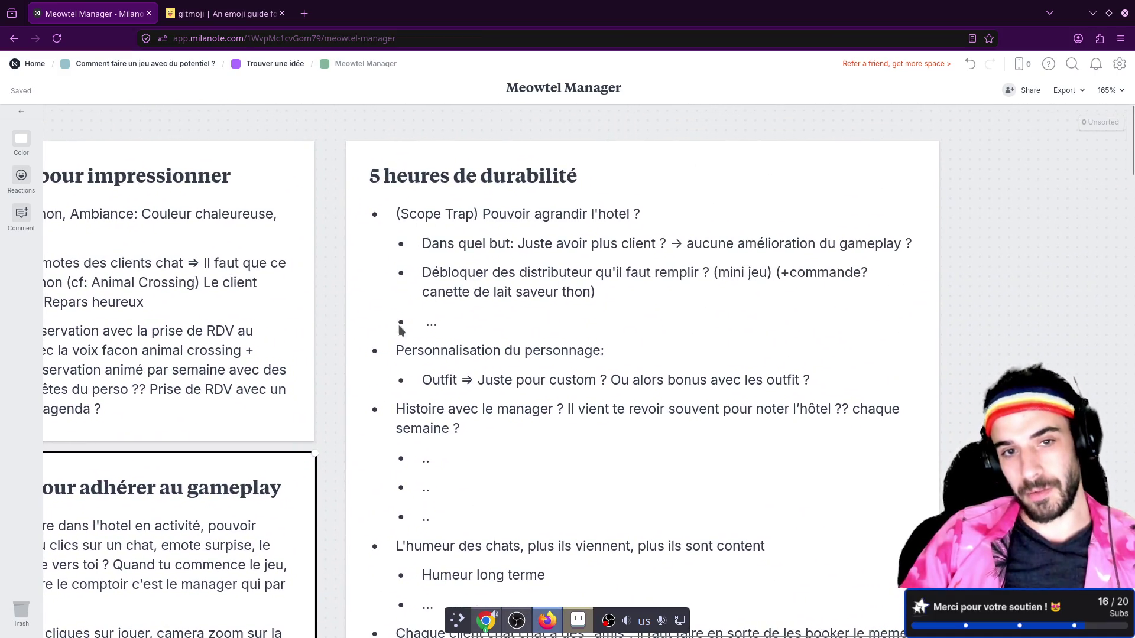
- Pan the Milanote board to read the lower bullet points and deselect the card
mouse_move(330, 492)
left_mouse_down()
mouse_move(350, 231)
mouse_move(372, 321)
mouse_move(380, 246)
mouse_move(402, 459)
left_mouse_up()
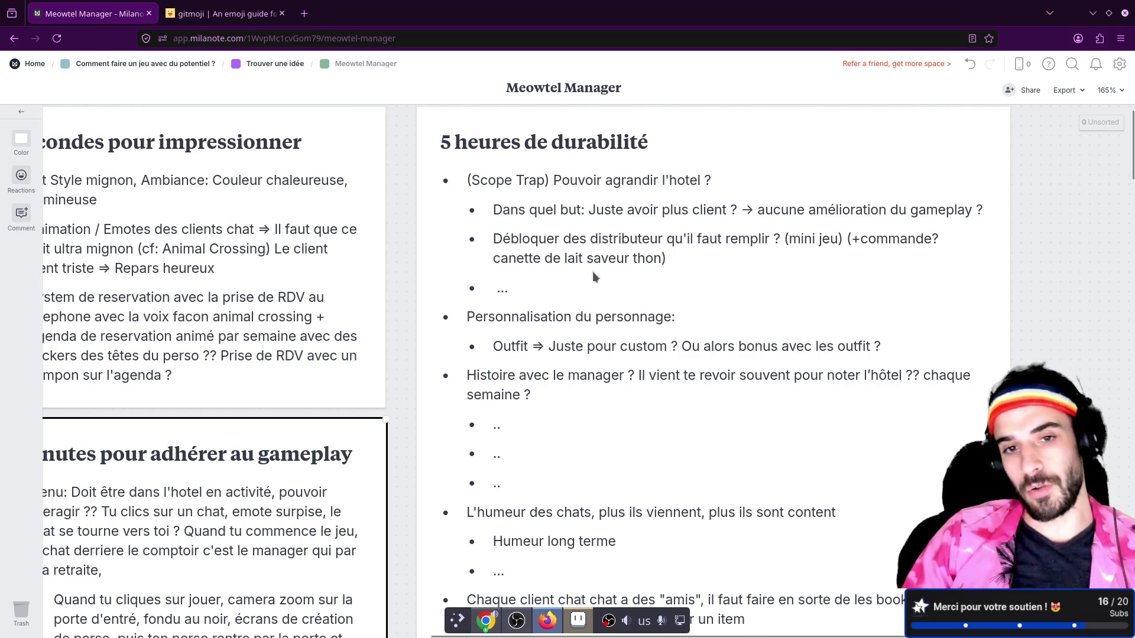
left_click(406, 240)
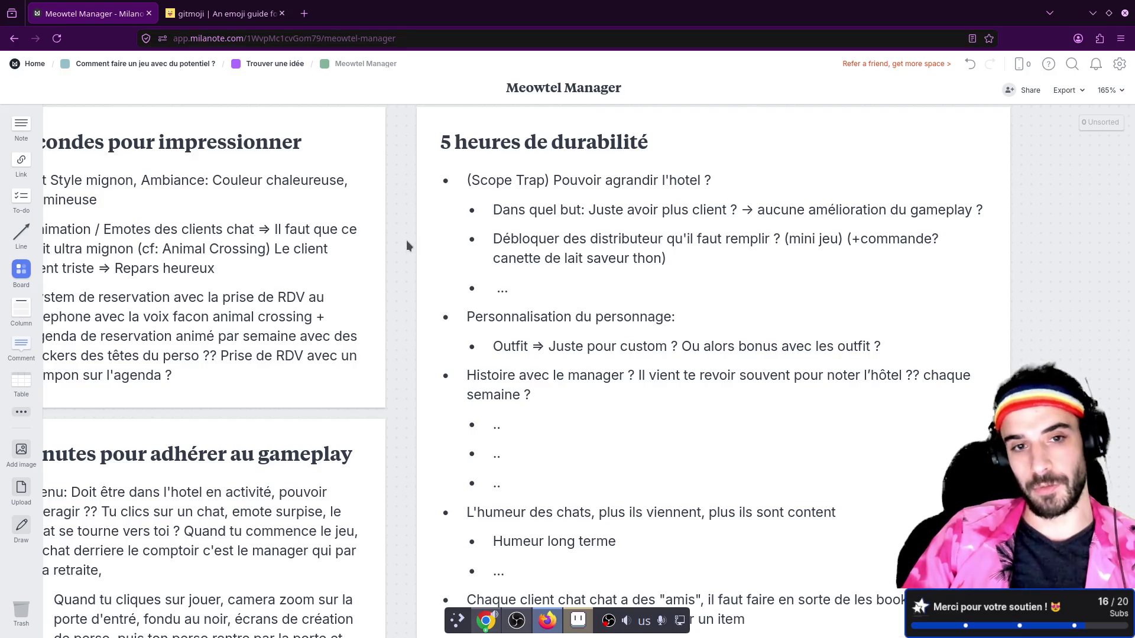
left_click_drag(406, 240, 513, 240)
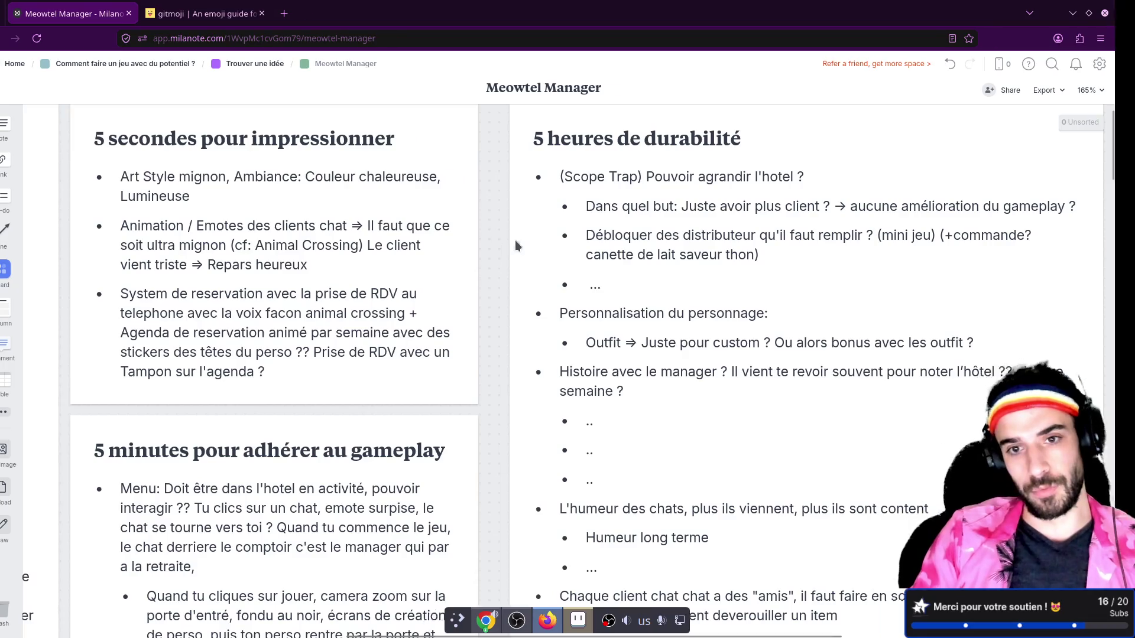
key("alt+Tab")
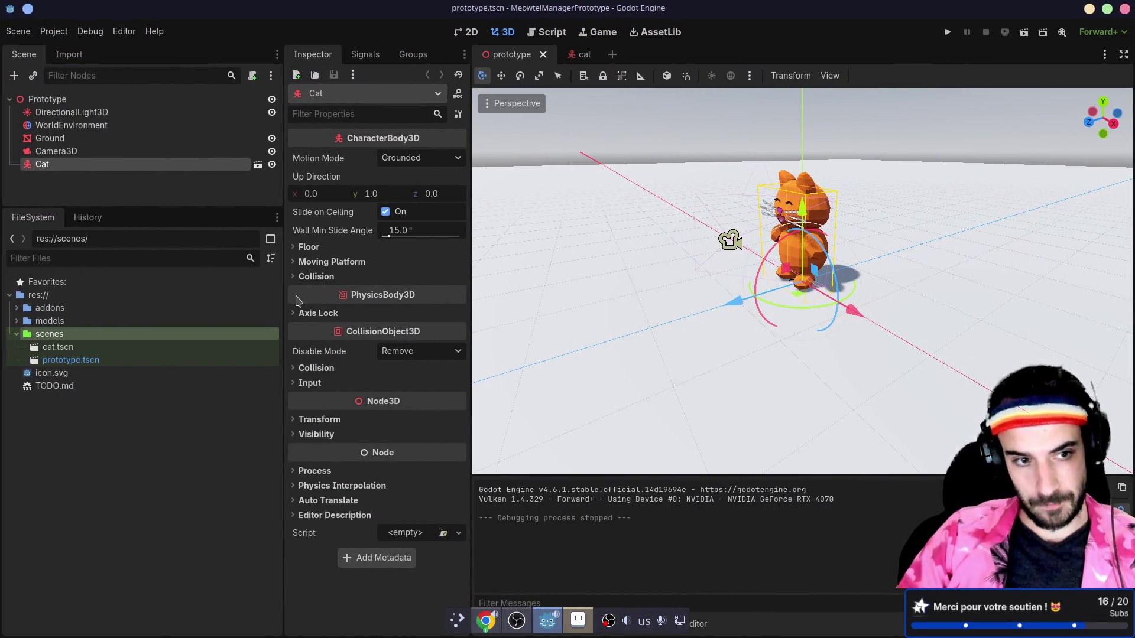
- In lazygit, stage only the main_scene line of project.godot
key("alt+Tab")
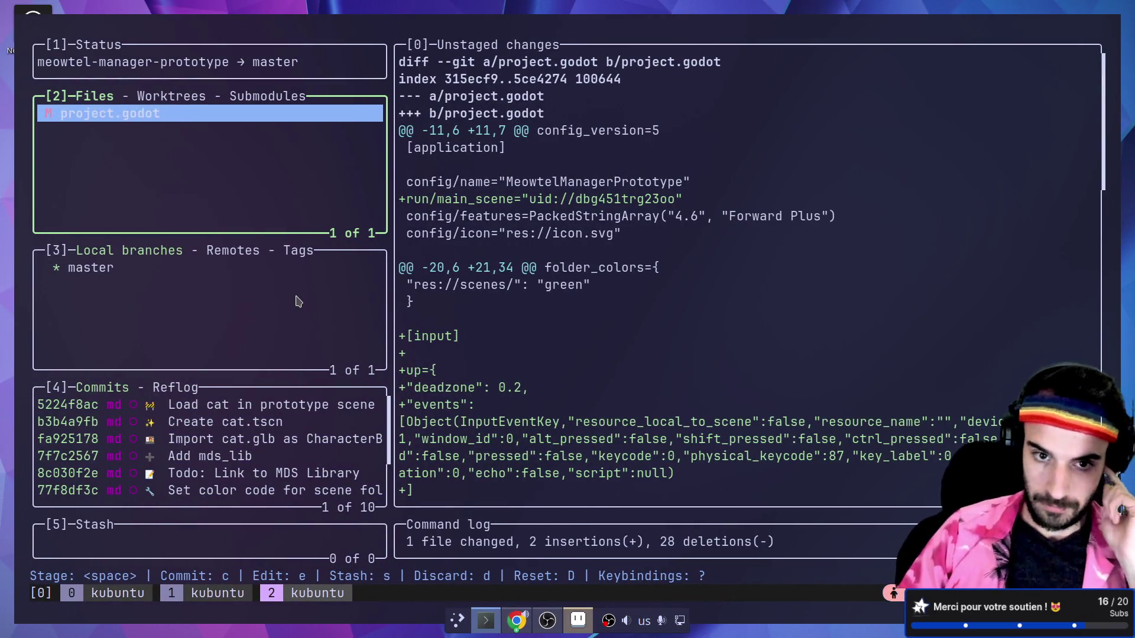
scroll(520, 218, "down", 2)
scroll(525, 236, "up", 2)
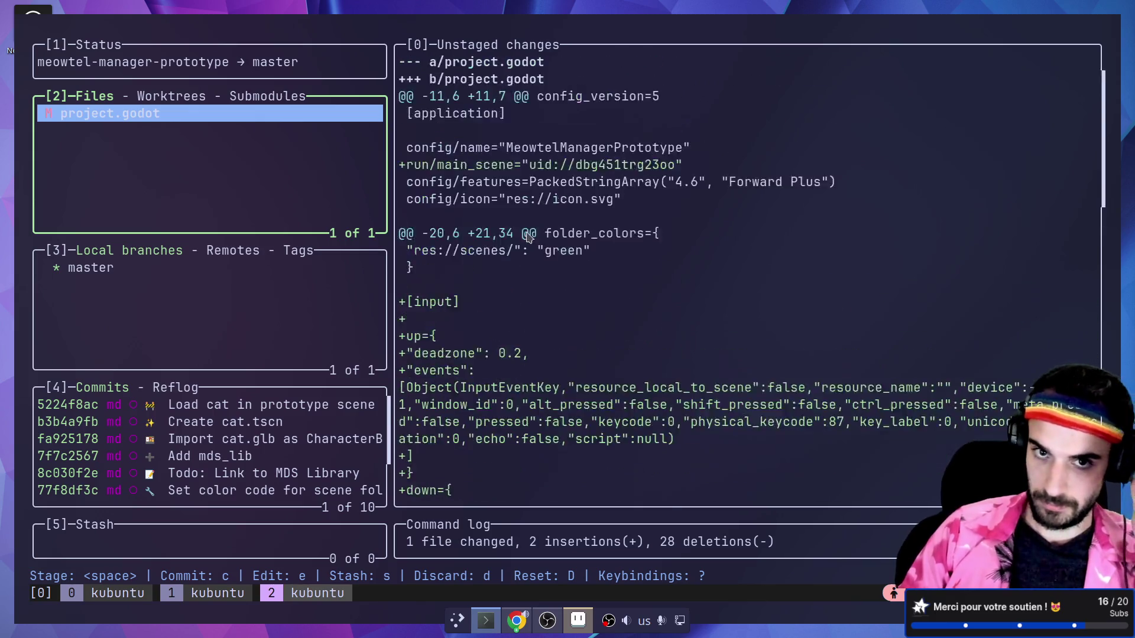
scroll(529, 236, "down", 14)
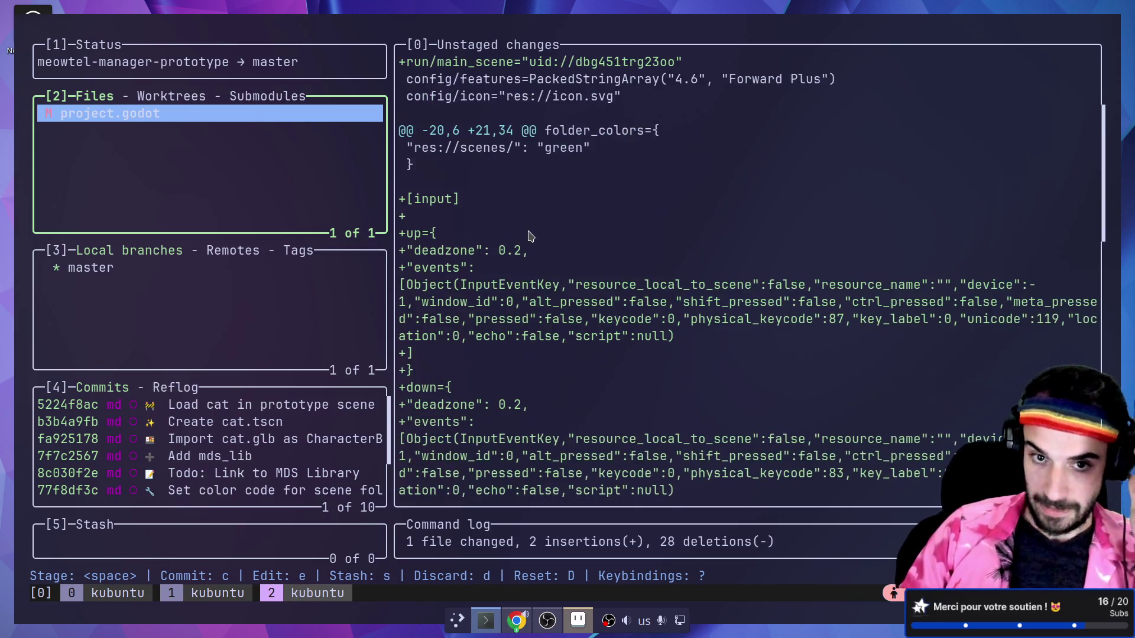
scroll(529, 235, "up", 14)
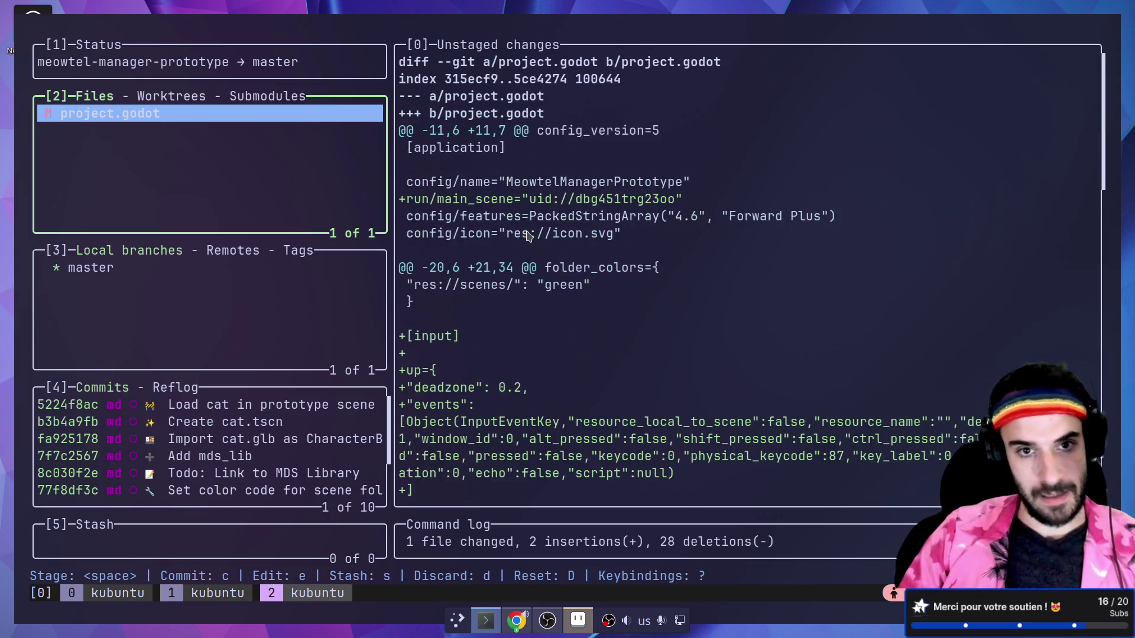
key("Return")
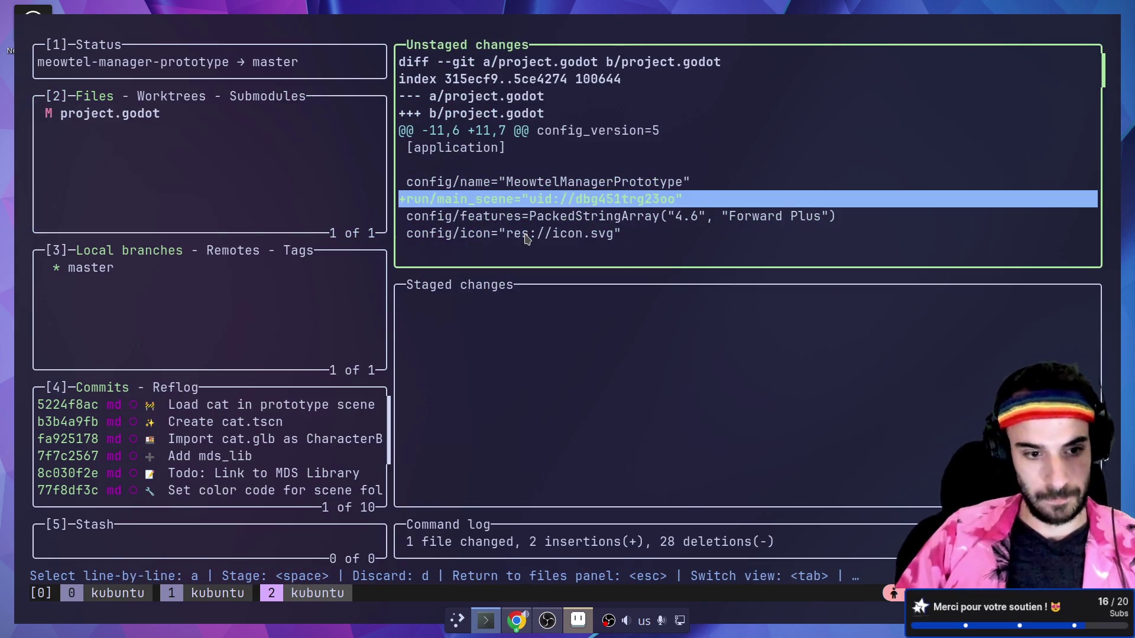
key("space")
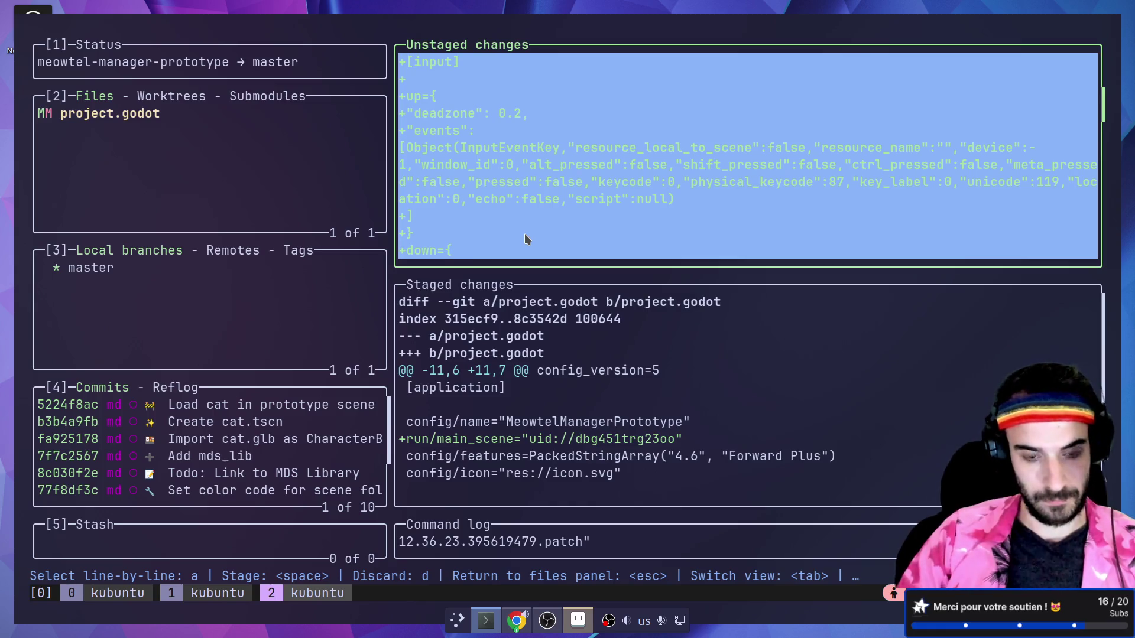
- Commit it as '🔧 Define main scene of project' with the wrench gitmoji
key("c")
key("ctrl+F2")
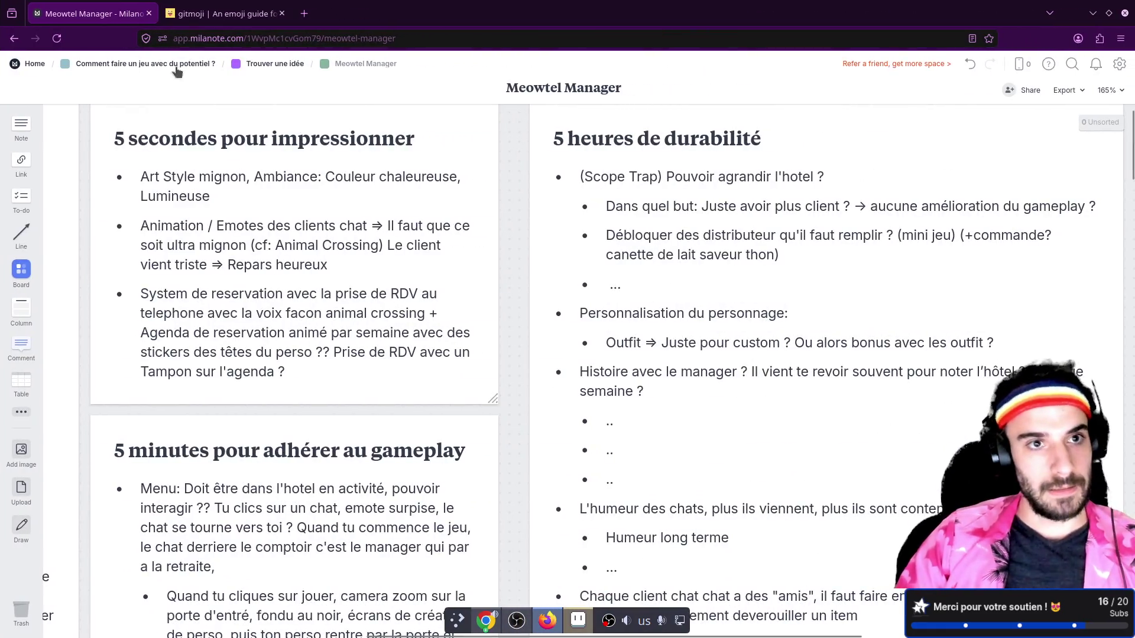
key("ctrl+Tab")
scroll(410, 246, "down", 9)
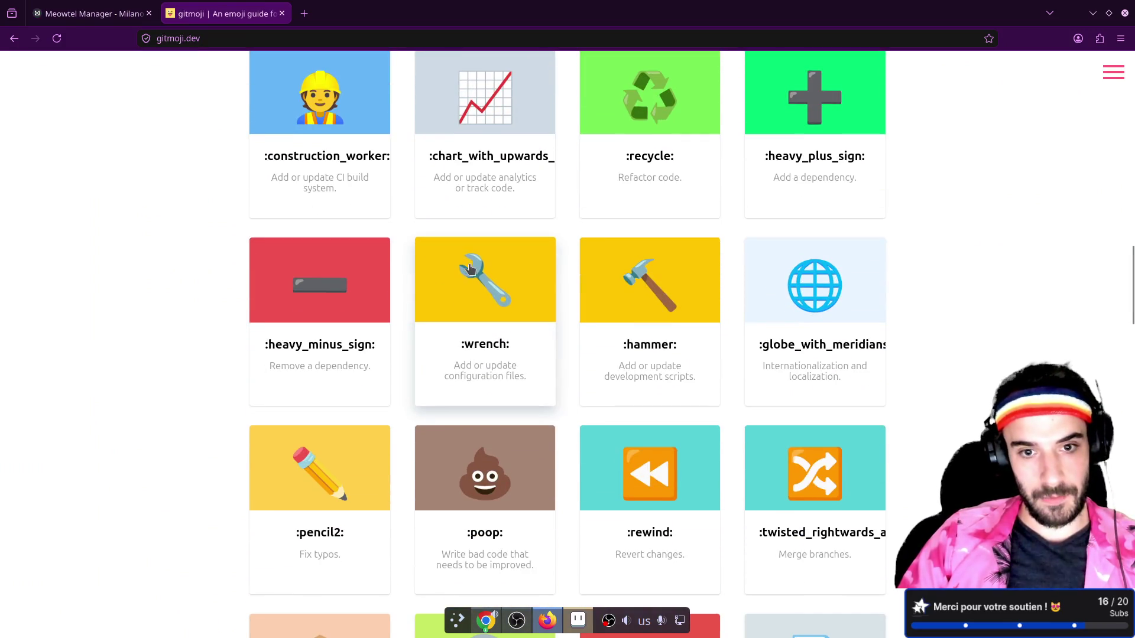
left_click(473, 275)
key("ctrl+F1")
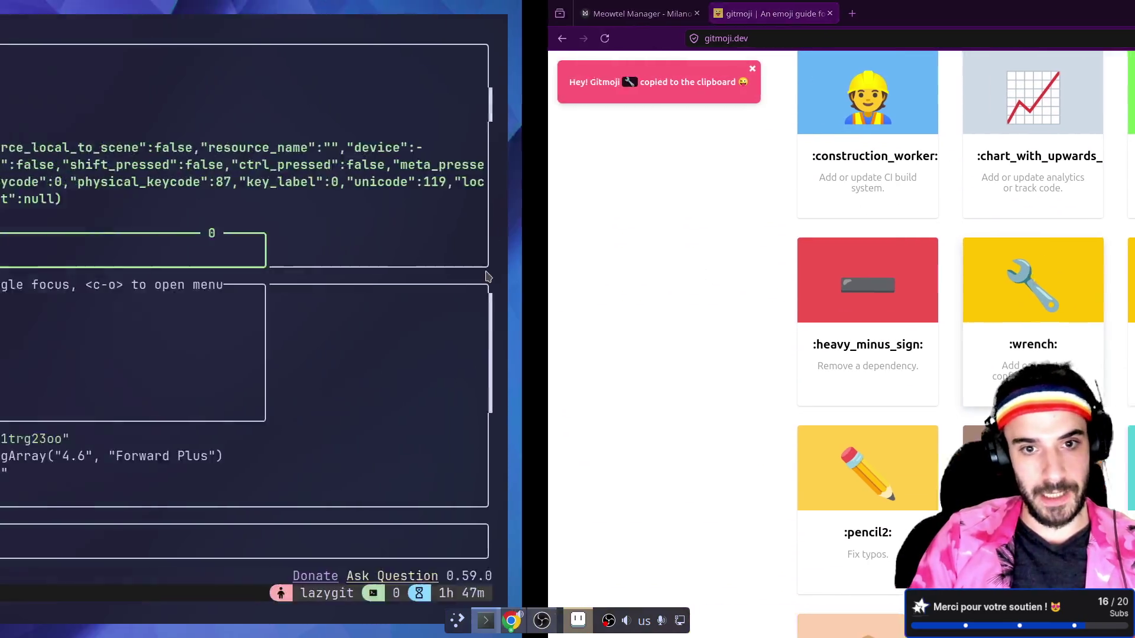
key("ctrl+shift+v")
type("Define main scene of project")
key("Return")
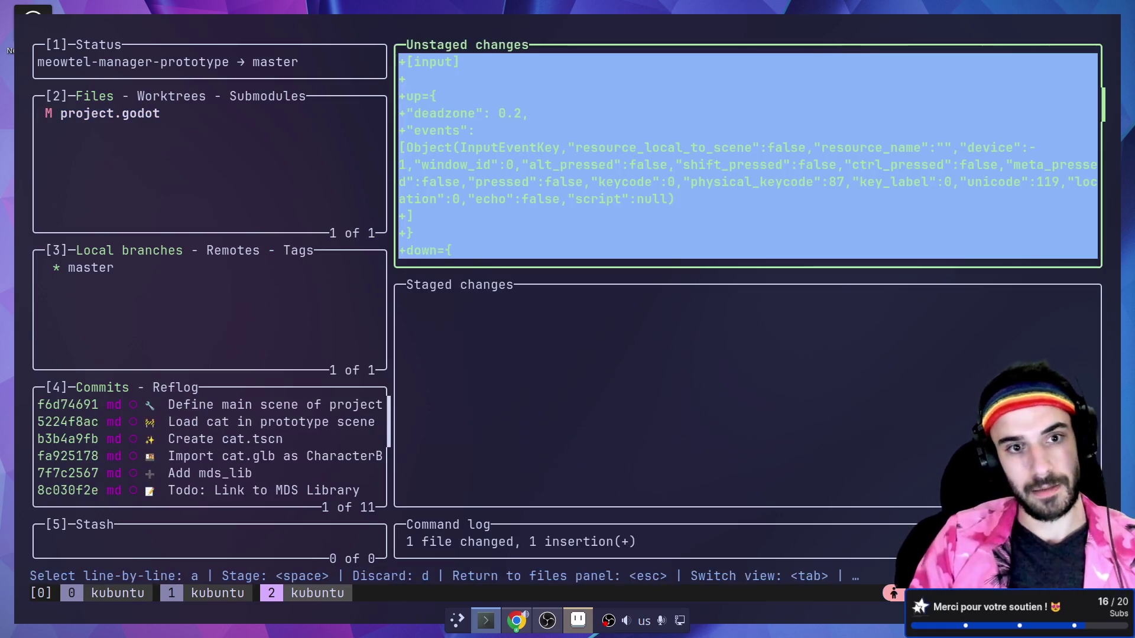
- Stage the input map block and commit it as '🔧 Define movement in project input map'
key("space")
key("ctrl+super+Right")
left_click(486, 276)
key("ctrl+super+Left")
key("c")
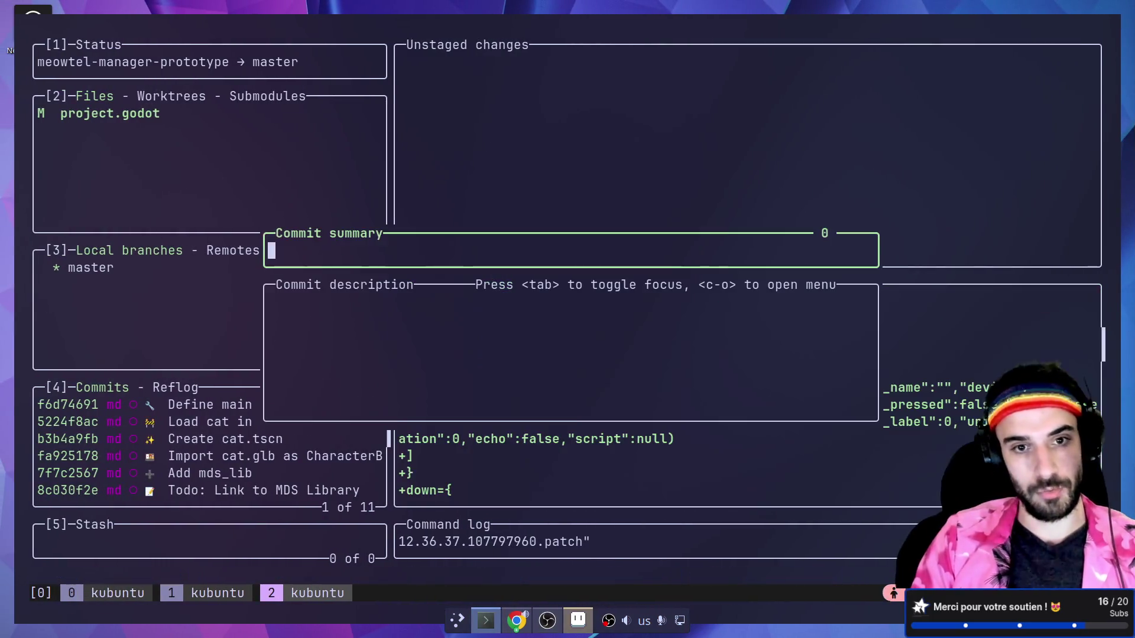
key("ctrl+v")
type("Define movement in")
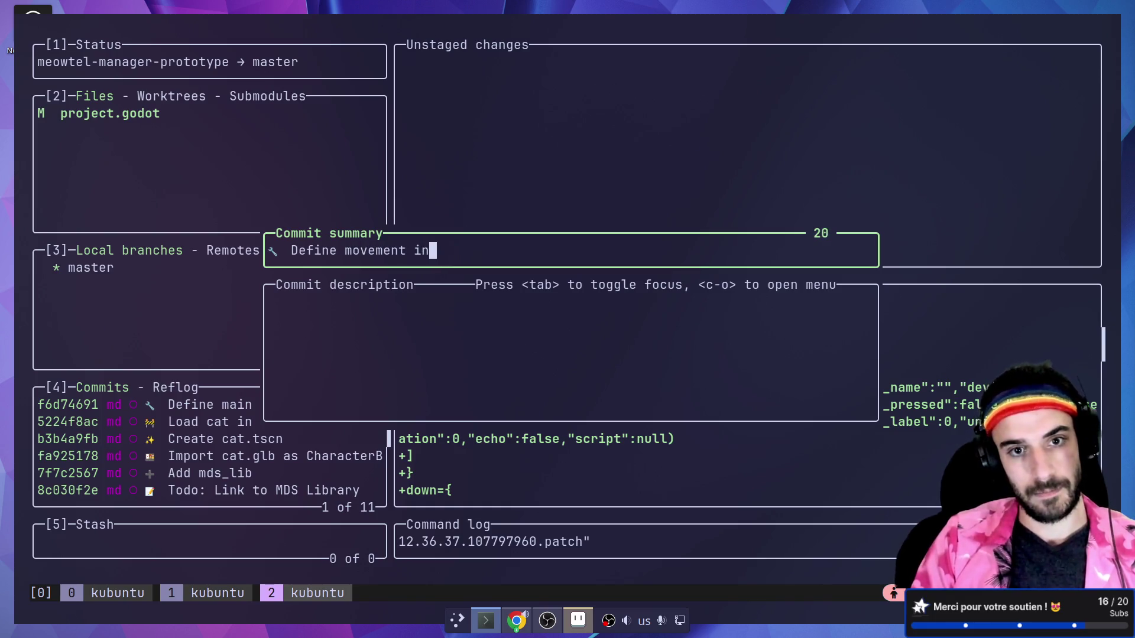
type(" pr")
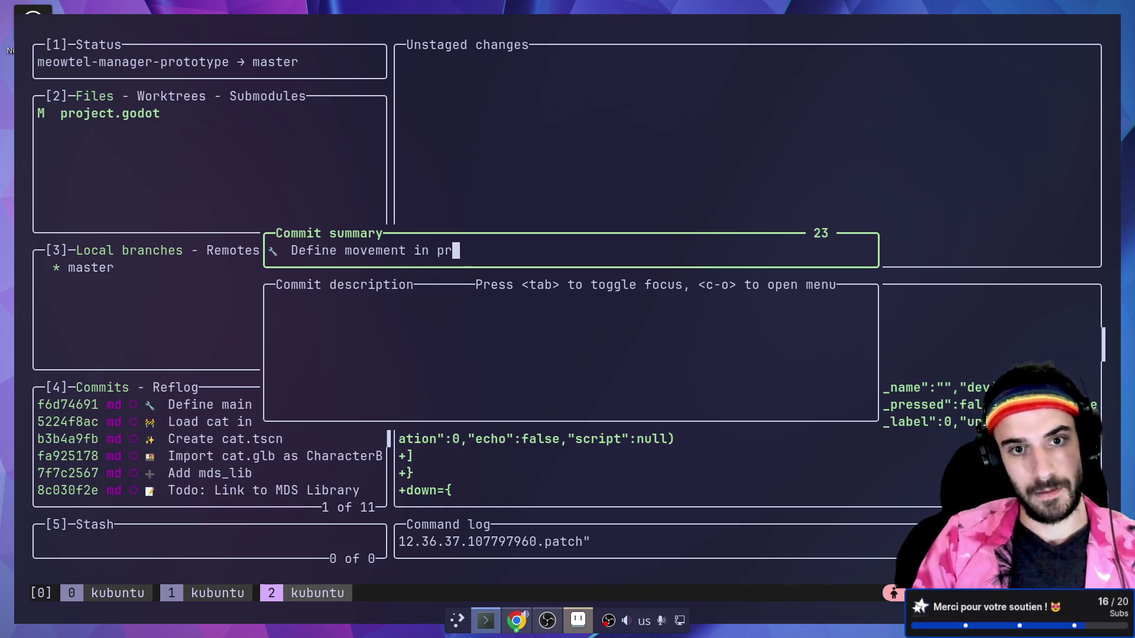
type("oject input map")
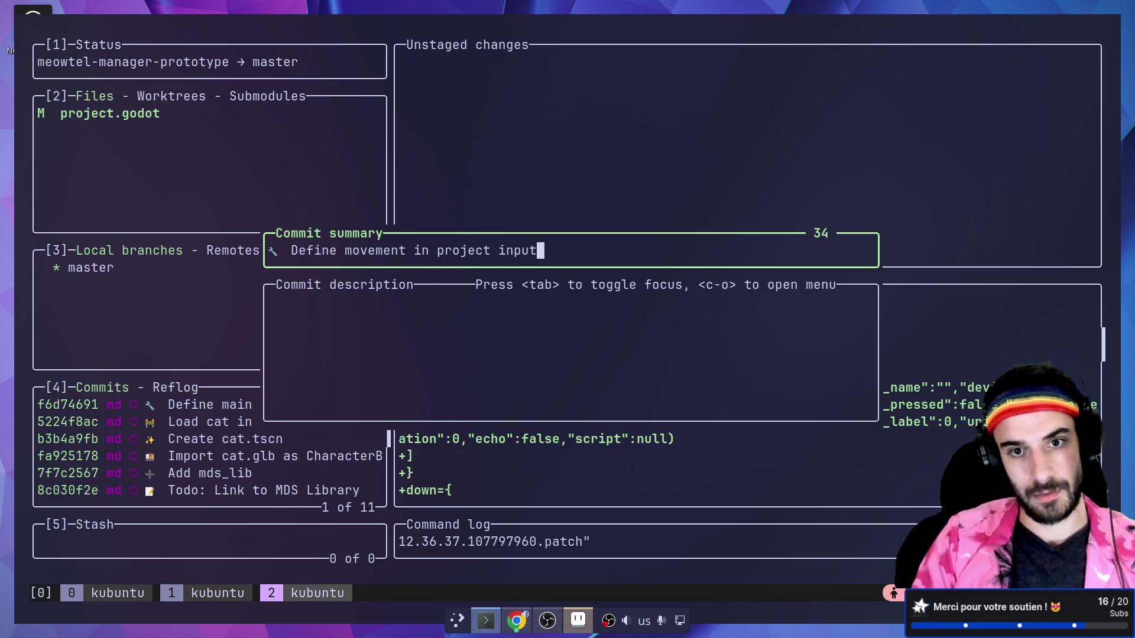
key("Return")
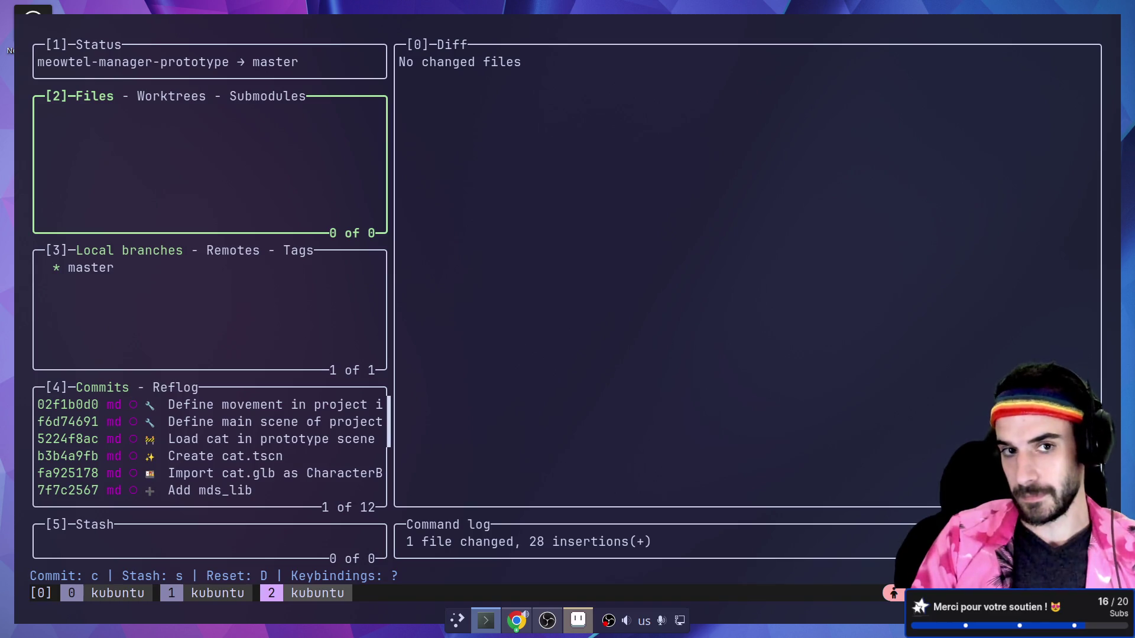
key("q")
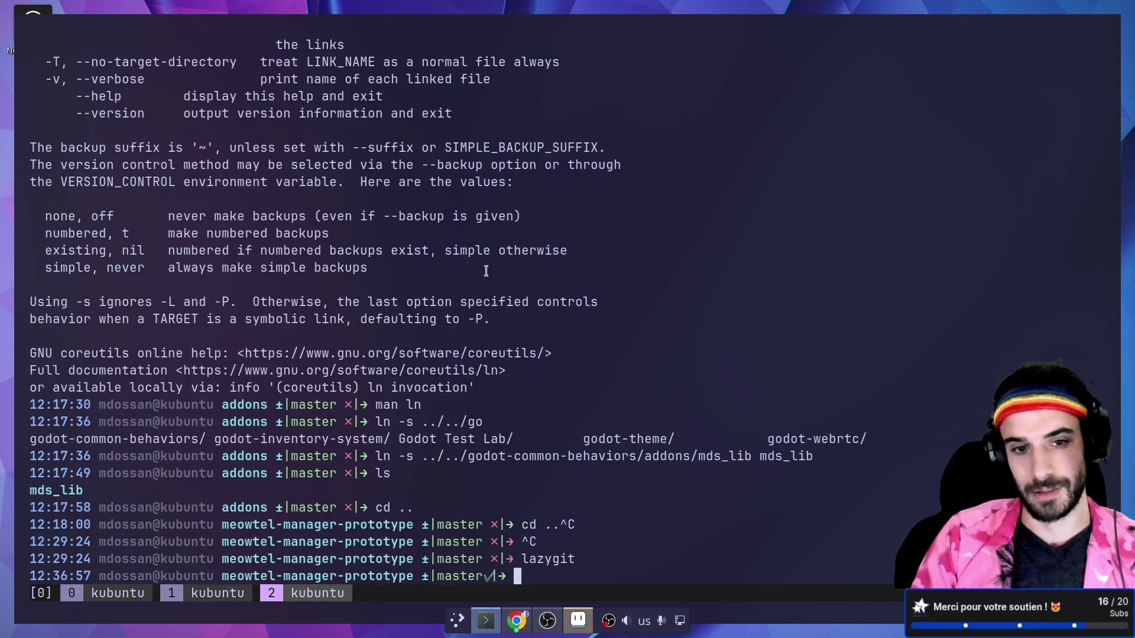
- Widen the Inspector panel in the Godot editor
key("alt+Tab")
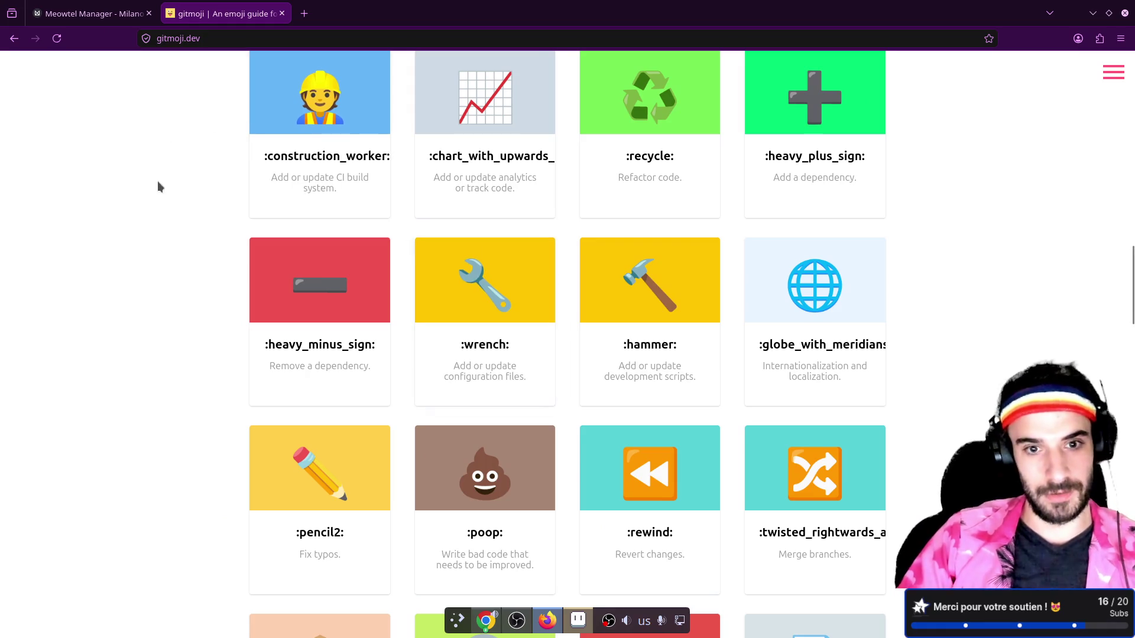
key("alt+Tab")
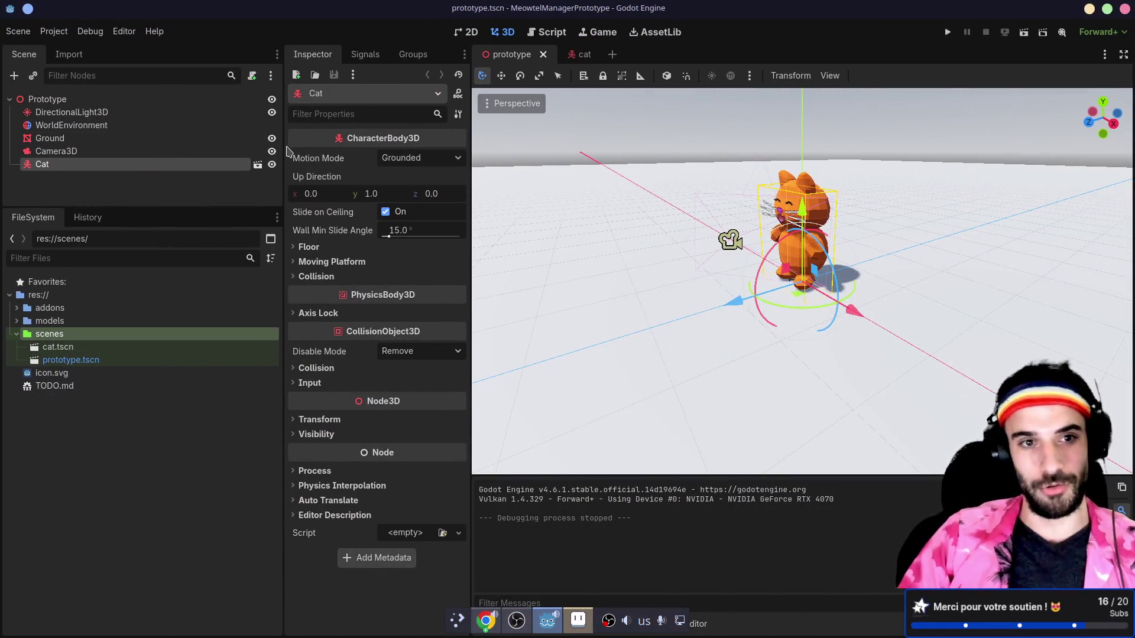
left_click_drag(285, 146, 218, 148)
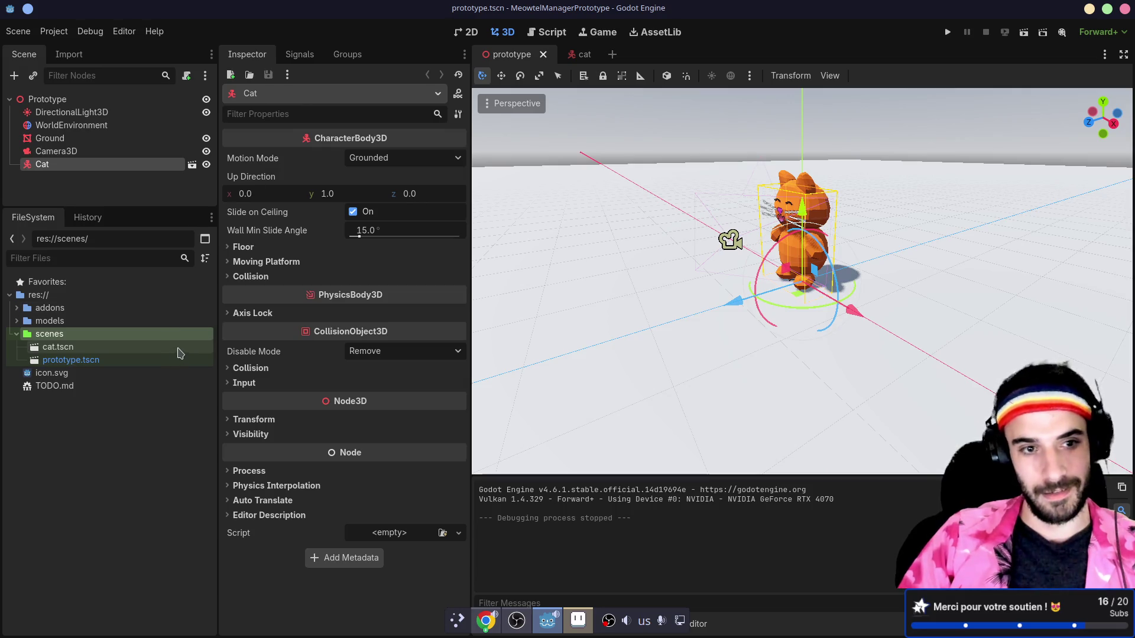
- Clear the terminal and run git status to confirm the repository is clean
key("alt+Tab")
type("clear")
key("Return")
type("git status")
key("Return")
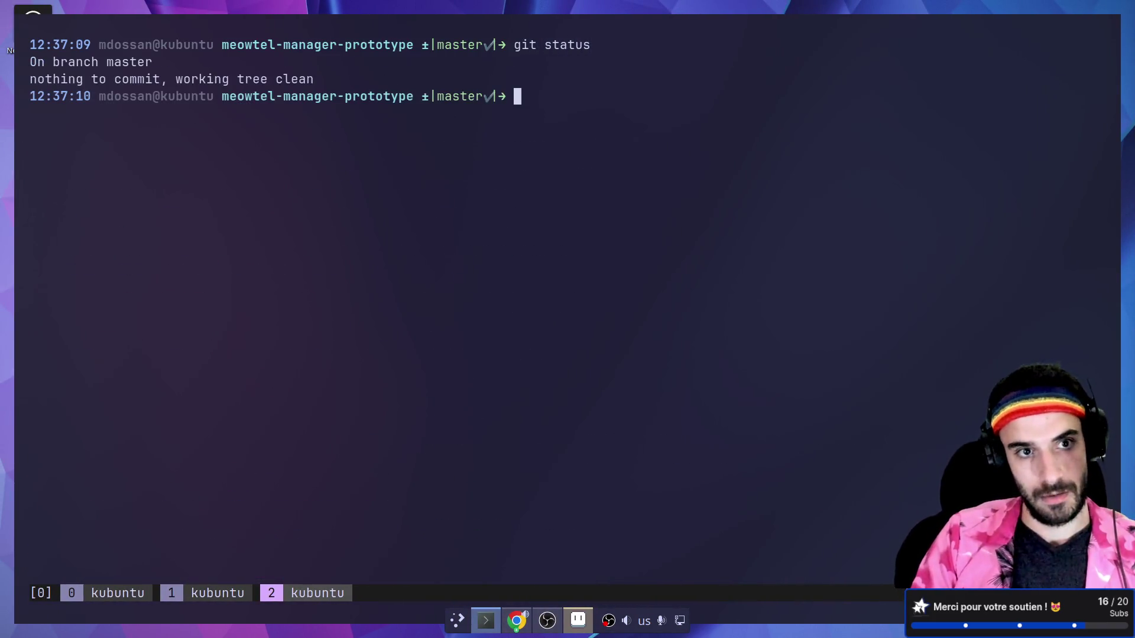
- Run the cat prototype with F5, then stop the game
key("alt+Tab")
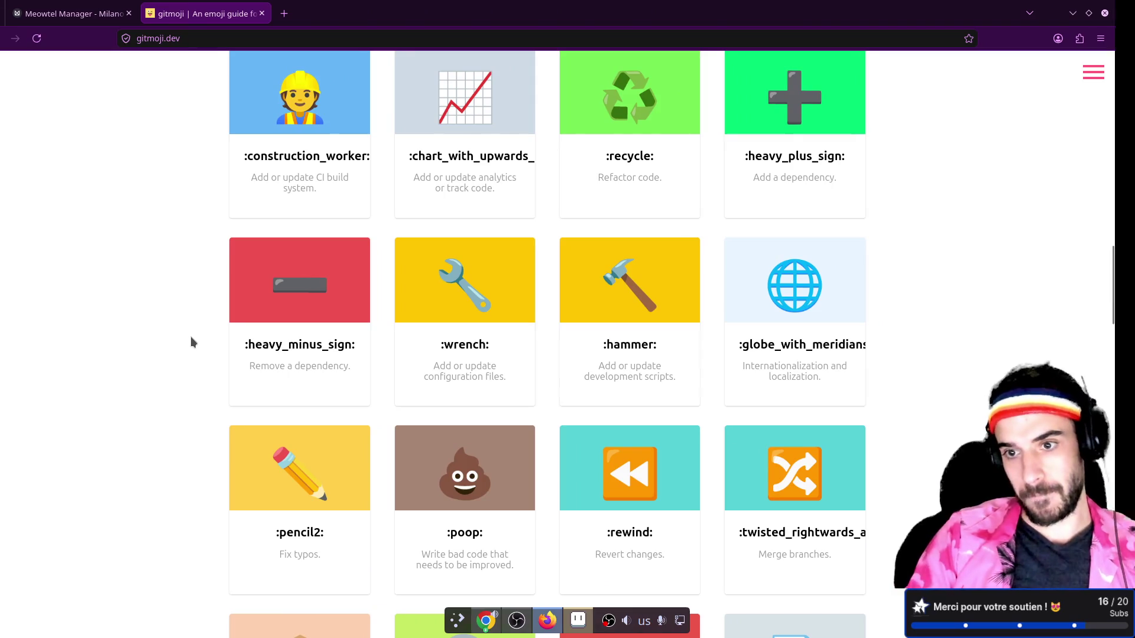
key("alt+Tab")
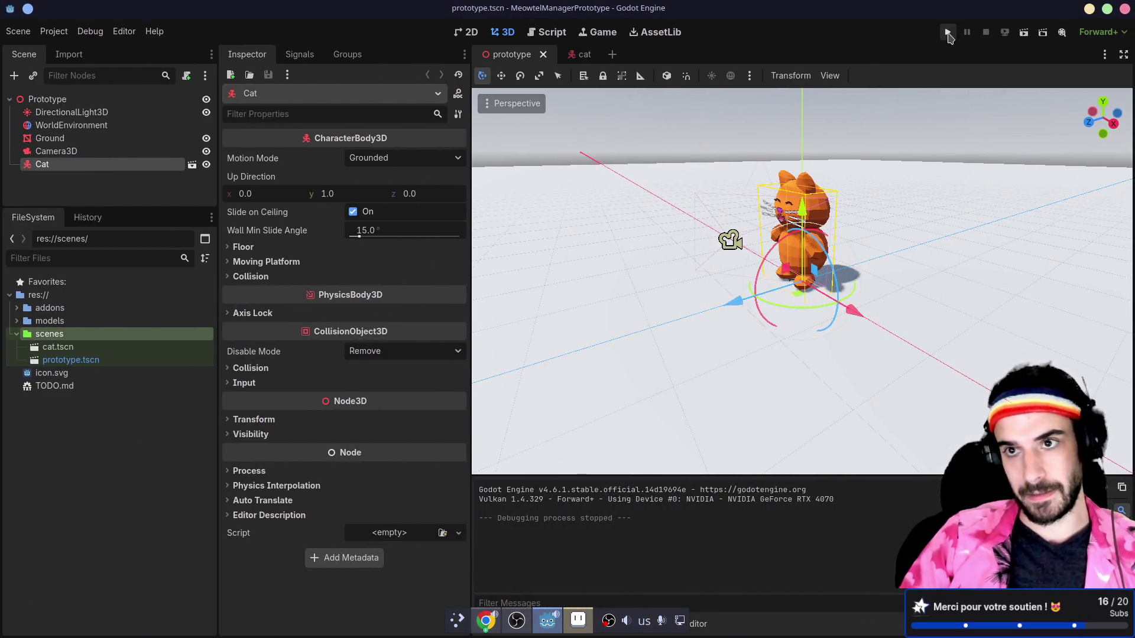
key("F5")
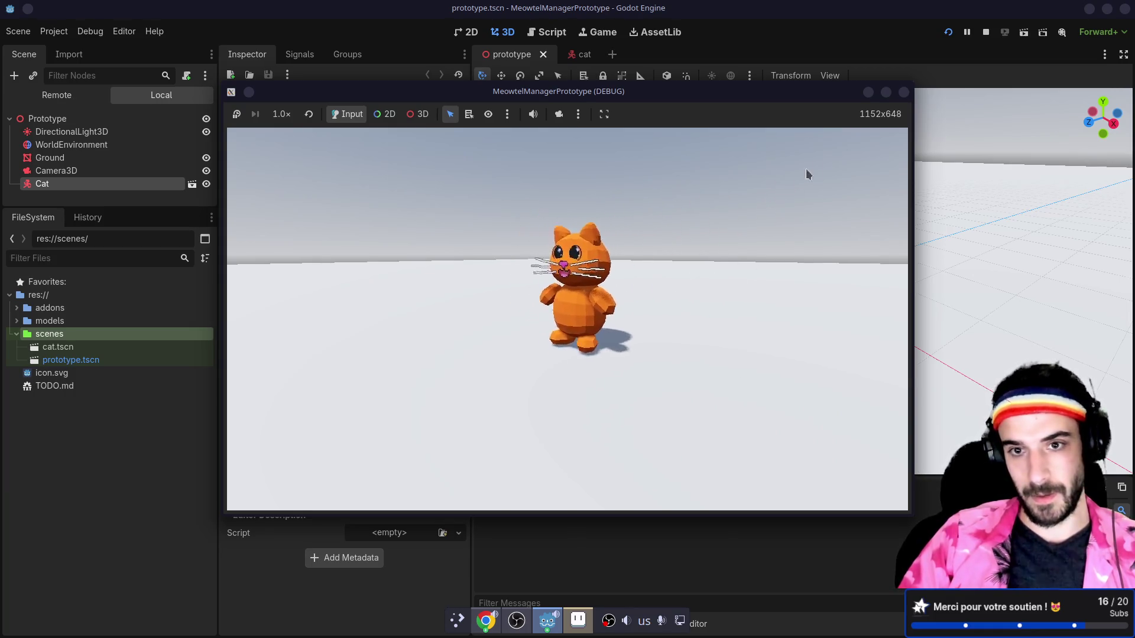
left_click(903, 92)
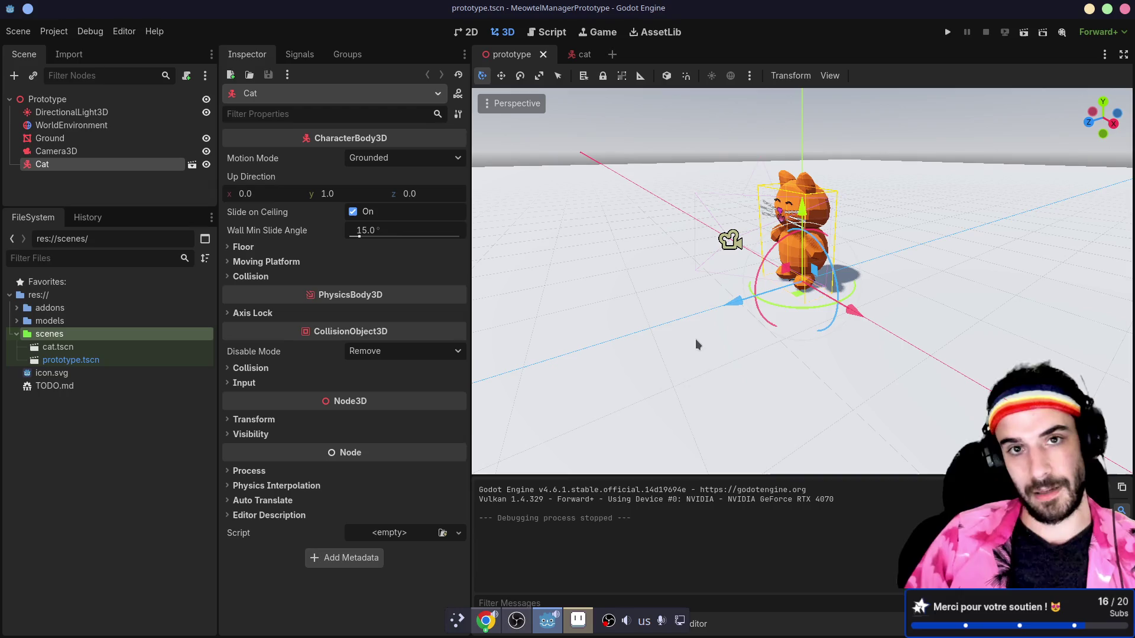
key("alt+Tab")
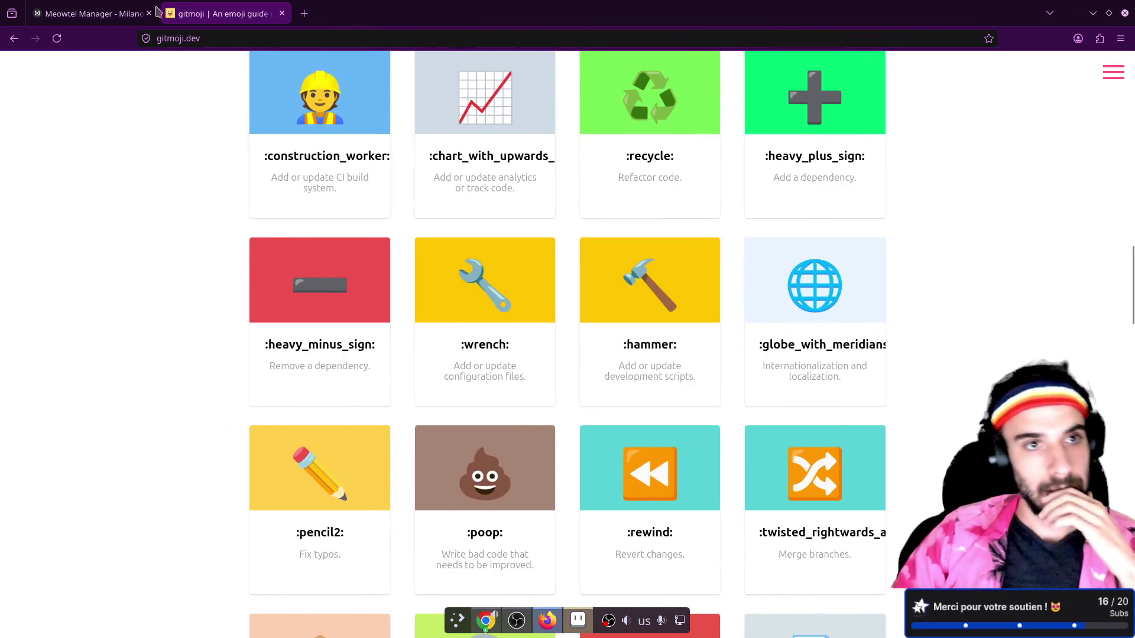
- Pan the Meowtel Manager board to the pitch card and select 'préparation de la chambre'
key("ctrl+Tab")
scroll(507, 370, "down", 5)
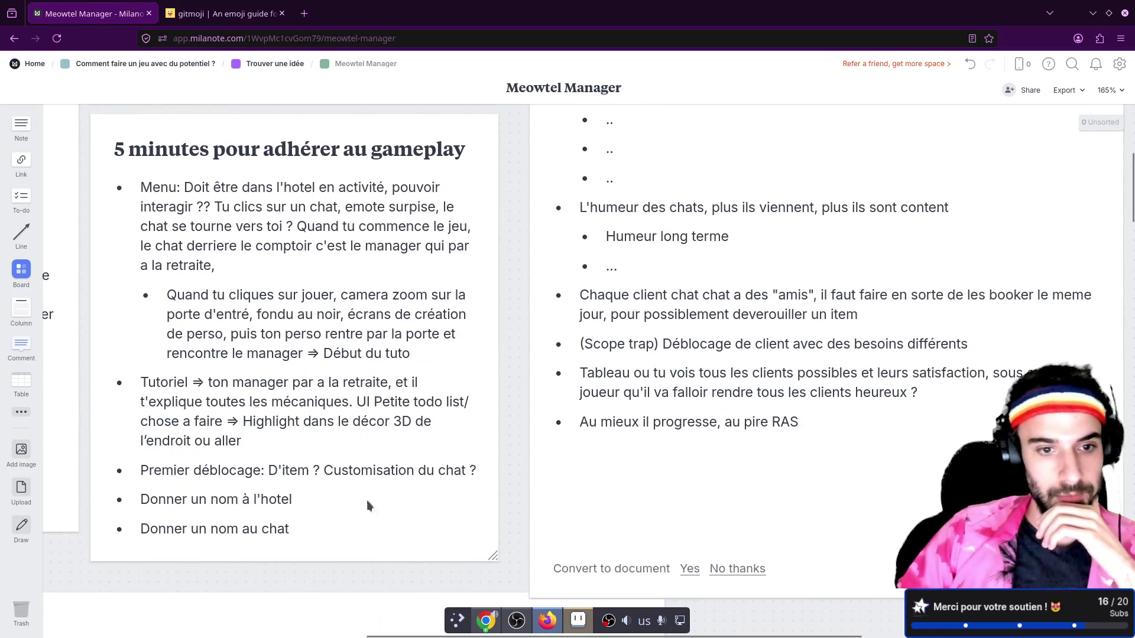
mouse_move(71, 502)
left_mouse_down()
mouse_move(307, 494)
mouse_move(720, 548)
left_mouse_up()
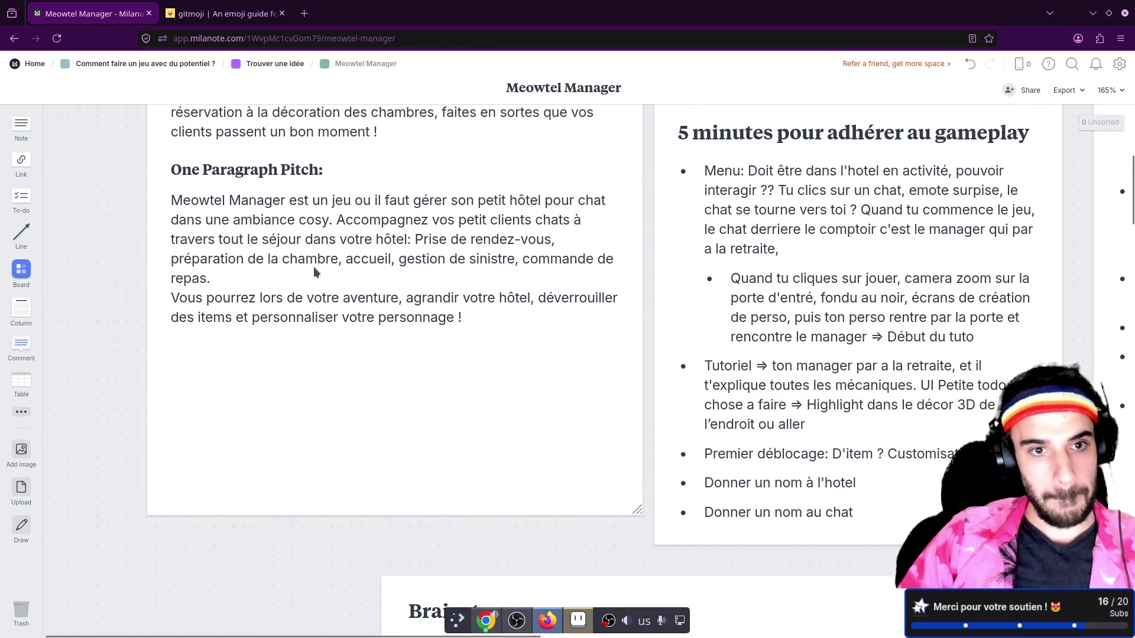
left_click(192, 259)
left_click_drag(169, 259, 339, 259)
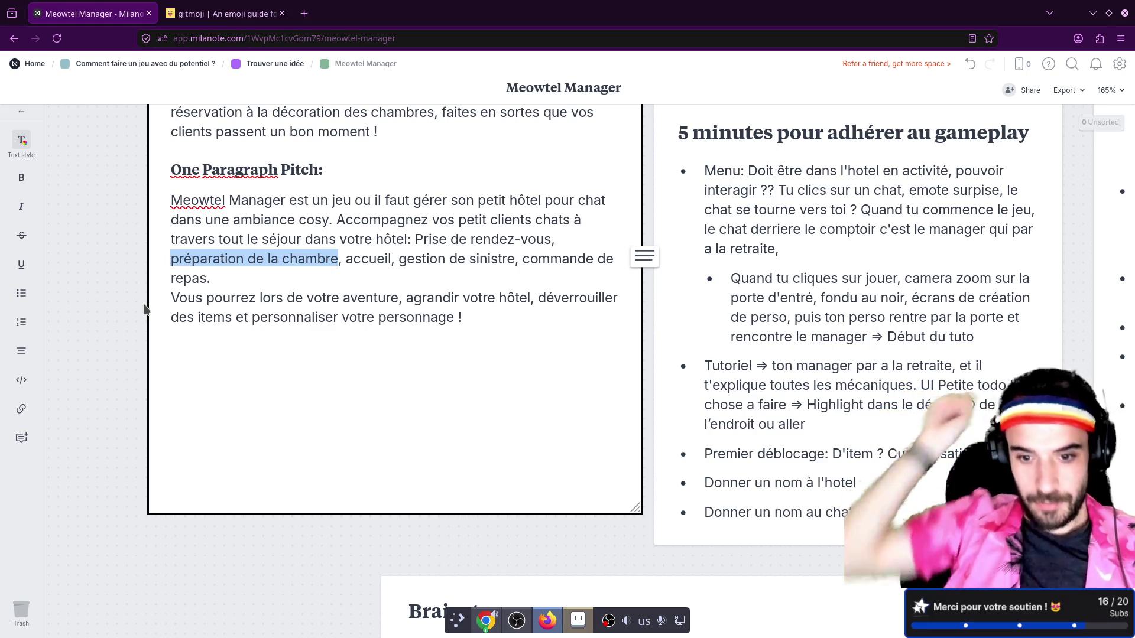
key("alt+Tab")
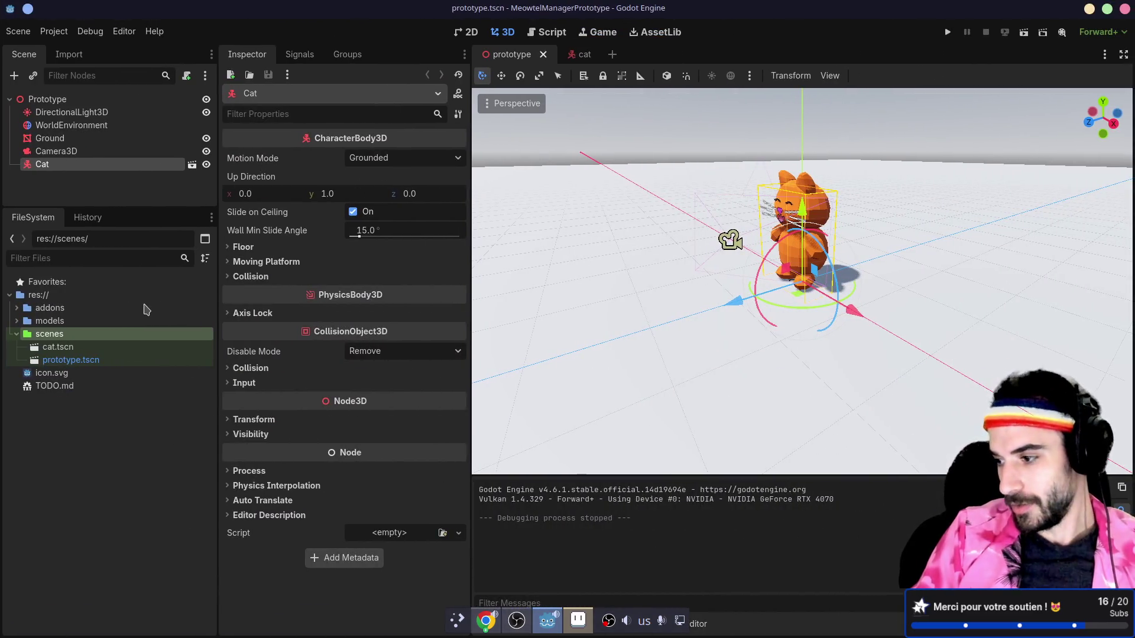
- Orbit around the cat, then run and close the game preview
left_click_drag(601, 208, 709, 212)
left_click(947, 32)
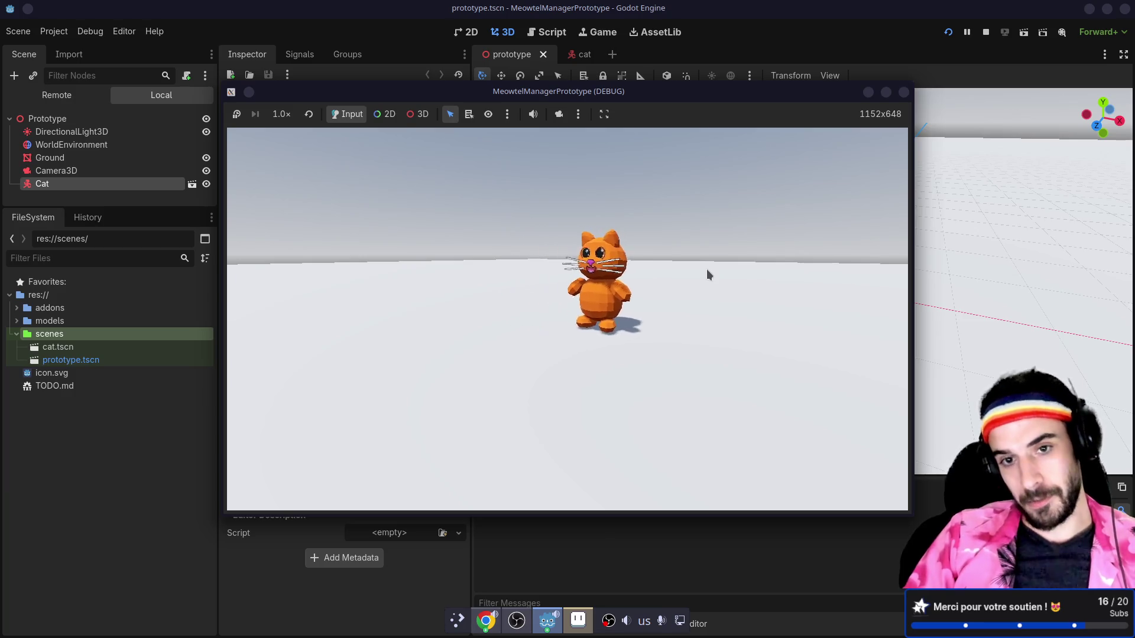
left_click(903, 95)
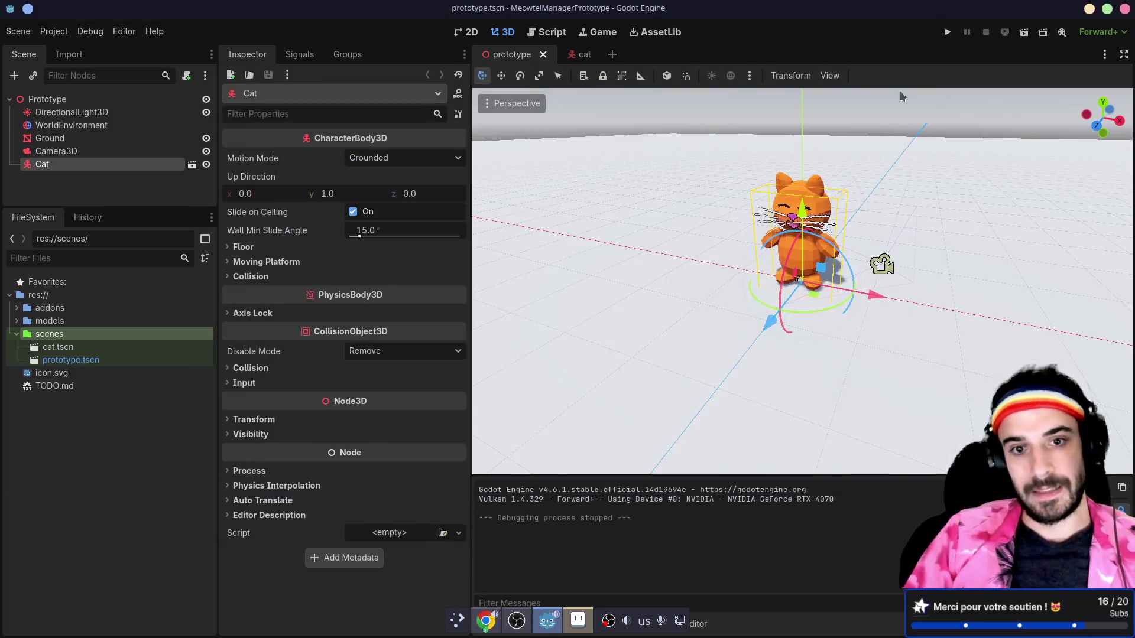
key("ctrl+super+Left")
- Delete the 'Link to MDS Library' line from TODO.md in Neovim and save
type("nvim TODO.md")
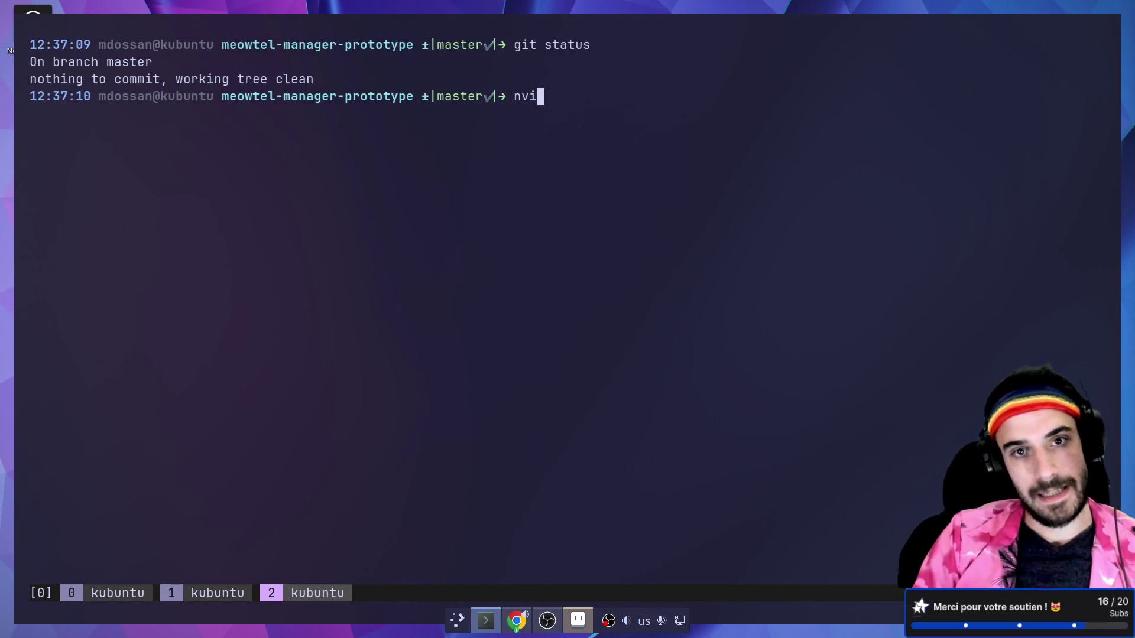
key("Return")
key("k")
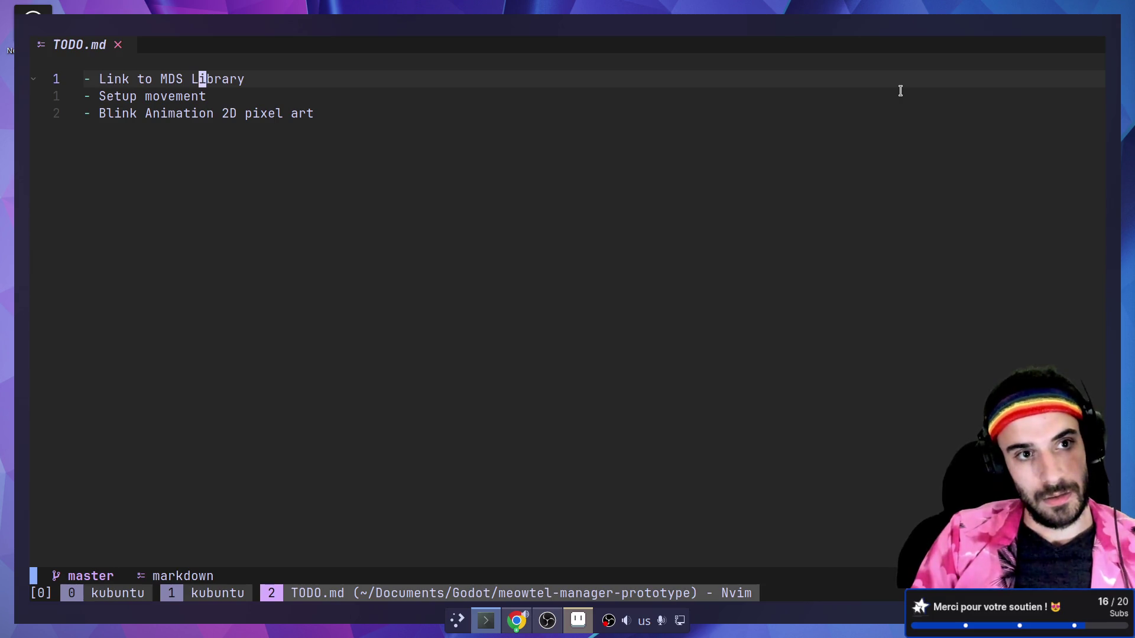
key("d")
key("d")
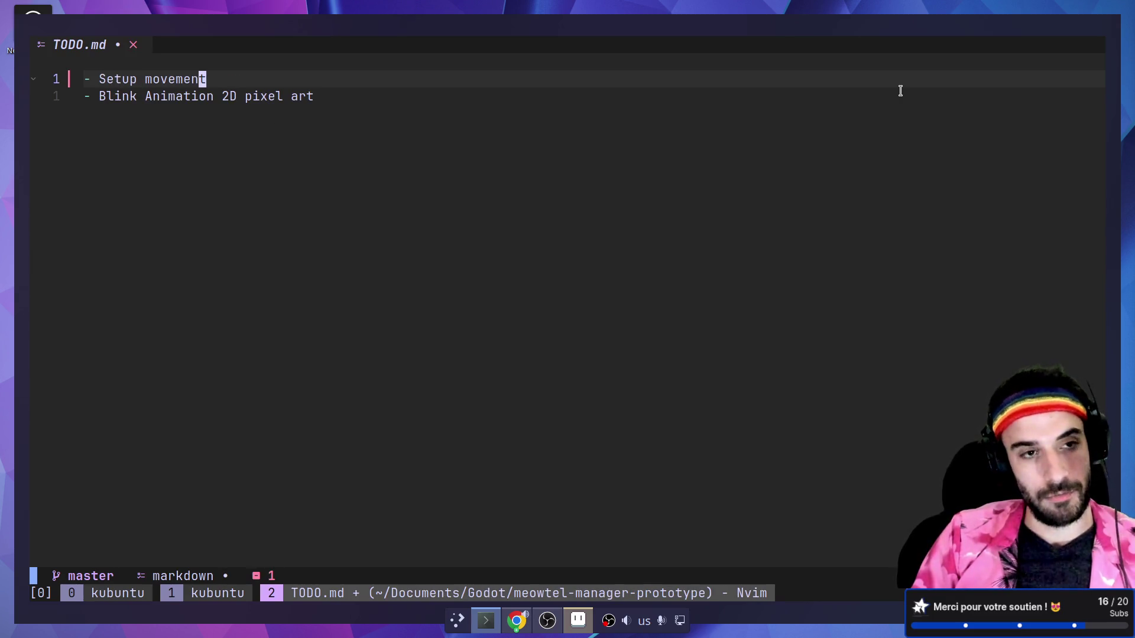
type(":wqa")
key("Return")
- Amend the TODO.md change into the 'Add mds_lib' commit using lazygit
type("lg")
key("Return")
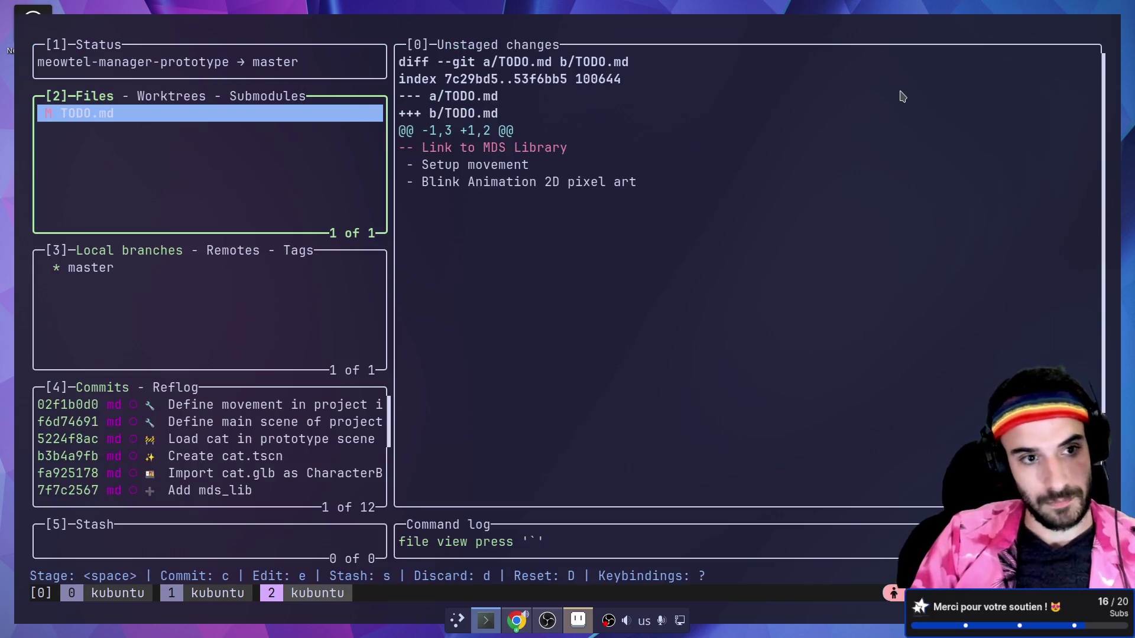
key("4")
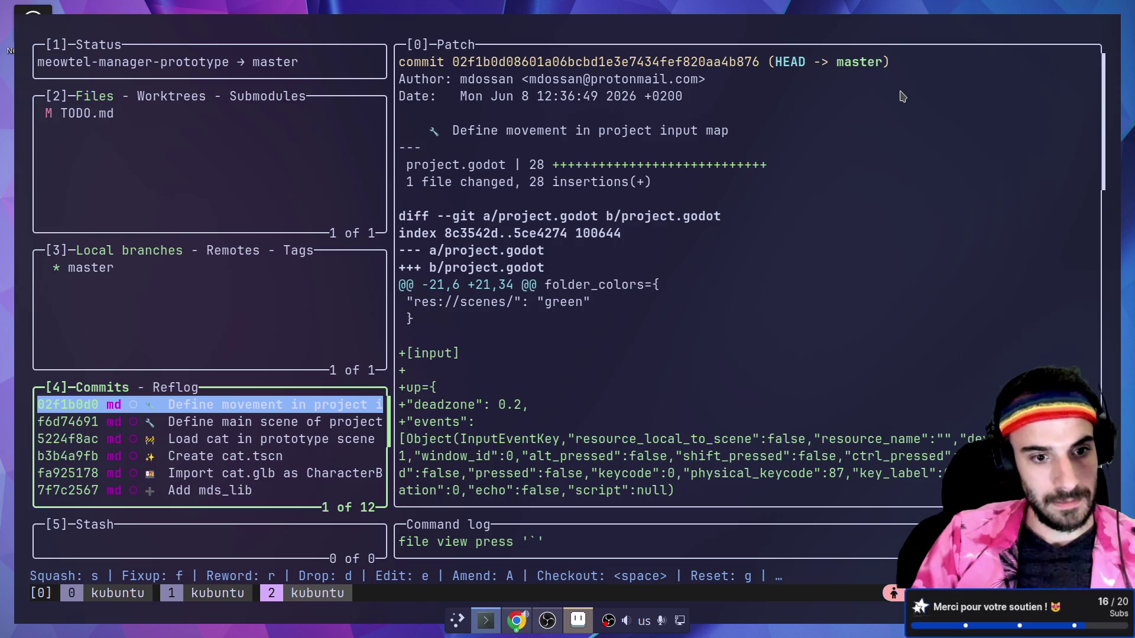
key("Down")
key("Down")
key("Down")
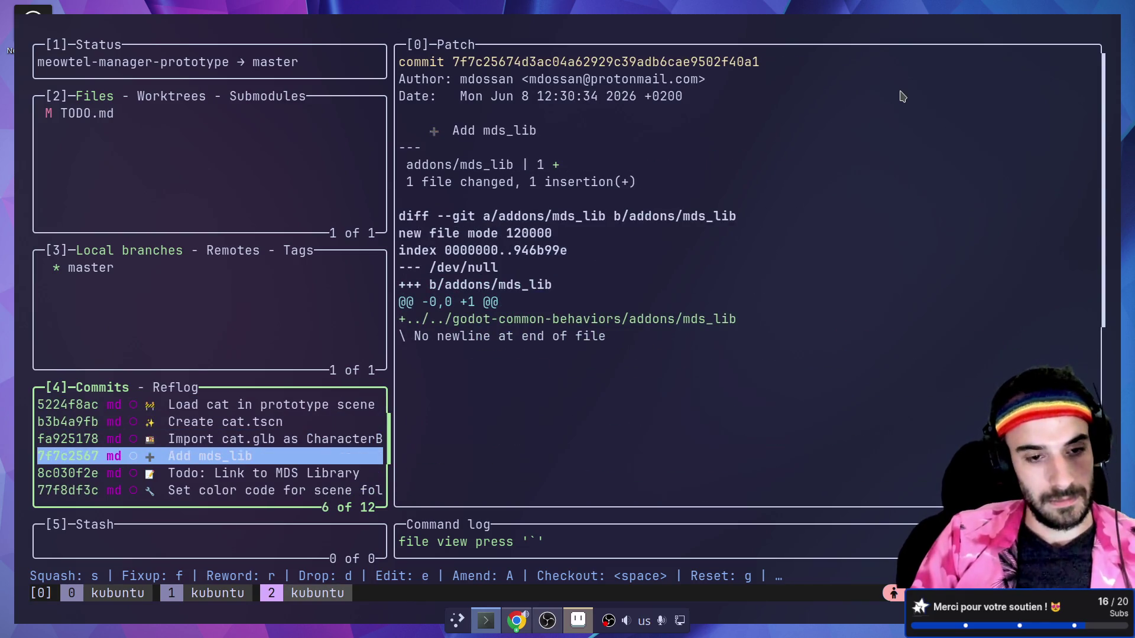
key("A")
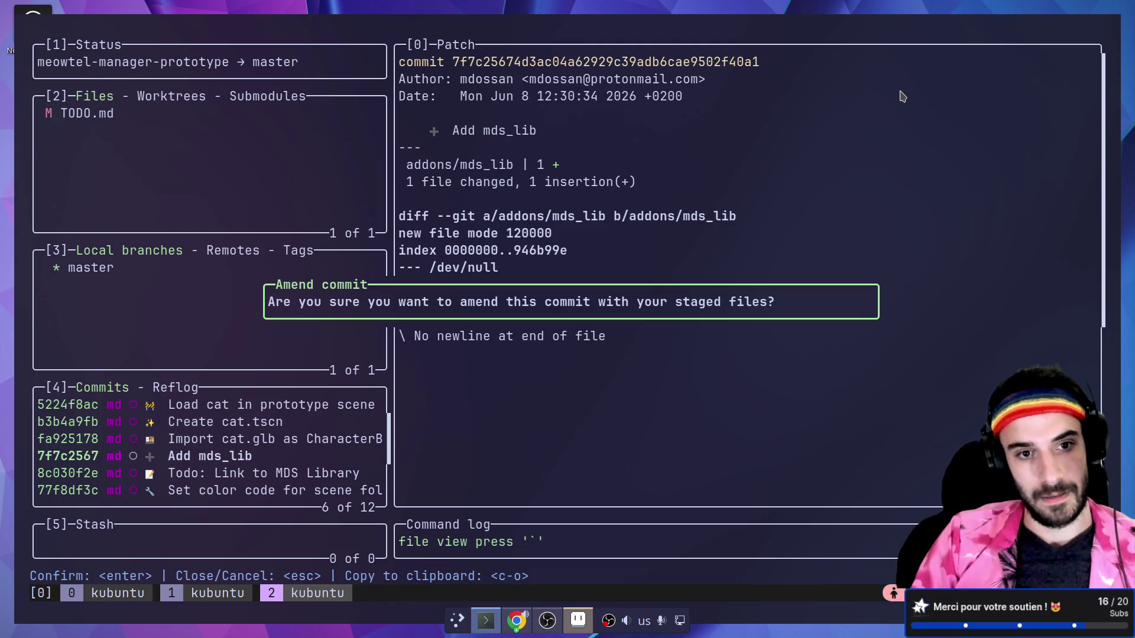
key("Return")
key("Return")
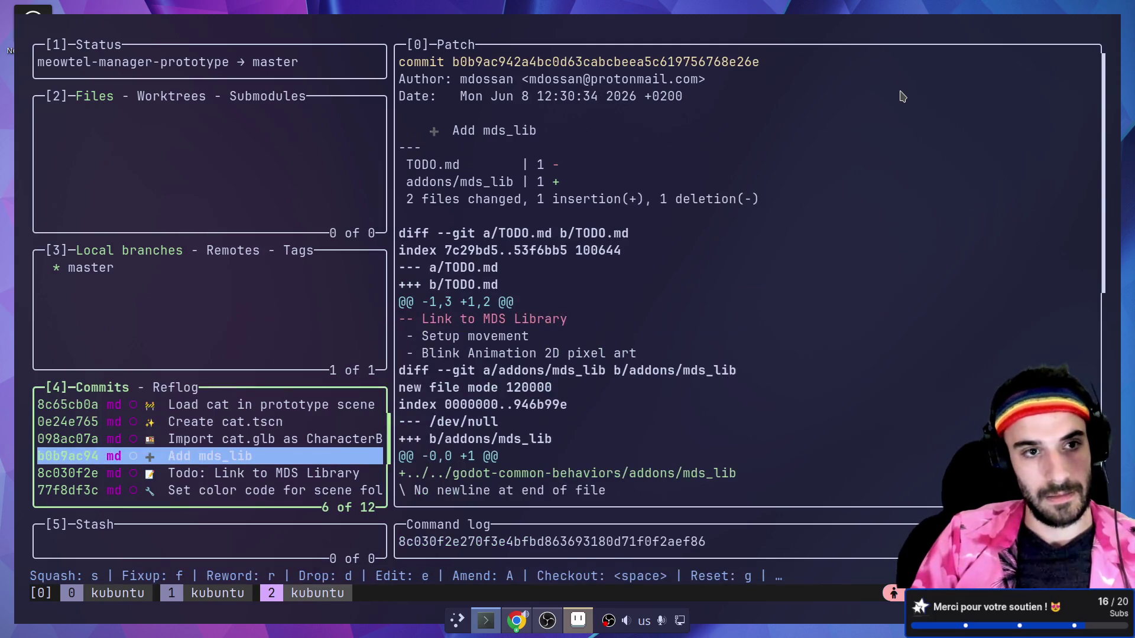
key("Up")
key("Down")
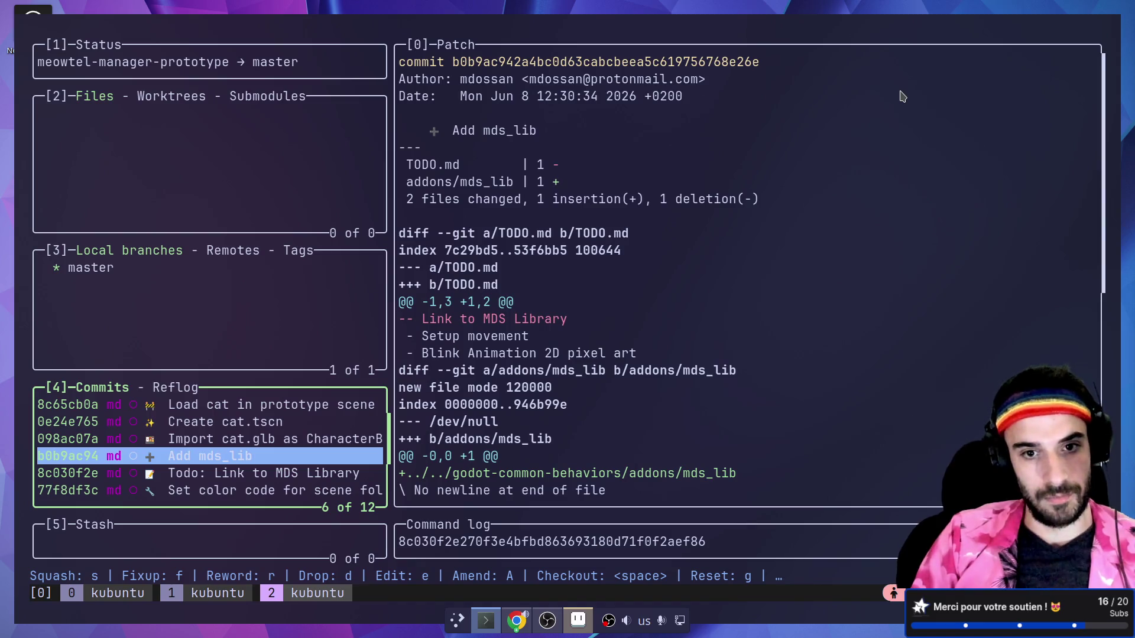
- Remove the 'Setup movement' item from TODO.md in Neovim and save with :wqa
key("q")
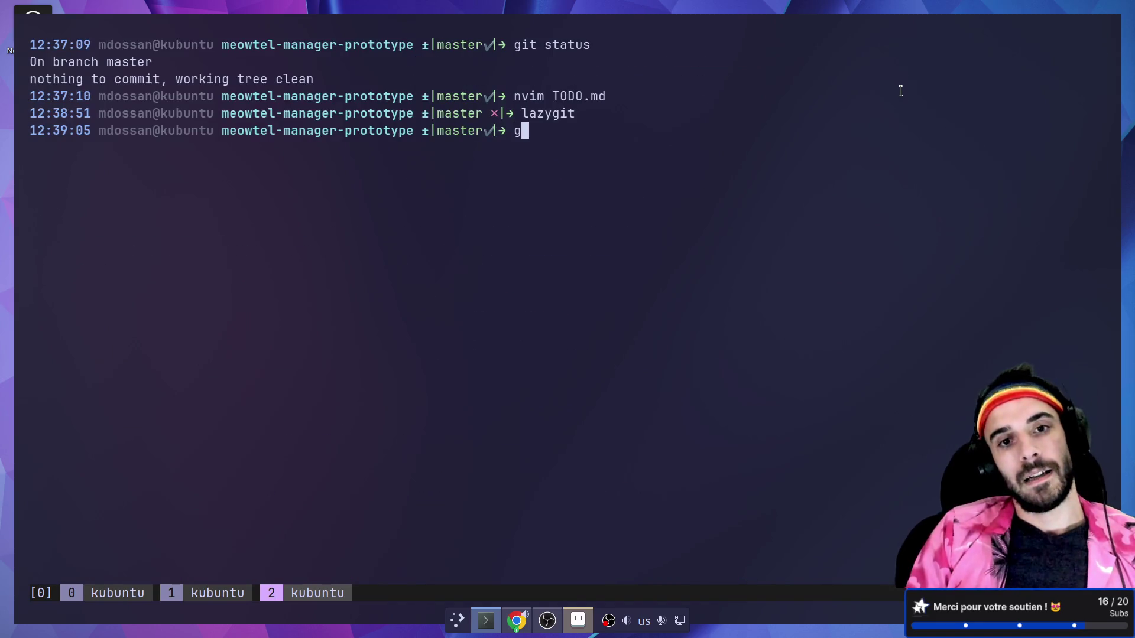
type("nvim TO")
key("Tab")
key("Return")
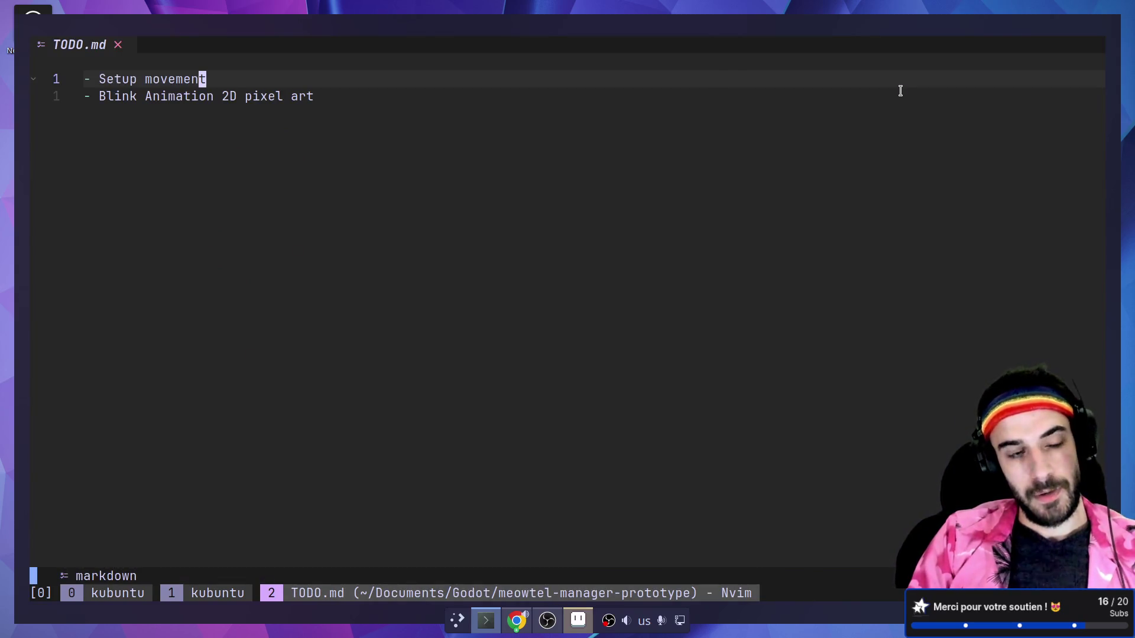
type("O- S")
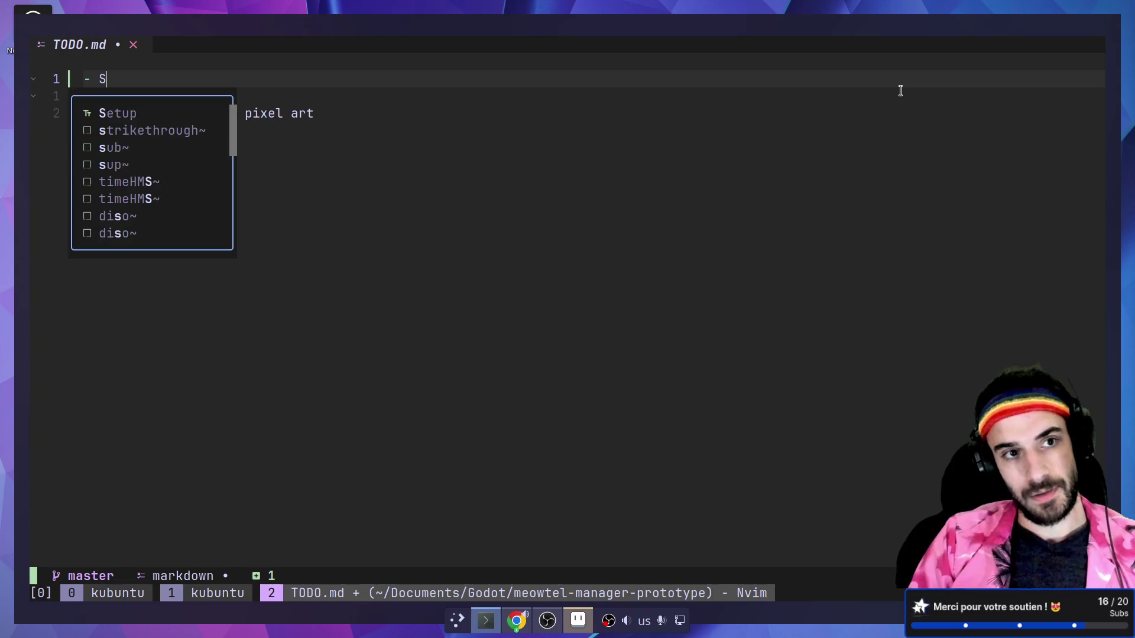
key("BackSpace")
key("BackSpace")
key("BackSpace")
key("Escape")
key("d")
key("d")
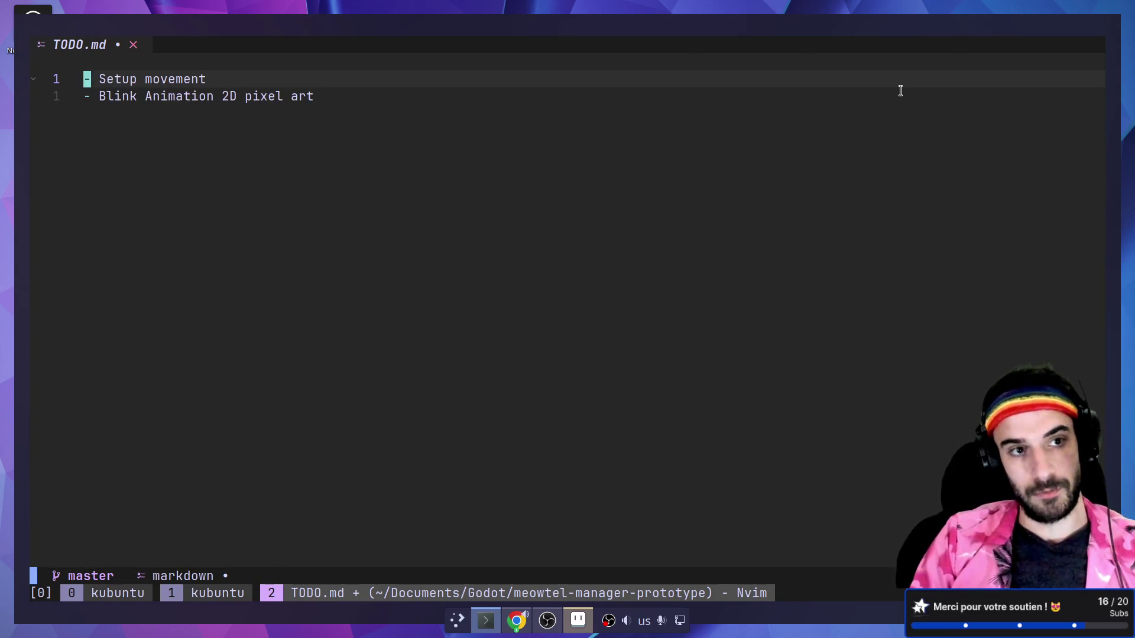
key("d")
key("d")
type(":wqa")
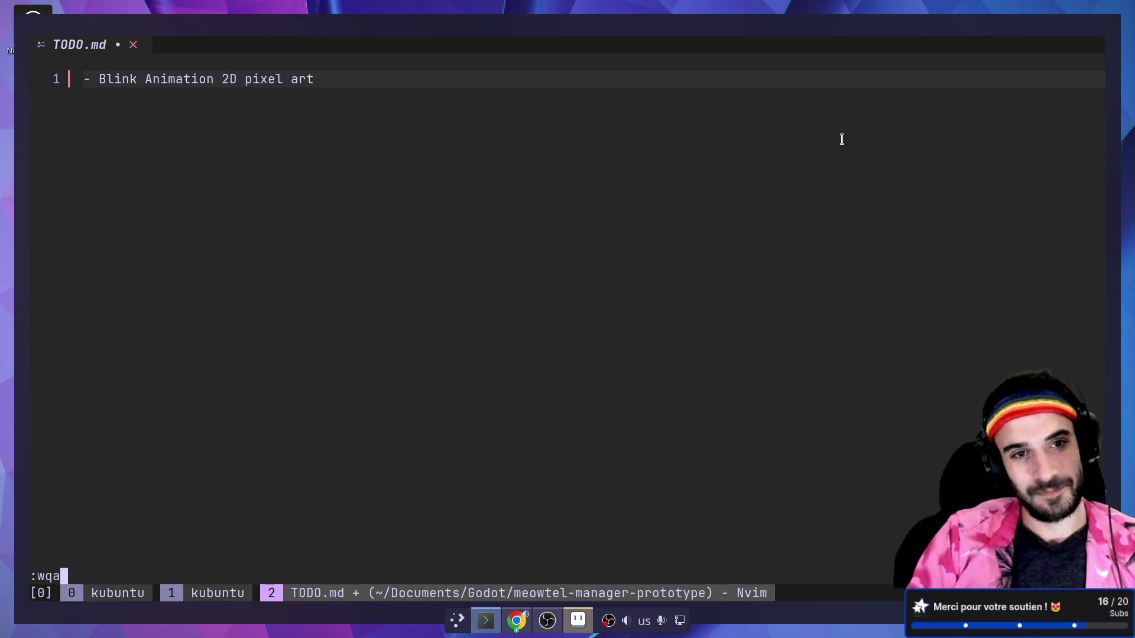
key("Return")
- Amend all changed files into the 'Create cat.tscn' commit in lazygit, then fullscreen the terminal
type("lazygit")
key("Return")
key("4")
key("Down")
key("Down")
key("Down")
key("Up")
key("Up")
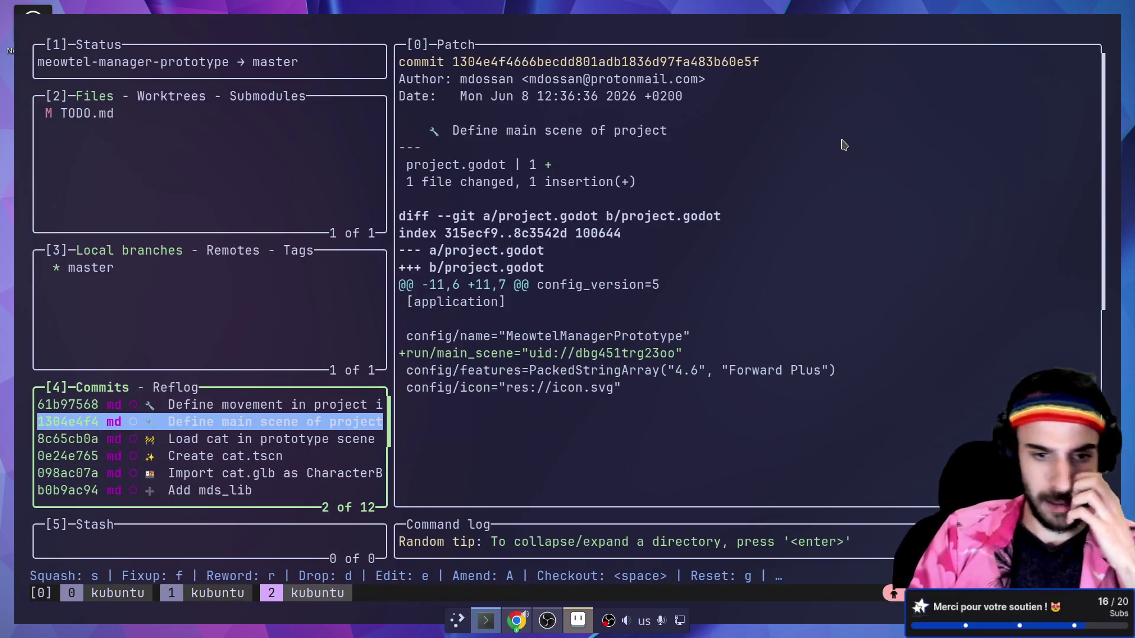
key("Down")
key("Down")
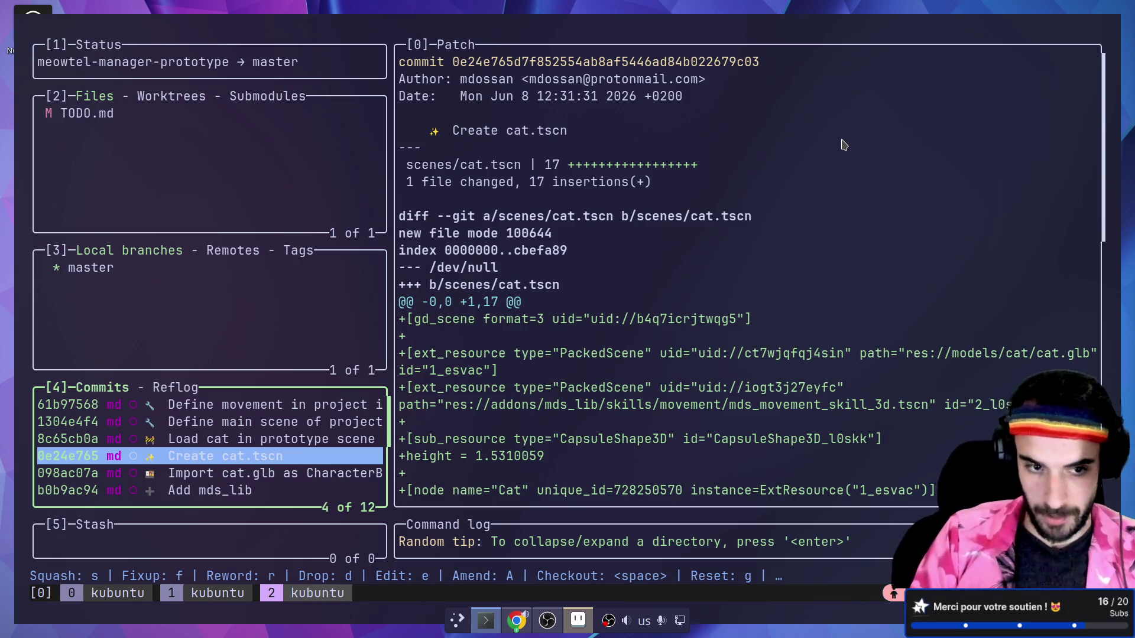
key("shift+a")
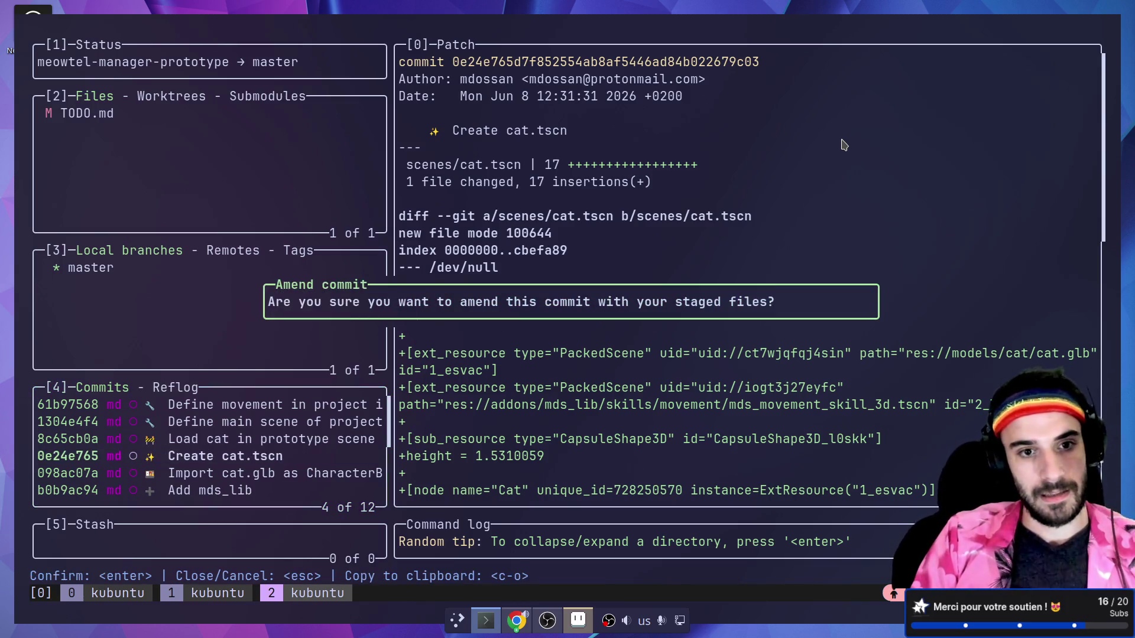
key("Return")
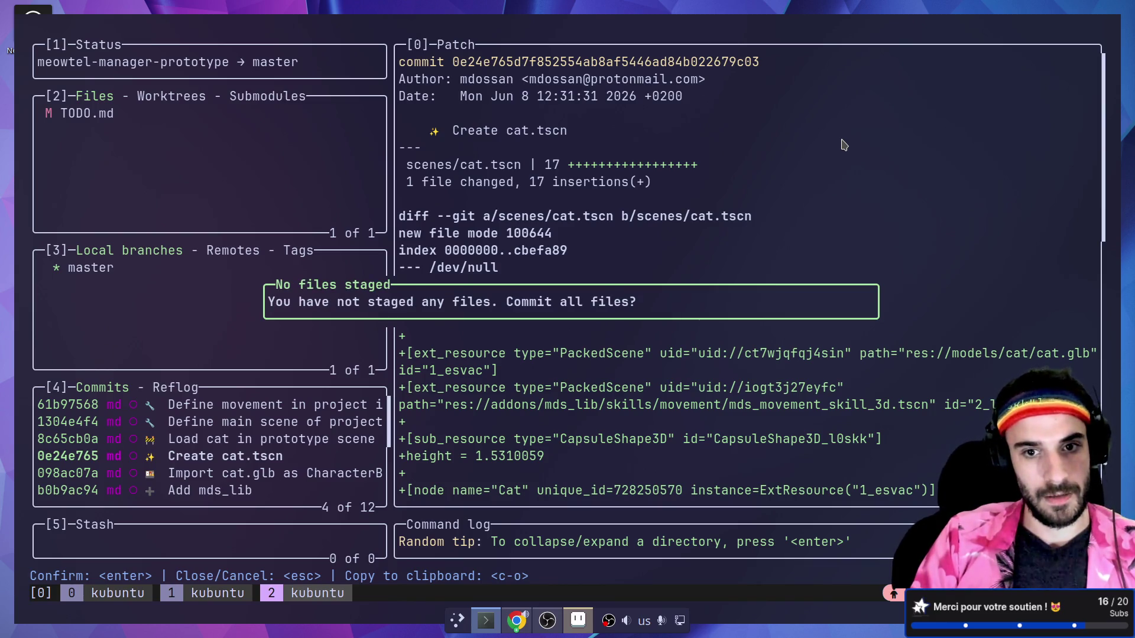
key("Return")
key("q")
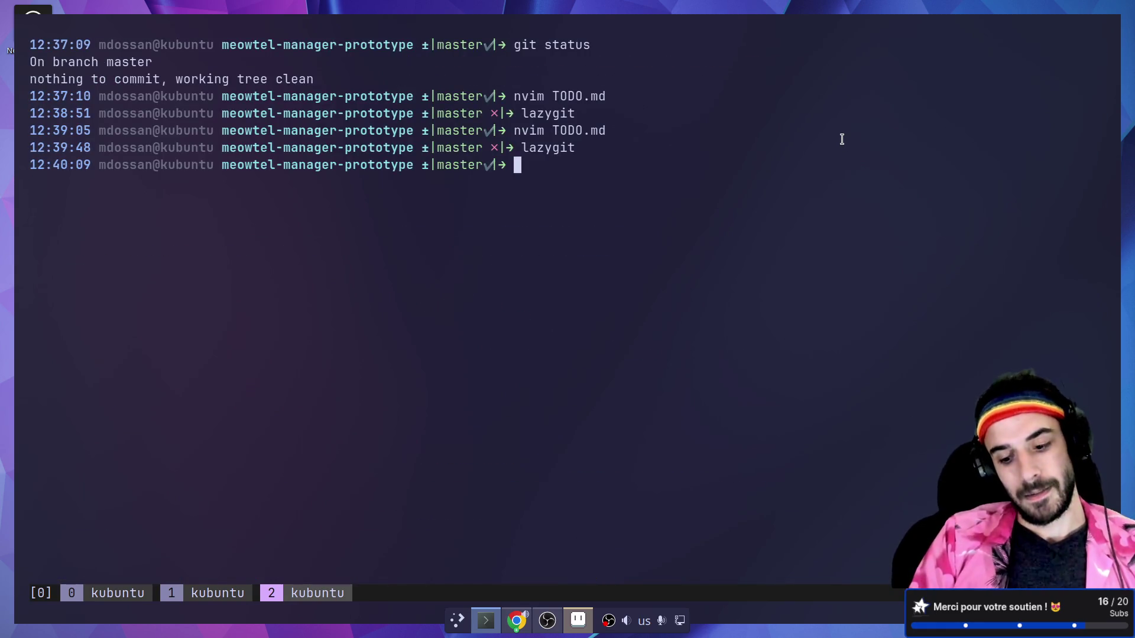
key("ctrl+shift+f")
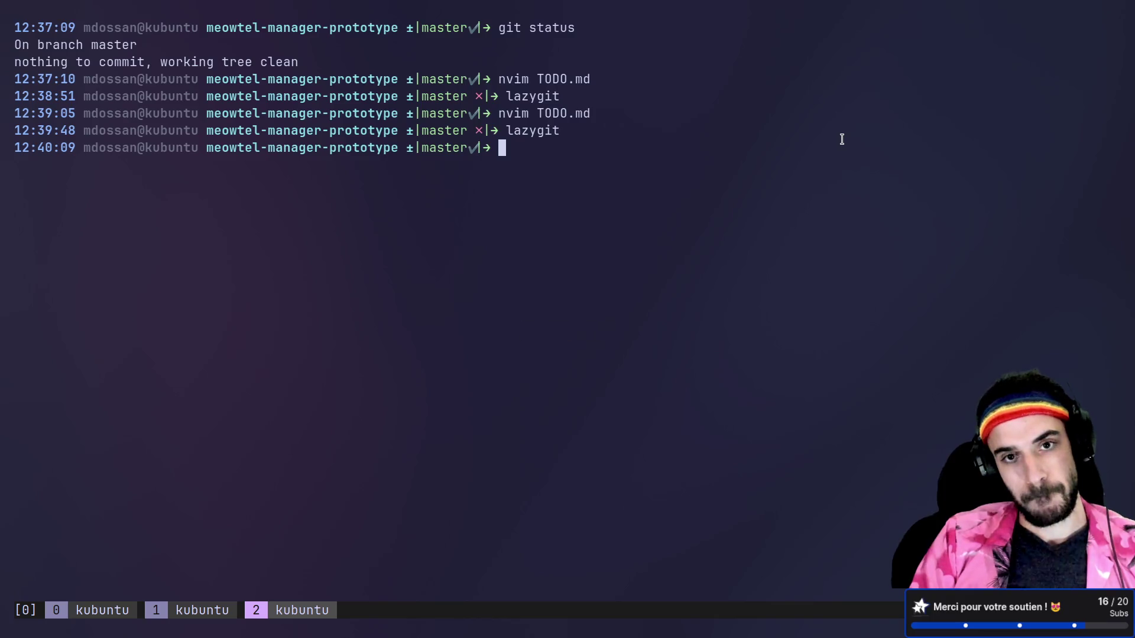
- Open TODO.md in Neovim and add 'Camera follow' and 'Camera rotation with mouse' items, saving
type("nvim TODO.md")
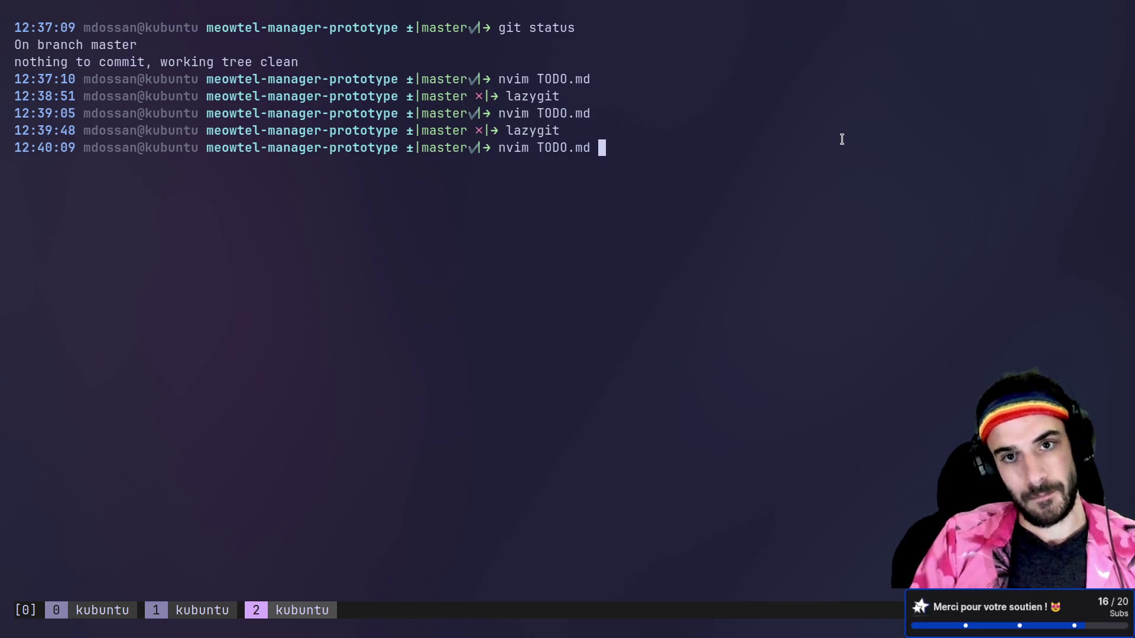
key("Return")
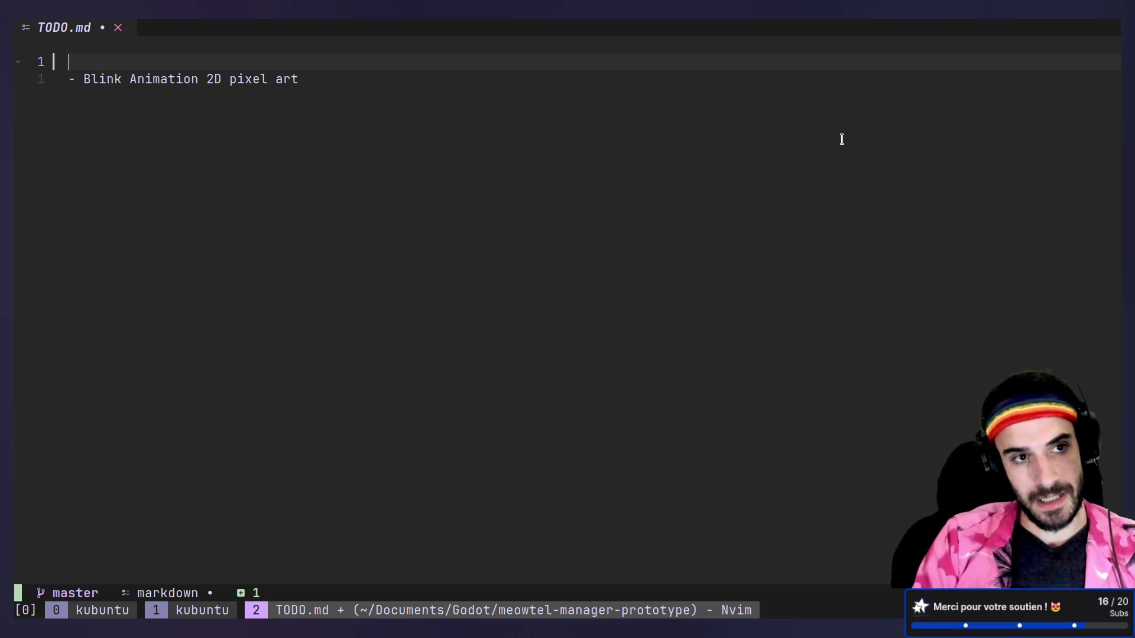
type("-")
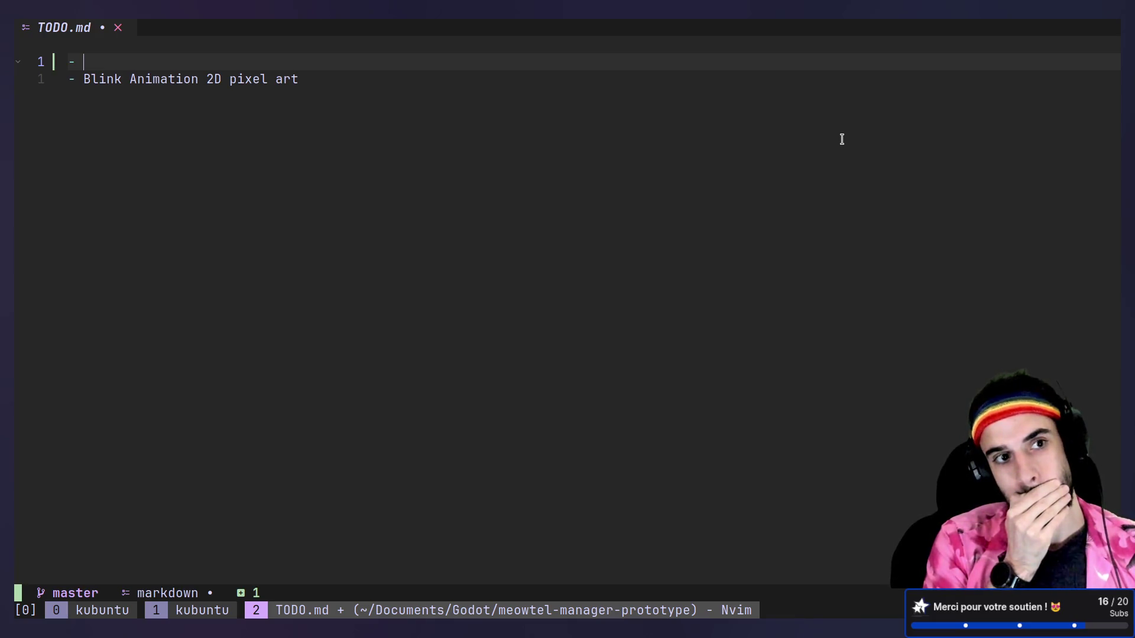
type("Camera ")
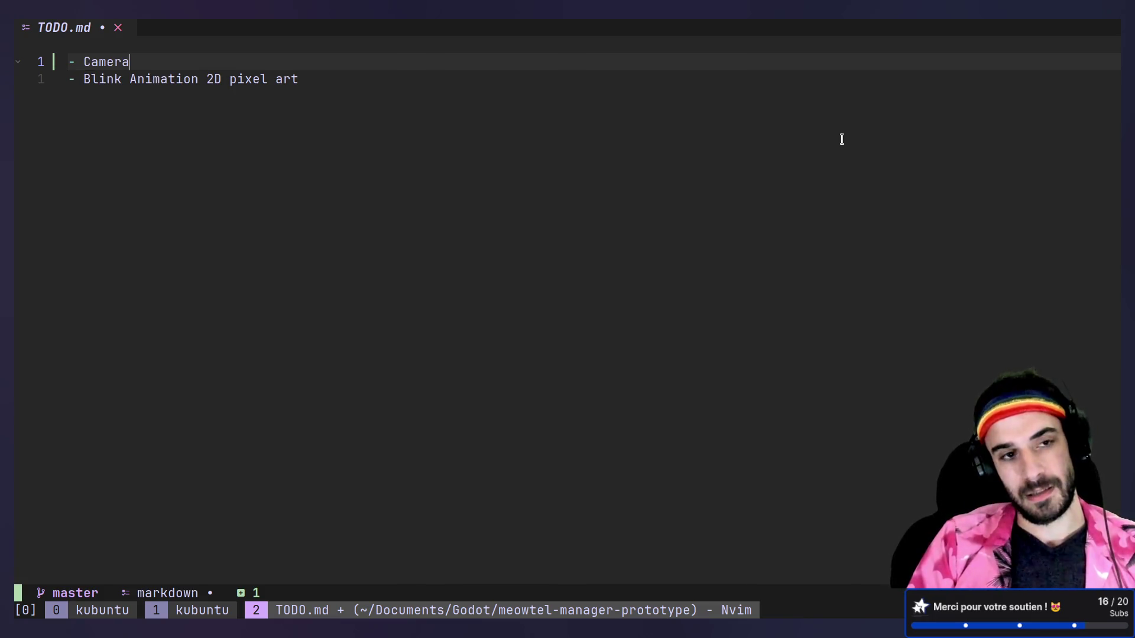
type("follow")
key("Escape")
type("j:wqa")
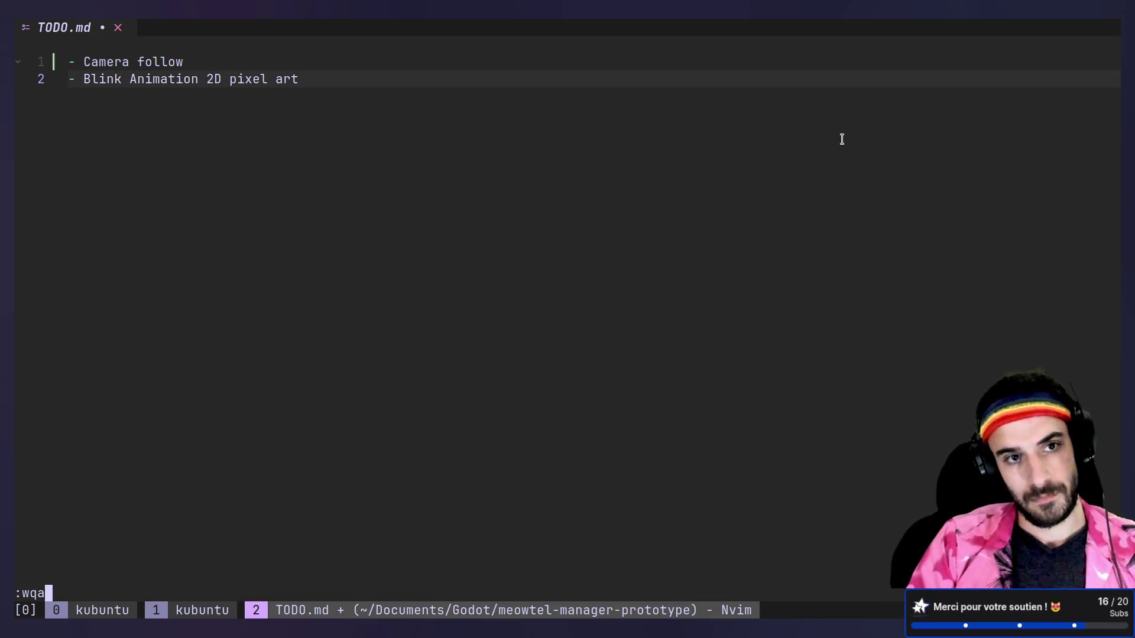
key("Escape")
key("shift+o")
type("- Camera rot")
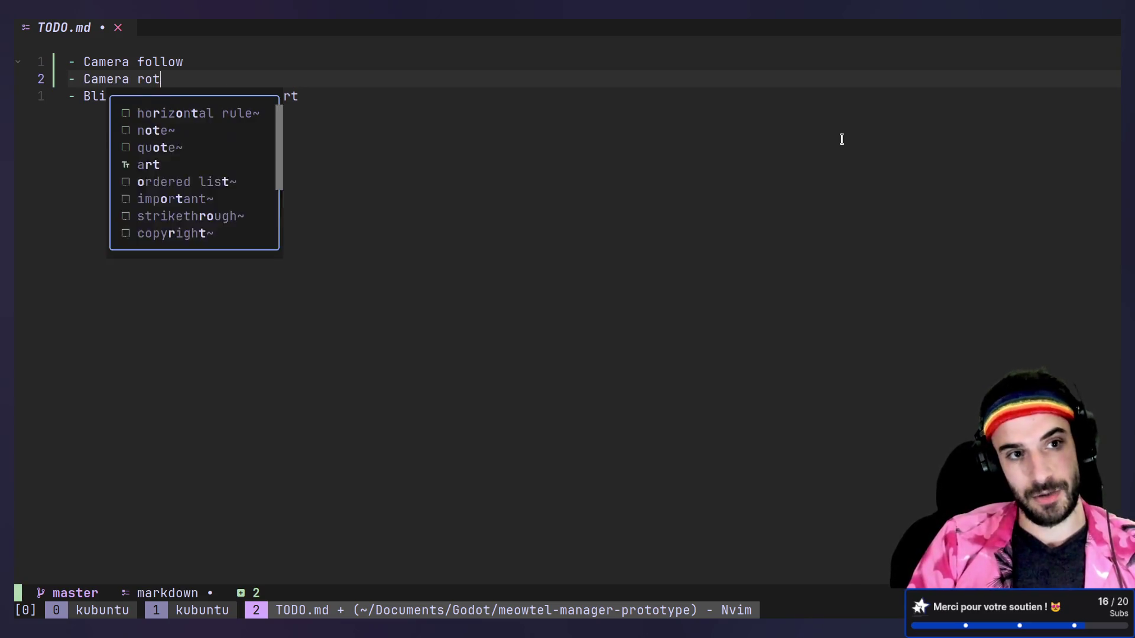
type("ation with mo")
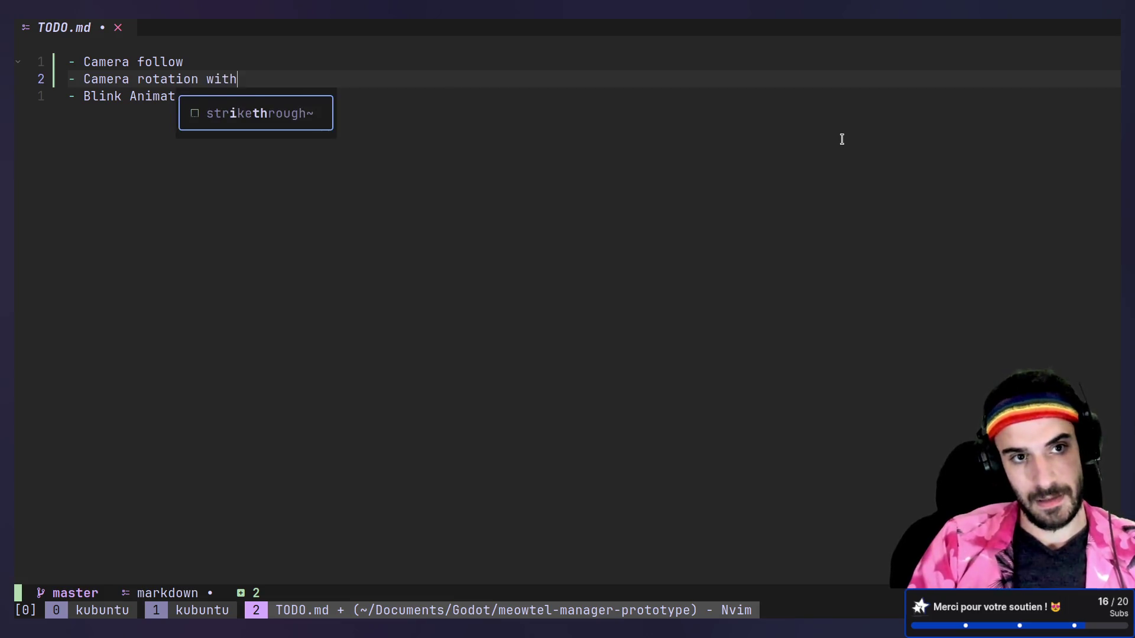
type("use")
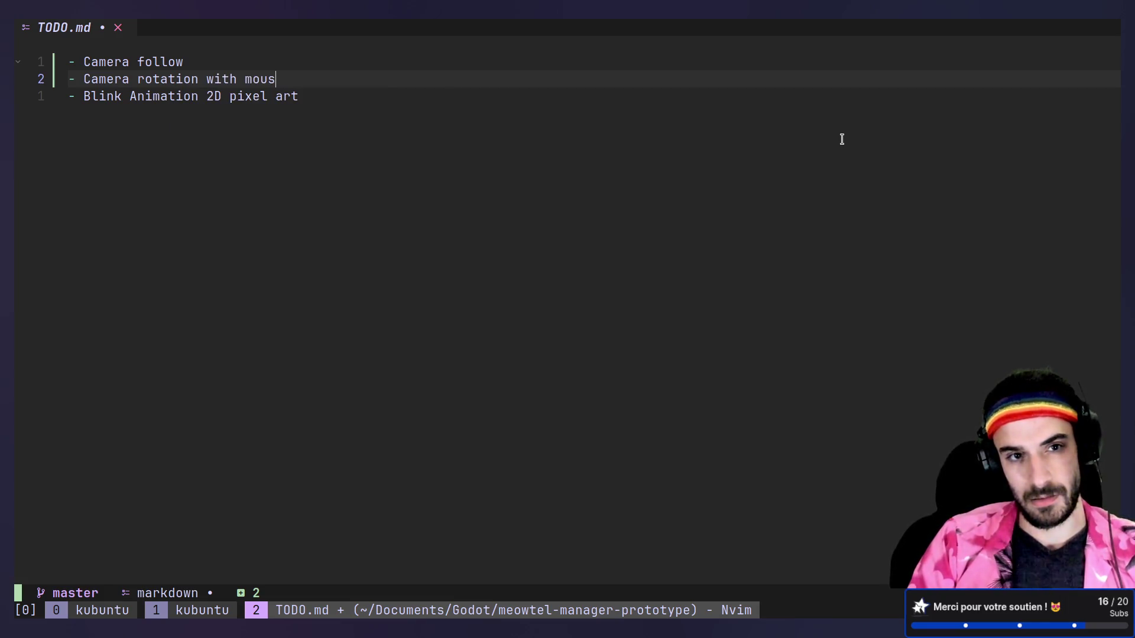
key("Escape")
type(":w")
key("Return")
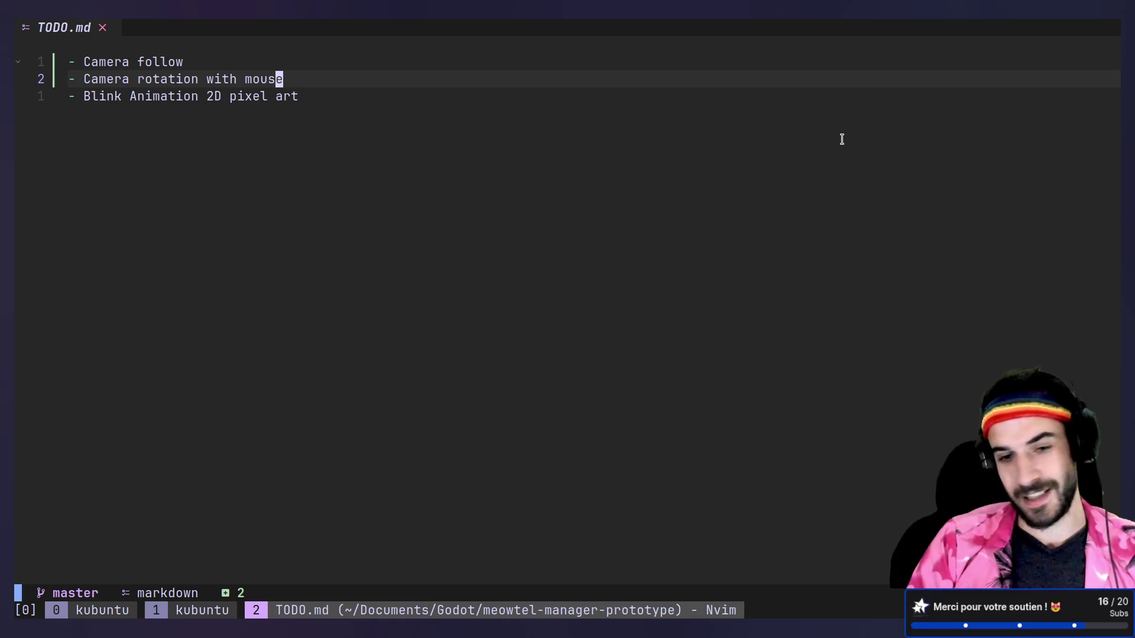
- Add 'Change orientation of cat on movement' and 'IdleAnimation' items, saving after each
type("o- ")
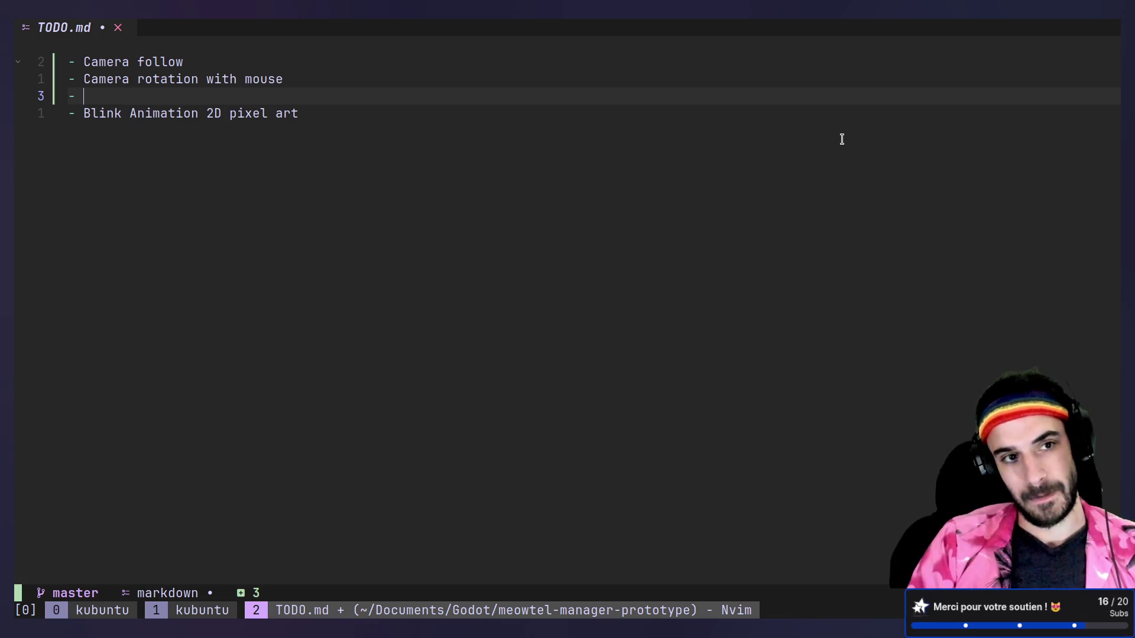
type(" Ori")
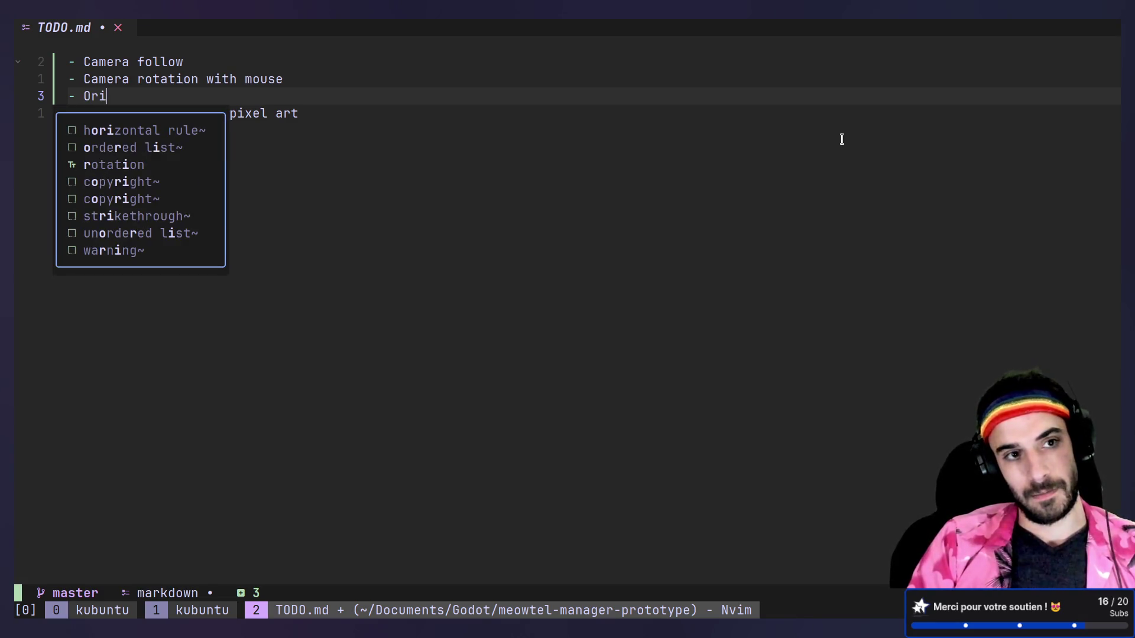
key("BackSpace")
key("BackSpace")
type("Chang")
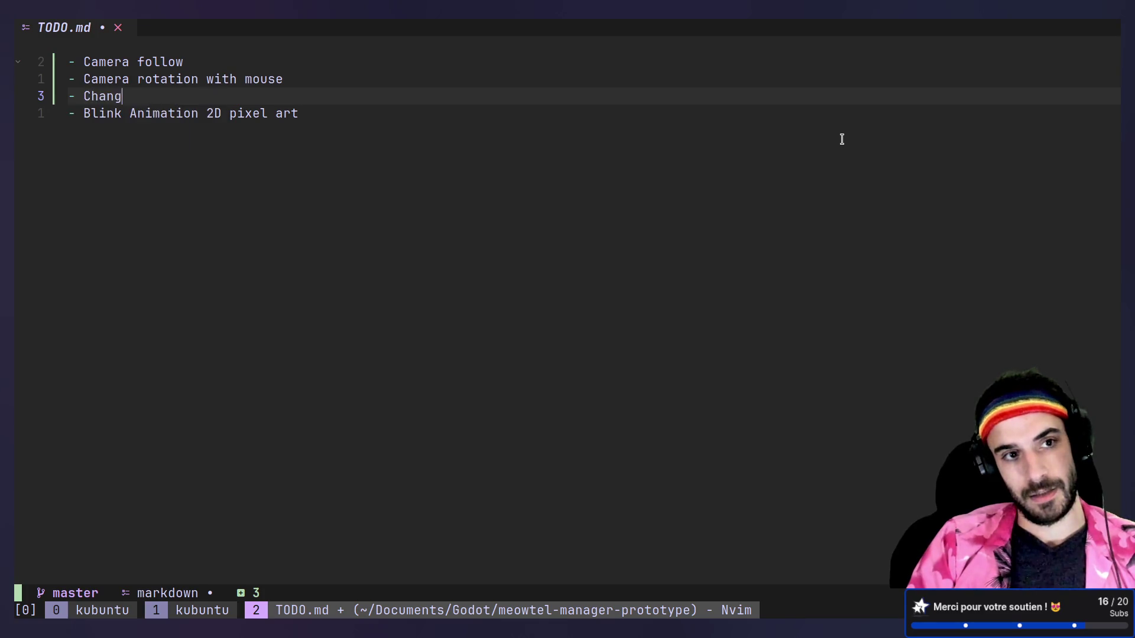
type("e orienta")
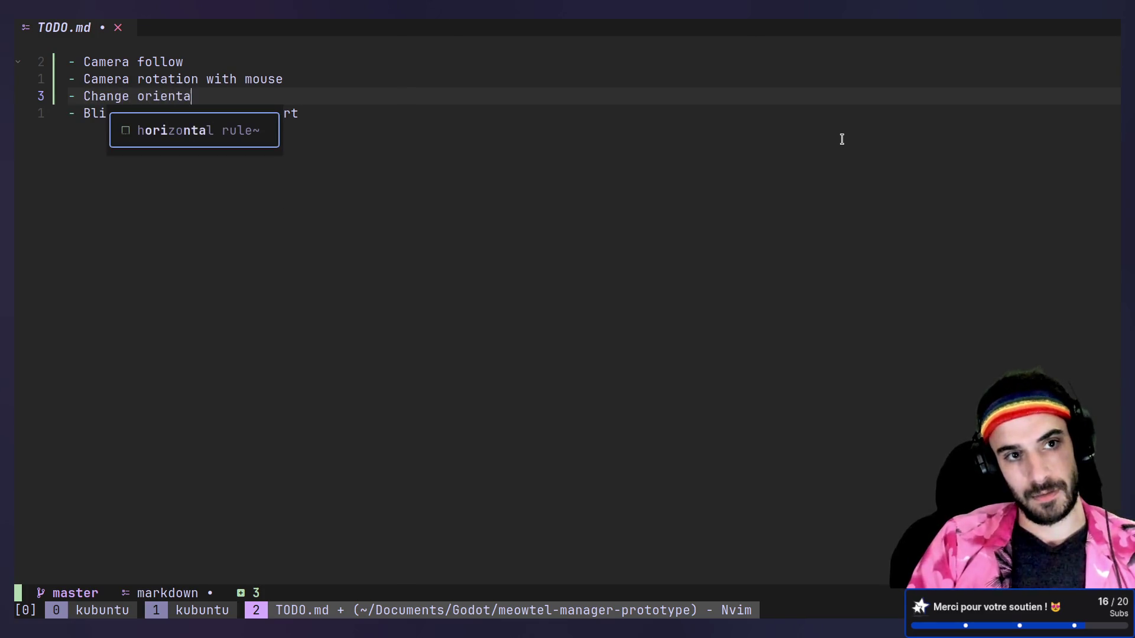
type("tion of cat ")
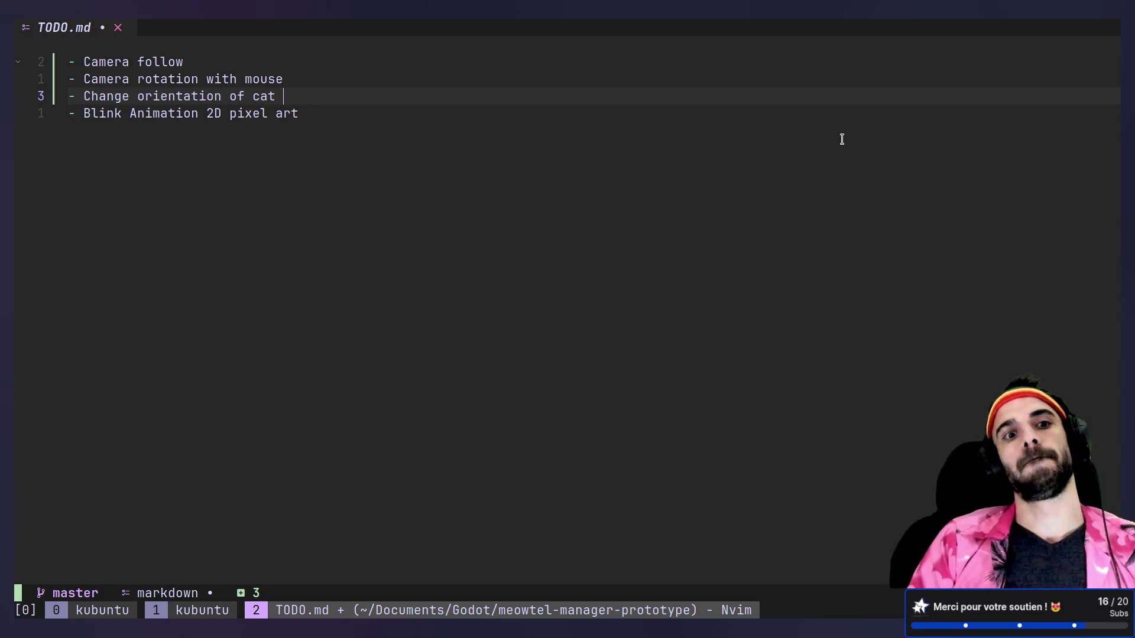
type("on movement")
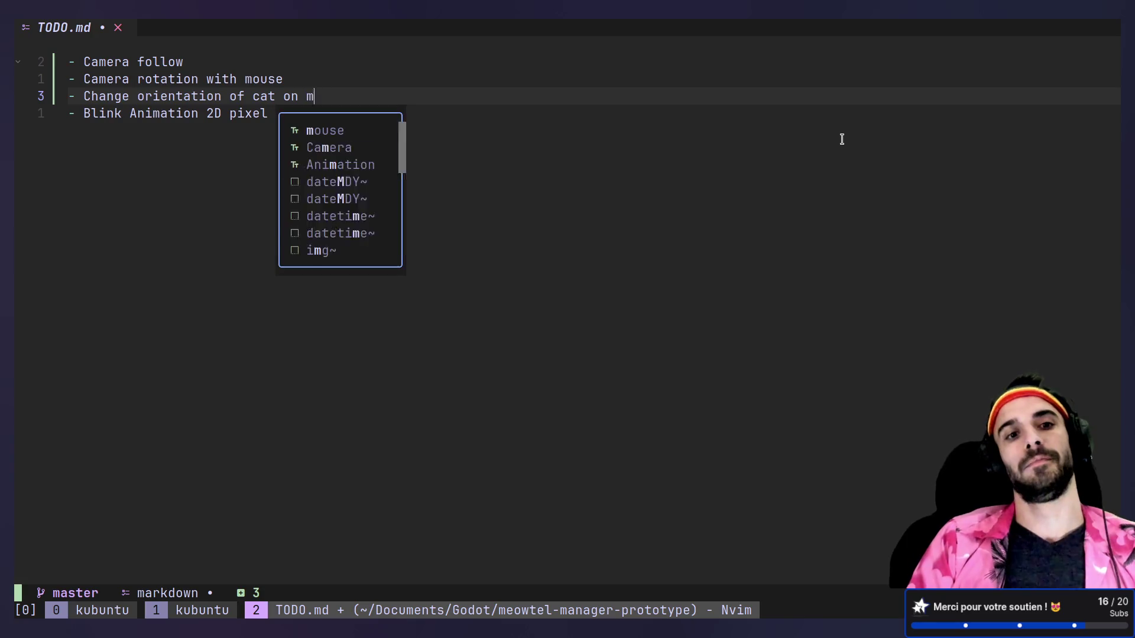
key("Escape")
type(":w")
key("Return")
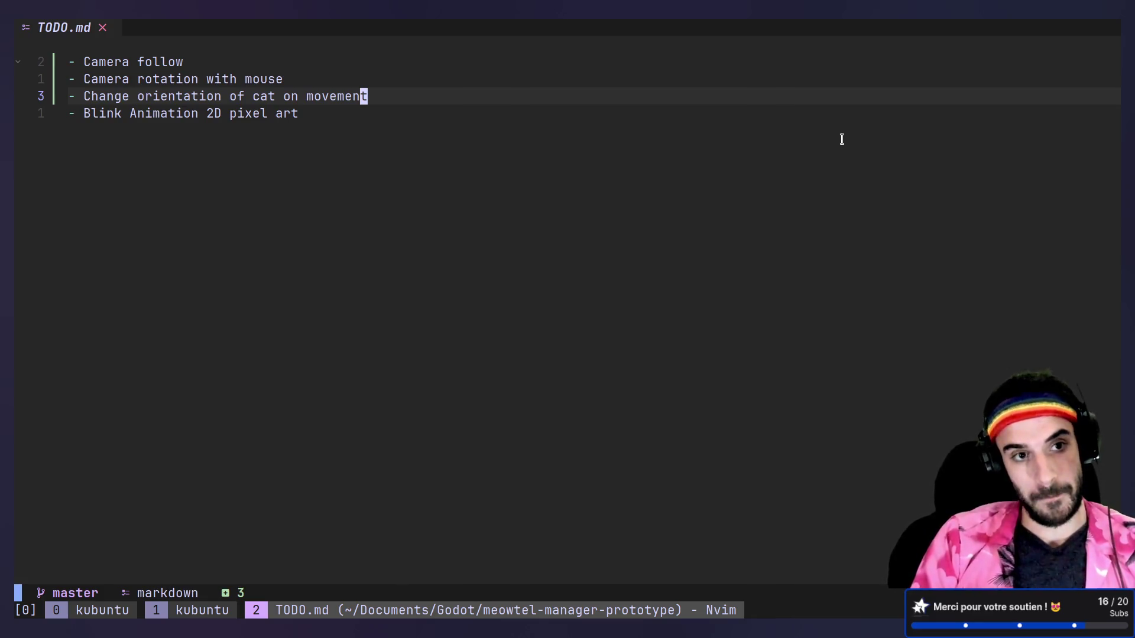
type("o")
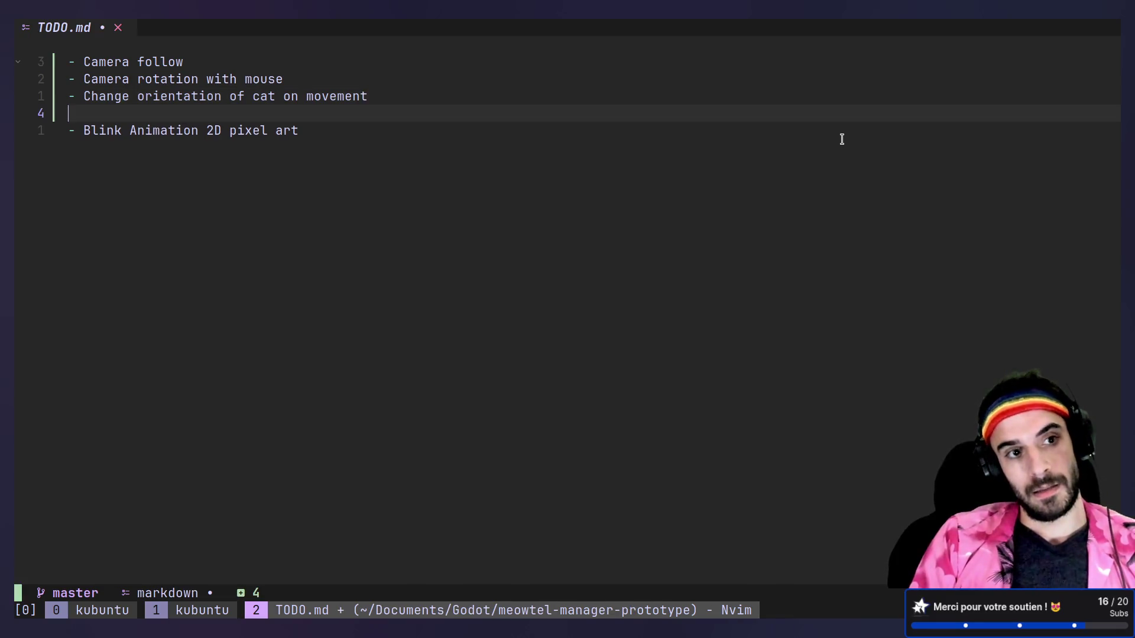
type("- I")
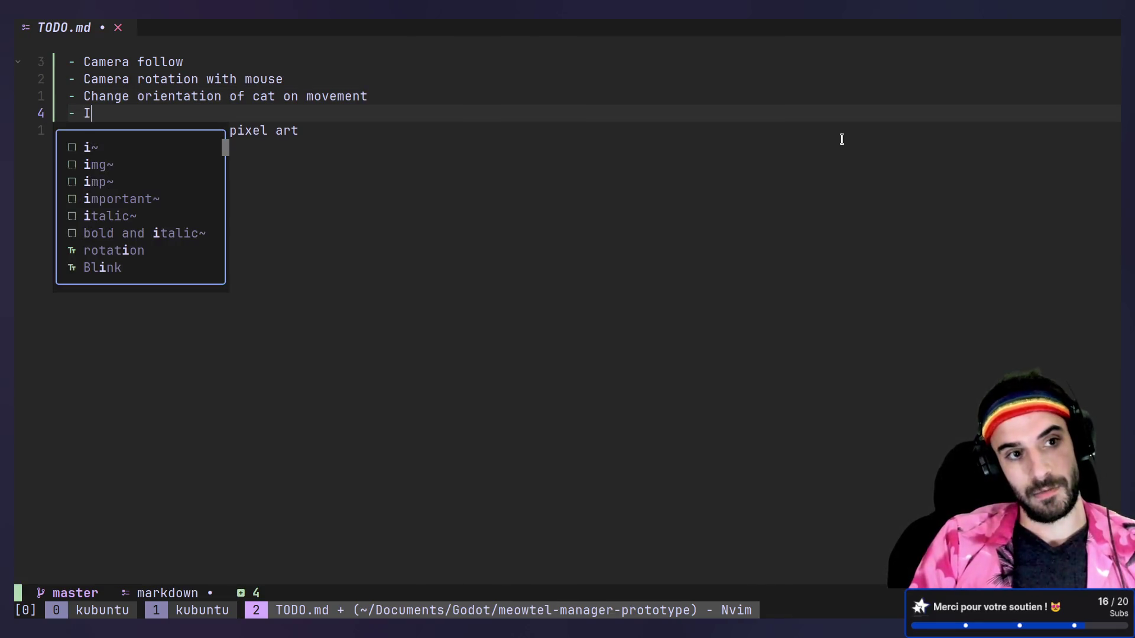
type("dleAnimation")
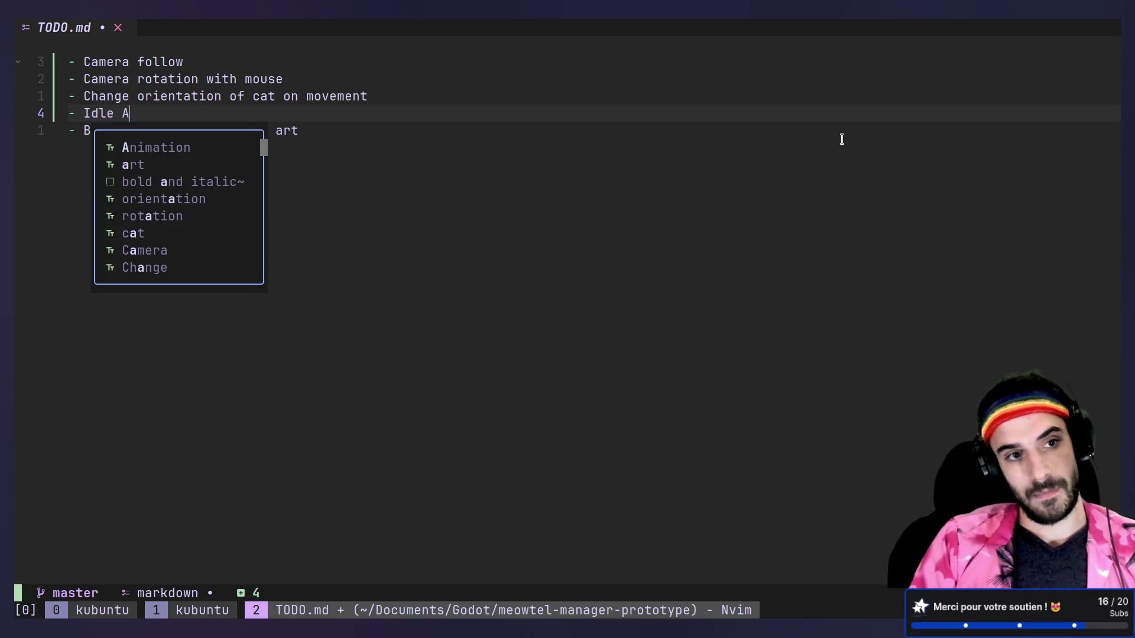
key("Escape")
type(":w")
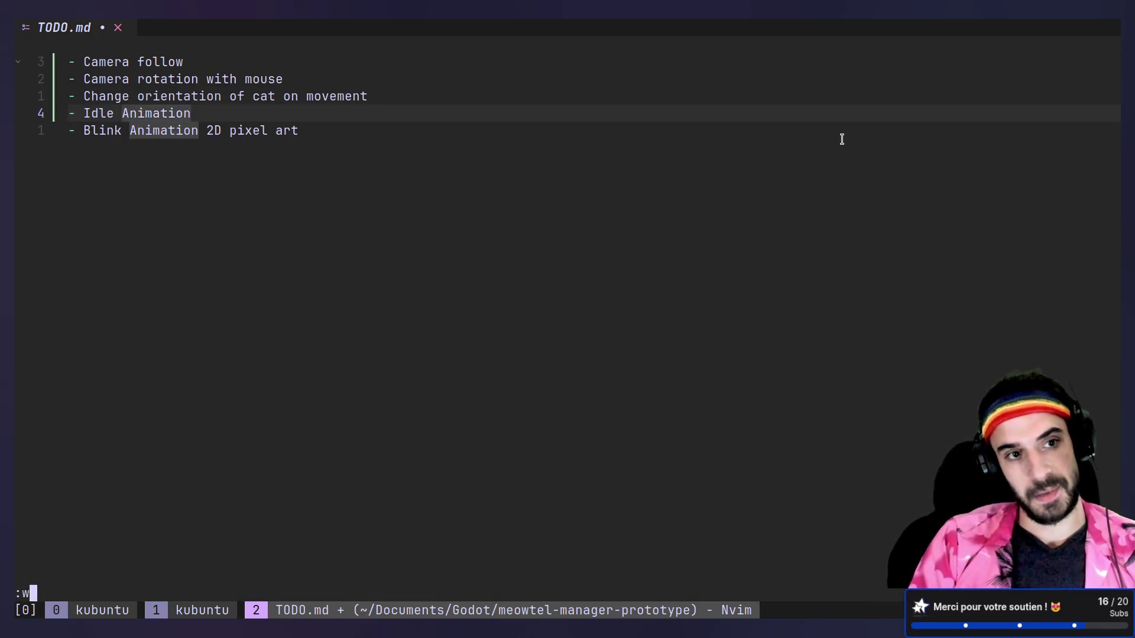
key("Return")
- Add a 'WalkAnimation' item, save and quit Neovim, then stage all changes with git add
key("o")
key("Escape")
key("d")
key("d")
type("k")
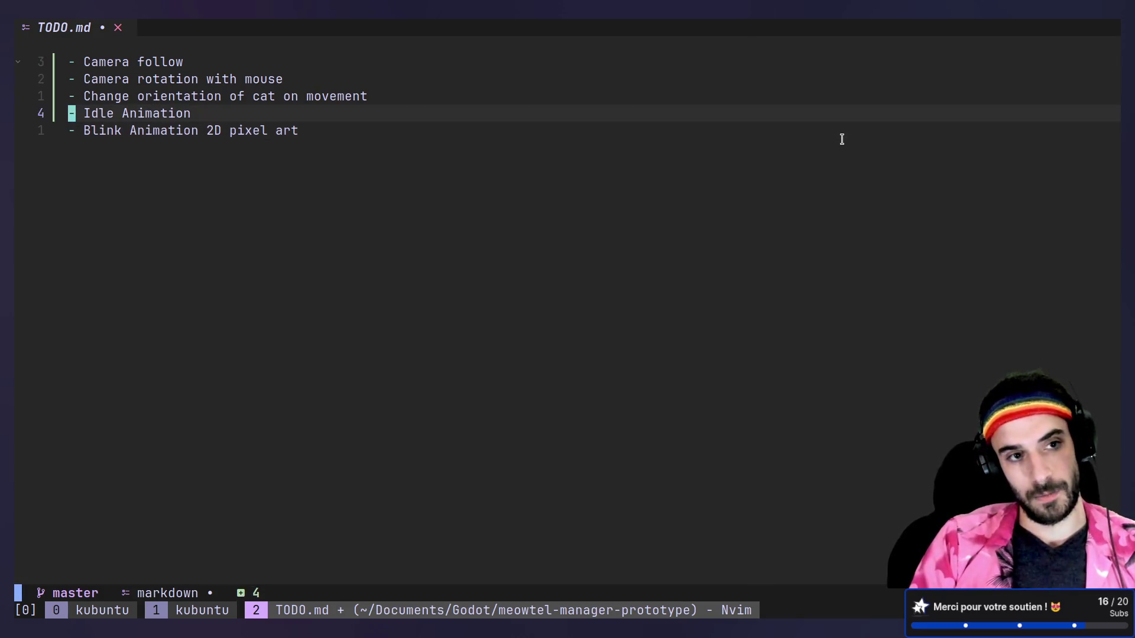
type("o- W")
type("alk")
type("Animation")
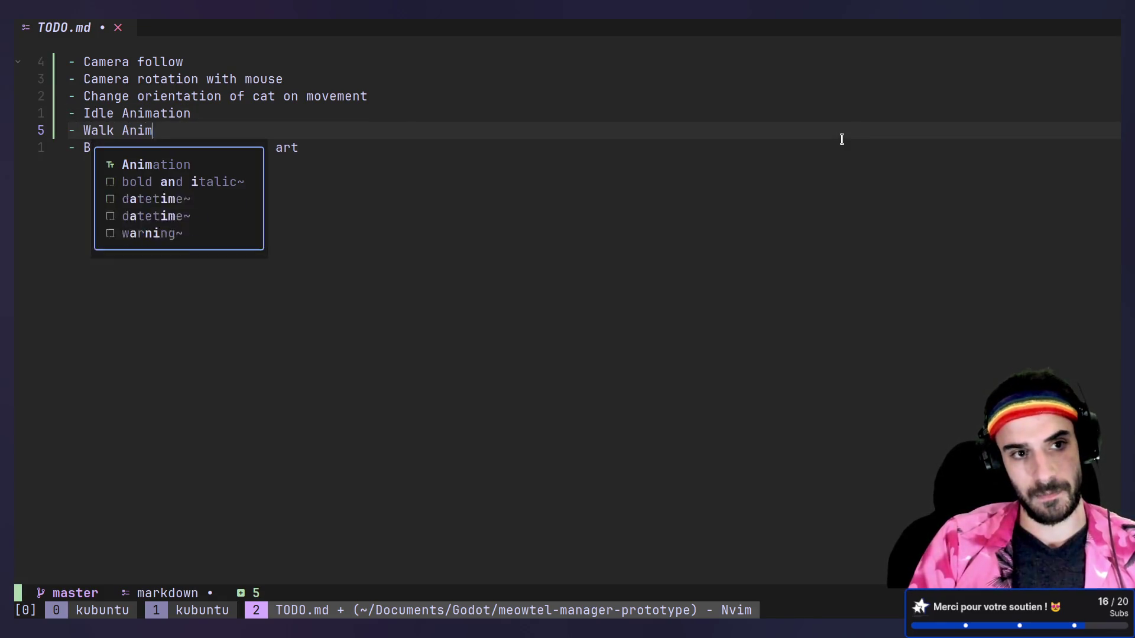
key("Escape")
type(":wqa")
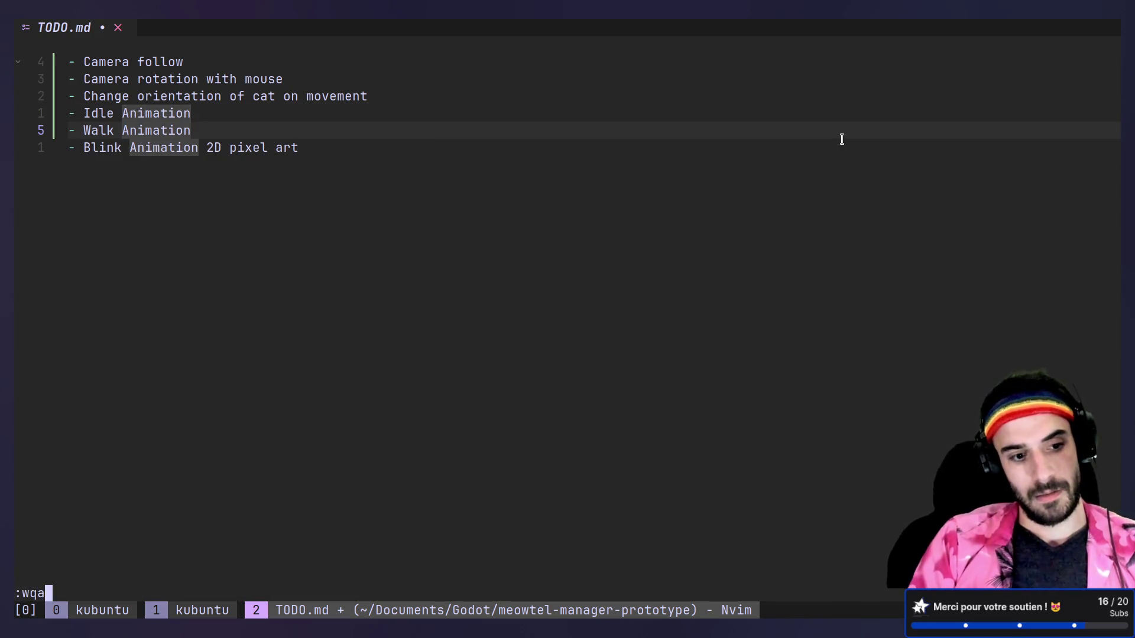
key("Return")
type("git add .")
key("Return")
- Start a git commit and copy the :memo: emoji code from gitmoji.dev
type("git commit")
key("Return")
key("alt+Tab")
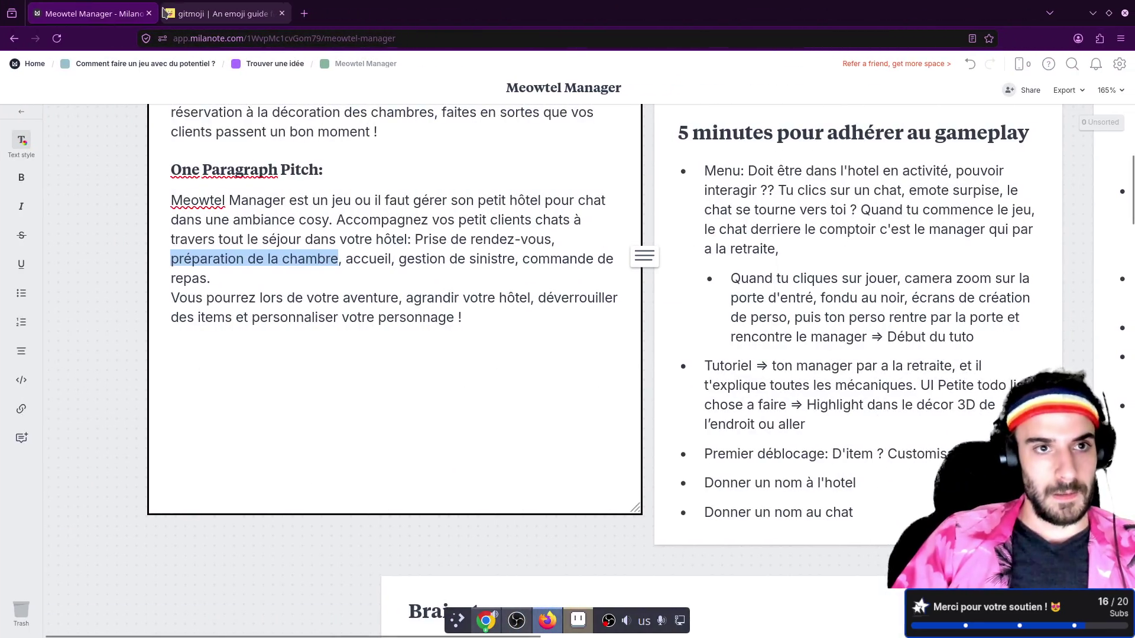
left_click(164, 12)
scroll(416, 290, "up", 15)
left_click(623, 407)
key("alt+Tab")
- Write the commit message ':memo: Define new todos' and save it to complete the commit
key("p")
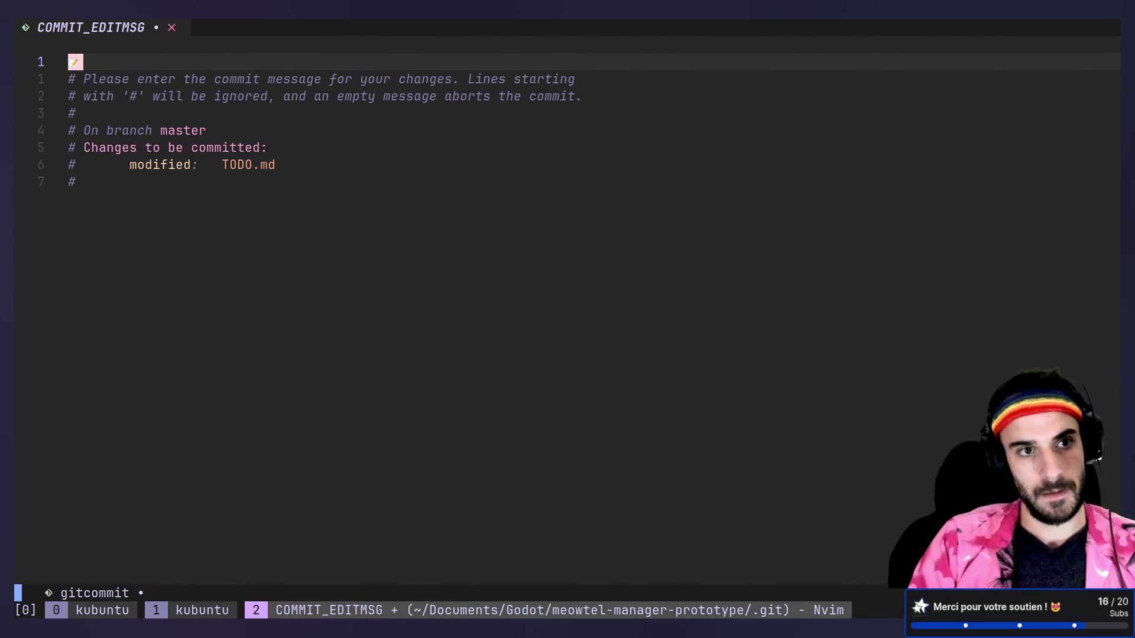
key("space")
key("Escape")
type("a Define new todos")
key("Escape")
type(":wq")
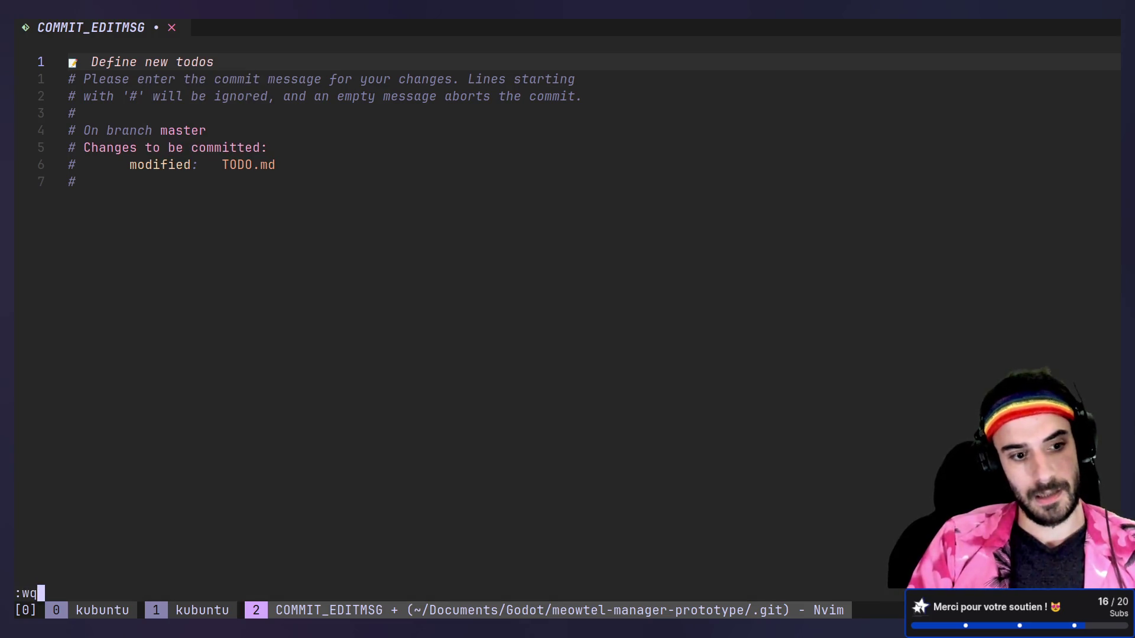
key("Return")
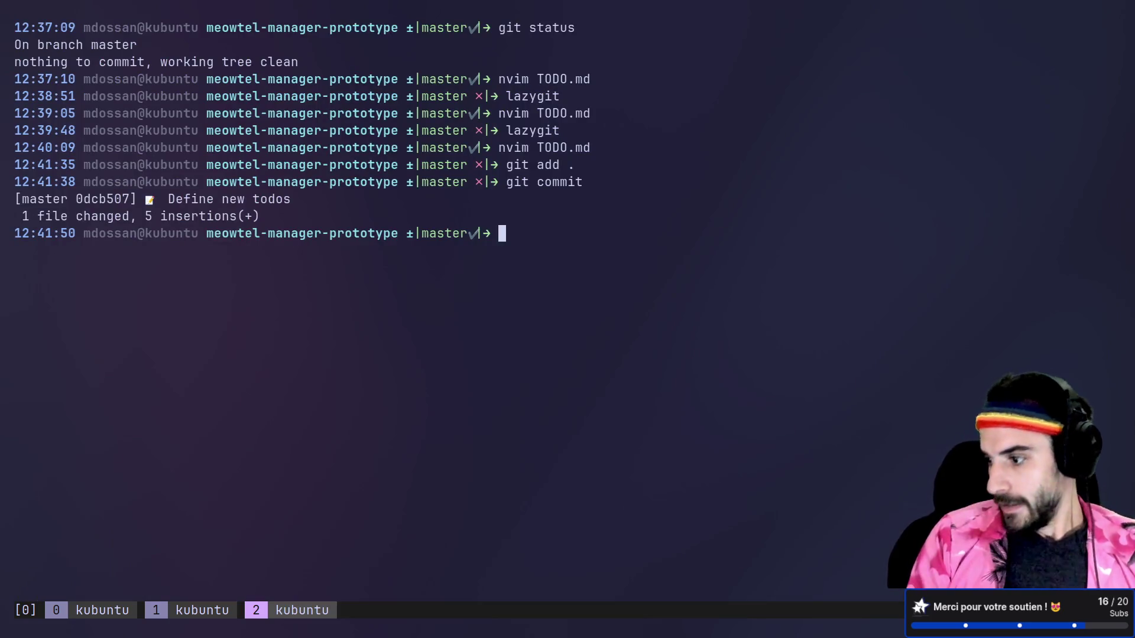
- Clear the terminal and resume the suspended job with fg
type("clear")
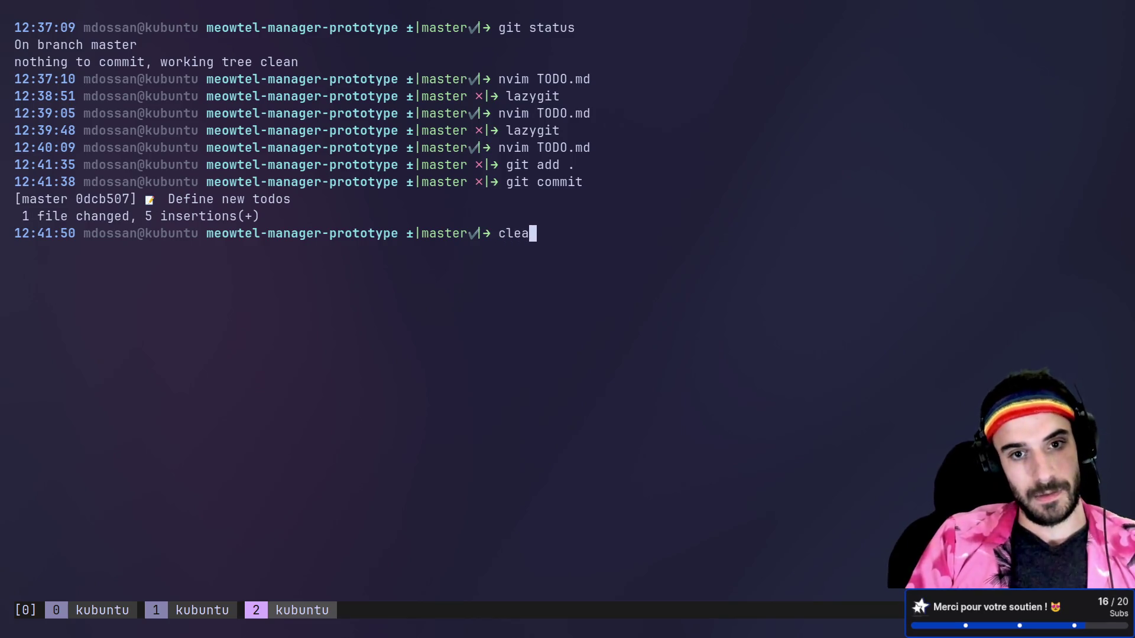
key("Return")
type("fg")
key("alt+Tab")
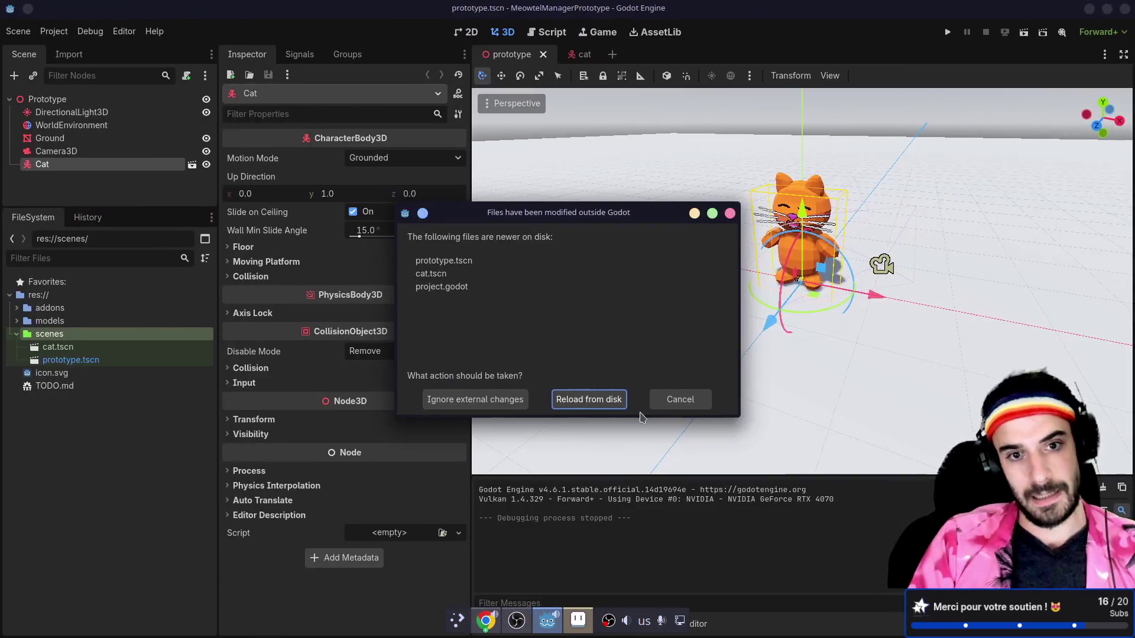
- Reload the externally modified scenes and enlarge the cat scene's tree to show more nodes
left_click(591, 400)
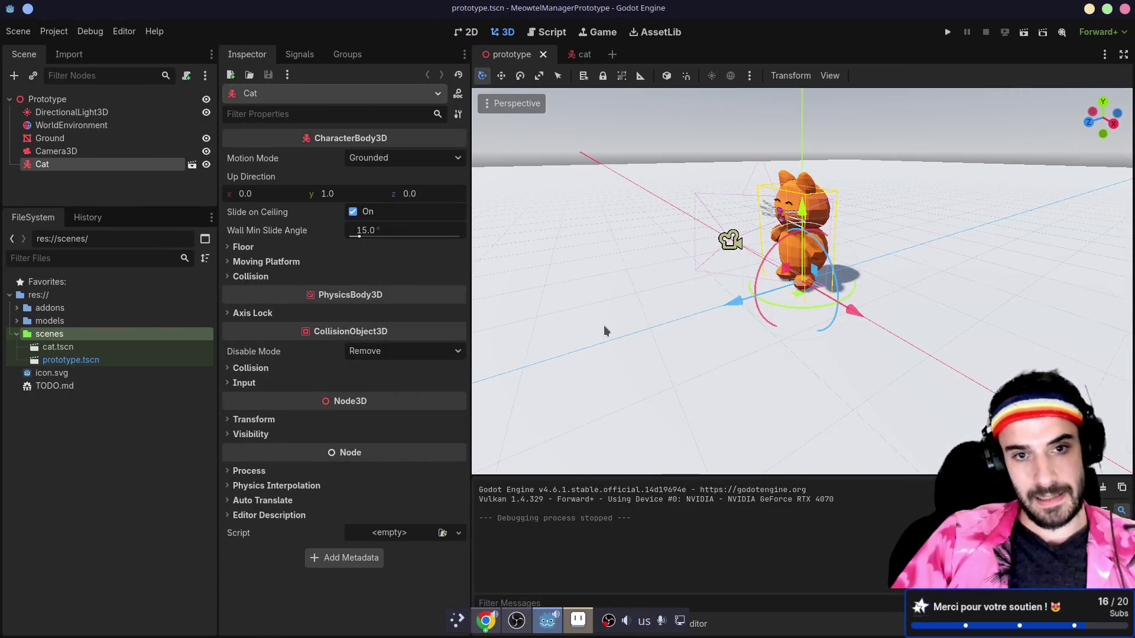
left_click(17, 334)
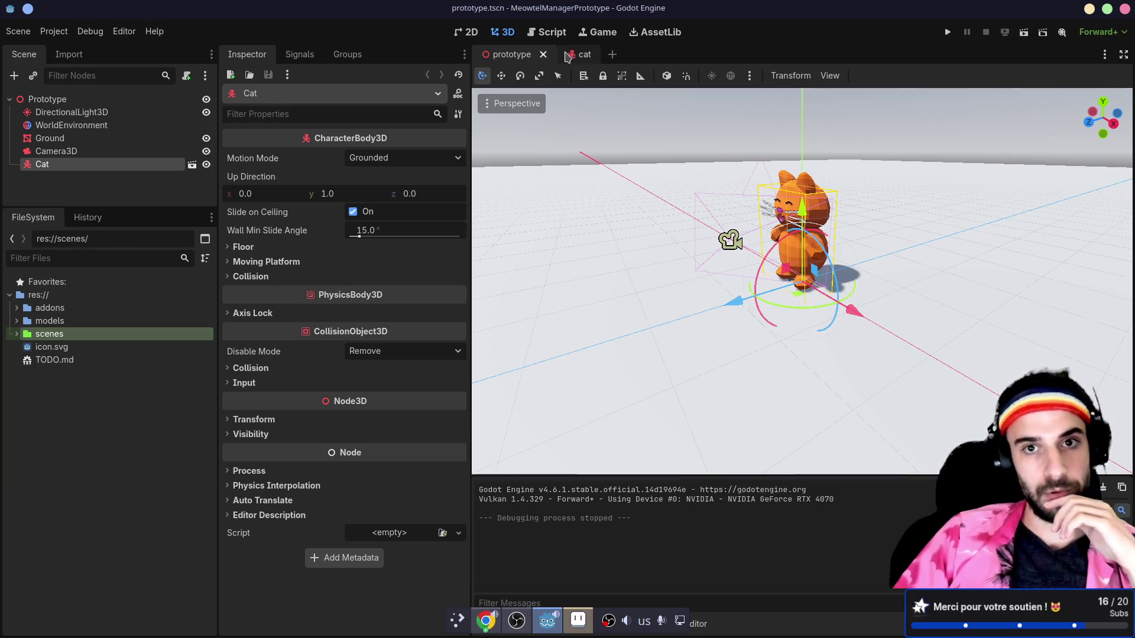
left_click(580, 54)
left_click_drag(119, 206, 125, 289)
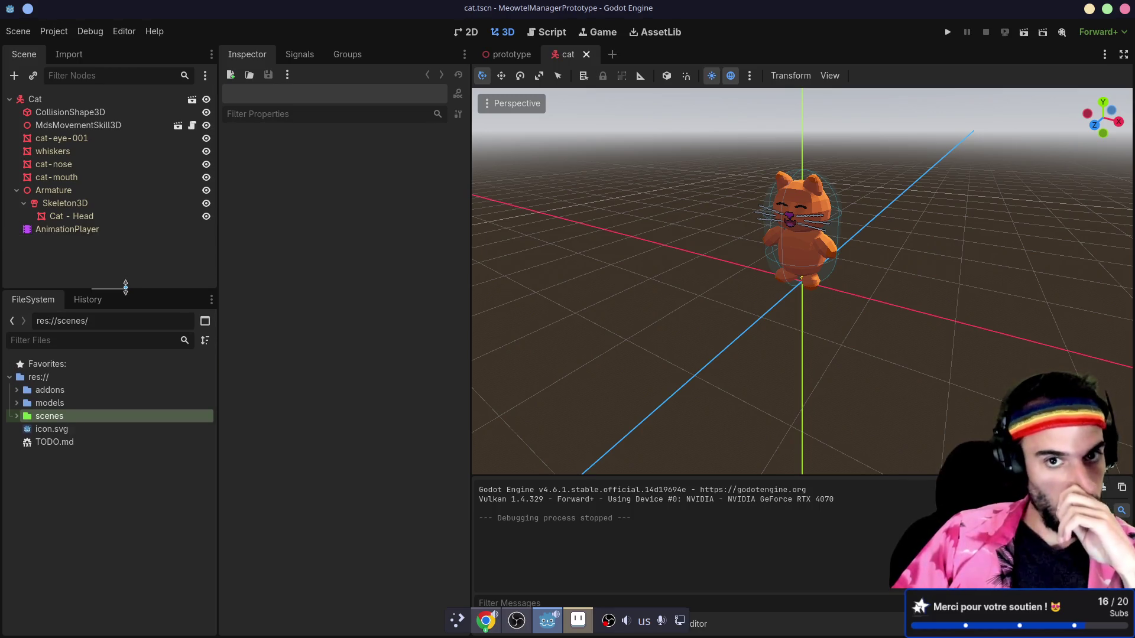
- Delete the Camera3D node from the prototype scene
left_click(510, 54)
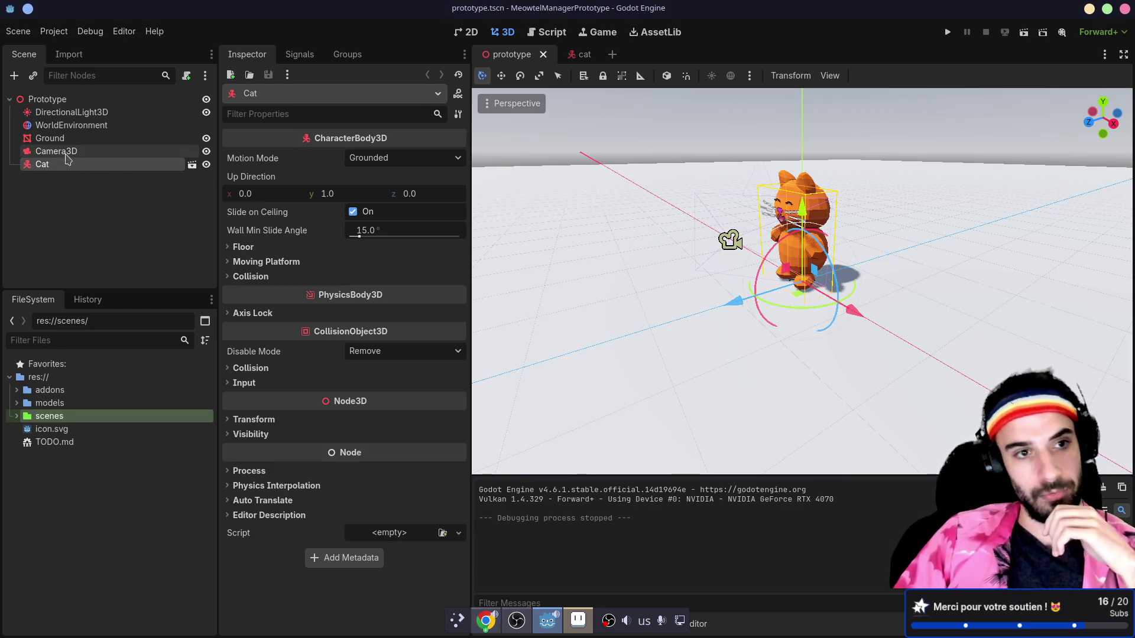
left_click(66, 153)
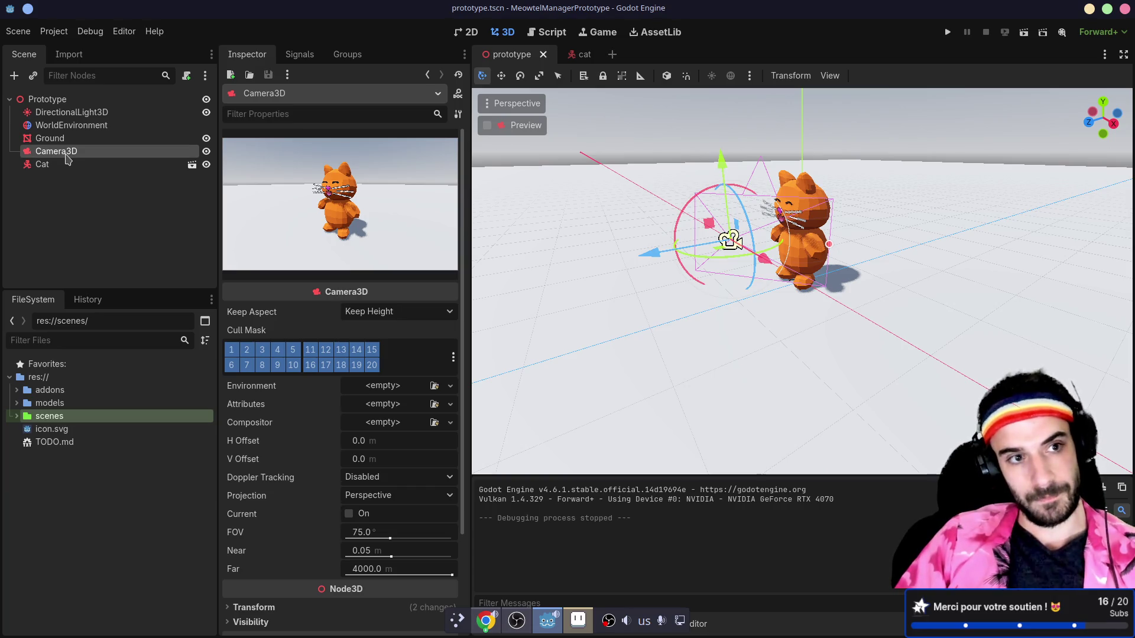
key("Delete")
left_click(535, 329)
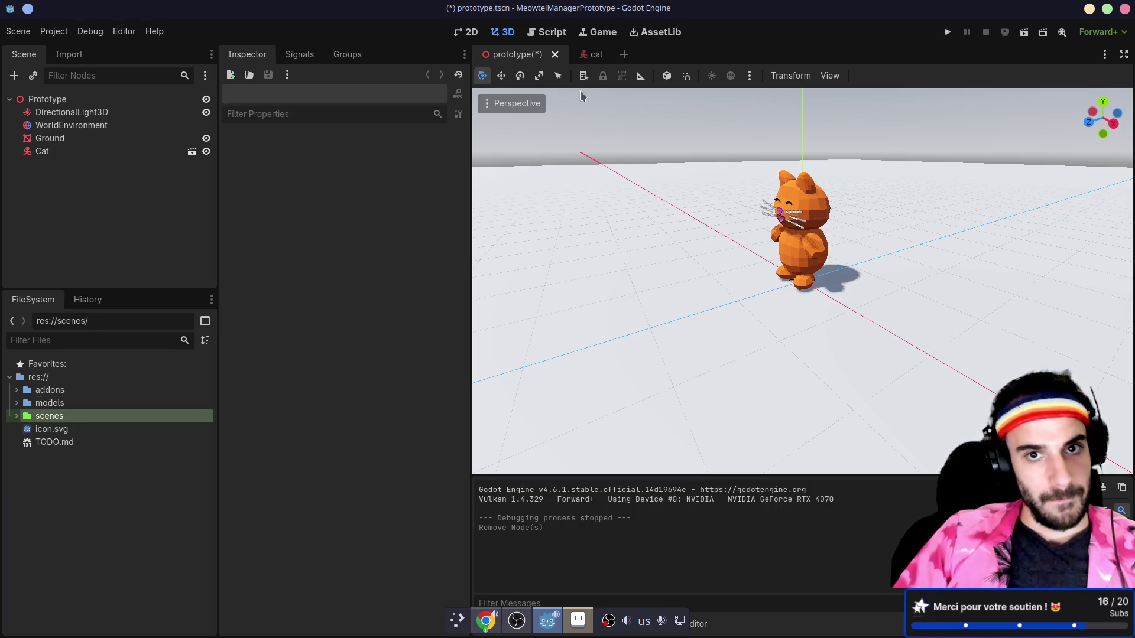
- Add a Camera3D child under the Cat root node in the cat scene
left_click(594, 54)
left_click(78, 100)
key("ctrl+a")
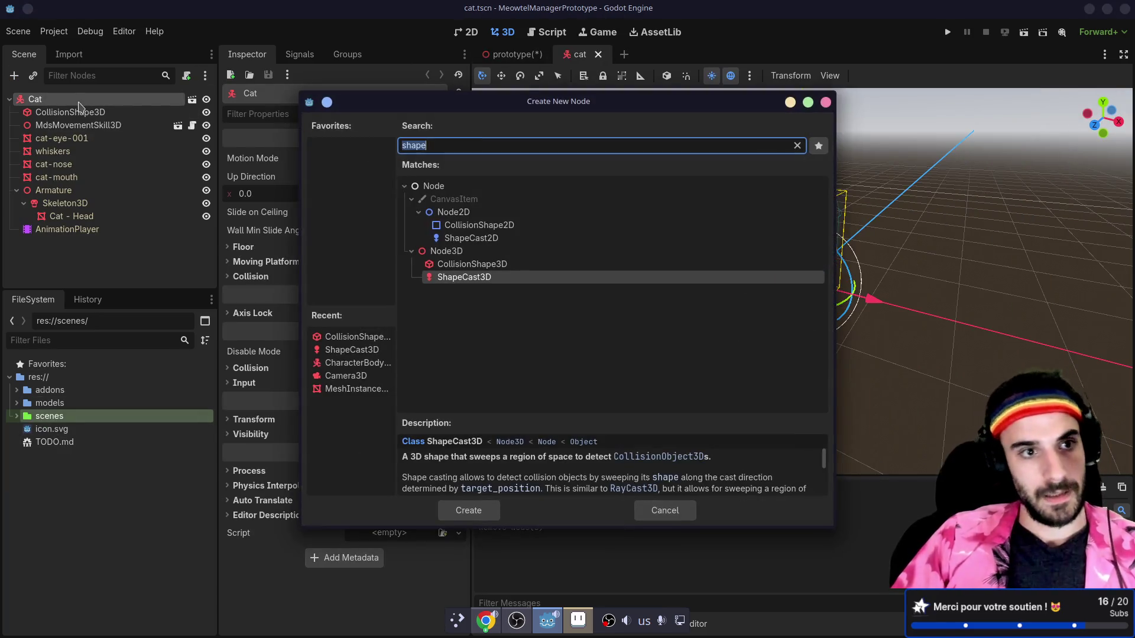
type("camera")
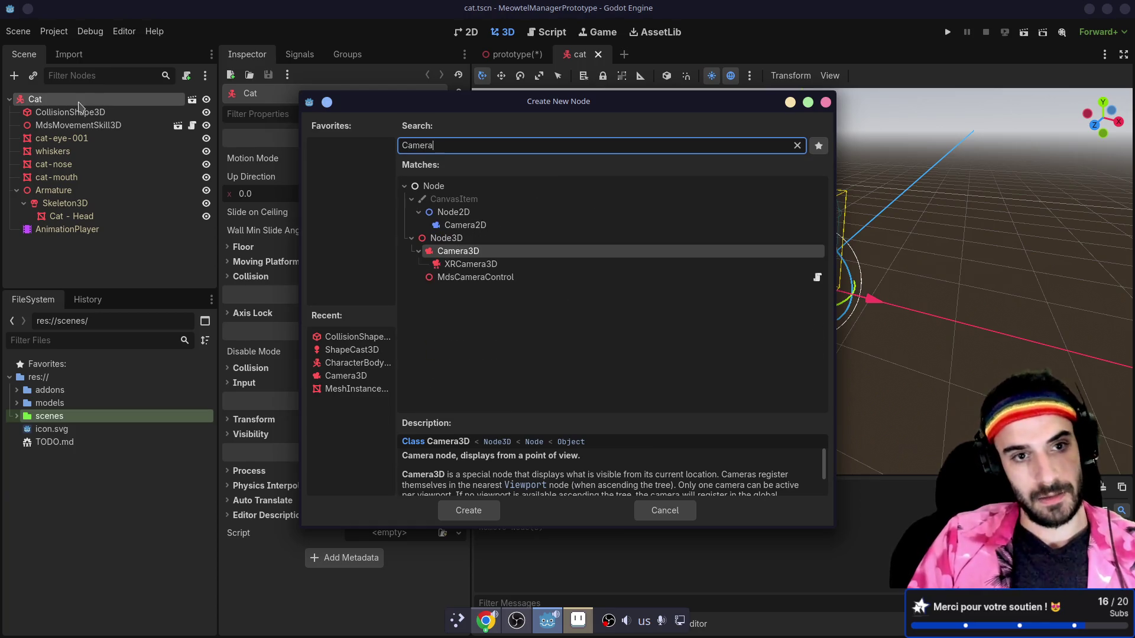
key("Return")
- Place the camera behind and slightly above the cat facing it, ordered below MdsMovementSkill3D
mouse_move(698, 307)
left_mouse_down()
mouse_move(877, 307)
mouse_move(904, 250)
mouse_move(850, 296)
left_mouse_up()
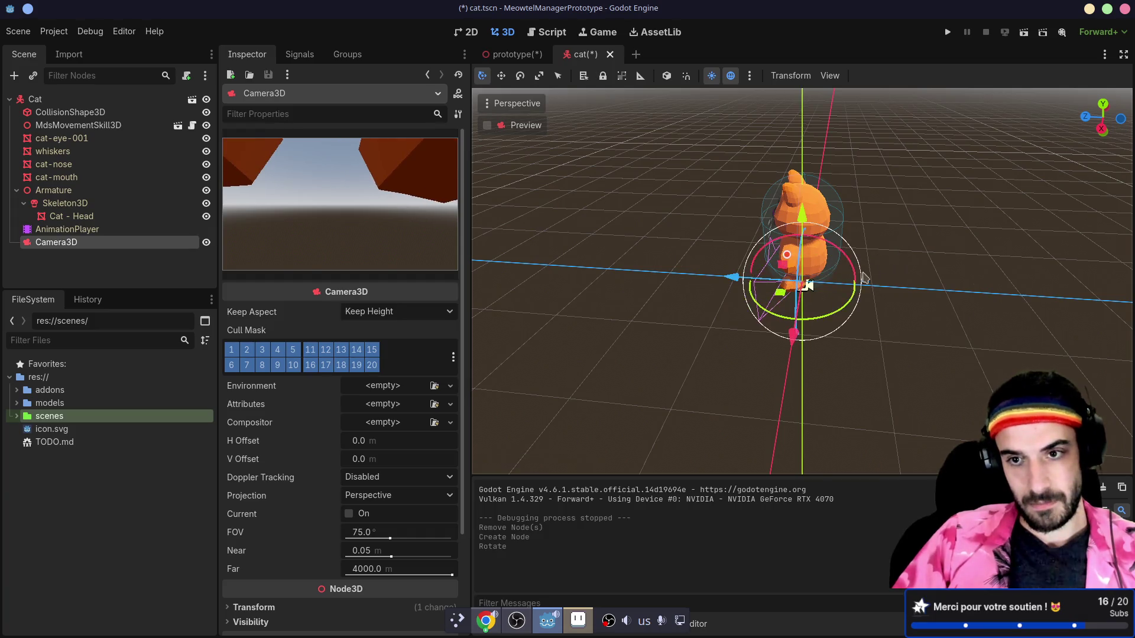
left_click_drag(735, 294, 837, 283)
left_click_drag(920, 220, 934, 100)
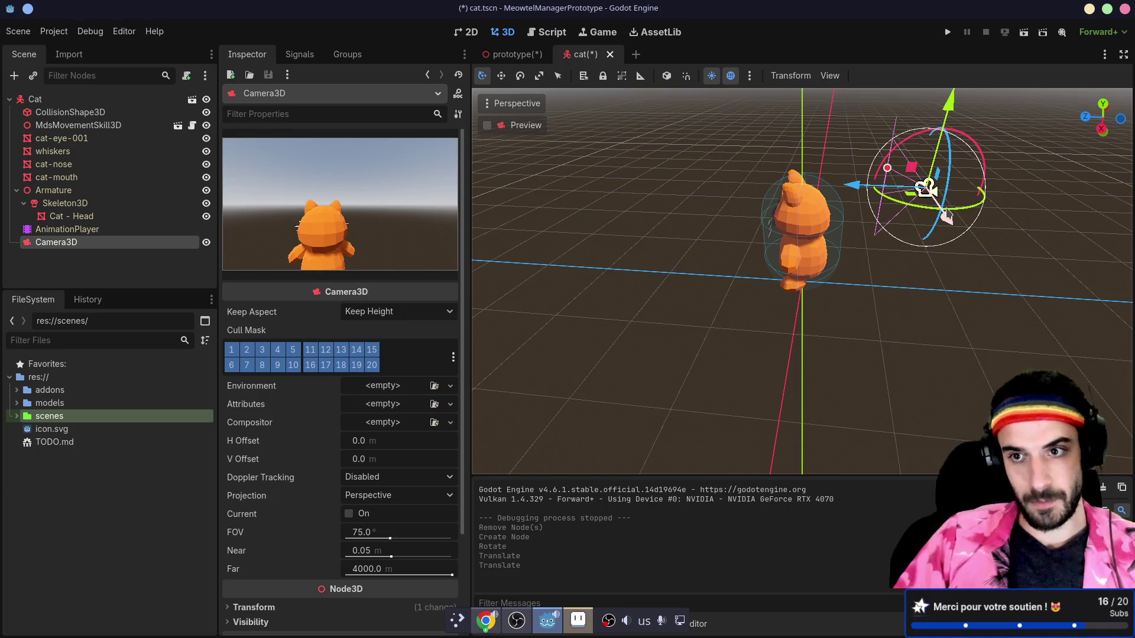
mouse_move(925, 216)
left_mouse_down()
mouse_move(892, 182)
mouse_move(691, 174)
mouse_move(854, 166)
left_mouse_up()
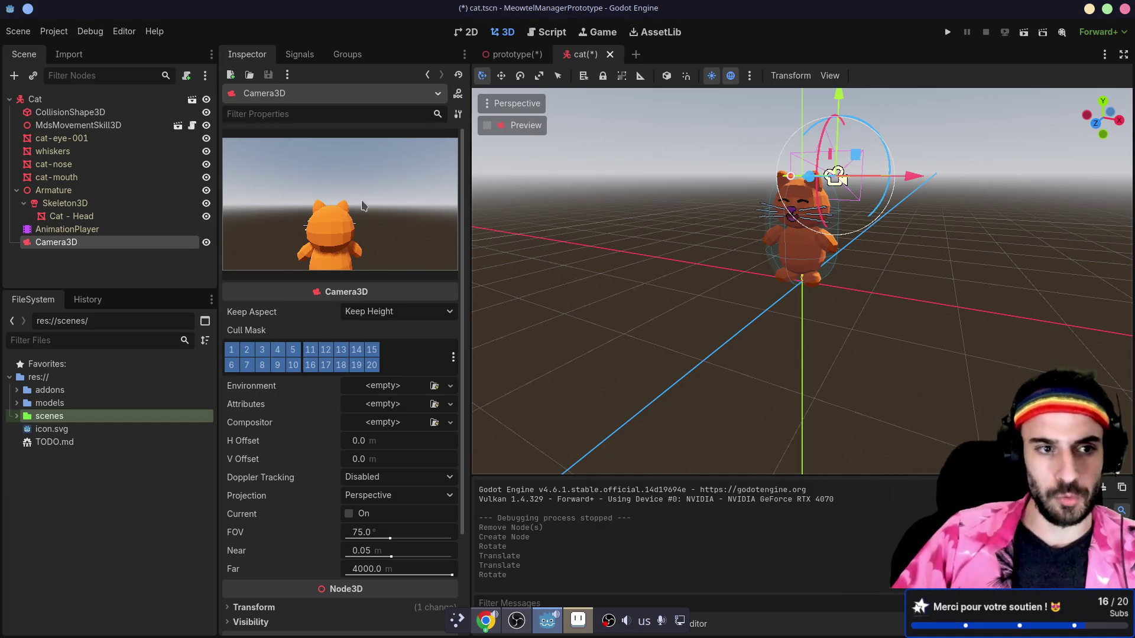
mouse_move(71, 244)
left_mouse_down()
mouse_move(100, 164)
mouse_move(82, 133)
left_mouse_up()
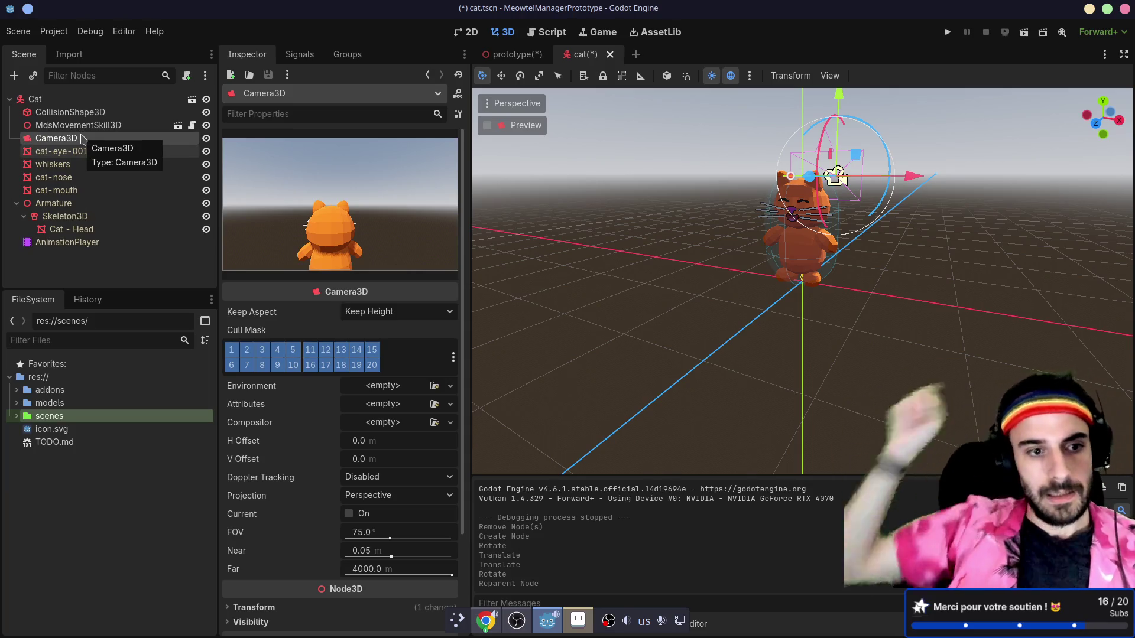
- Expand the addons/mds_lib folder and its behaviors and interaction subfolders in the FileSystem dock
double_click(35, 390)
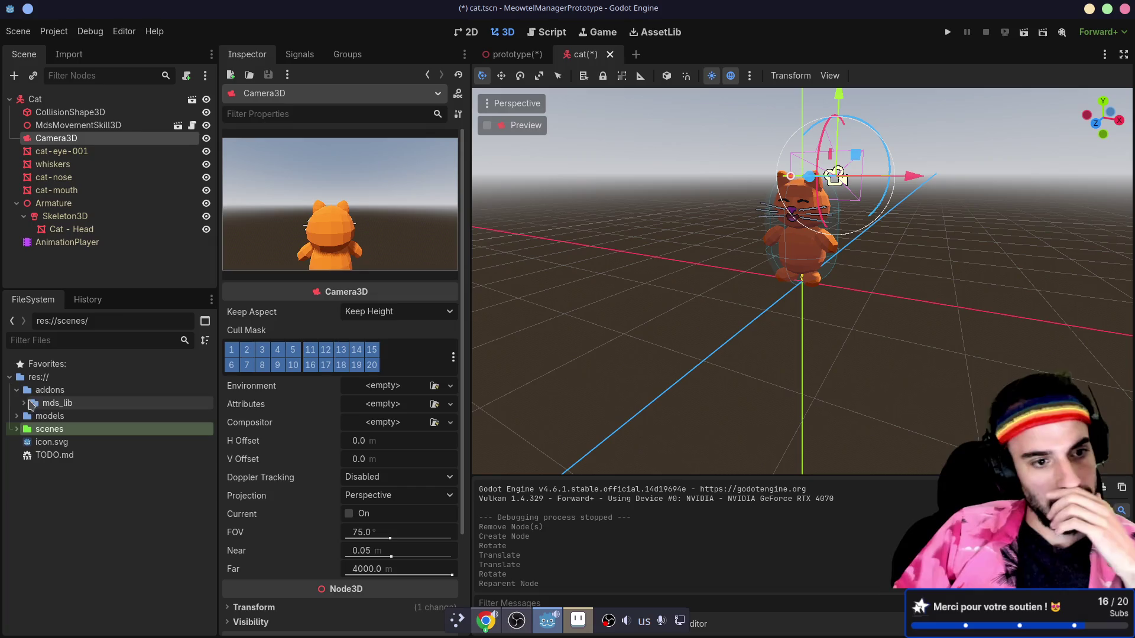
left_click(34, 404)
left_click(25, 403)
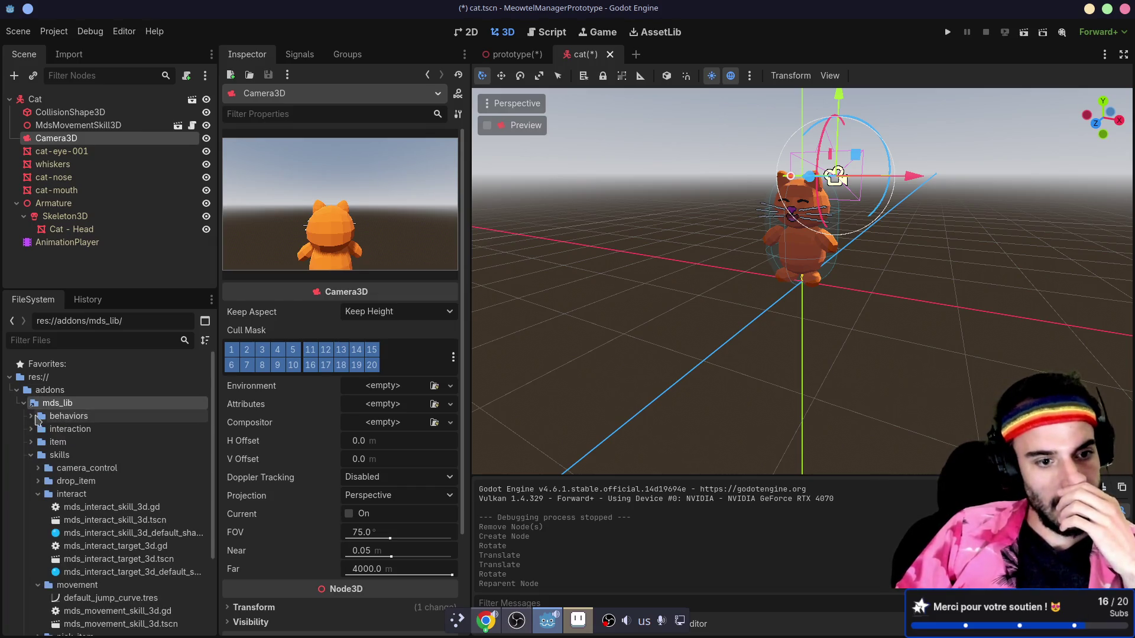
scroll(39, 467, "down", 1)
left_click(38, 480)
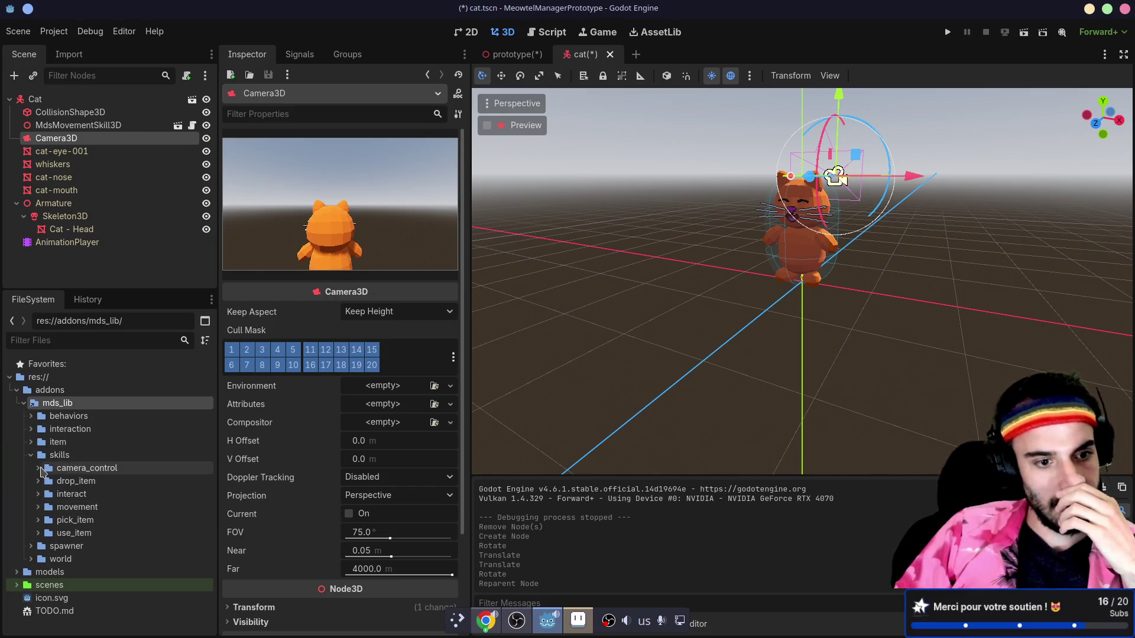
left_click(32, 417)
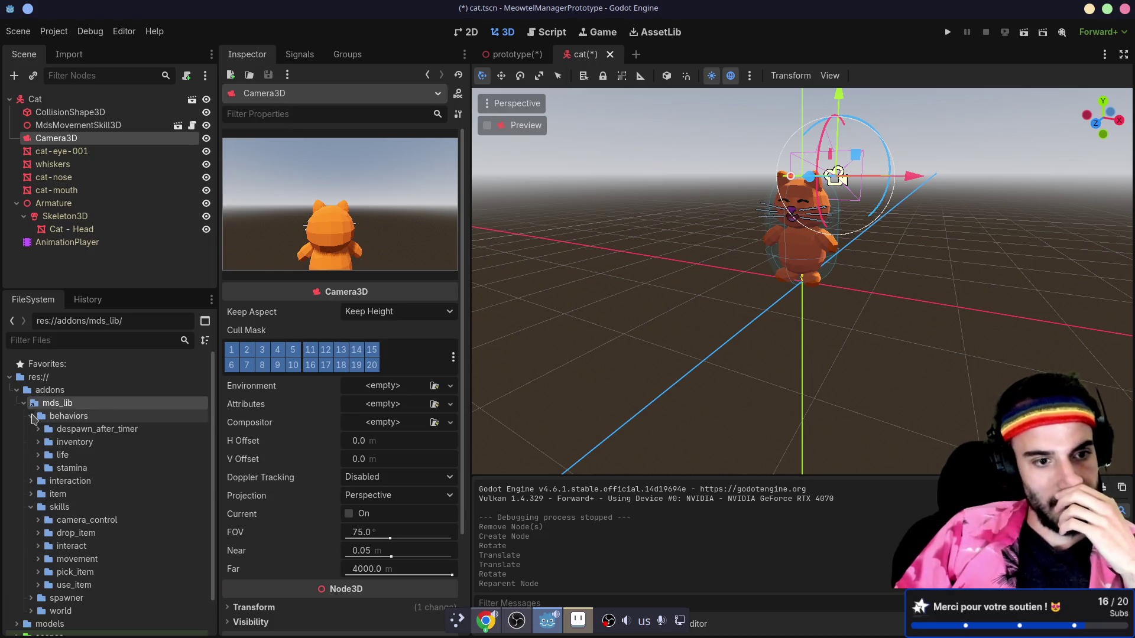
left_click(30, 482)
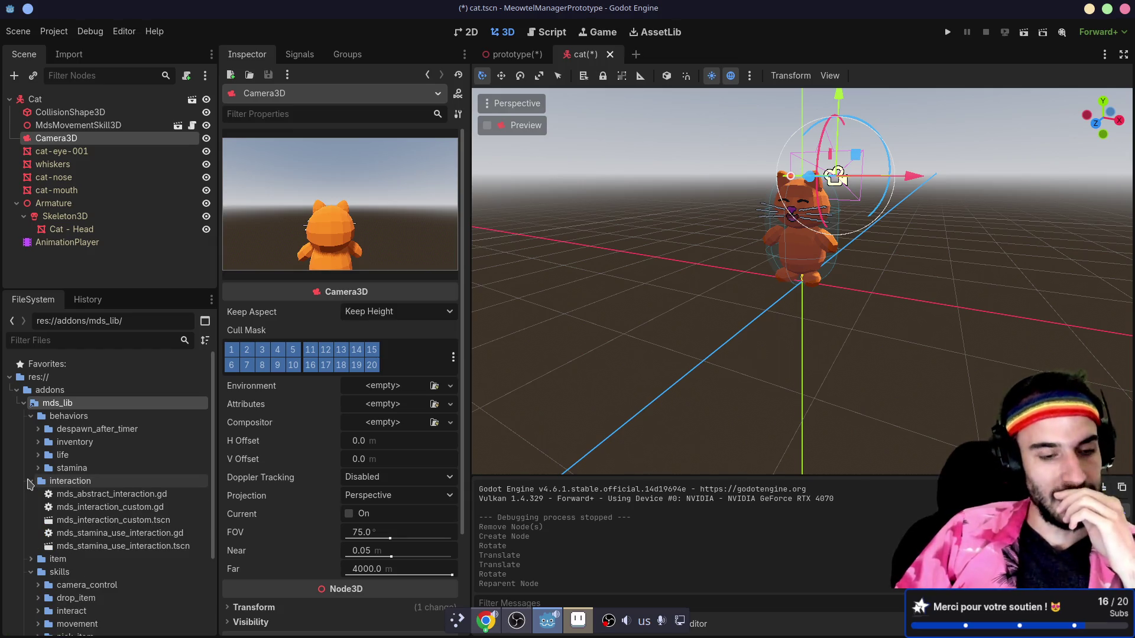
- Save and run the project to view the cat from behind, then close the game window
scroll(30, 483, "down", 3)
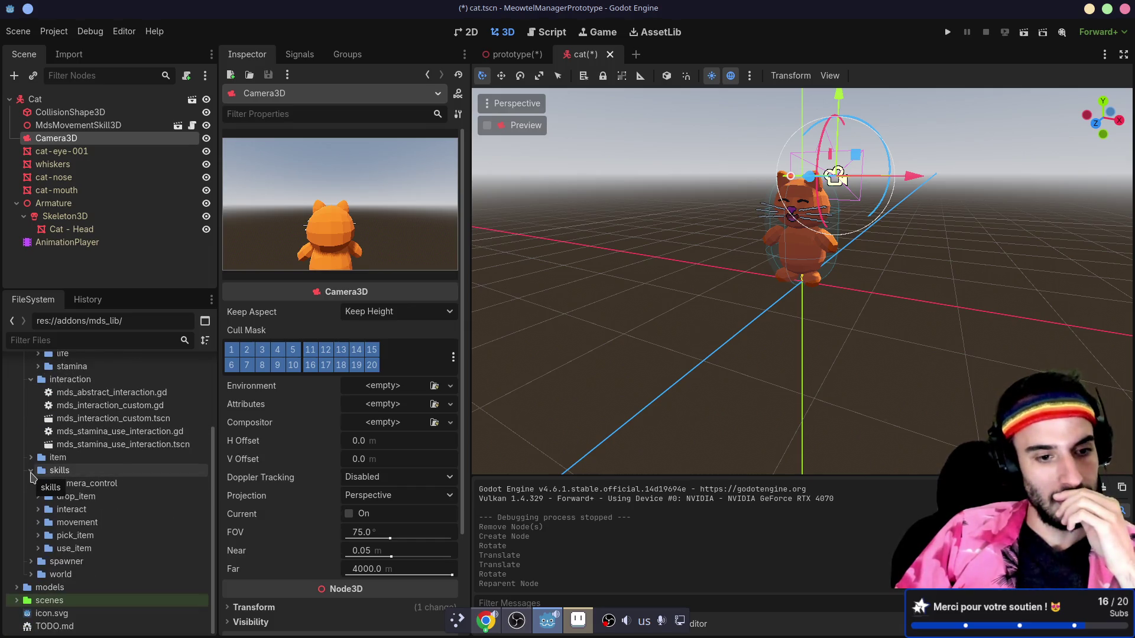
left_click(947, 32)
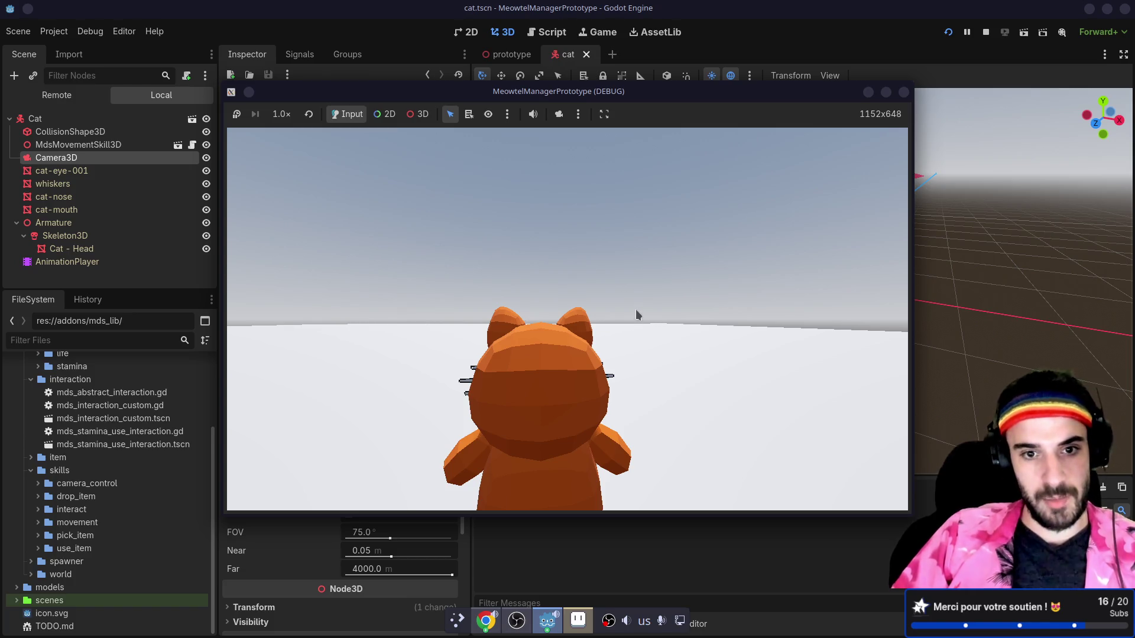
left_click(903, 92)
left_click(510, 55)
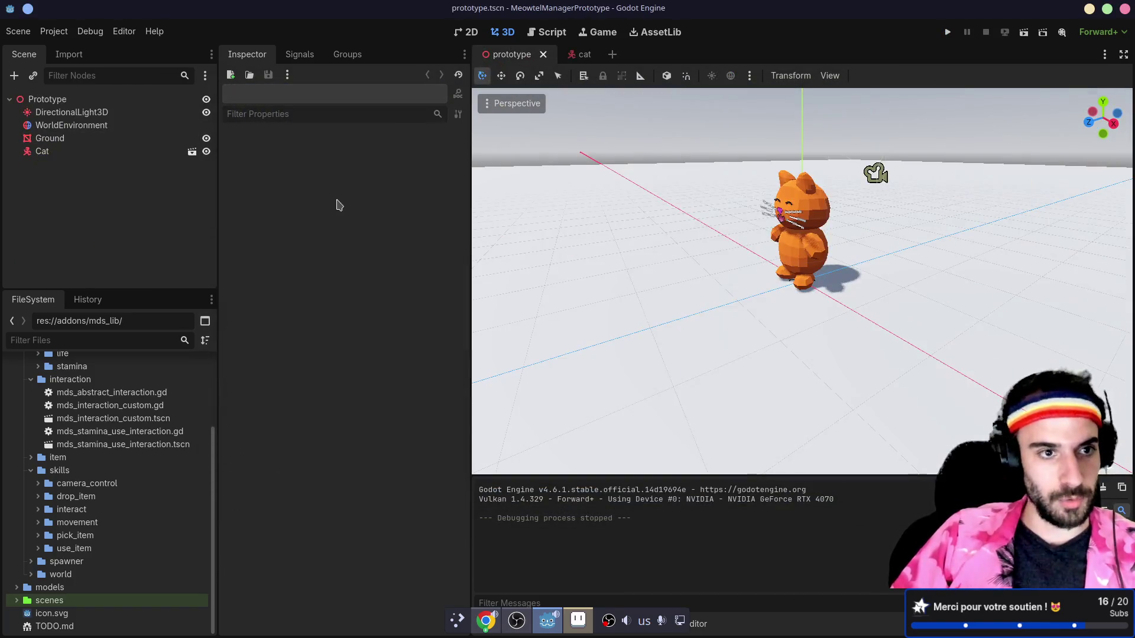
- Add a MeshInstance3D with a new BoxMesh to Prototype, placed left of the cat and raised
left_click(53, 99)
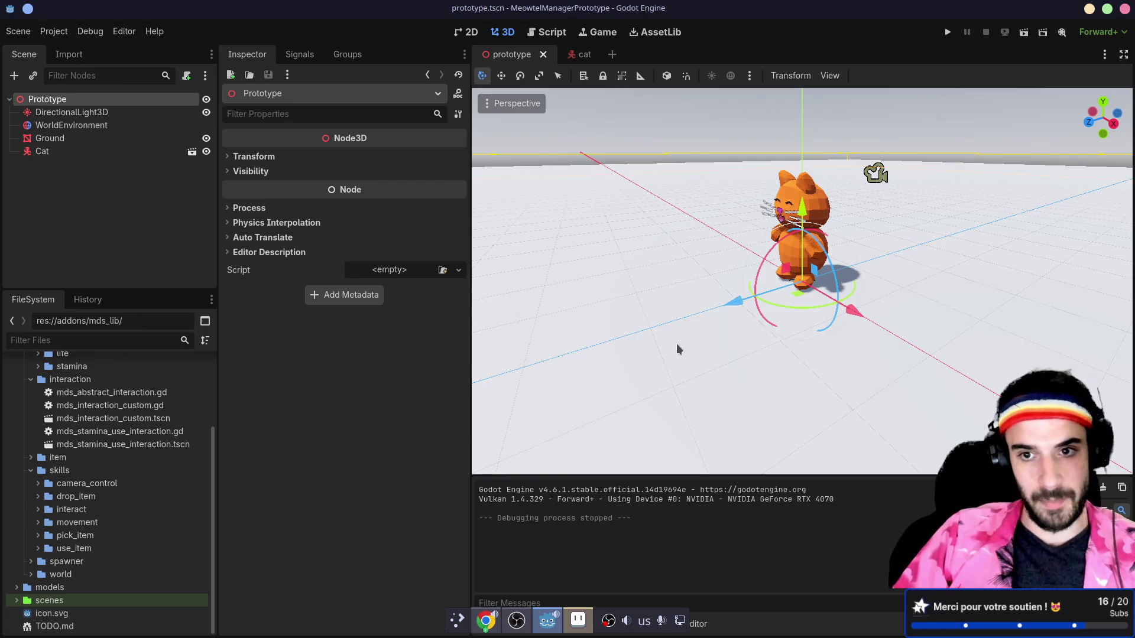
scroll(609, 335, "down", 5)
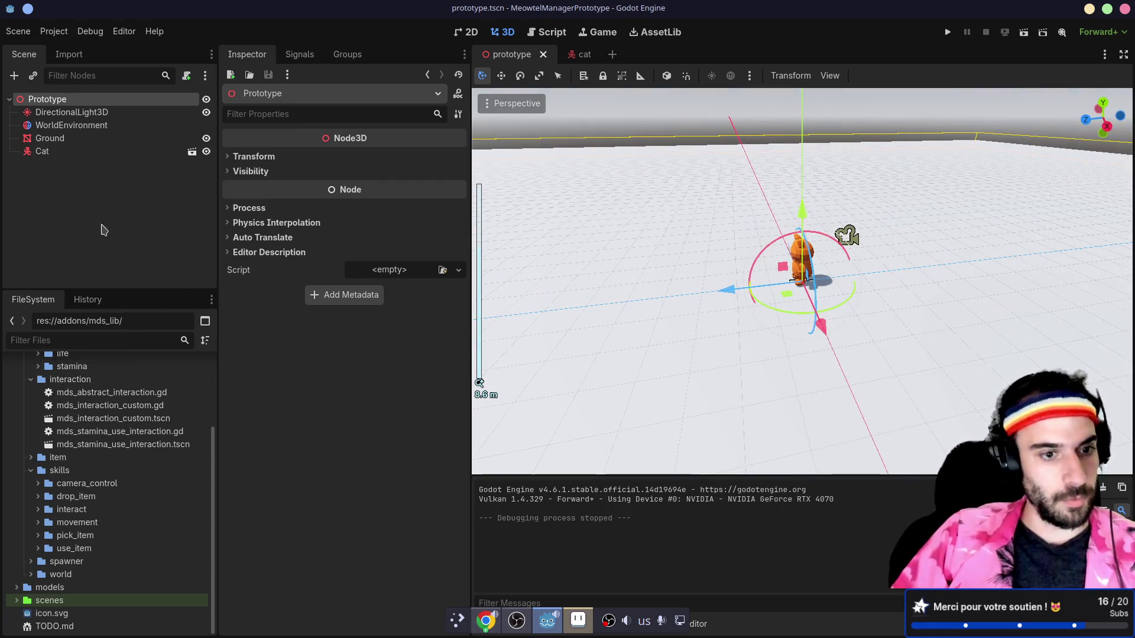
key("ctrl+a")
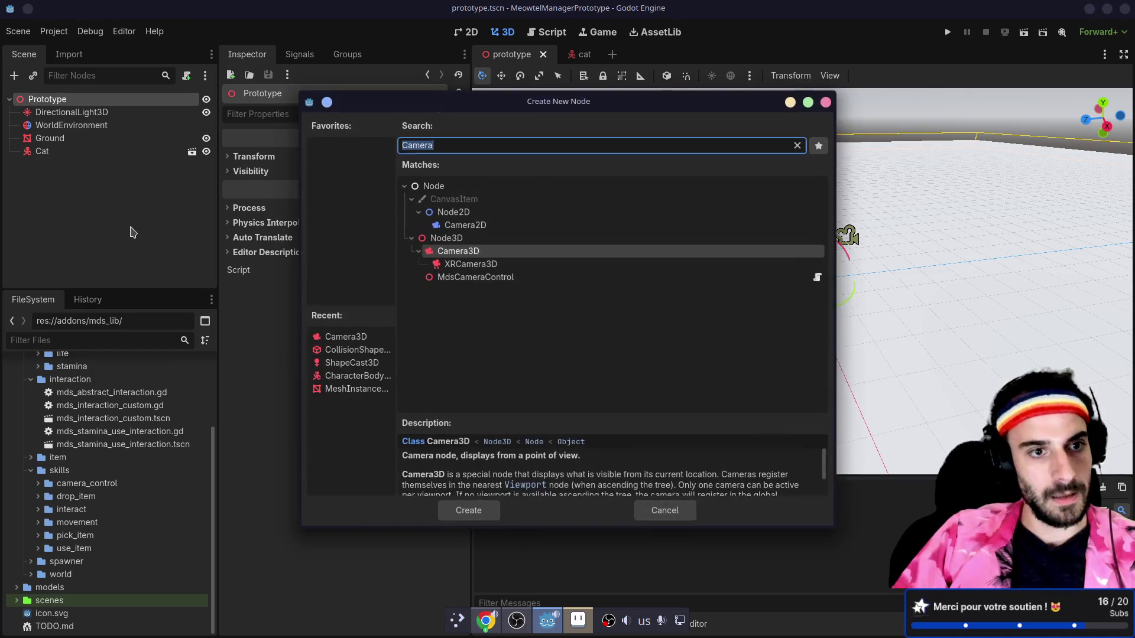
type("mesh")
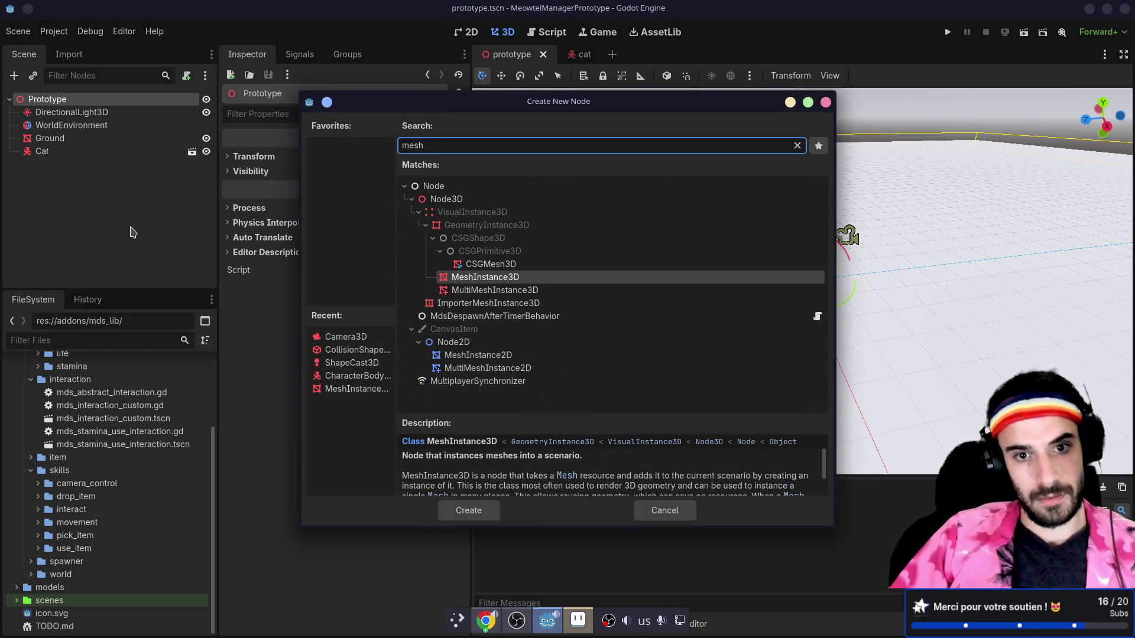
key("Return")
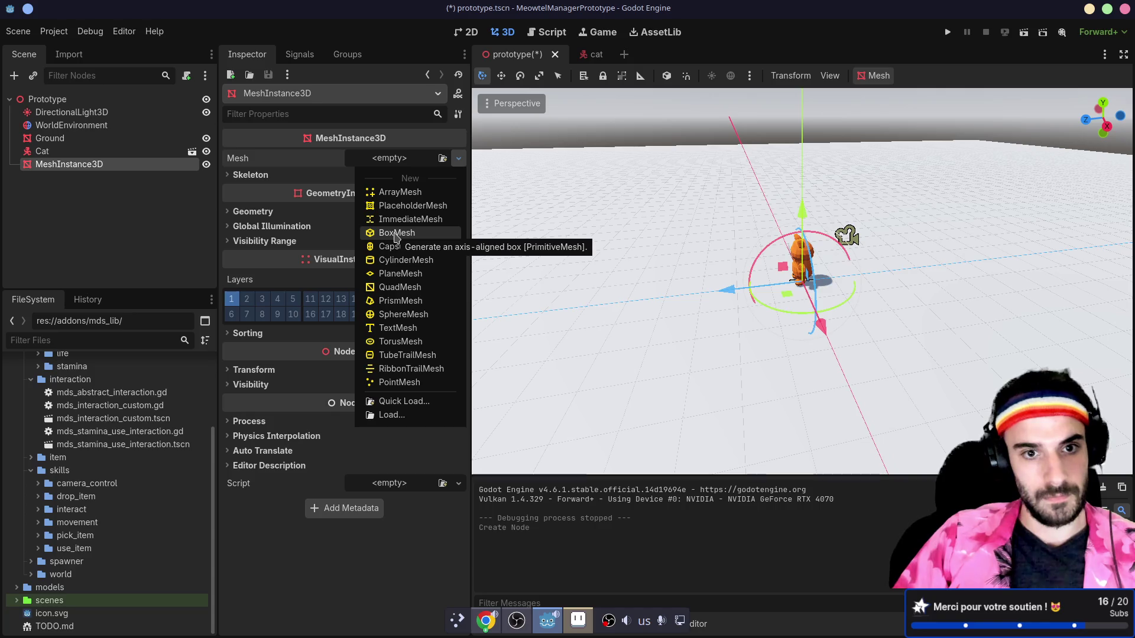
left_click(396, 233)
left_click_drag(732, 284, 520, 307)
left_click_drag(581, 239, 581, 204)
- Run the game and walk the cat around the box with W, A, S, D, then close it
left_click(947, 32)
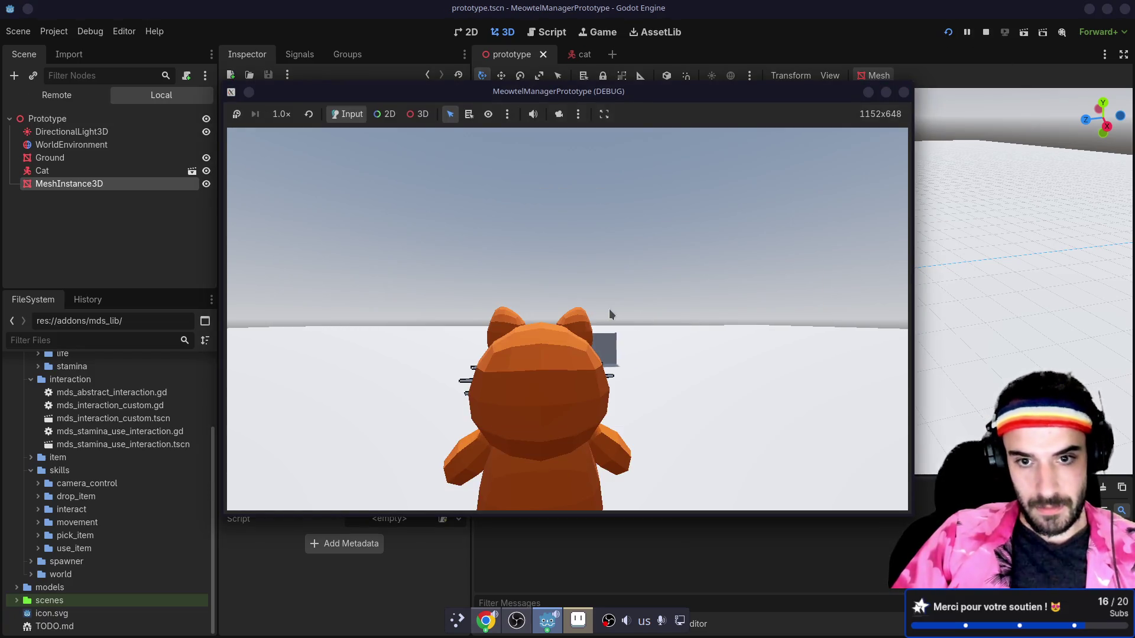
key("w")
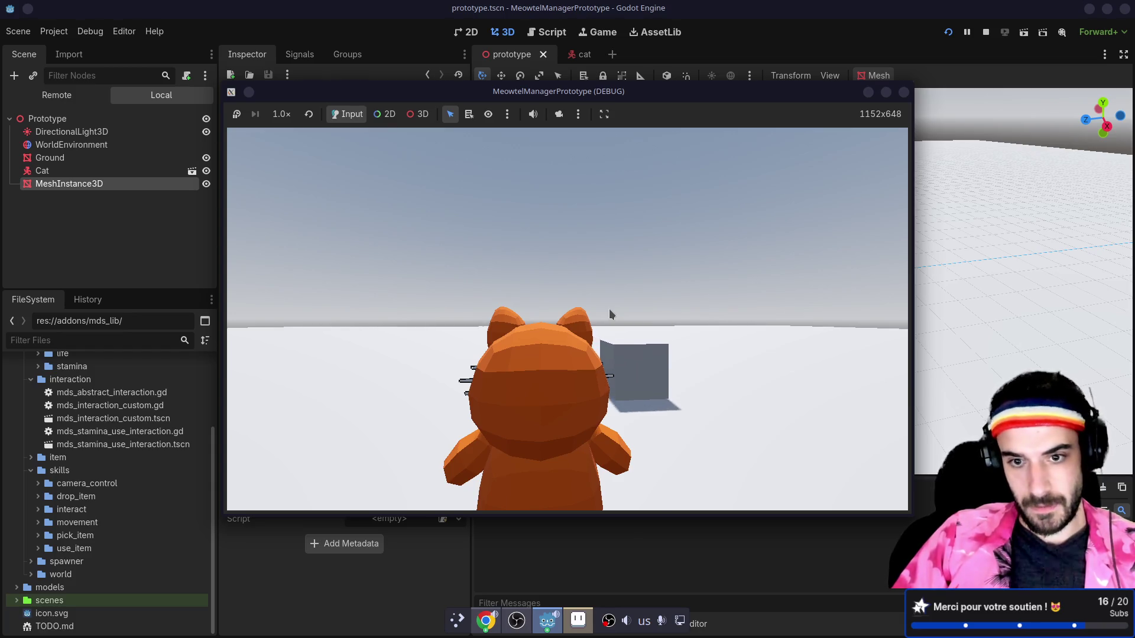
key("d")
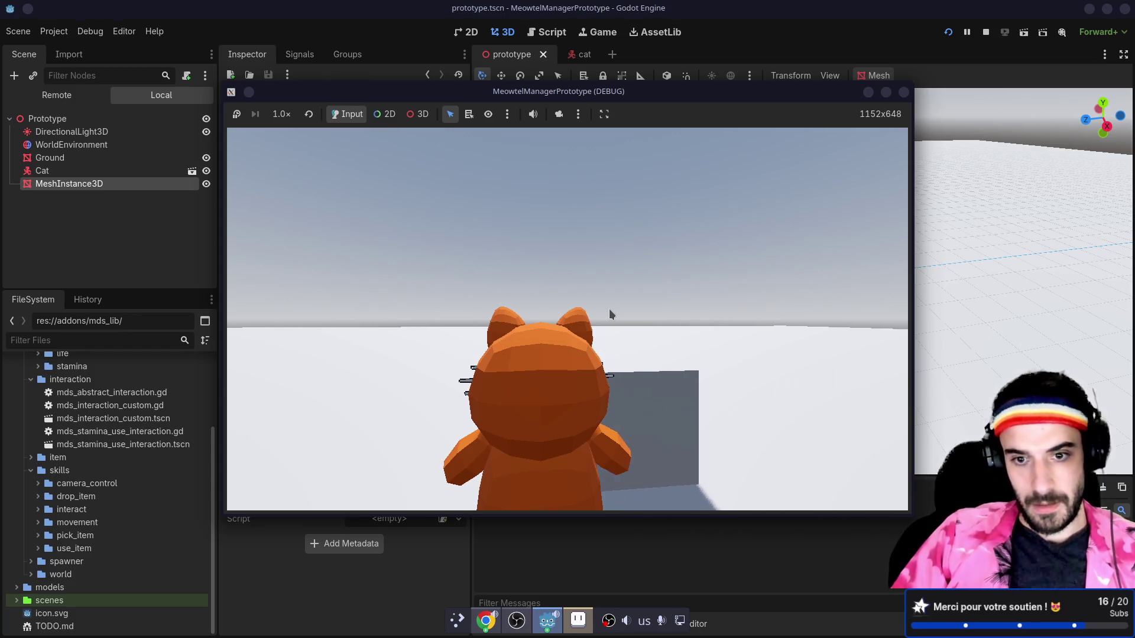
key("s")
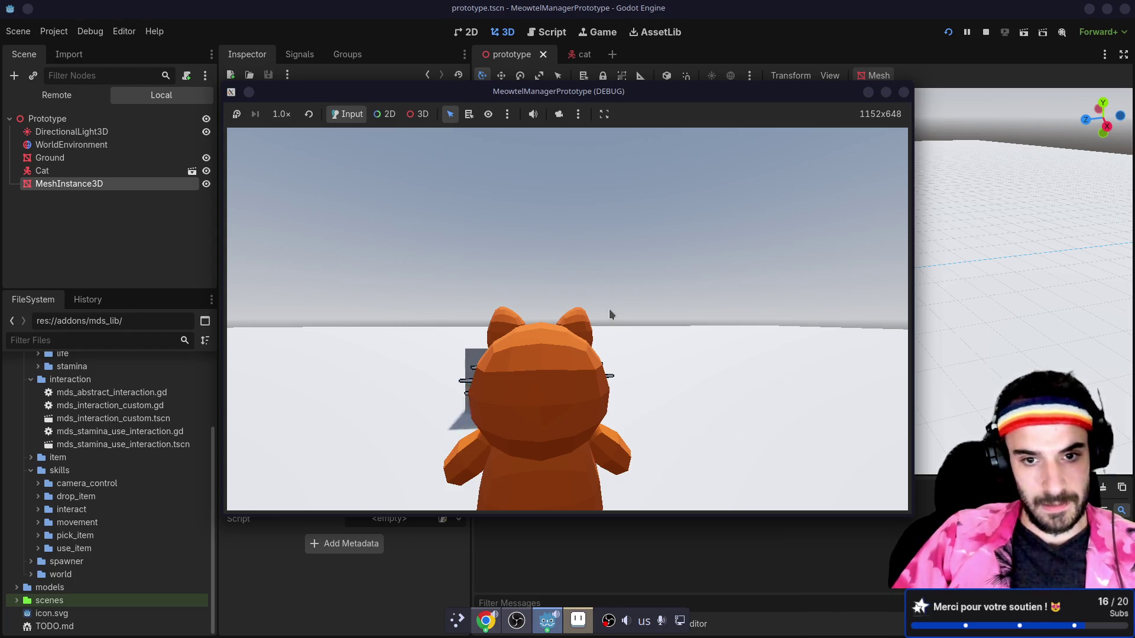
key("d")
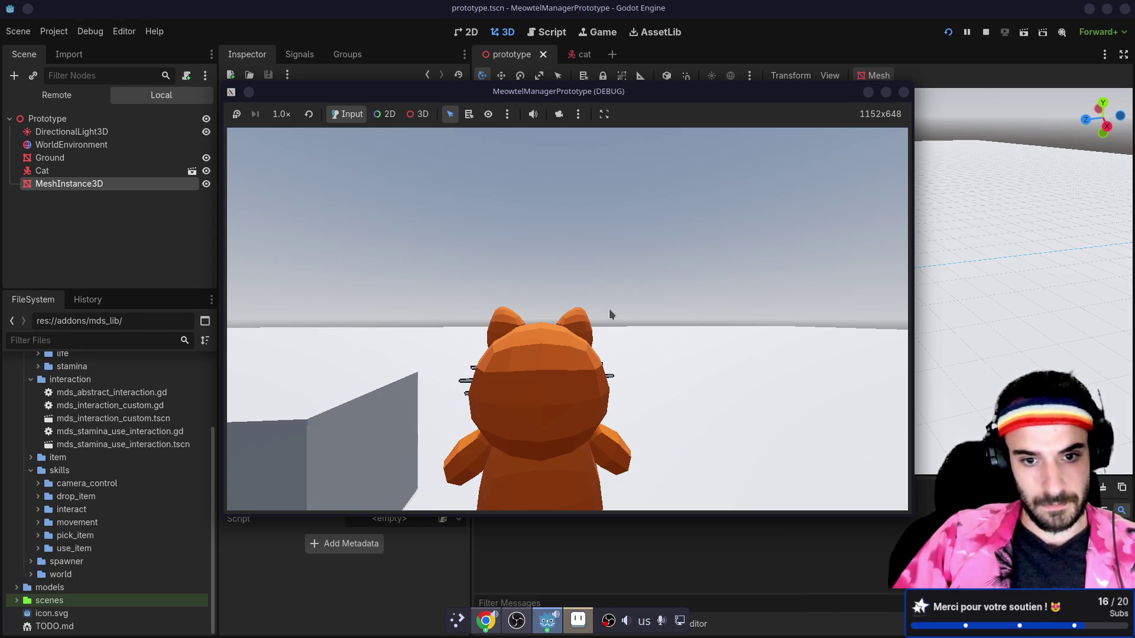
key("a")
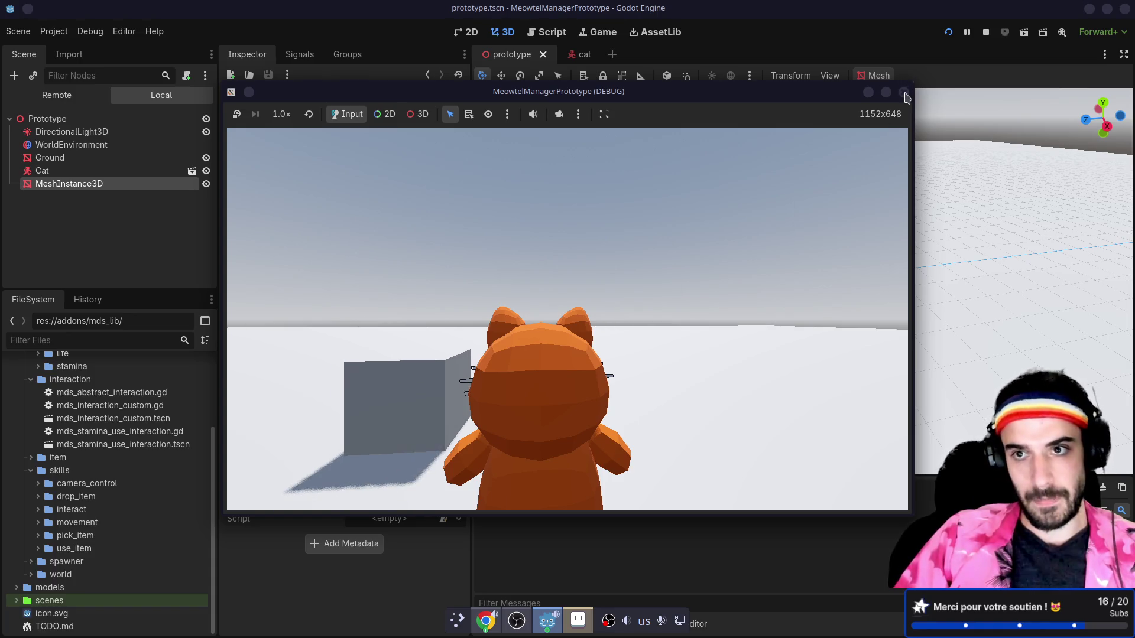
left_click(903, 93)
- Turn the cat scene's Camera3D to face the cat, then inspect CollisionShape3D and MdsMovementSkill3D
left_click(576, 54)
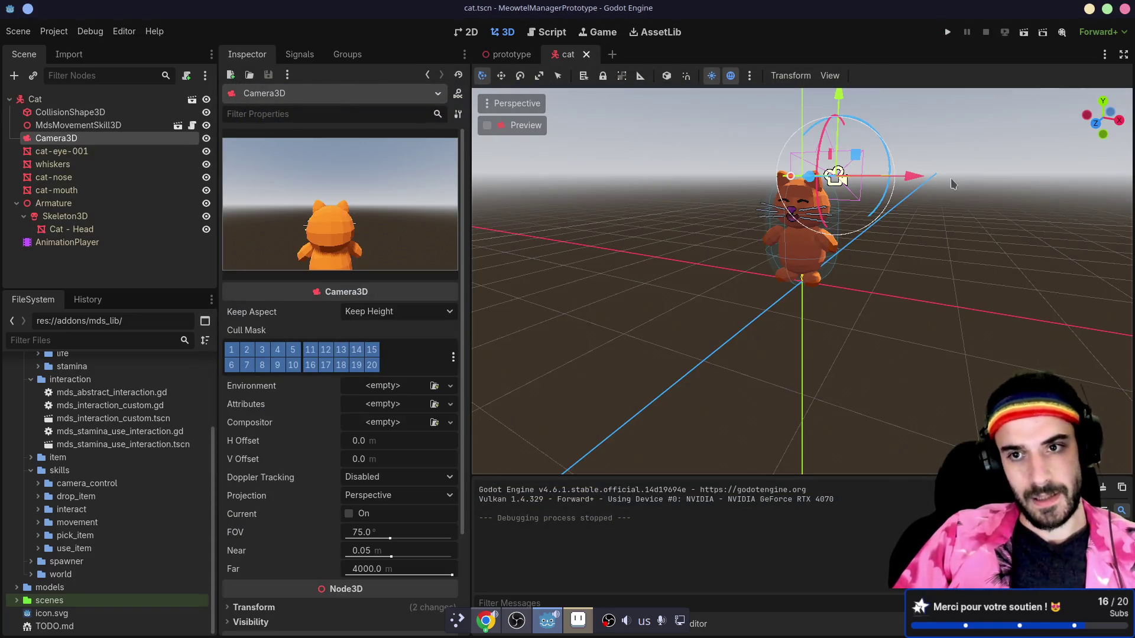
left_click_drag(853, 199, 767, 240)
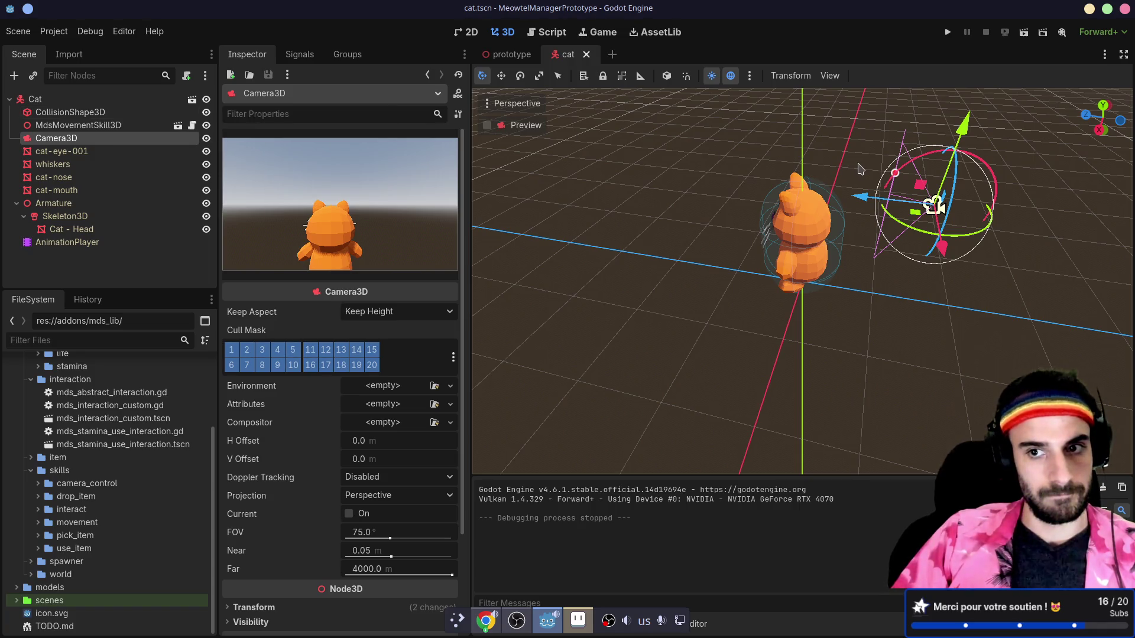
left_click_drag(864, 204, 592, 188)
mouse_move(656, 174)
left_mouse_down()
mouse_move(697, 123)
mouse_move(664, 168)
left_mouse_up()
key("ctrl+z")
mouse_move(666, 206)
left_mouse_down()
mouse_move(680, 183)
mouse_move(632, 126)
left_mouse_up()
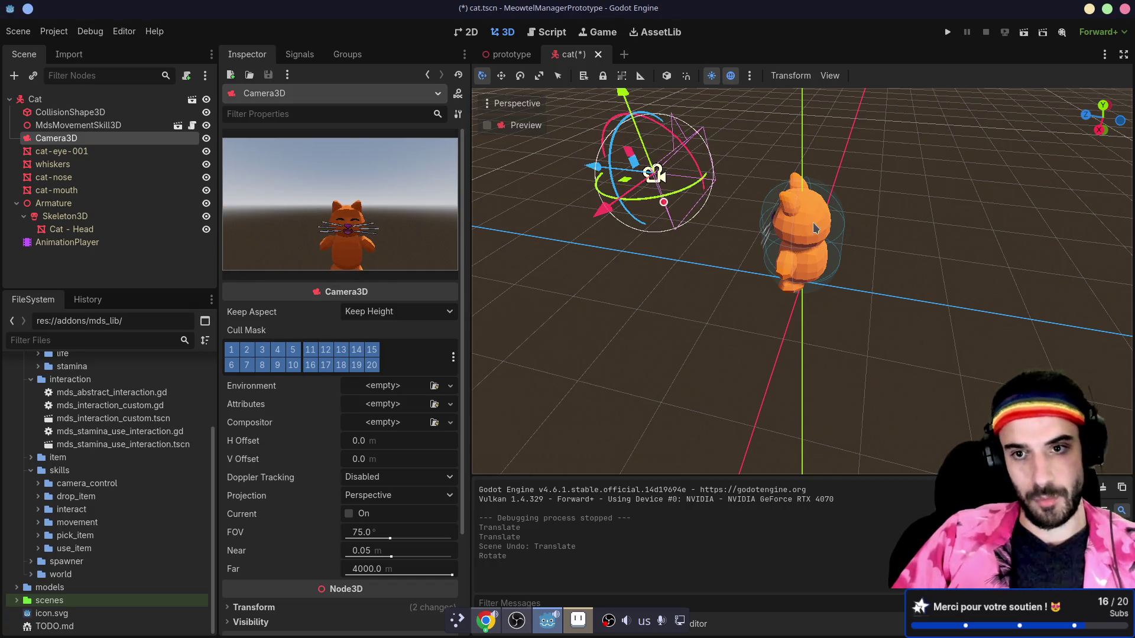
left_click(71, 112)
left_click(86, 127)
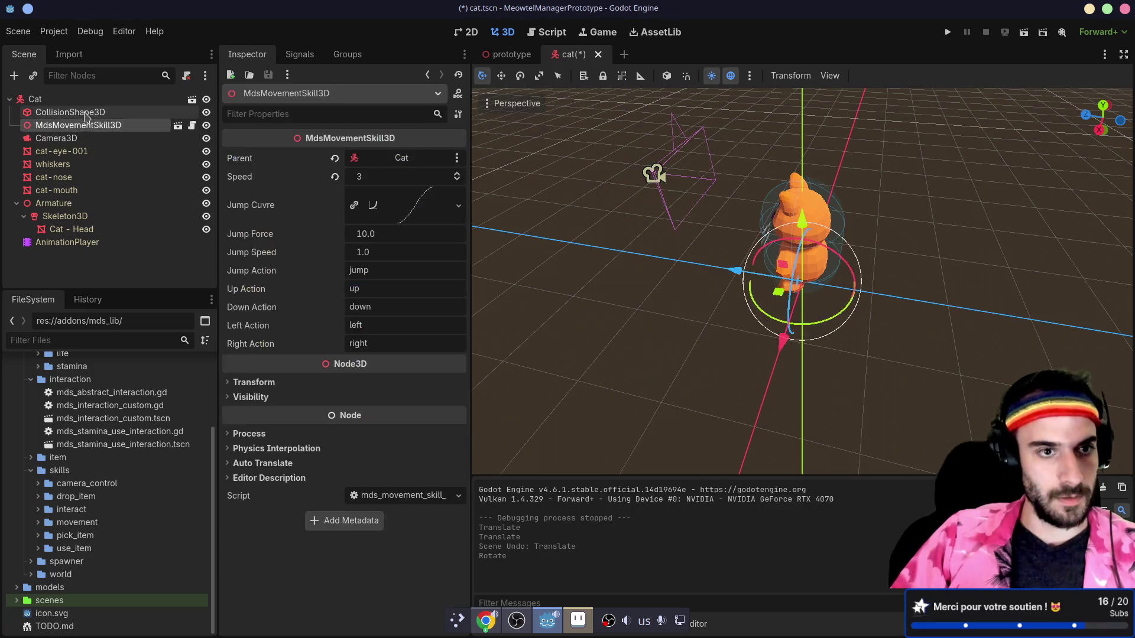
- Select the Cat root node and add a new Node3D child
left_click(86, 114)
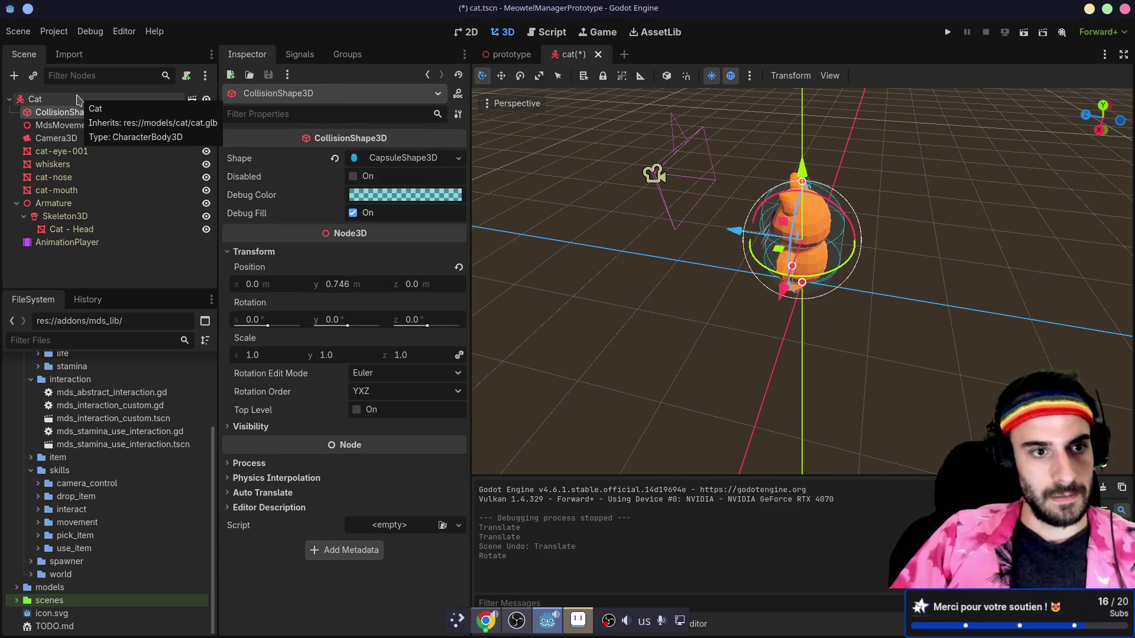
left_click(77, 99)
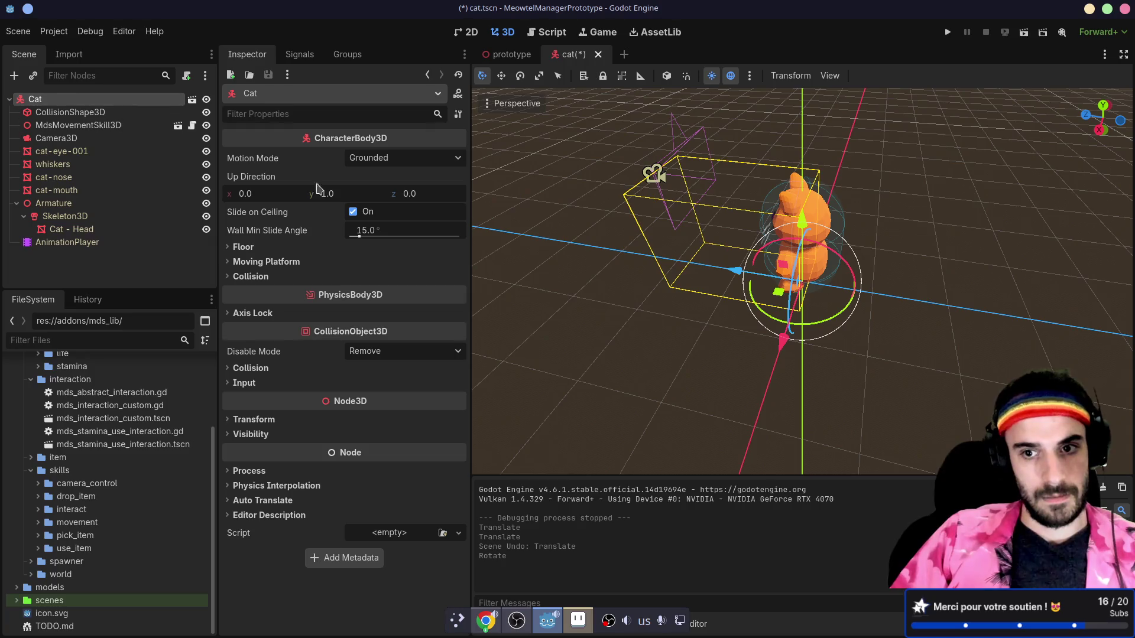
scroll(703, 321, "up", 3)
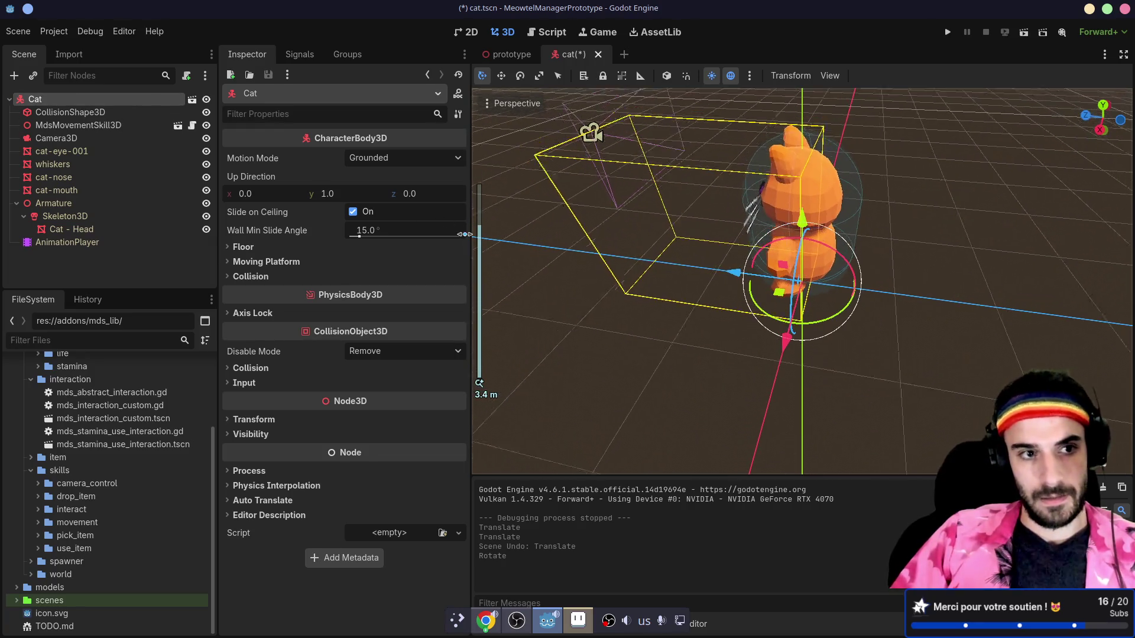
left_click(18, 203)
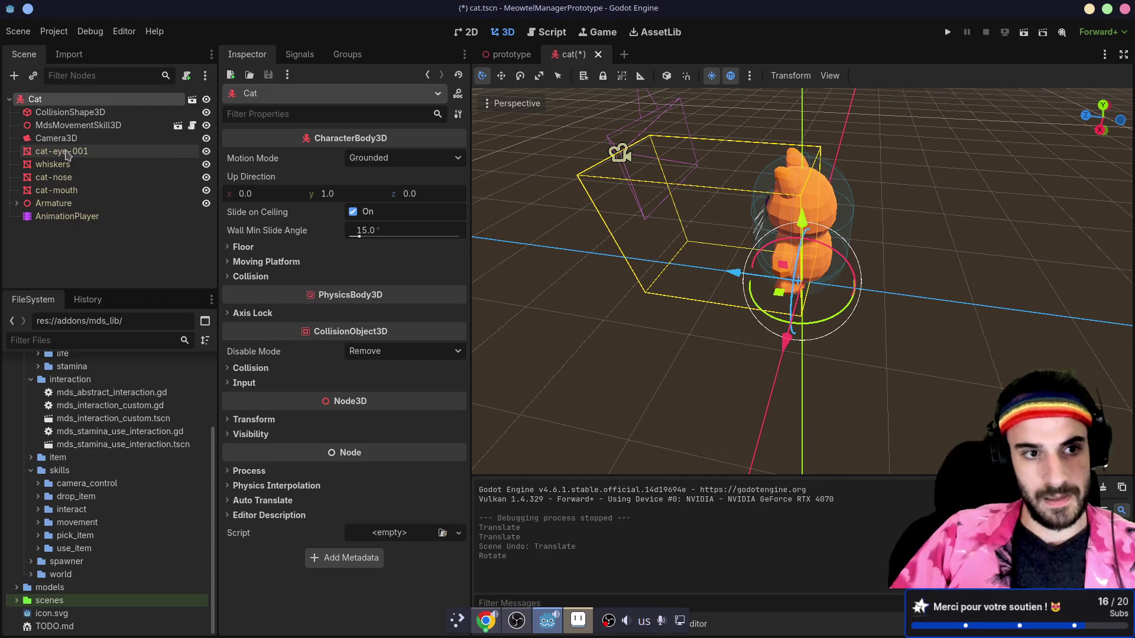
left_click(17, 203)
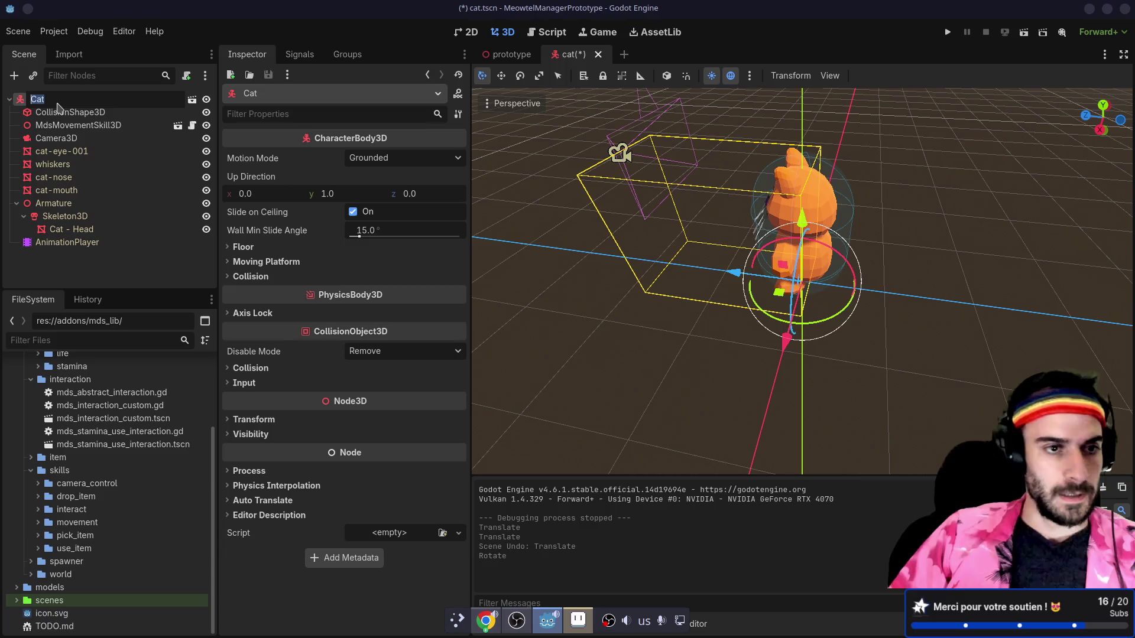
key("ctrl+a")
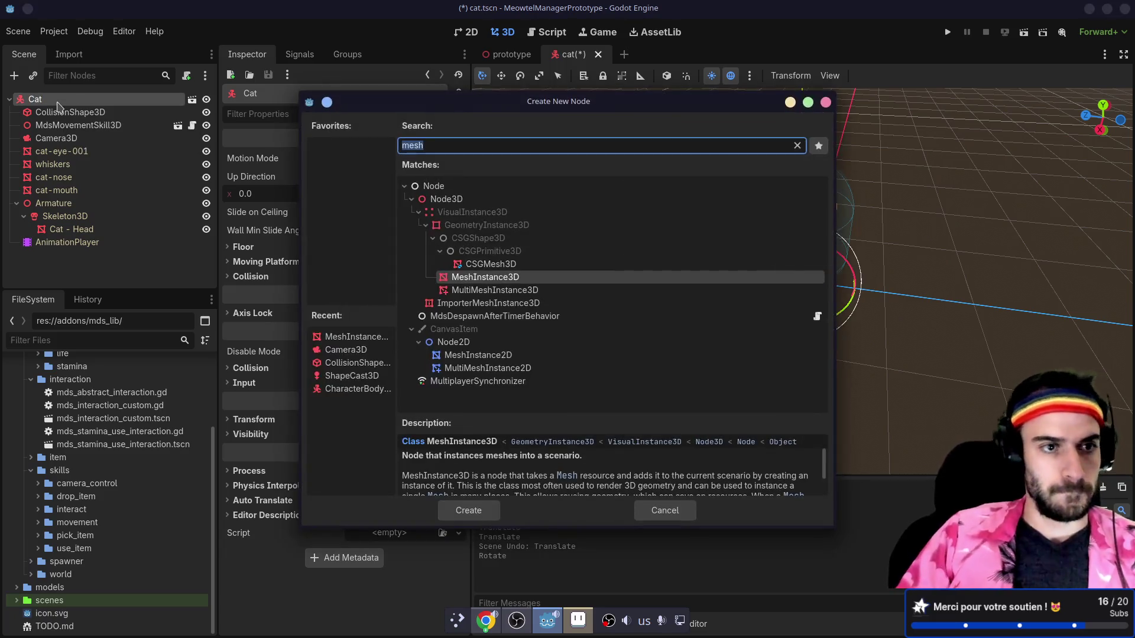
type("node")
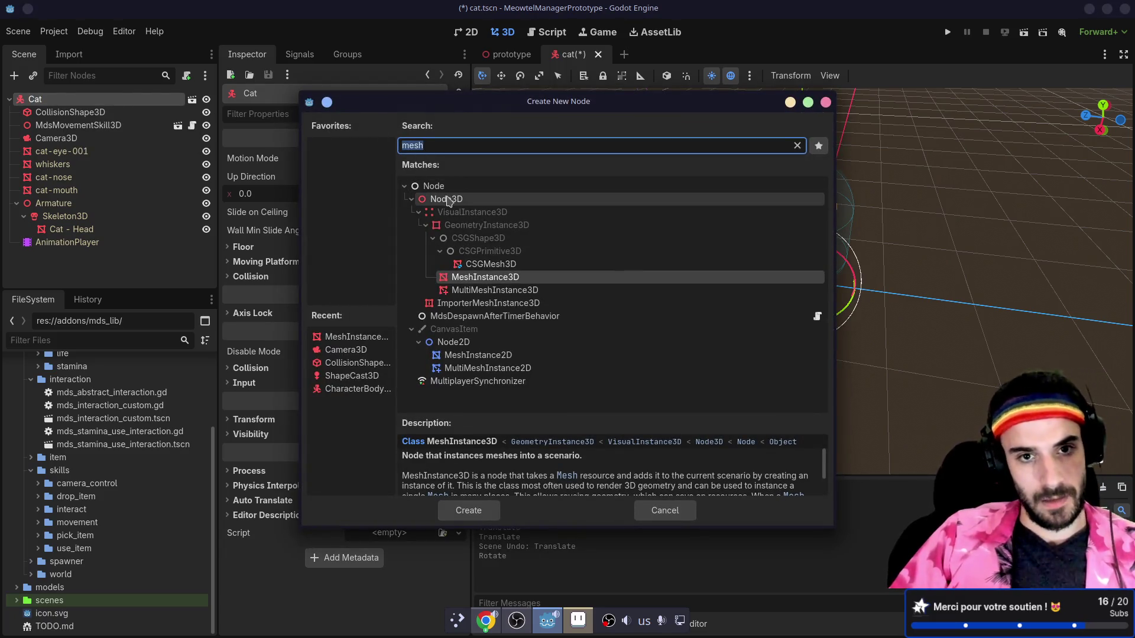
key("Return")
- Name the node 'Model' below Camera3D, try reparenting the cat meshes, and save the scene
mouse_move(52, 256)
left_mouse_down()
mouse_move(56, 144)
mouse_move(61, 152)
left_mouse_up()
type("Model")
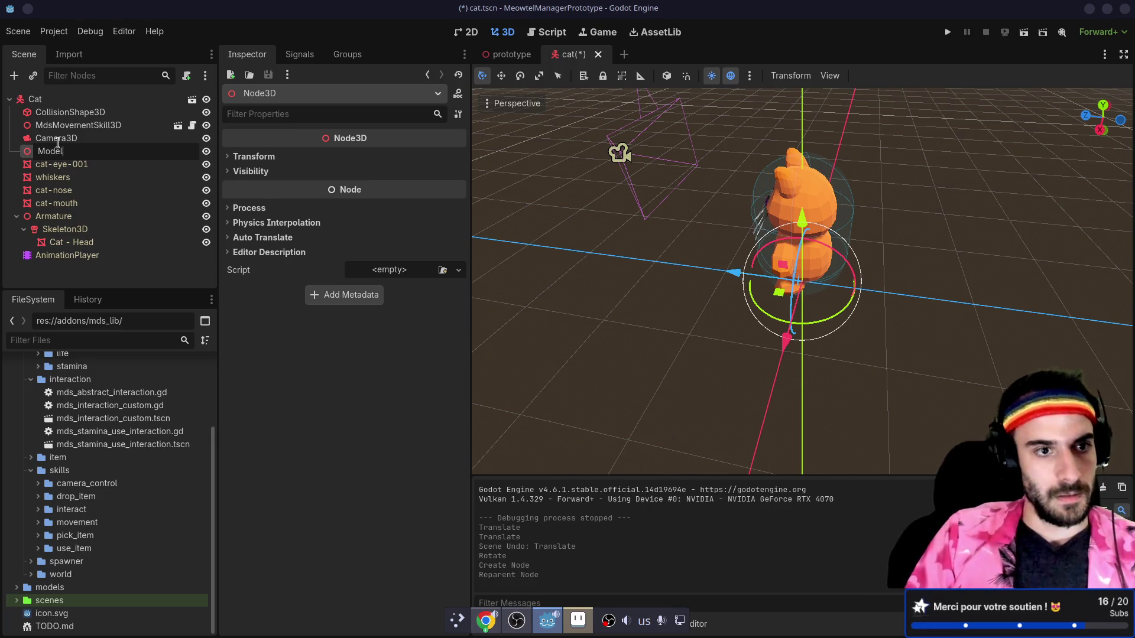
key("Return")
left_click(59, 164)
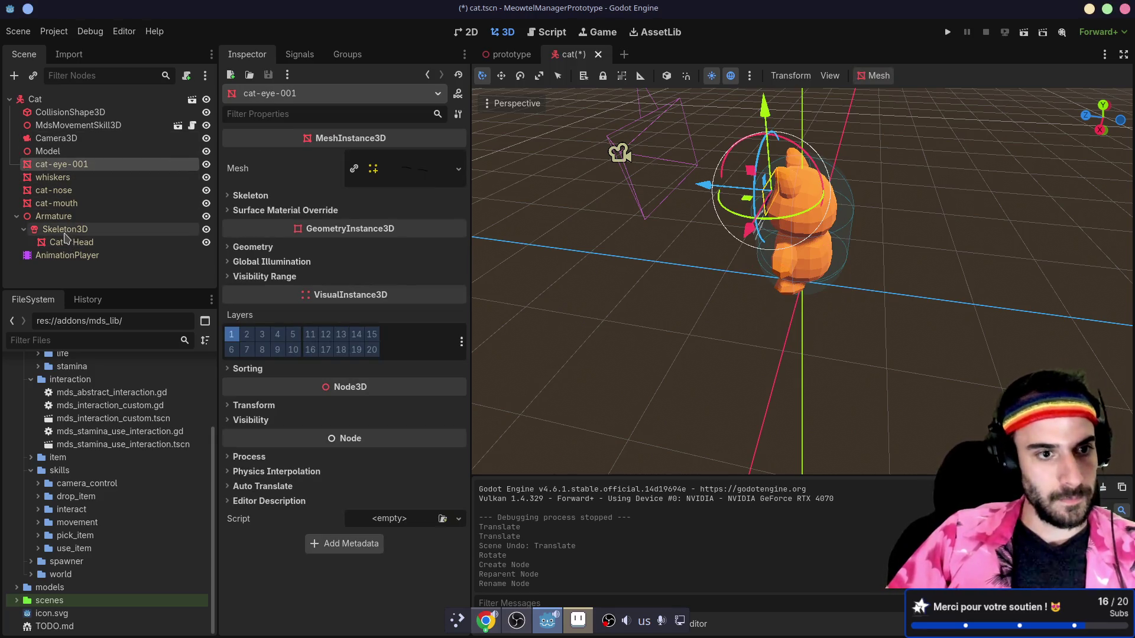
left_click(62, 255, "shift")
left_click_drag(61, 171, 59, 152)
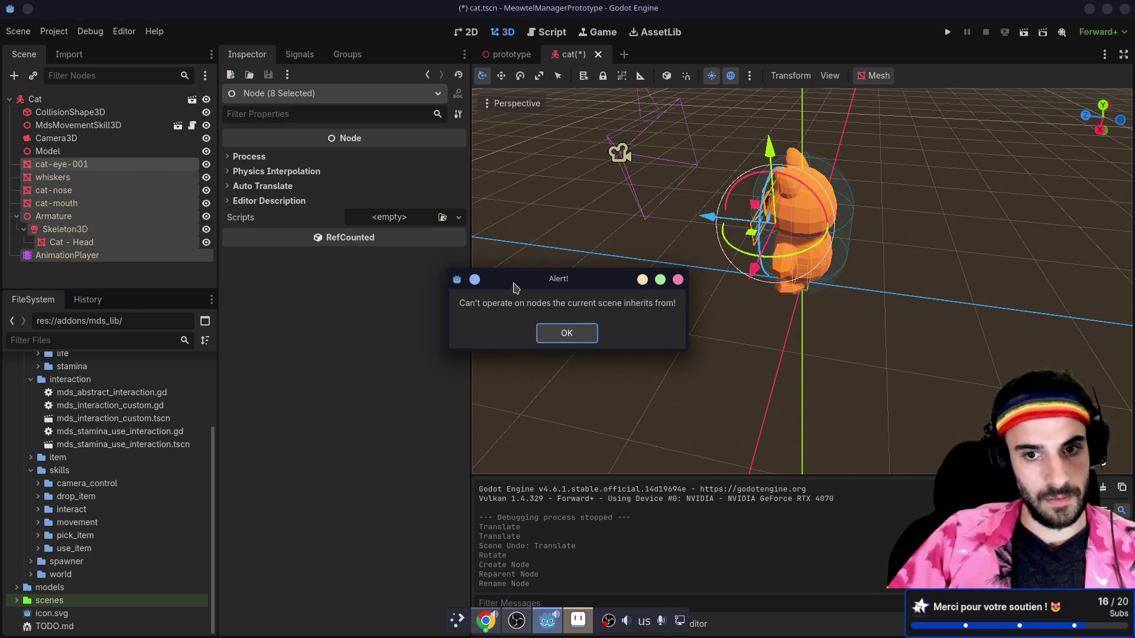
left_click(552, 335)
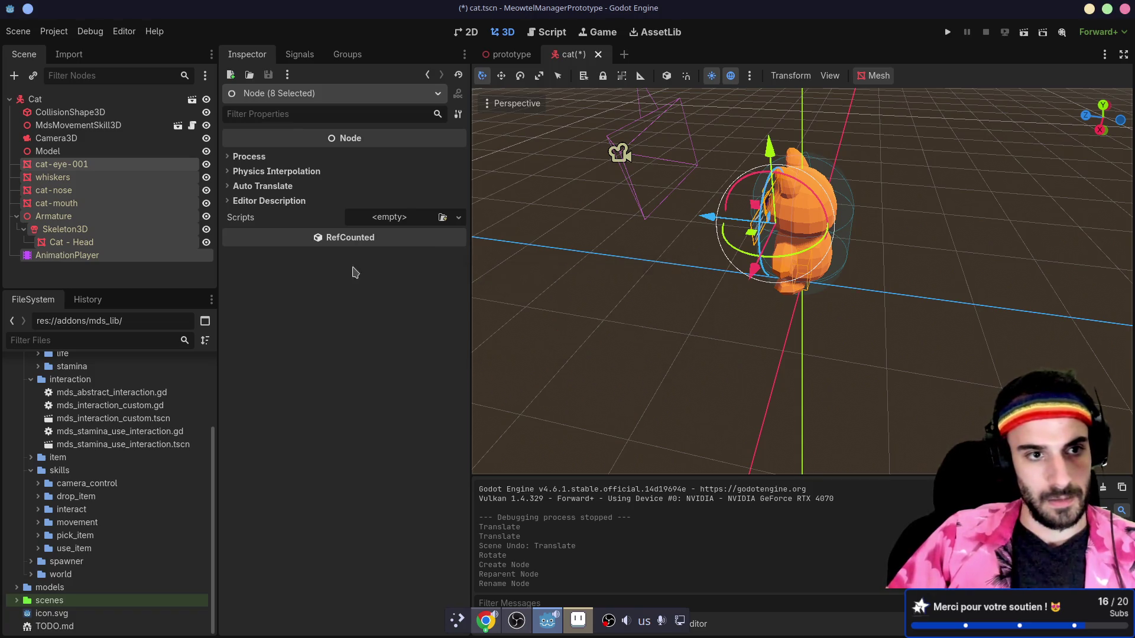
left_click(60, 152)
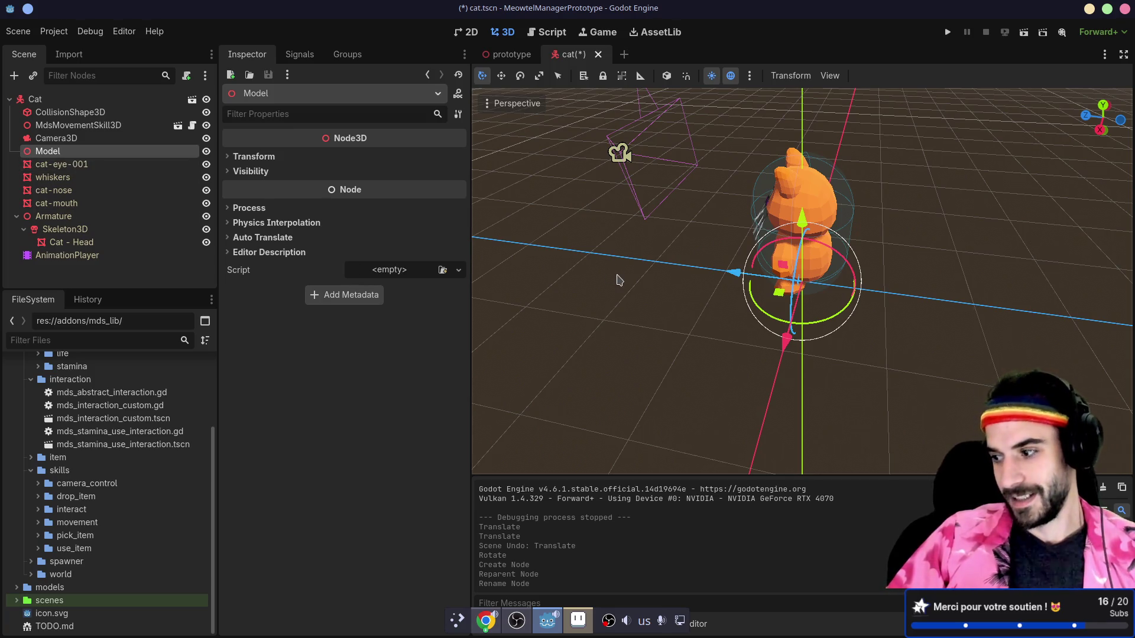
left_click_drag(630, 276, 678, 274)
key("ctrl+s")
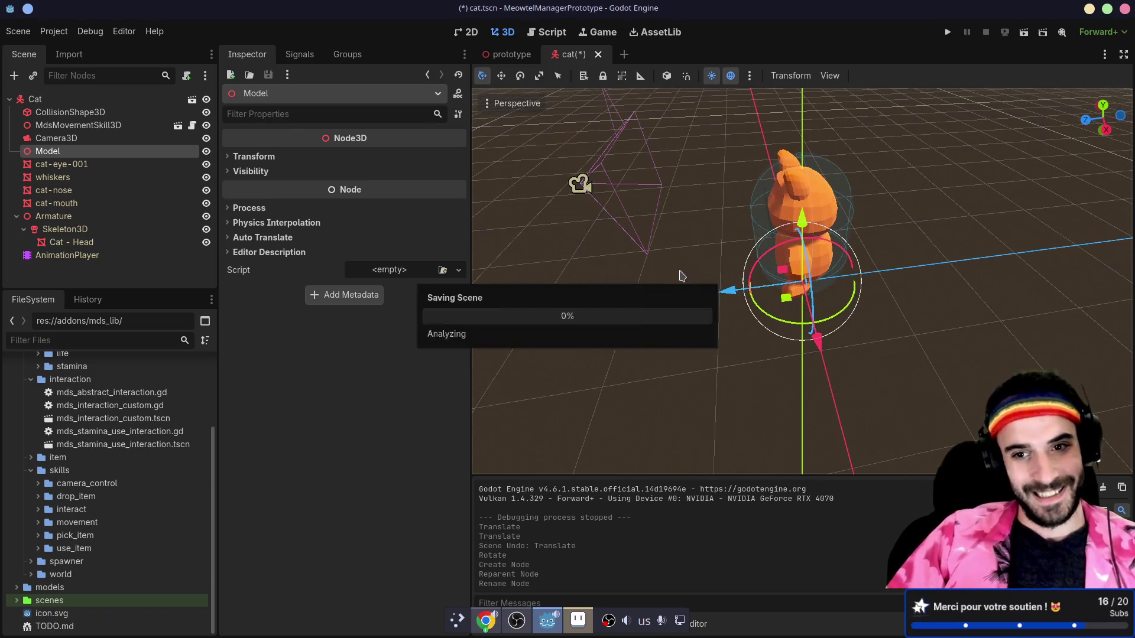
- Open the Advanced Import Settings for models/cat/cat.glb
scroll(74, 419, "up", 4)
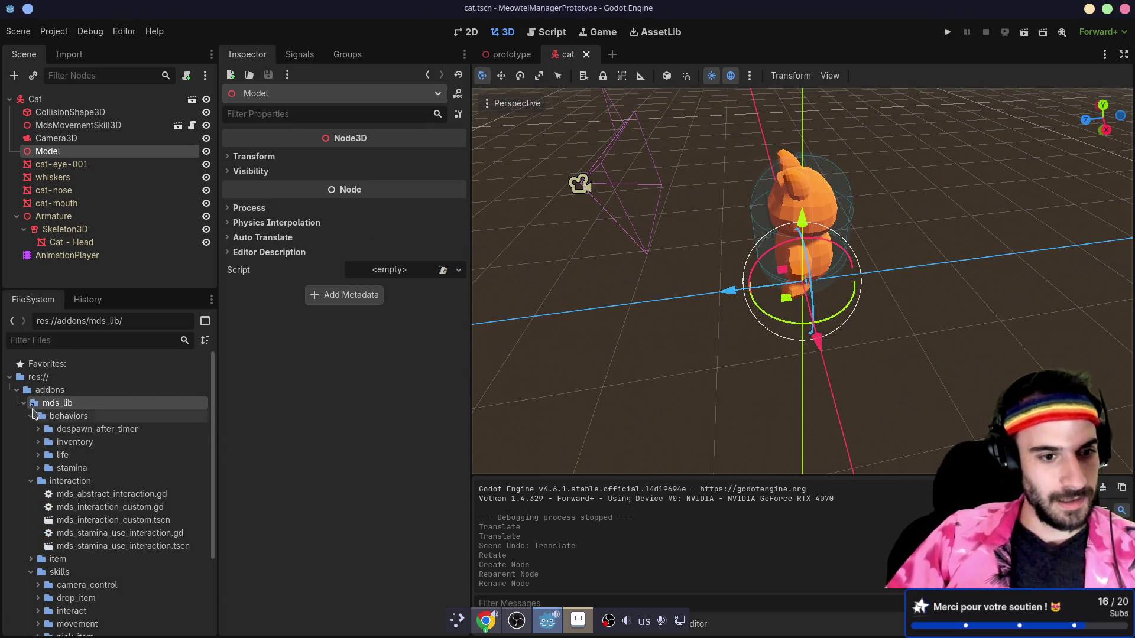
left_click(24, 404)
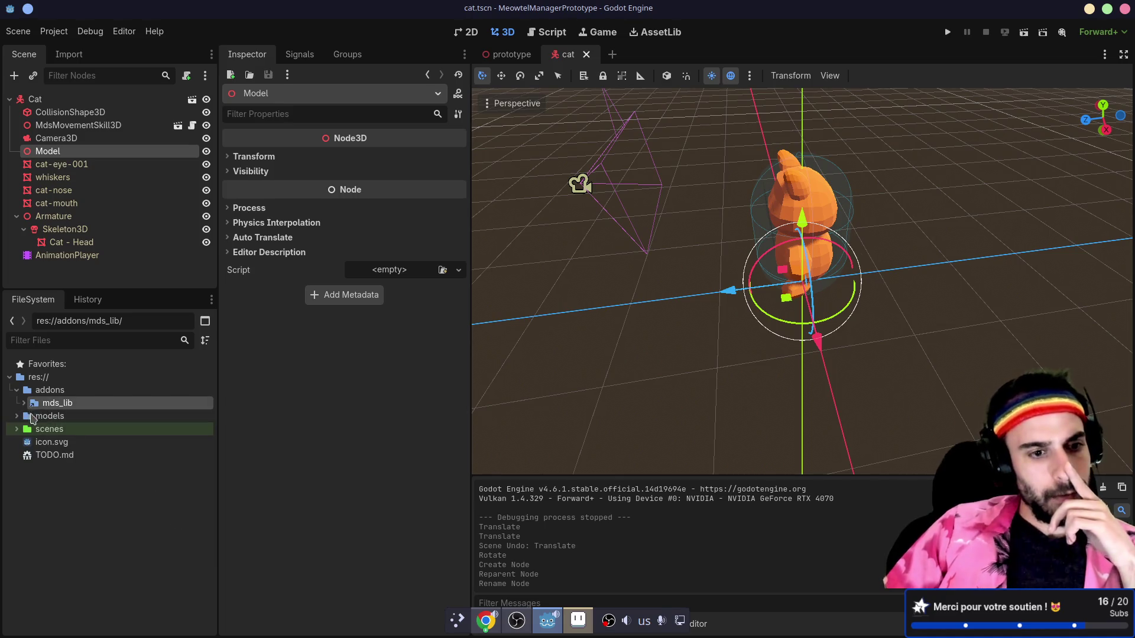
left_click(23, 430)
double_click(83, 444)
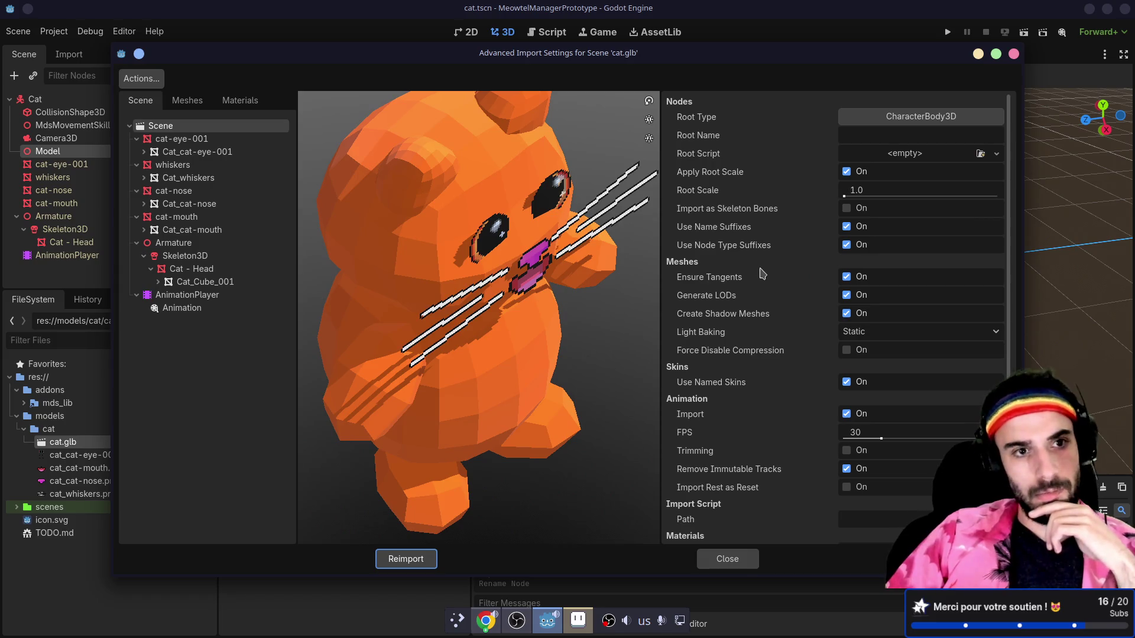
- Look over the cat.glb import options and orbit the preview cat, returning it to face front
scroll(782, 308, "down", 4)
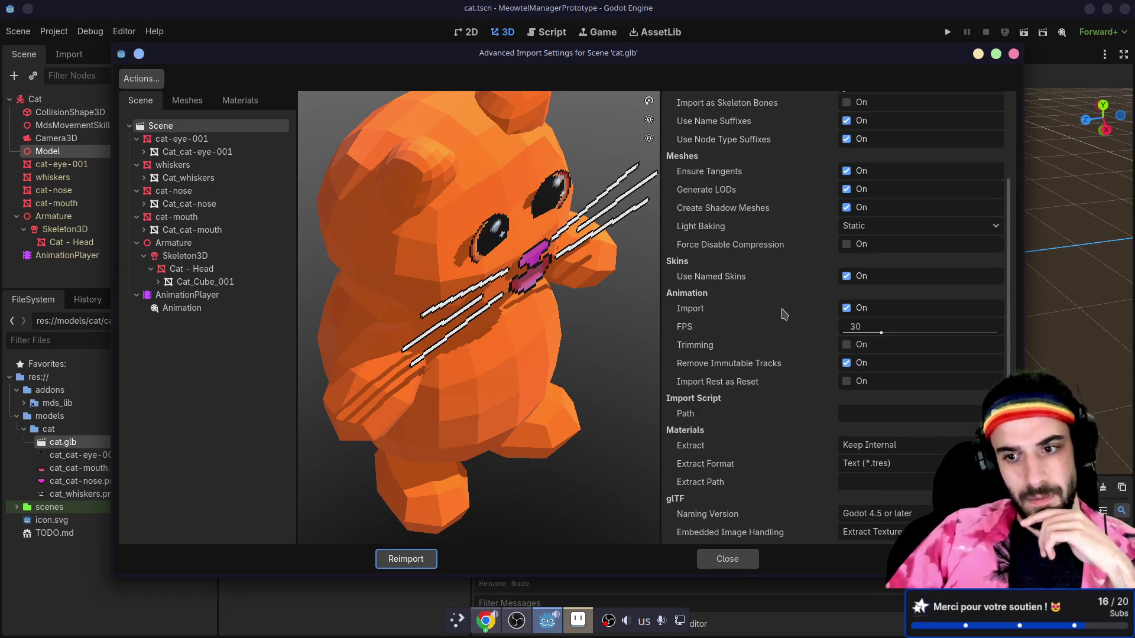
scroll(782, 314, "up", 4)
scroll(763, 320, "down", 4)
scroll(483, 339, "down", 3)
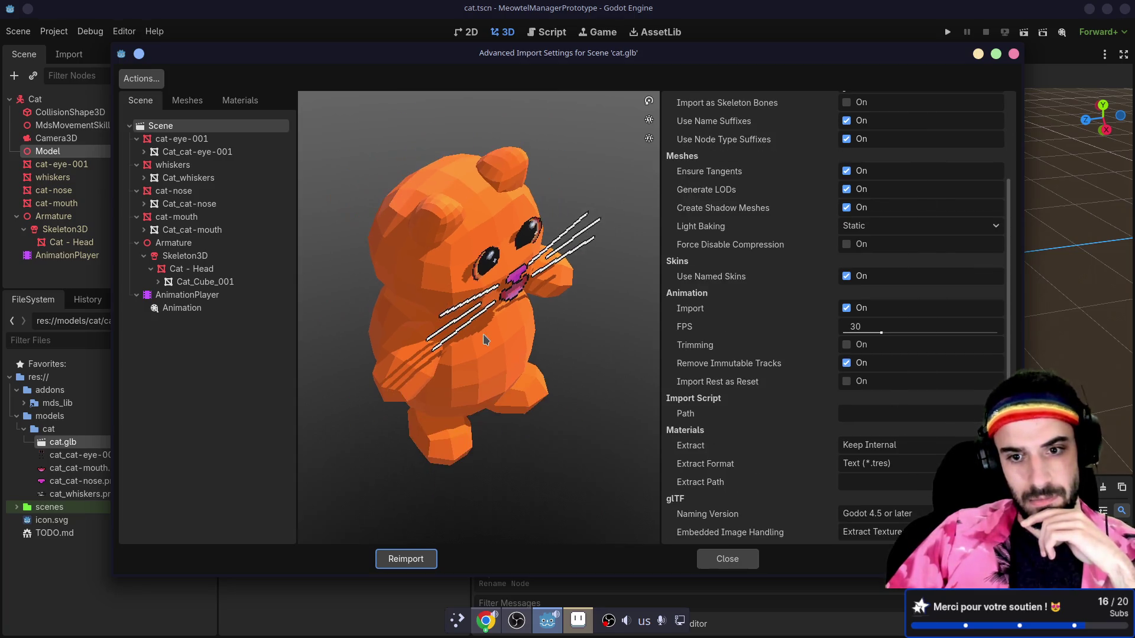
scroll(483, 339, "down", 2)
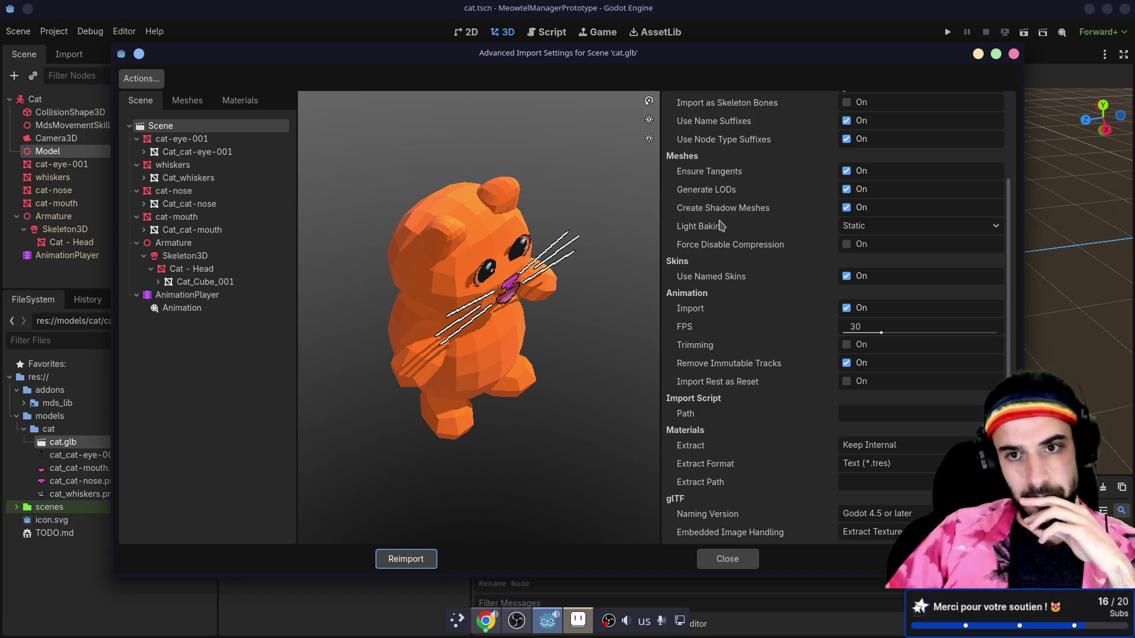
scroll(734, 273, "up", 3)
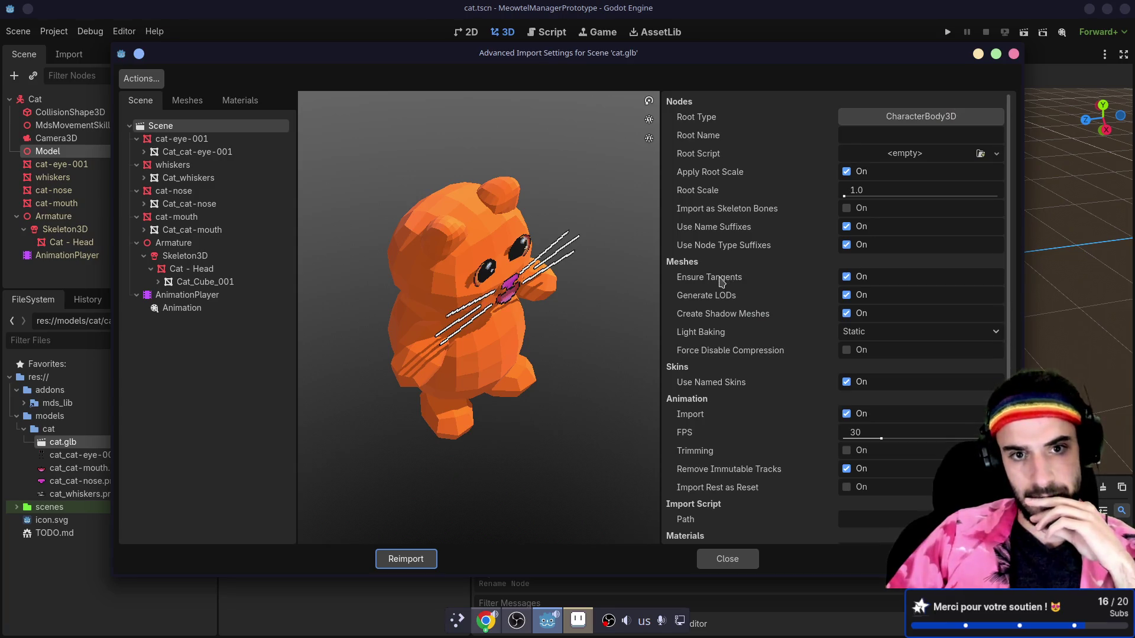
mouse_move(600, 339)
left_mouse_down()
mouse_move(505, 311)
mouse_move(678, 326)
left_mouse_up()
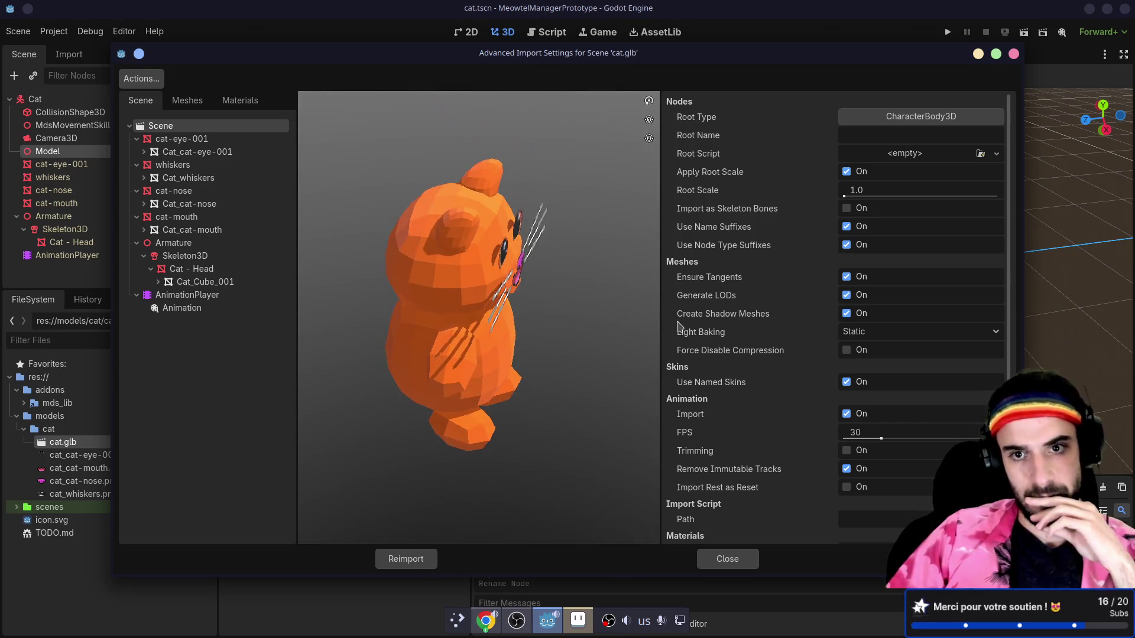
mouse_move(596, 343)
left_mouse_down()
mouse_move(549, 346)
mouse_move(517, 327)
mouse_move(534, 330)
left_mouse_up()
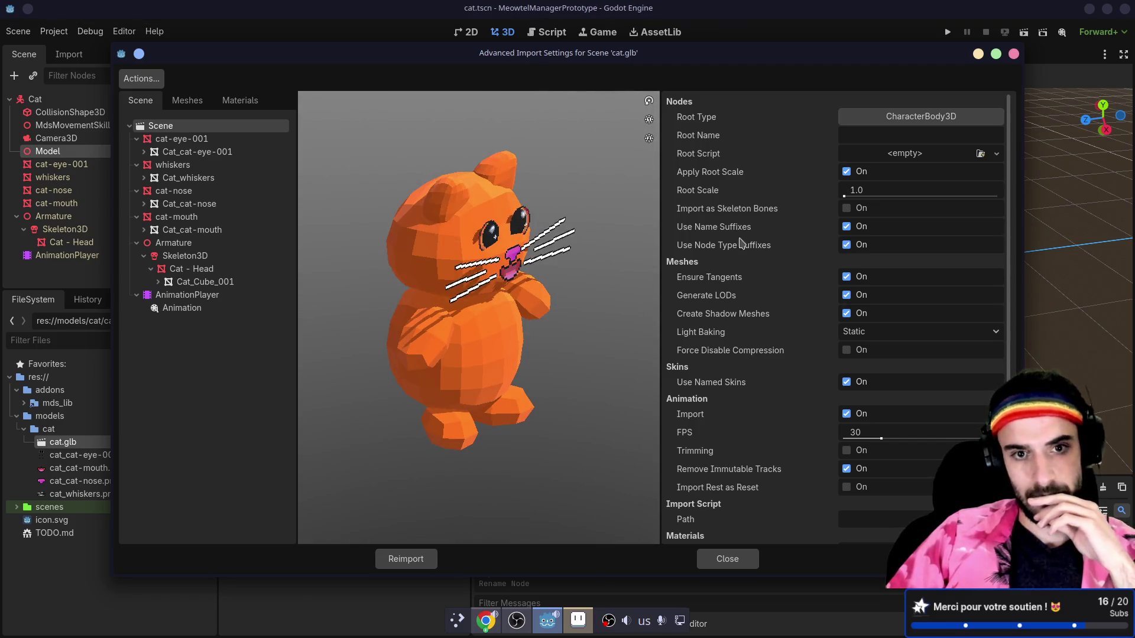
- Set the animation FPS import value to 60
scroll(751, 256, "down", 3)
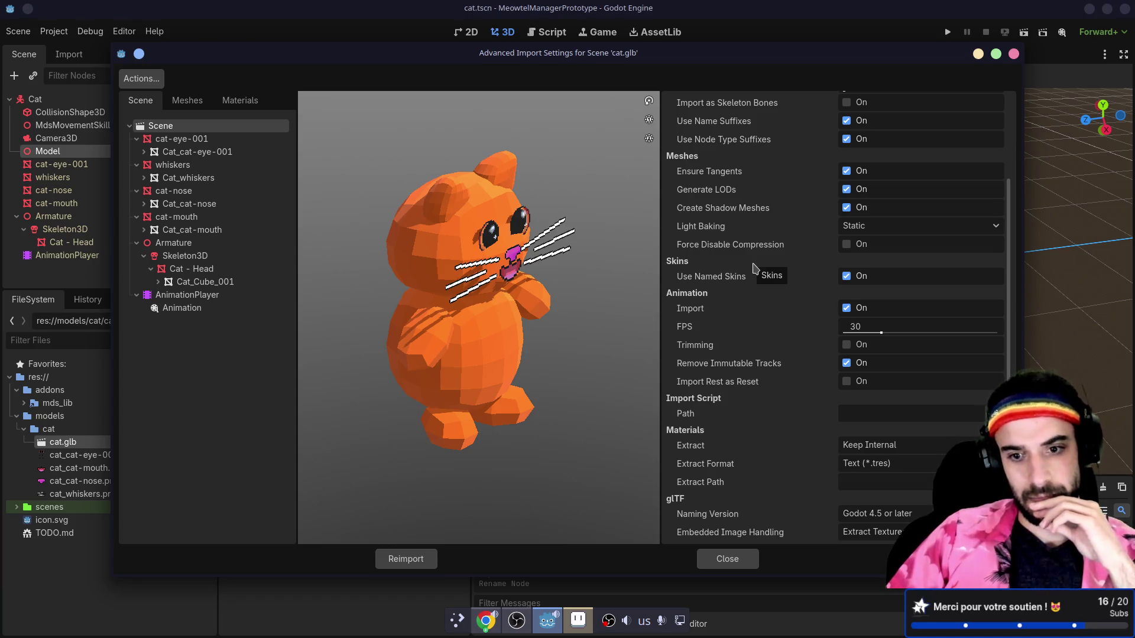
left_click(859, 325)
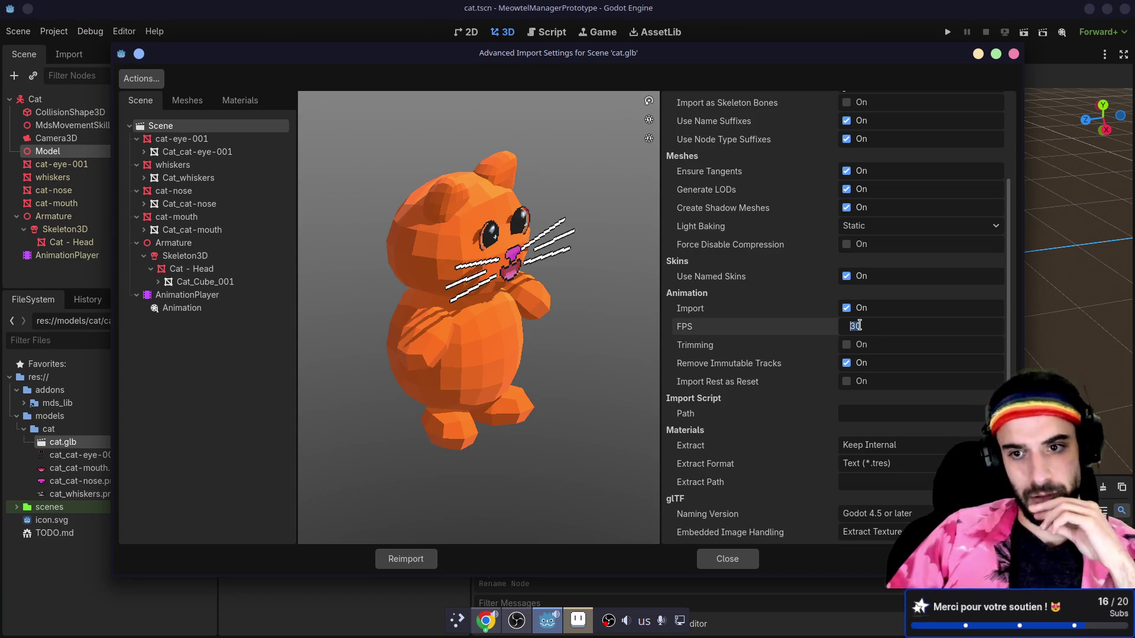
type("60")
key("Return")
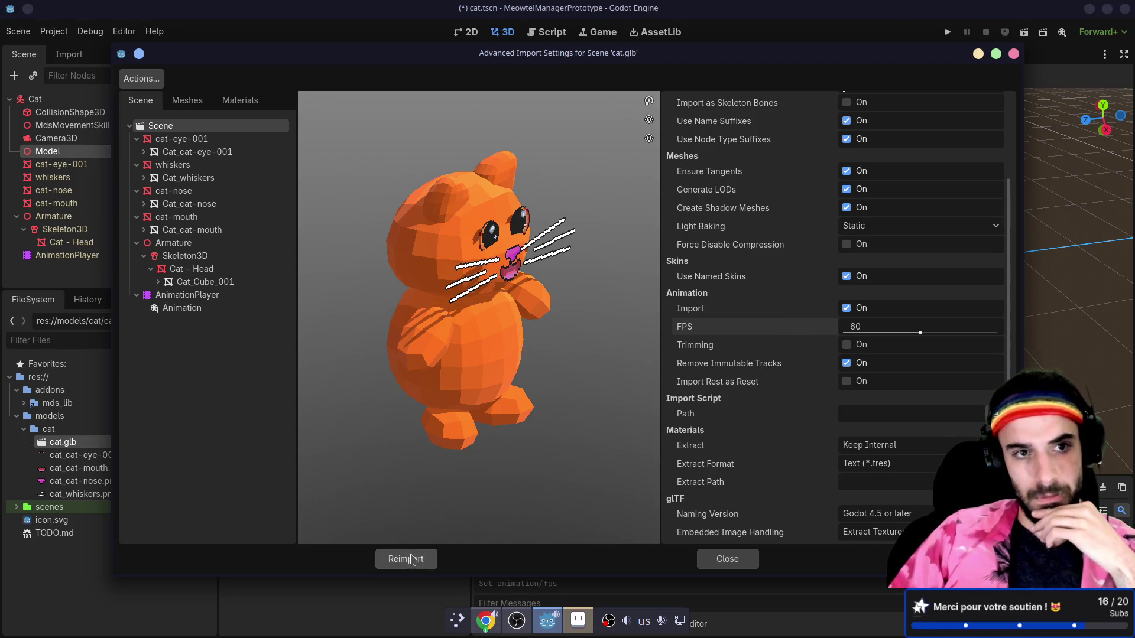
- Check the meshes, Armature, cat-mouth and Skeleton3D import options, then reimport cat.glb
left_click(197, 100)
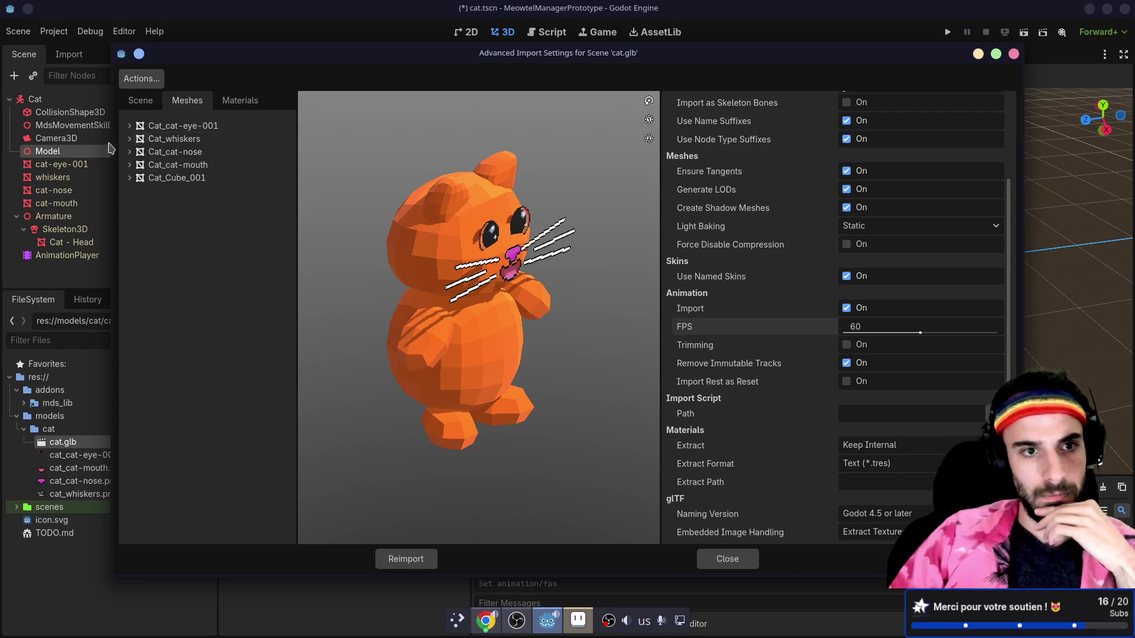
left_click(140, 101)
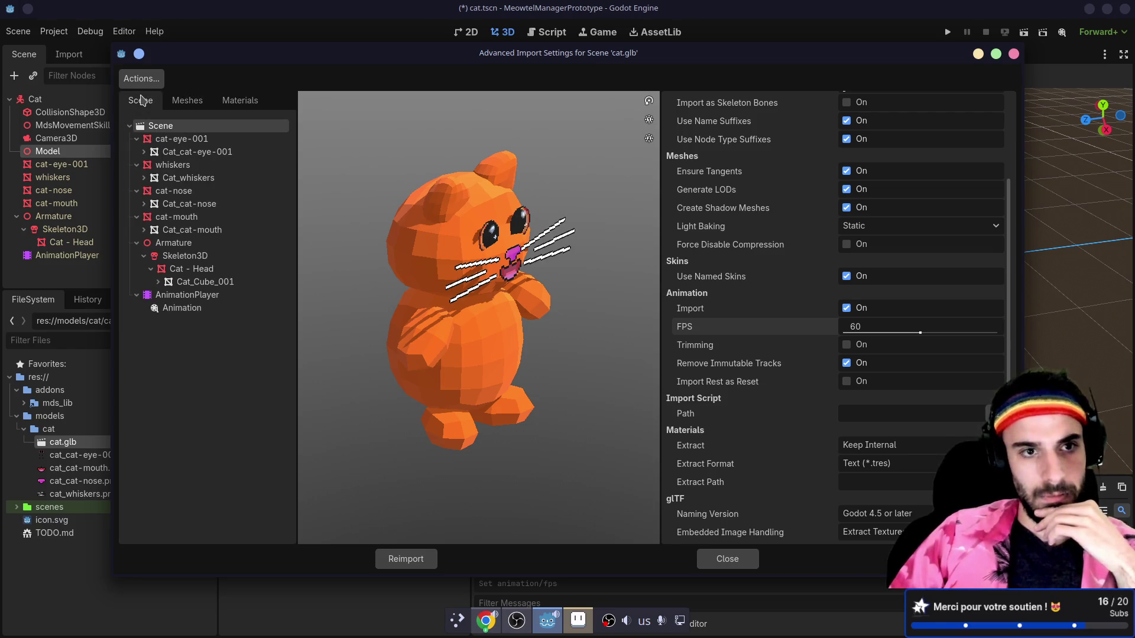
left_click(187, 246)
left_click(176, 217)
left_click(178, 243)
left_click(183, 258)
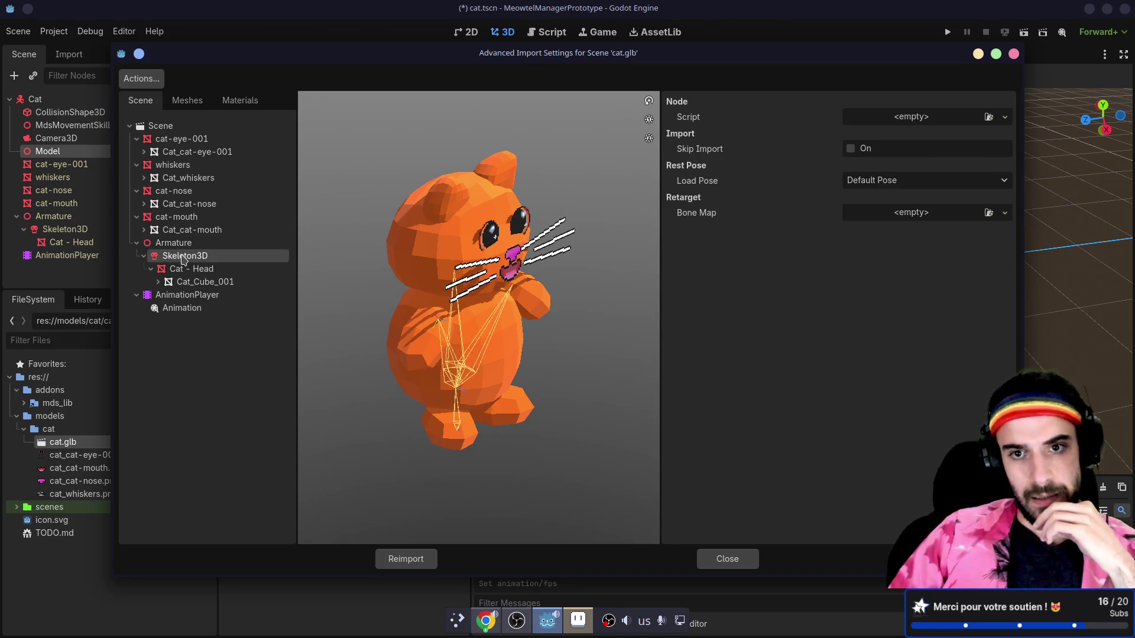
left_click(408, 559)
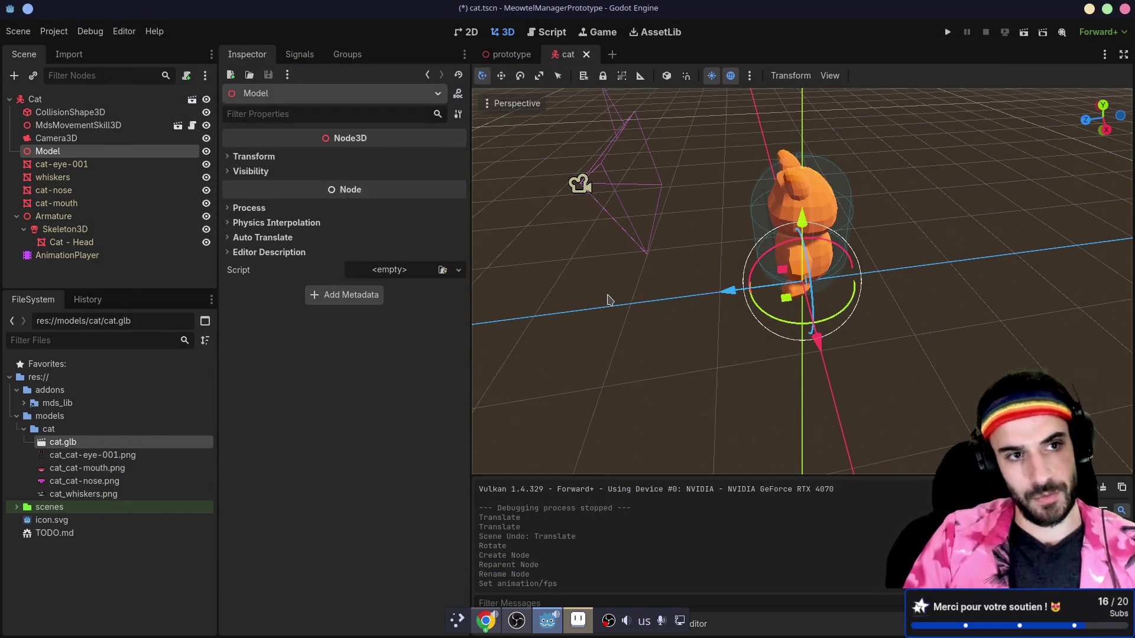
key("alt+Tab")
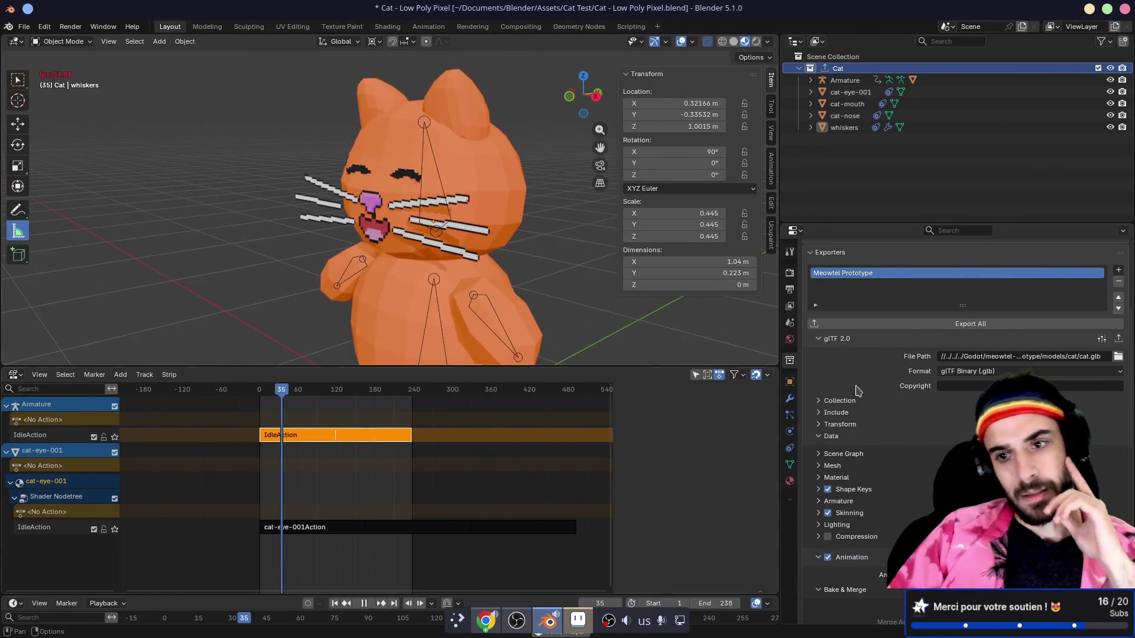
- Review the glTF exporter's Scene Graph and Mesh groups, then expand Transform and Include
scroll(856, 472, "down", 5)
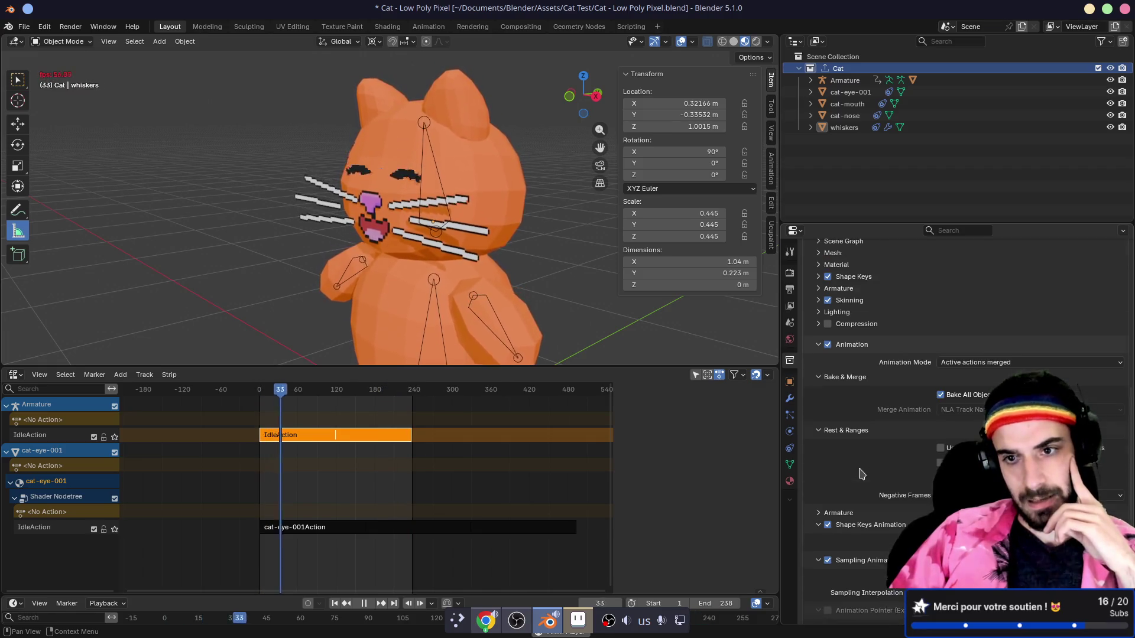
scroll(816, 331, "up", 1)
left_click(818, 312)
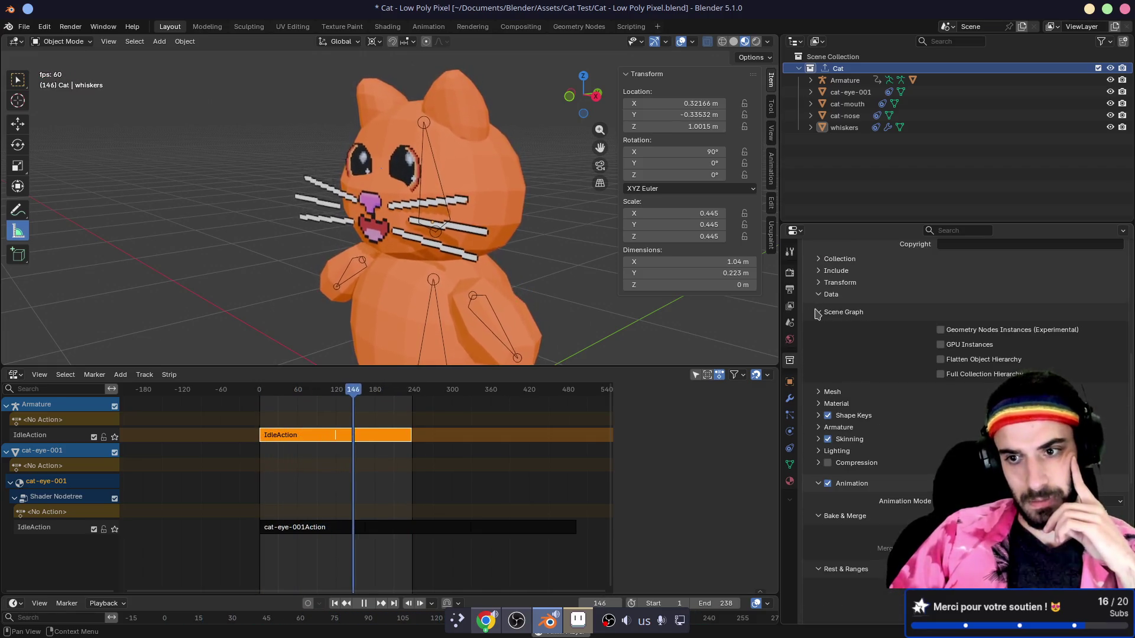
left_click(818, 312)
left_click(819, 324)
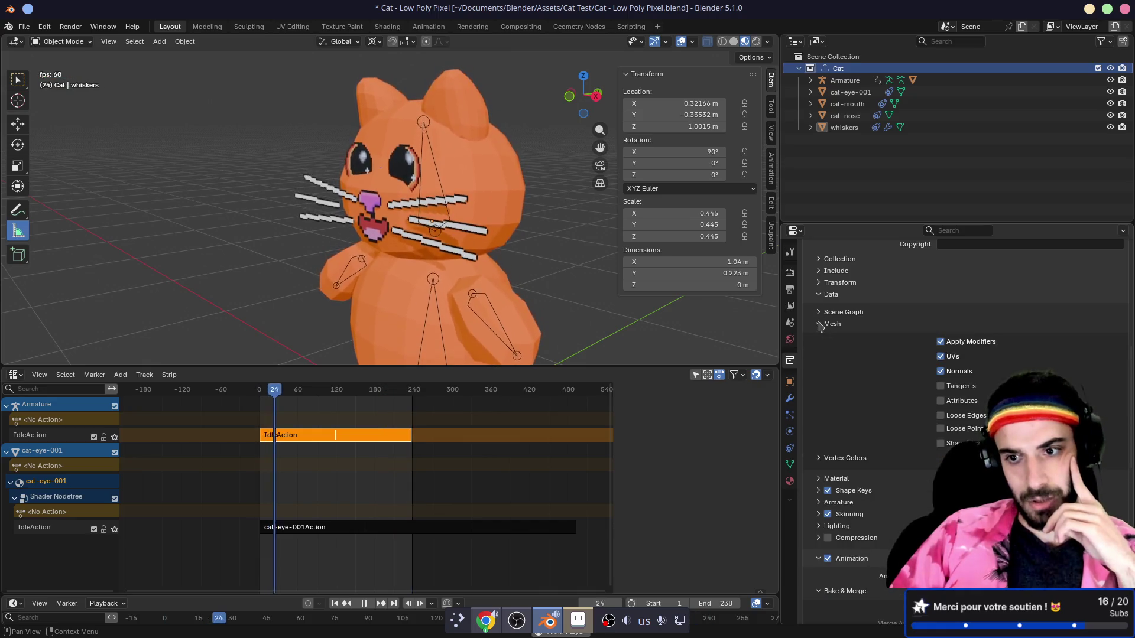
left_click(819, 323)
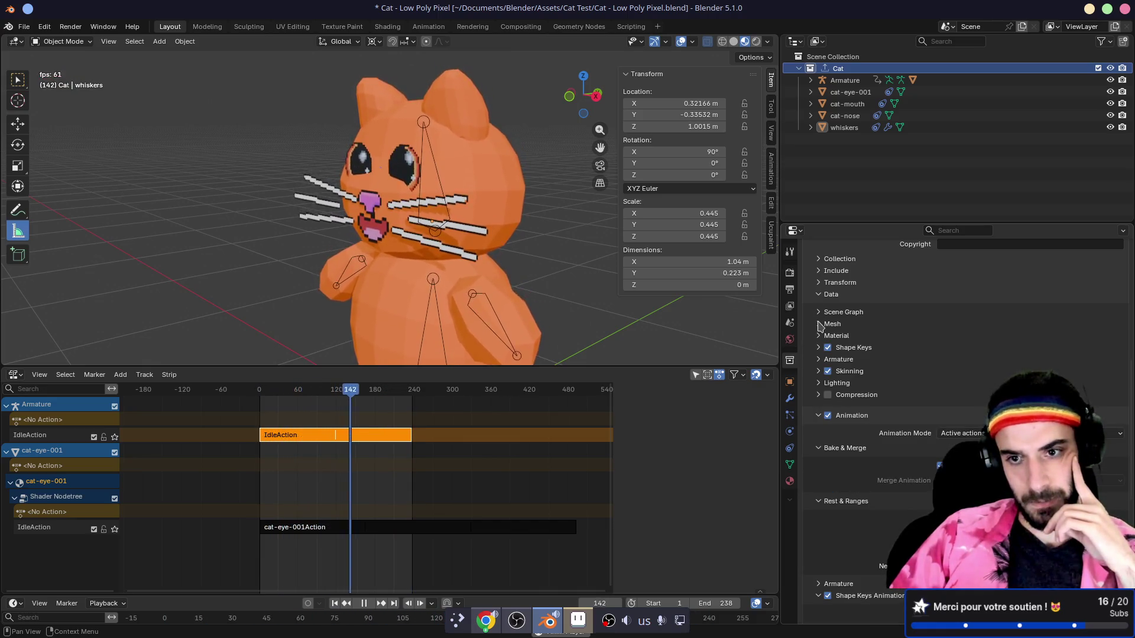
left_click(819, 294)
left_click(819, 283)
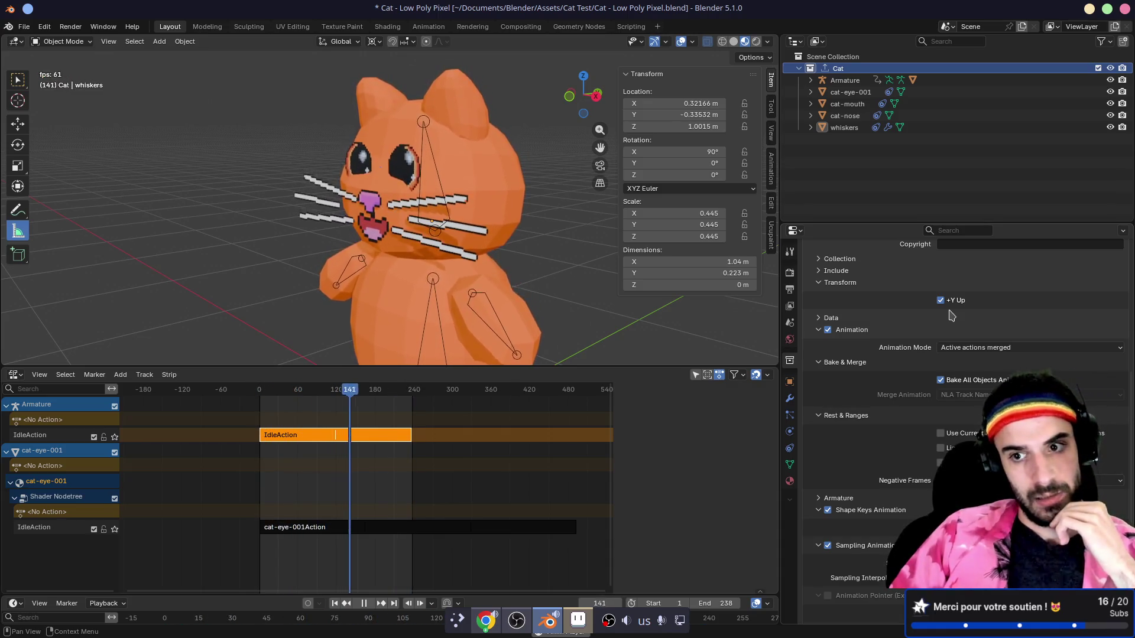
left_click(819, 271)
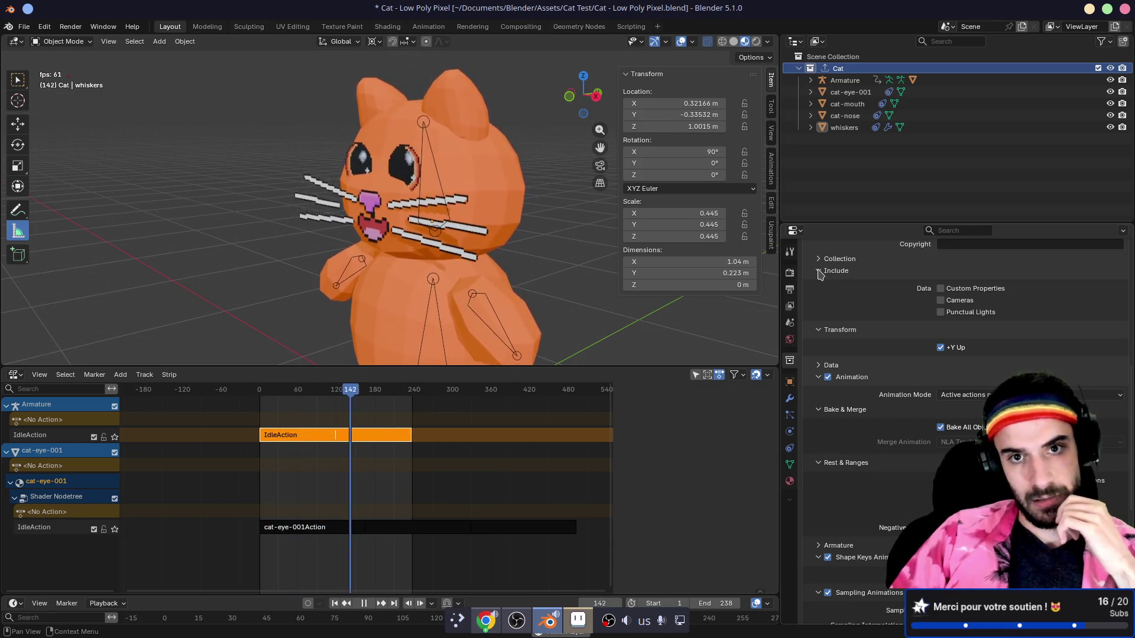
- Widen the properties area and review the Data and Armature animation export options
scroll(479, 306, "down", 4)
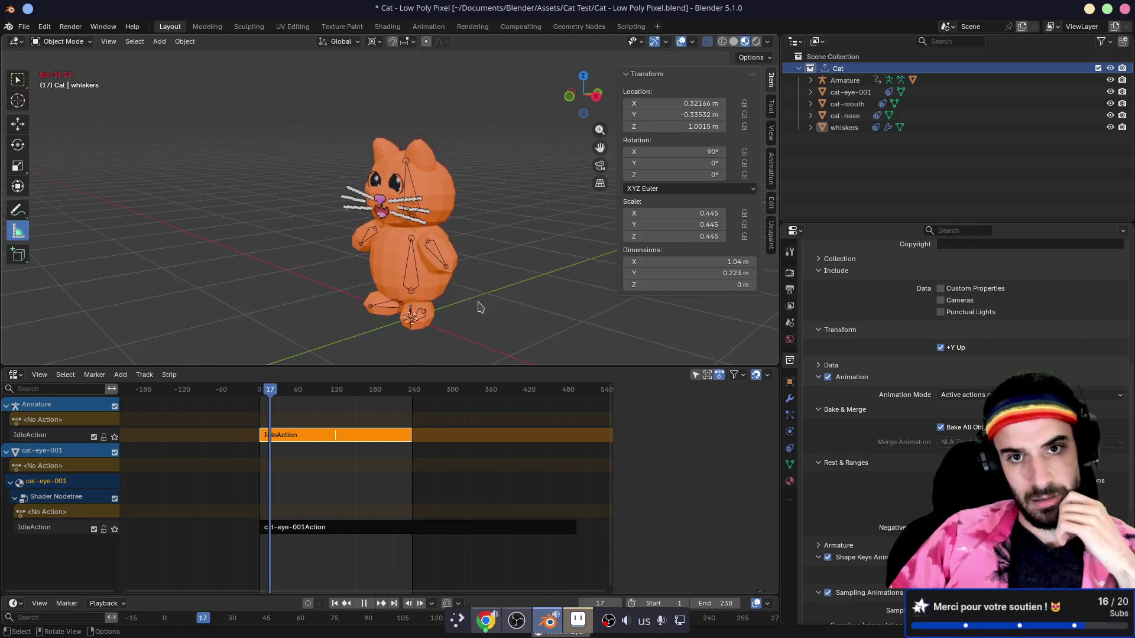
left_click_drag(507, 302, 483, 310)
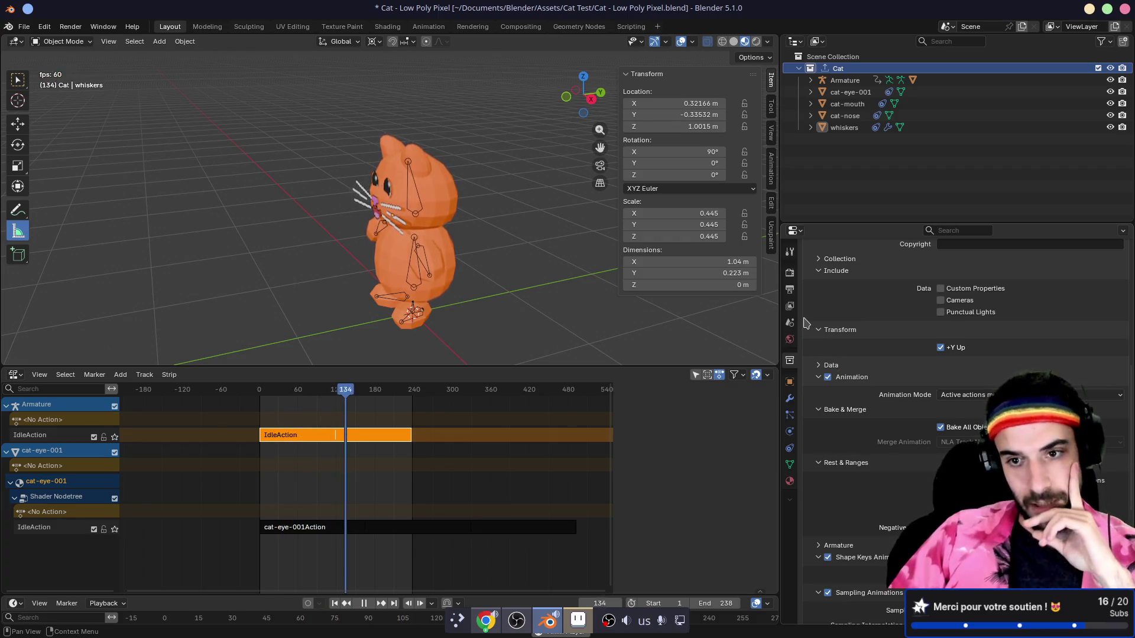
left_click_drag(781, 318, 718, 322)
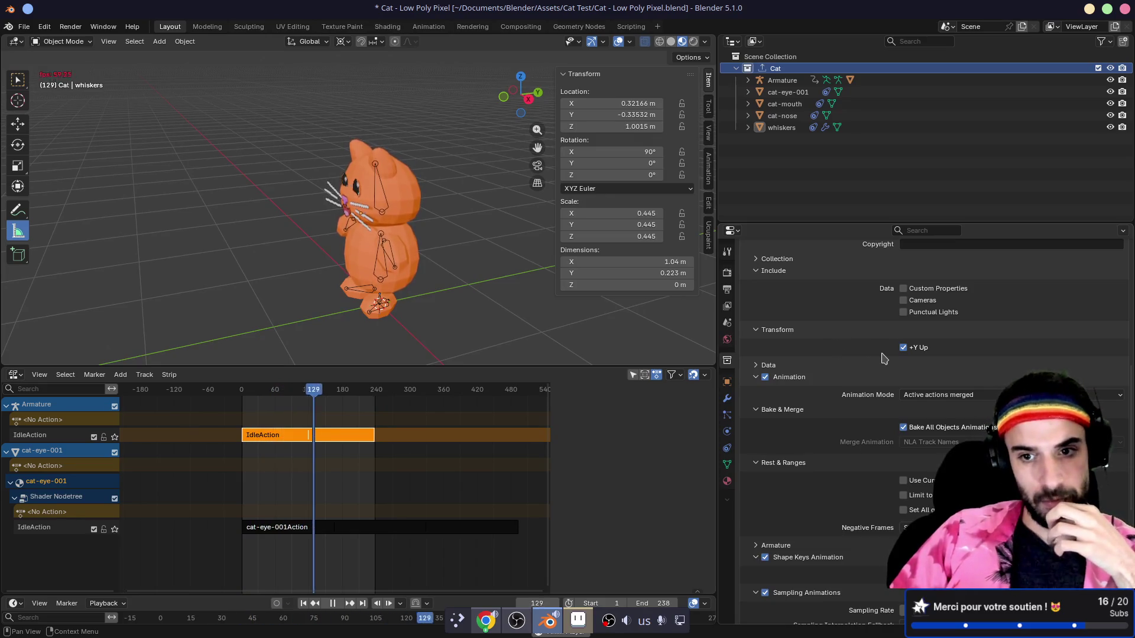
left_click(753, 366)
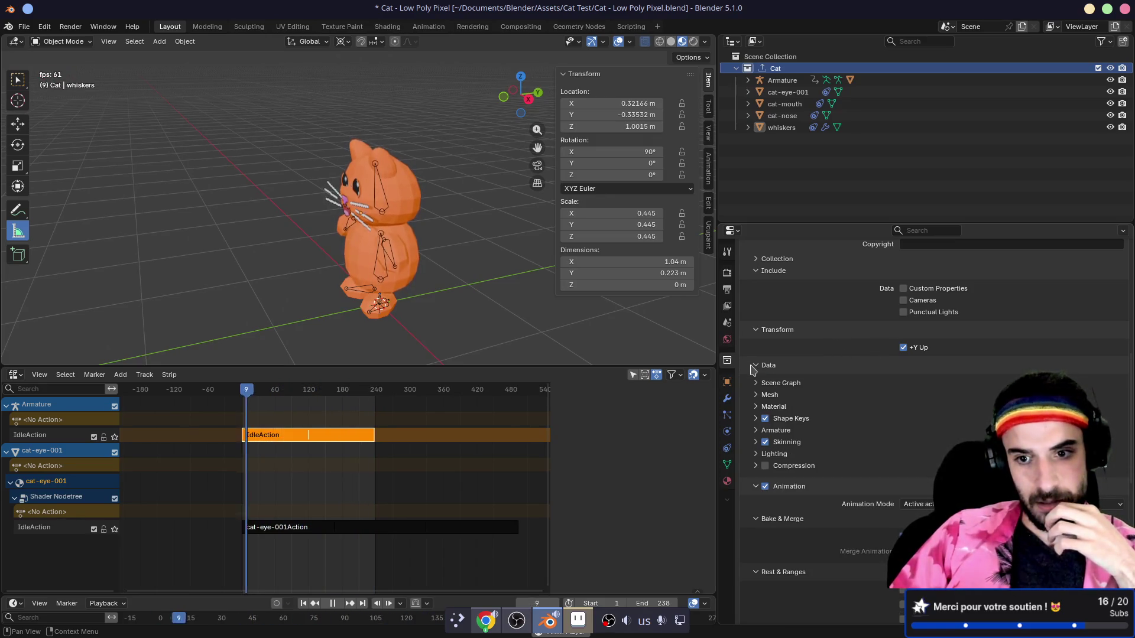
scroll(755, 371, "down", 1)
scroll(754, 370, "down", 8)
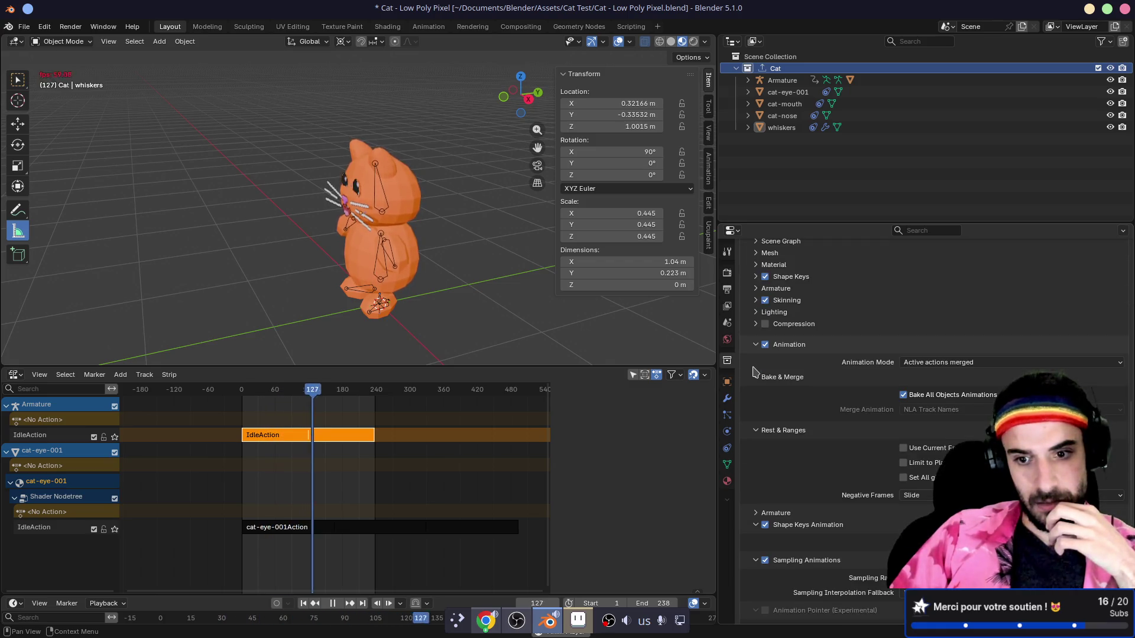
scroll(754, 371, "down", 2)
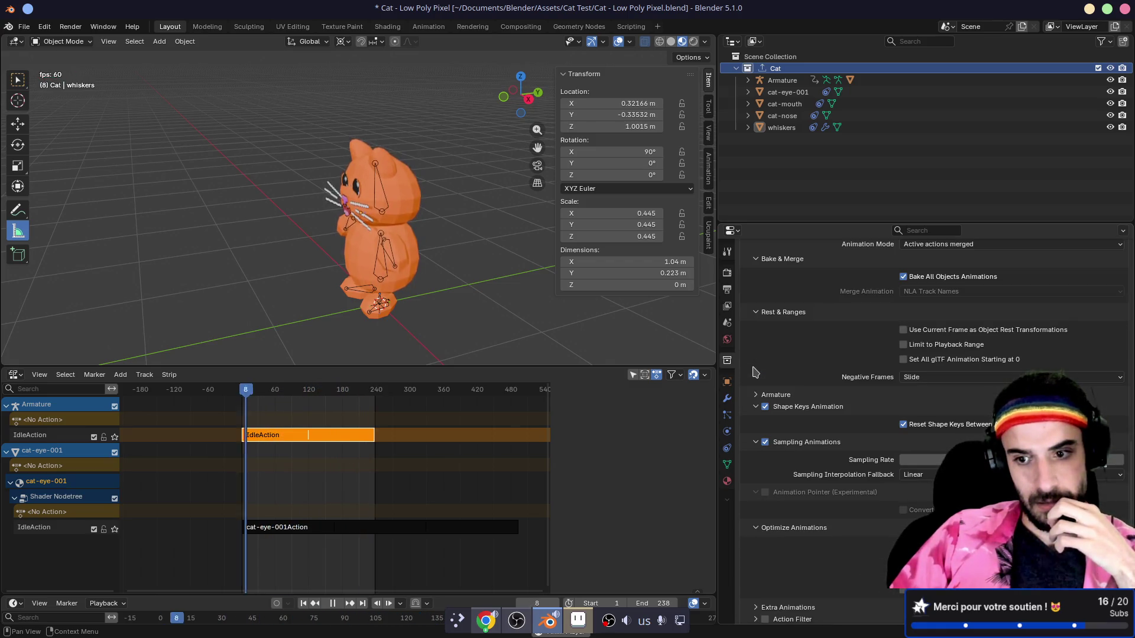
left_click(757, 395)
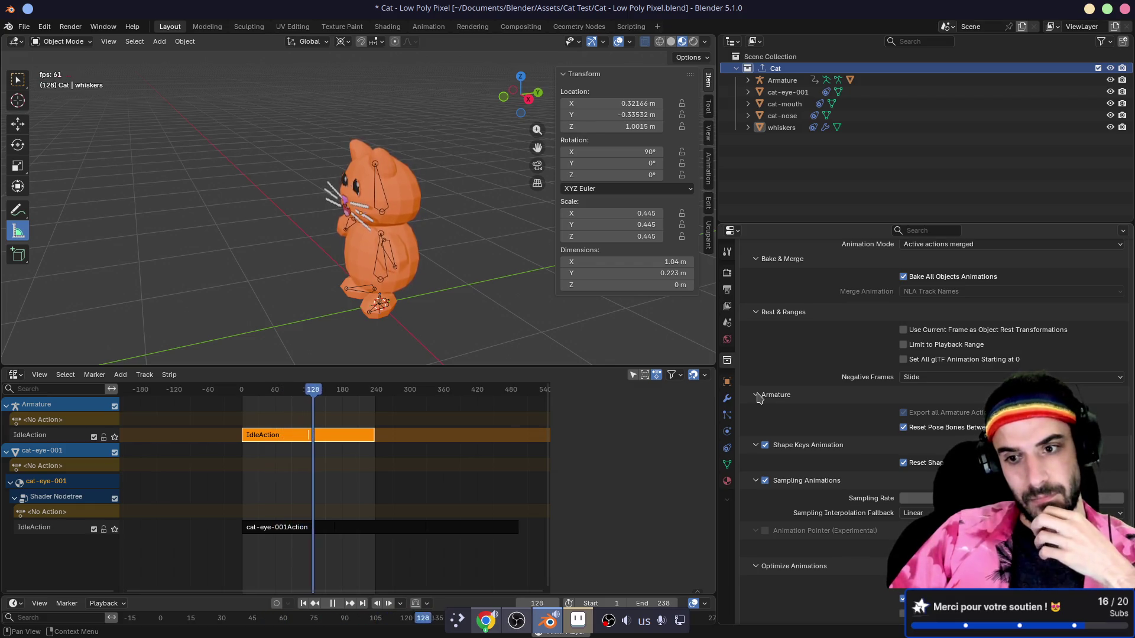
key("super+3")
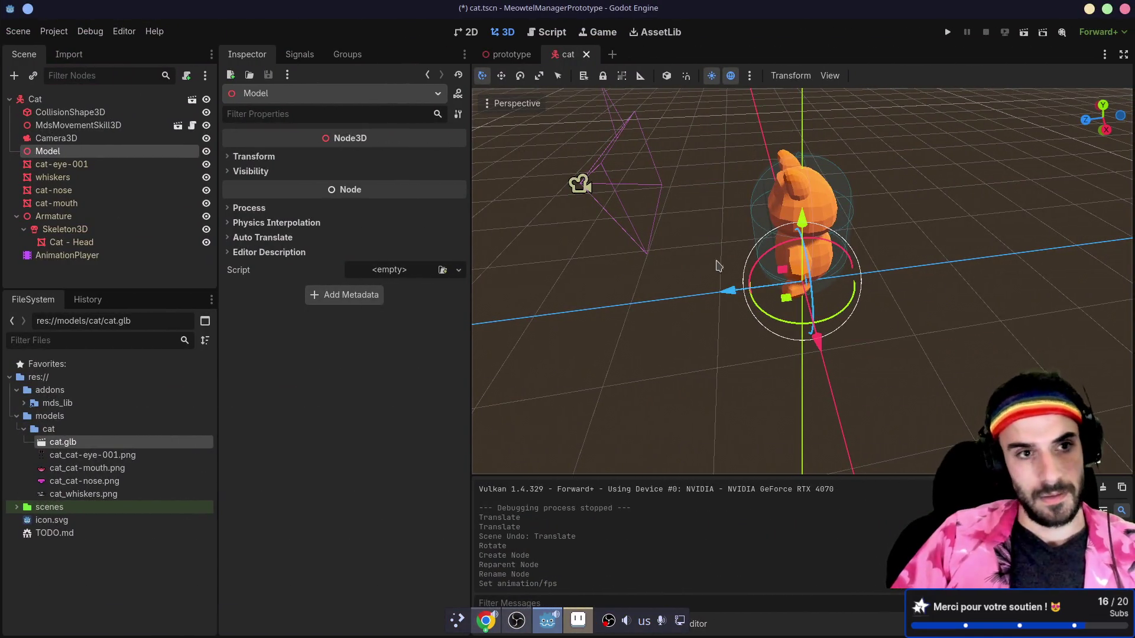
- Inspect the Cat body node and the cat-eye-001 mesh node in Godot's Scene dock
left_click(109, 104)
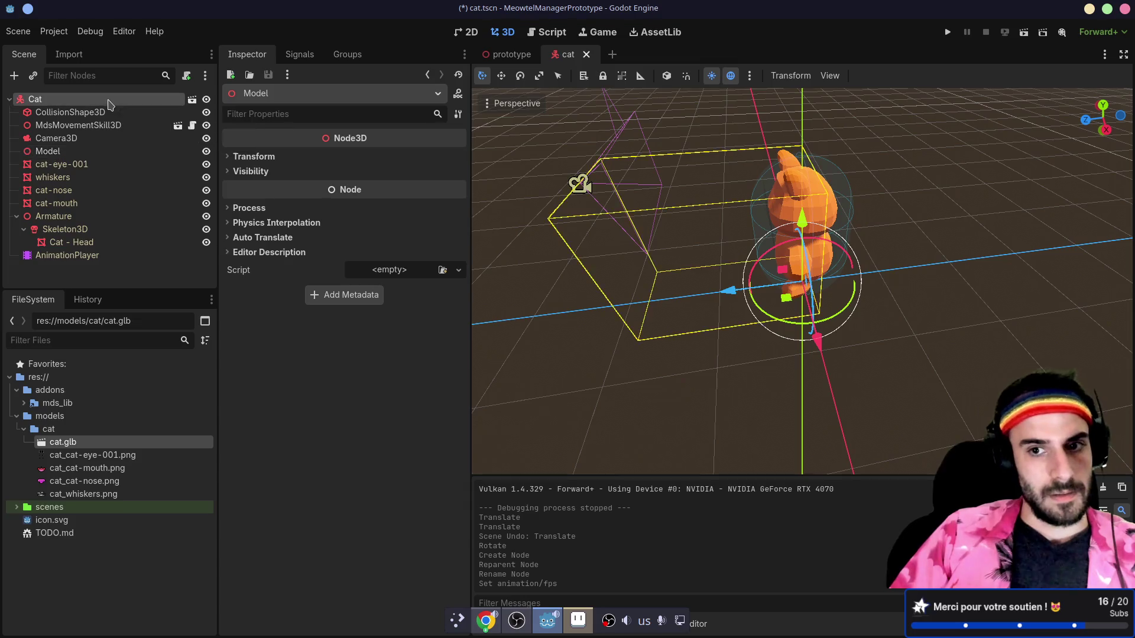
mouse_move(390, 239)
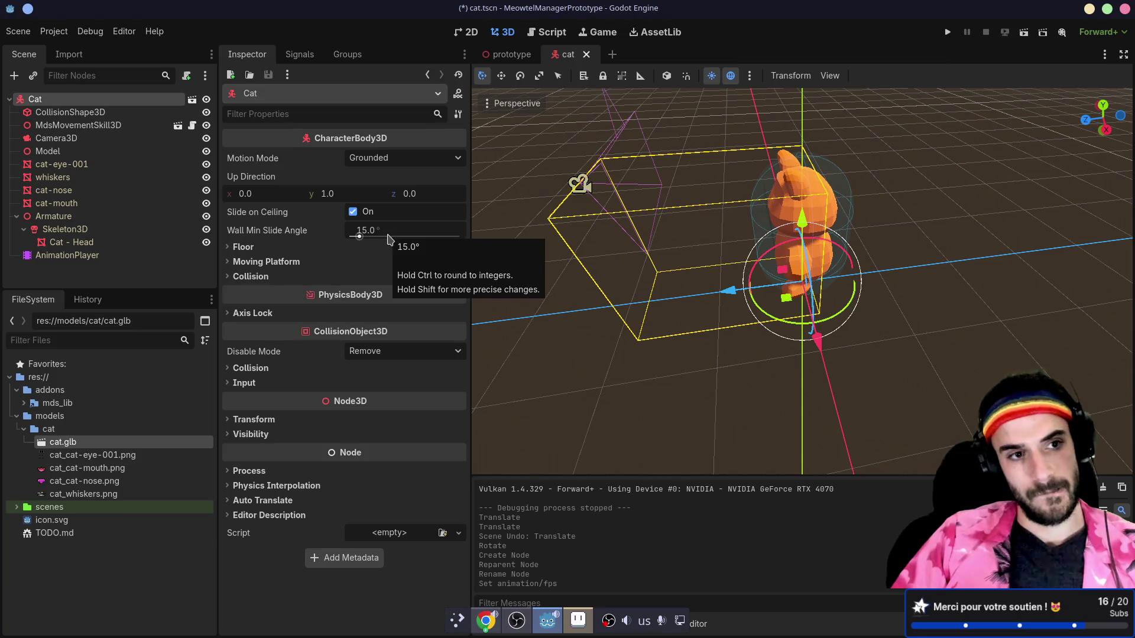
left_click(112, 177)
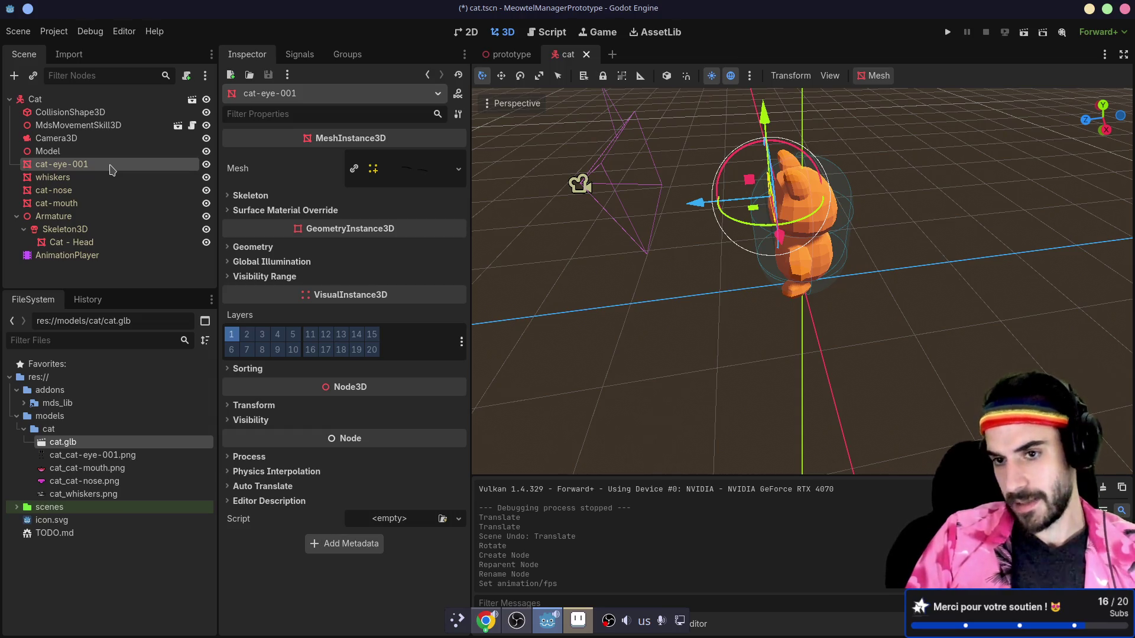
key("alt+Tab")
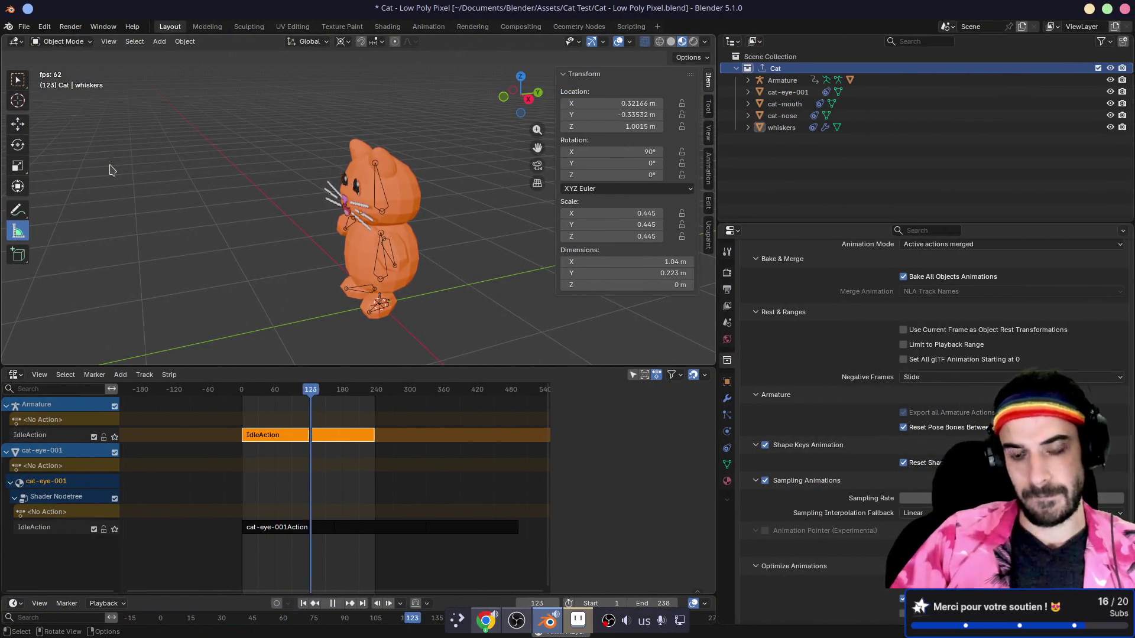
- Confirm the Meowtel Prototype exporter writes glTF Binary to cat.glb, then open the File menu
scroll(833, 360, "up", 3)
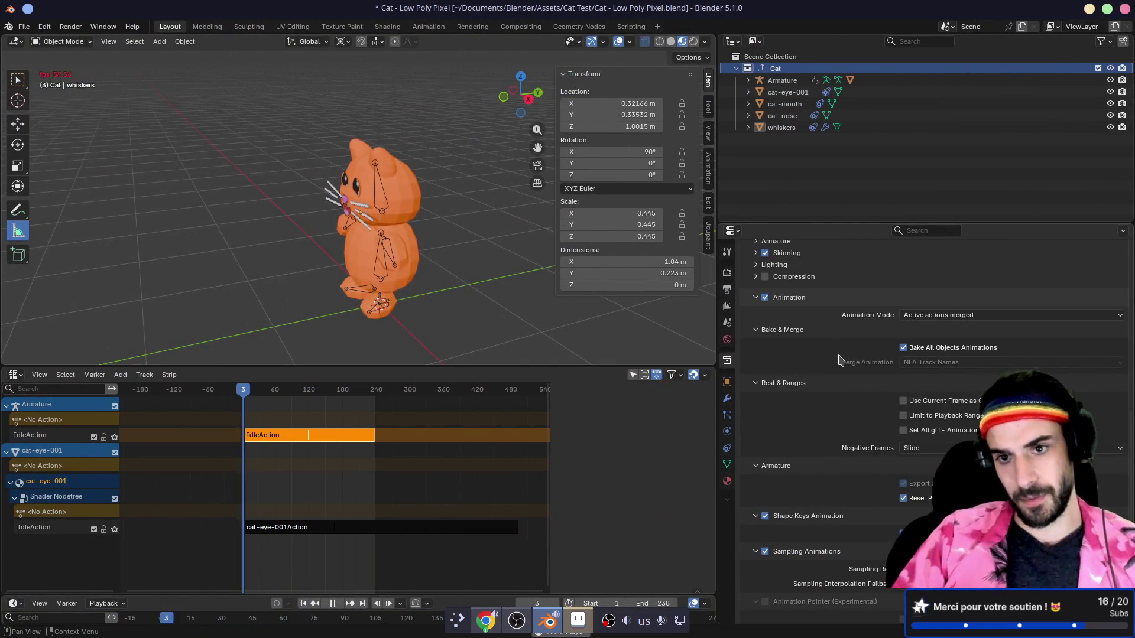
scroll(839, 360, "up", 6)
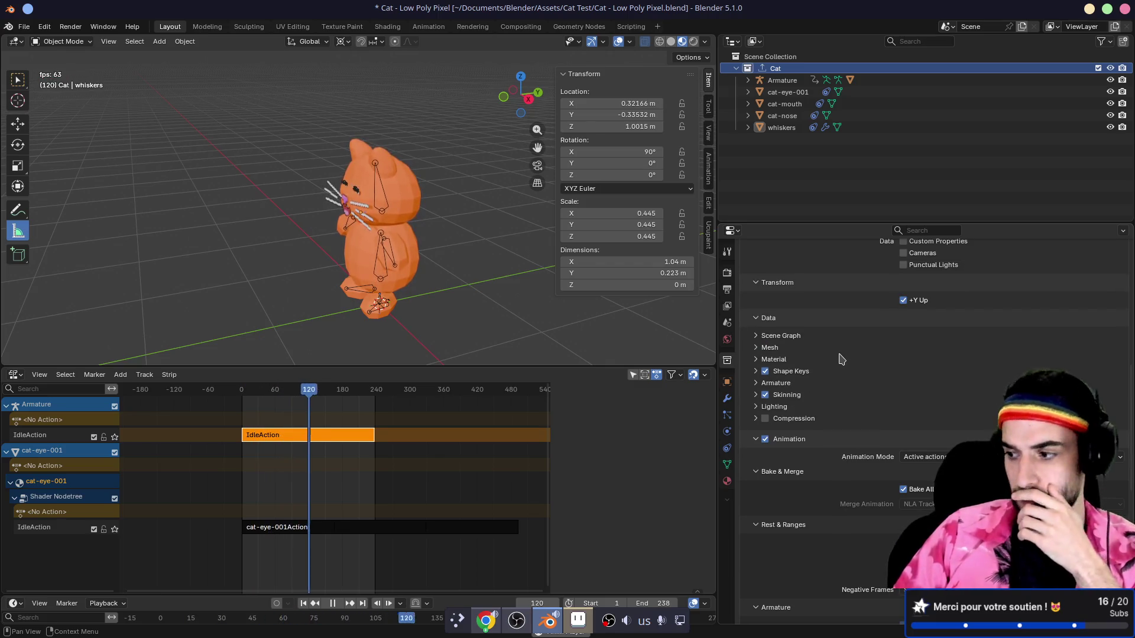
scroll(840, 359, "up", 2)
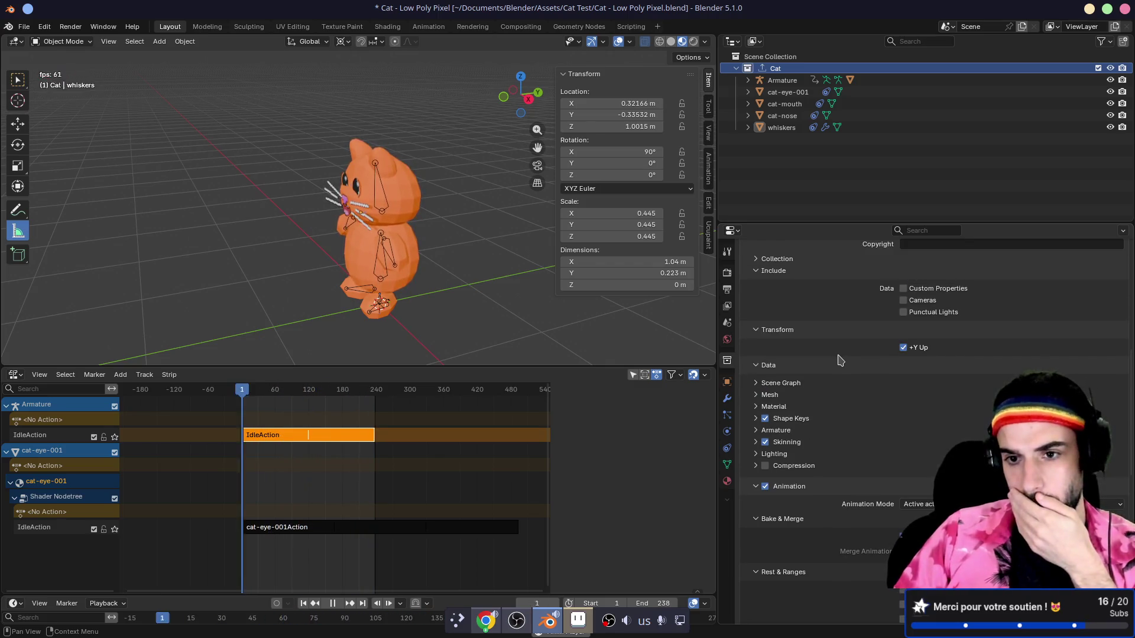
scroll(841, 361, "up", 2)
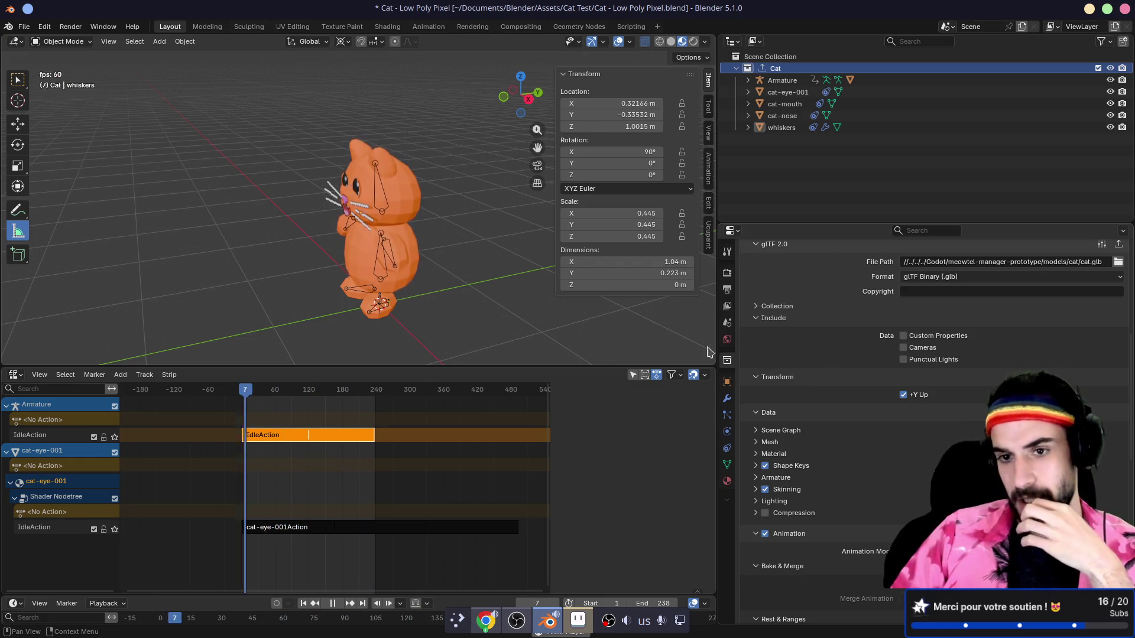
scroll(922, 354, "up", 2)
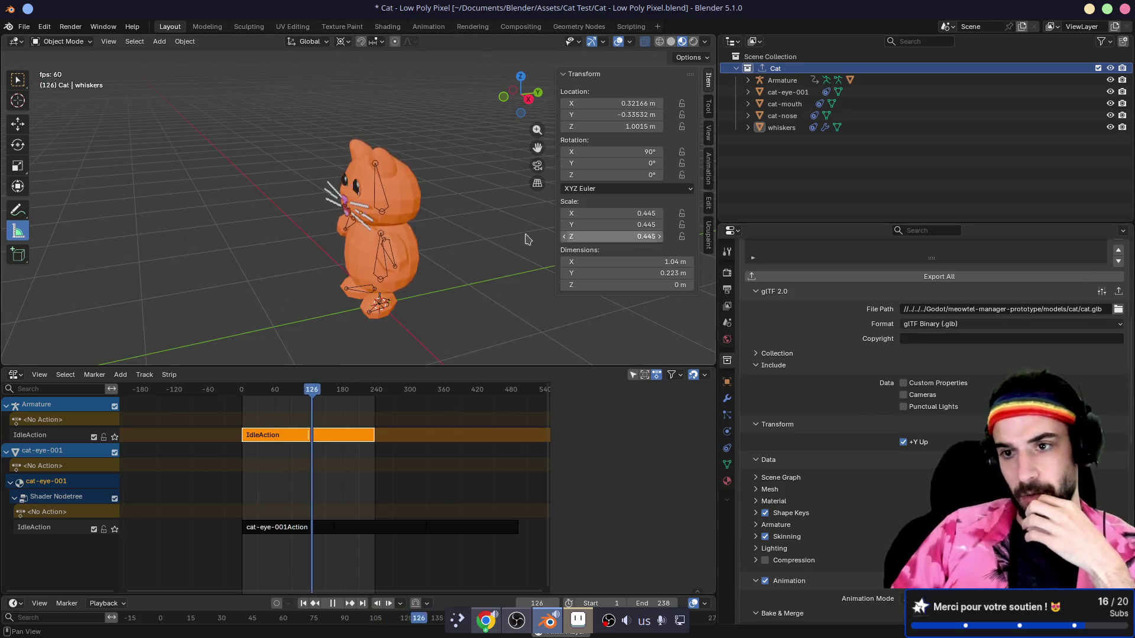
scroll(922, 325, "up", 5)
left_click(25, 26)
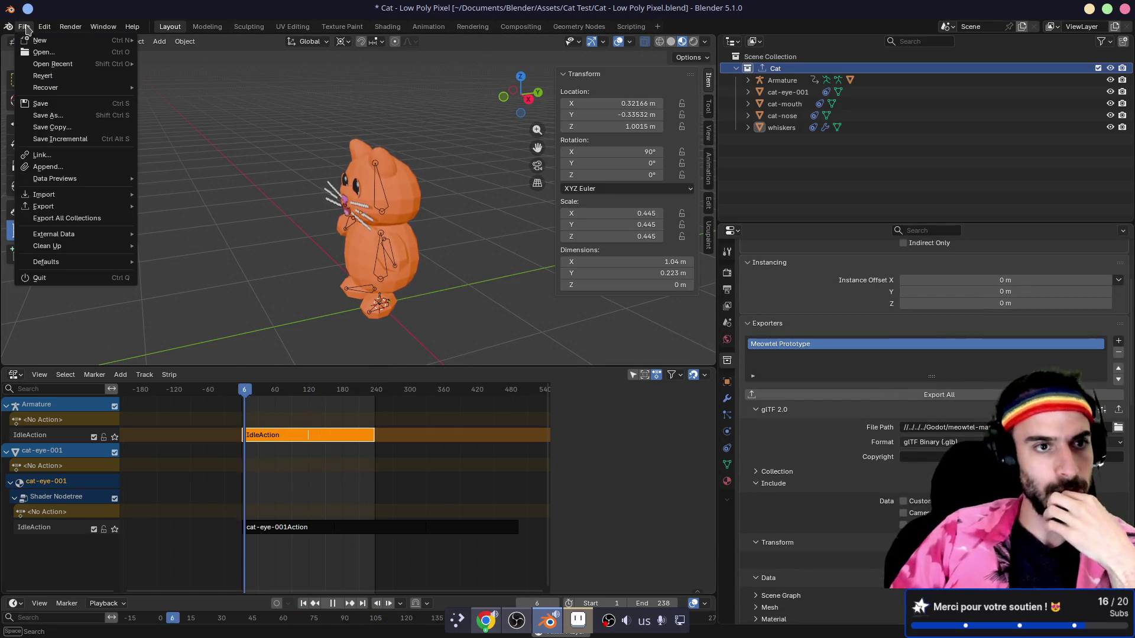
- Start a glTF 2.0 export and expand its Data and Transform options in a wider panel
mouse_move(53, 208)
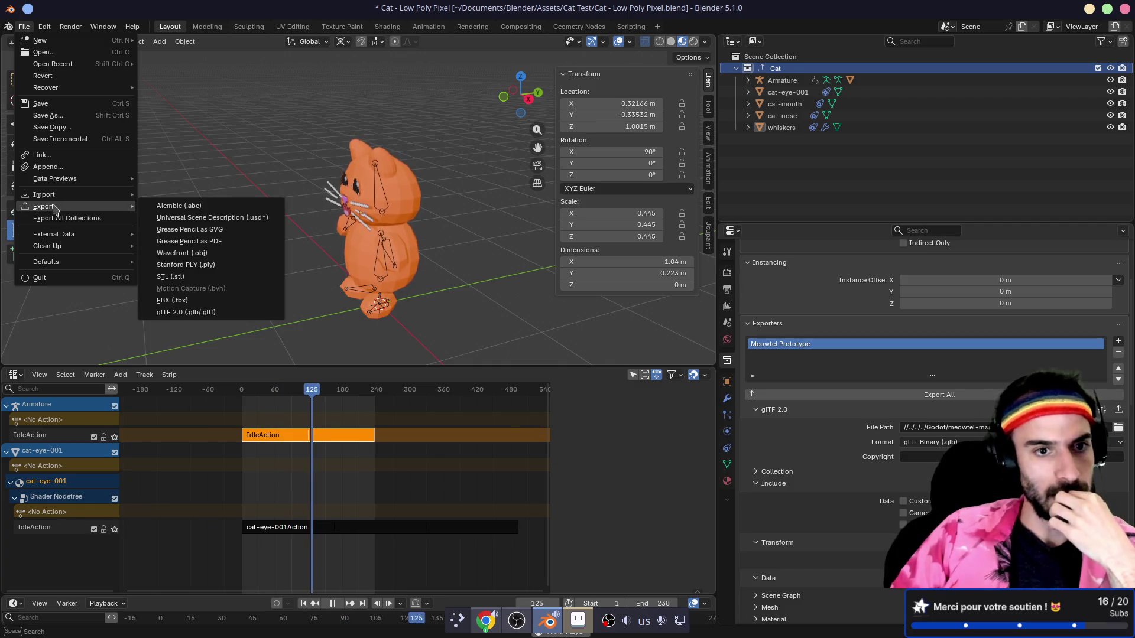
left_click(187, 313)
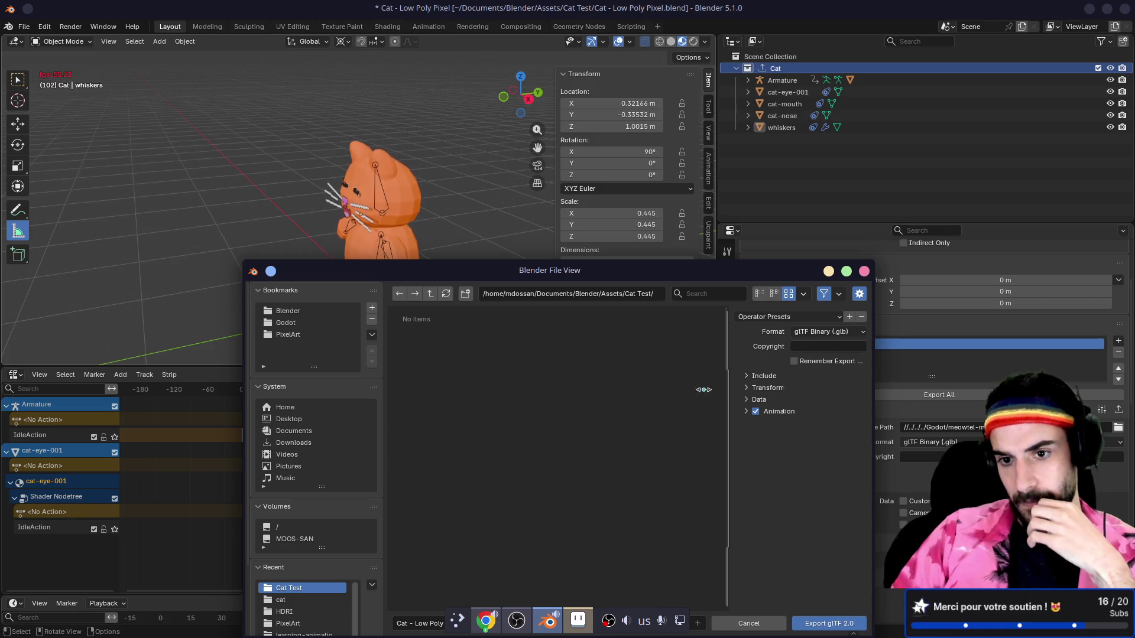
left_click_drag(733, 399, 654, 400)
left_click(686, 400)
left_click(673, 389)
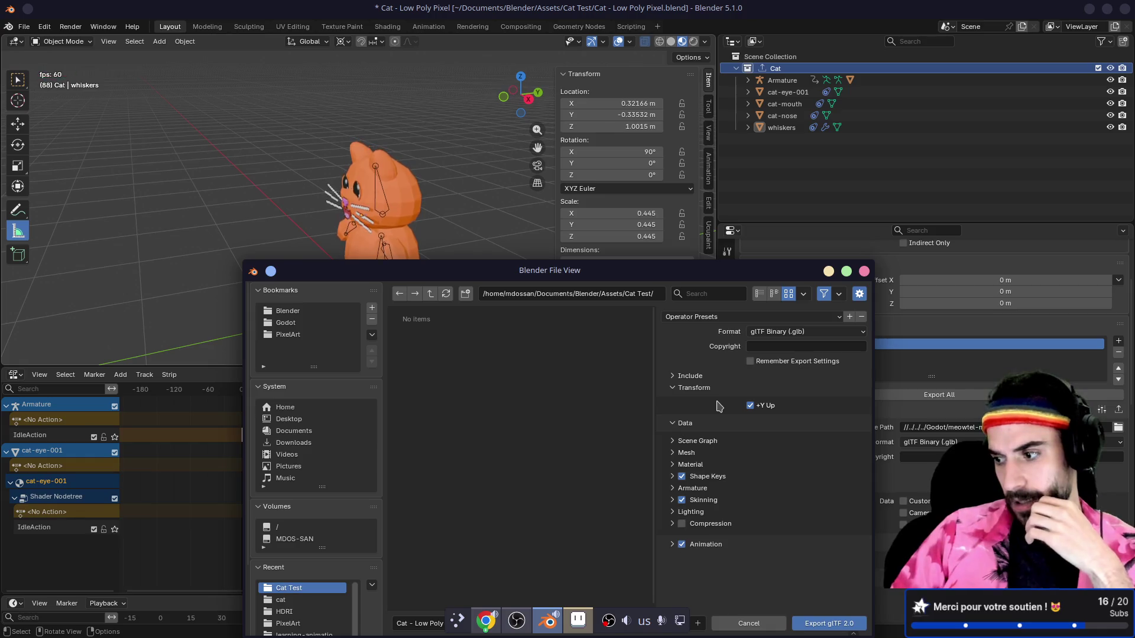
mouse_move(646, 271)
left_mouse_down()
mouse_move(658, 159)
mouse_move(644, 127)
left_mouse_up()
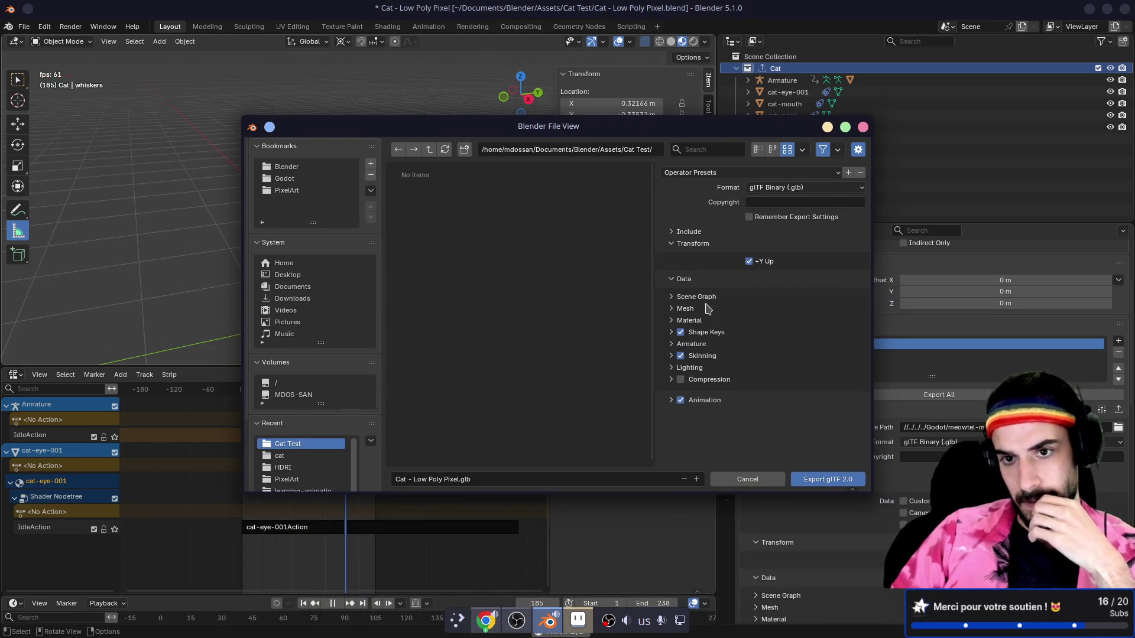
- Expand the Include options, glance at Scene Graph, and expand Armature
left_click(686, 231)
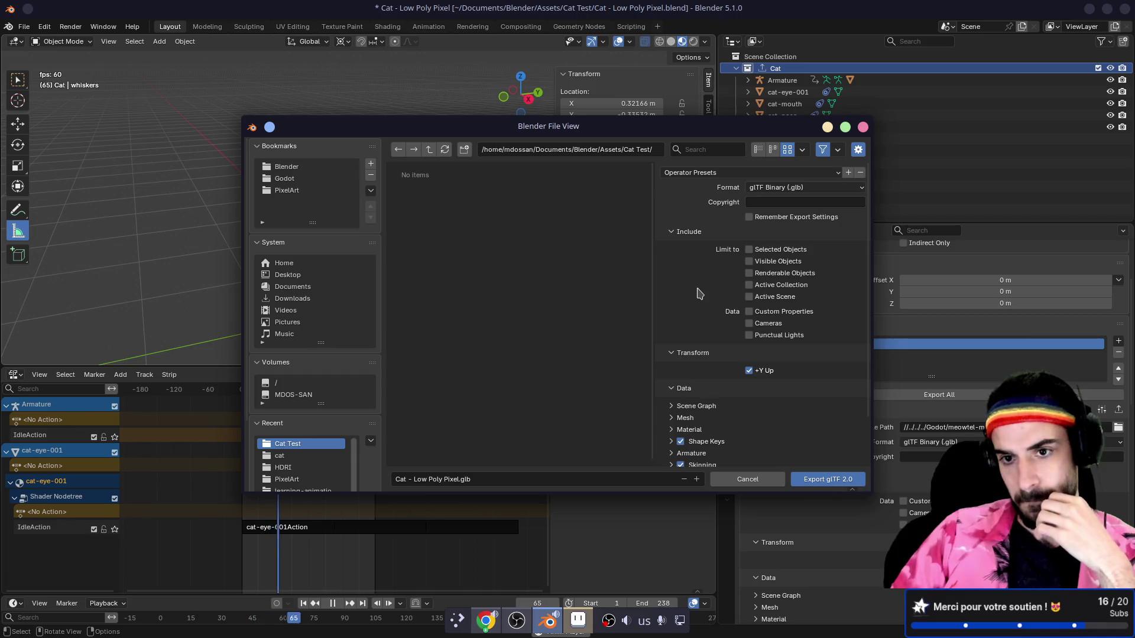
scroll(699, 295, "down", 3)
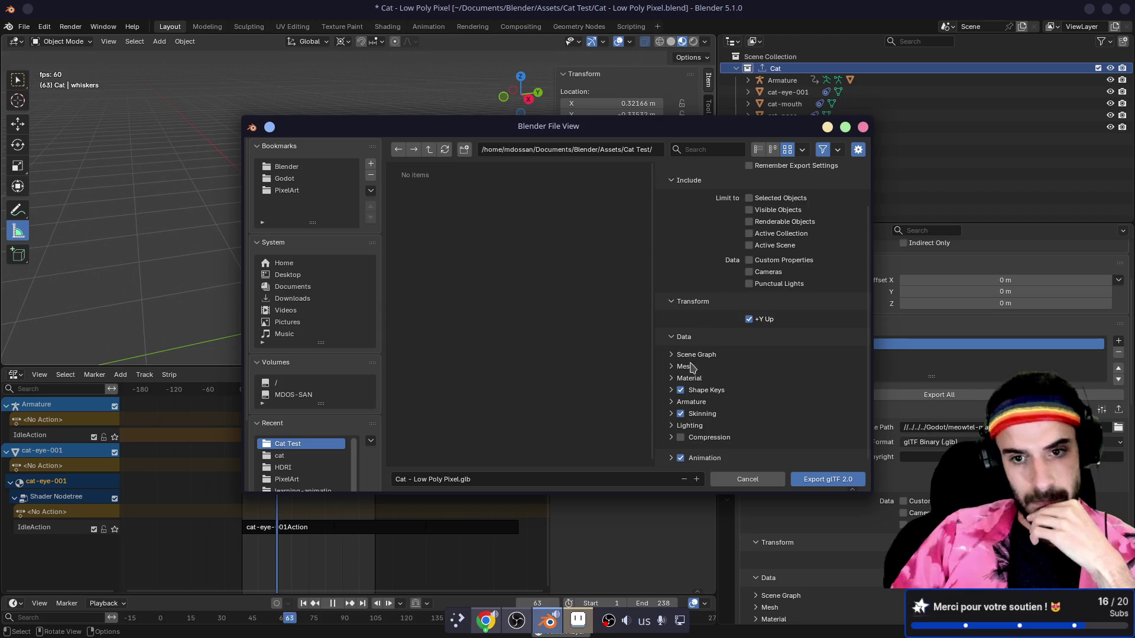
left_click(672, 357)
left_click(672, 356)
left_click(672, 366)
left_click(672, 367)
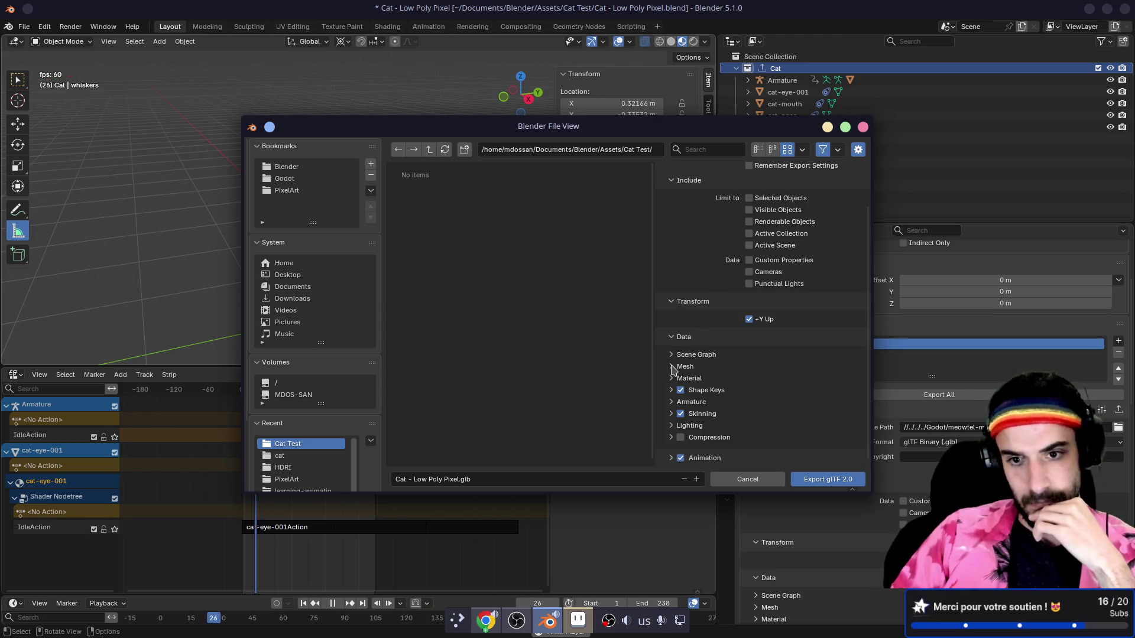
left_click(672, 402)
- Expand the Skinning, Lighting and Animation export option groups
scroll(674, 408, "down", 2)
scroll(673, 408, "down", 2)
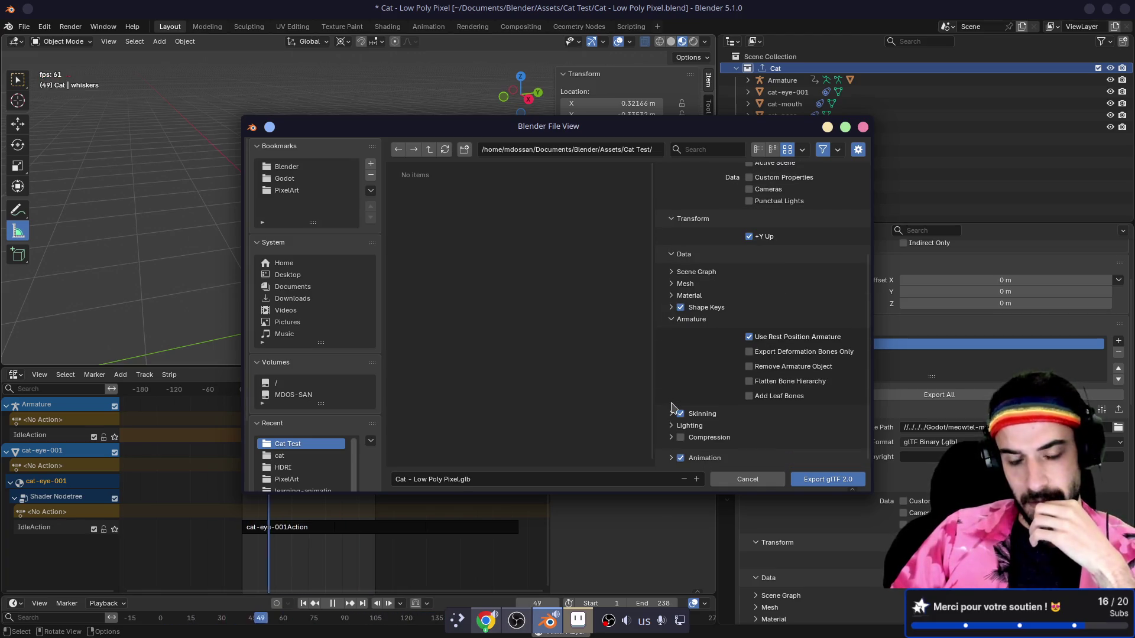
left_click(671, 413)
scroll(677, 408, "down", 2)
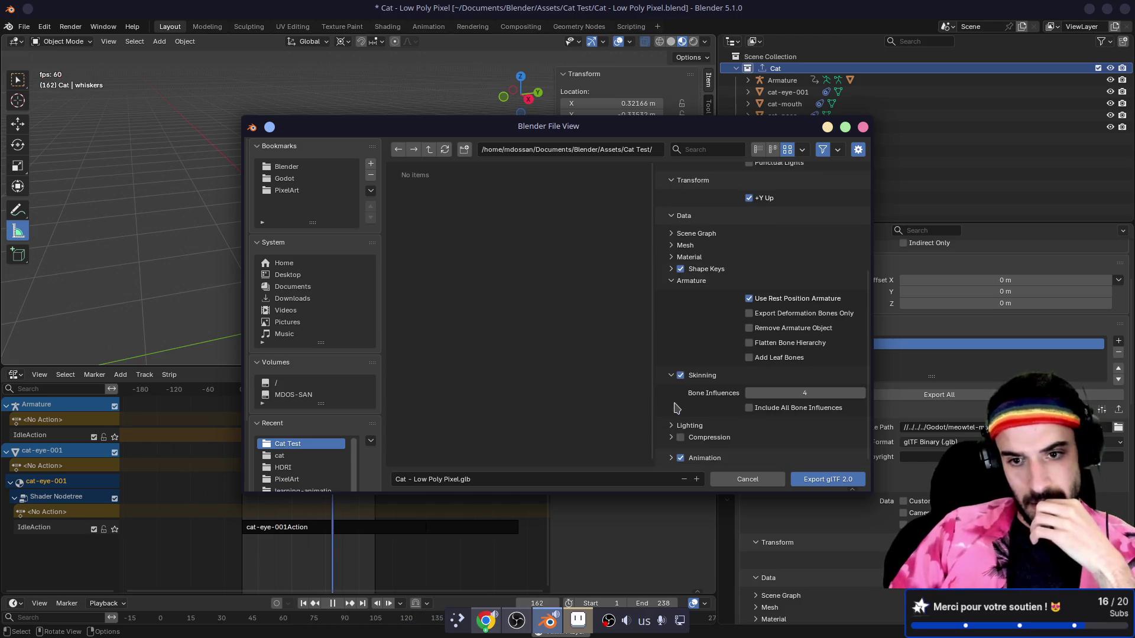
left_click(673, 426)
scroll(672, 435, "down", 1)
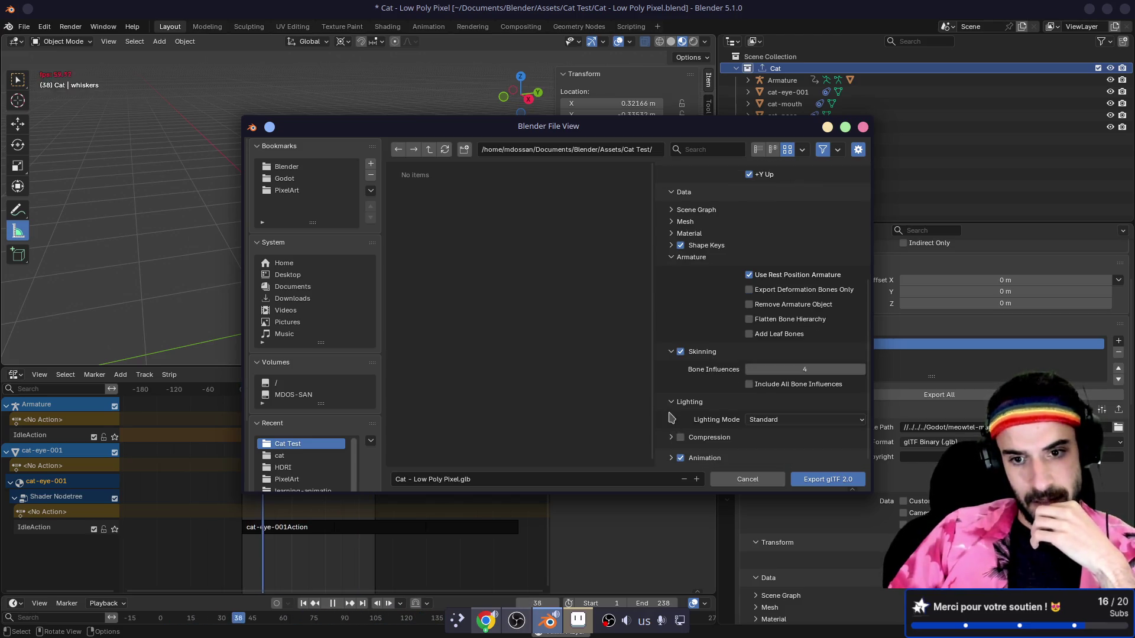
scroll(670, 417, "down", 2)
left_click(672, 417)
scroll(674, 414, "up", 10)
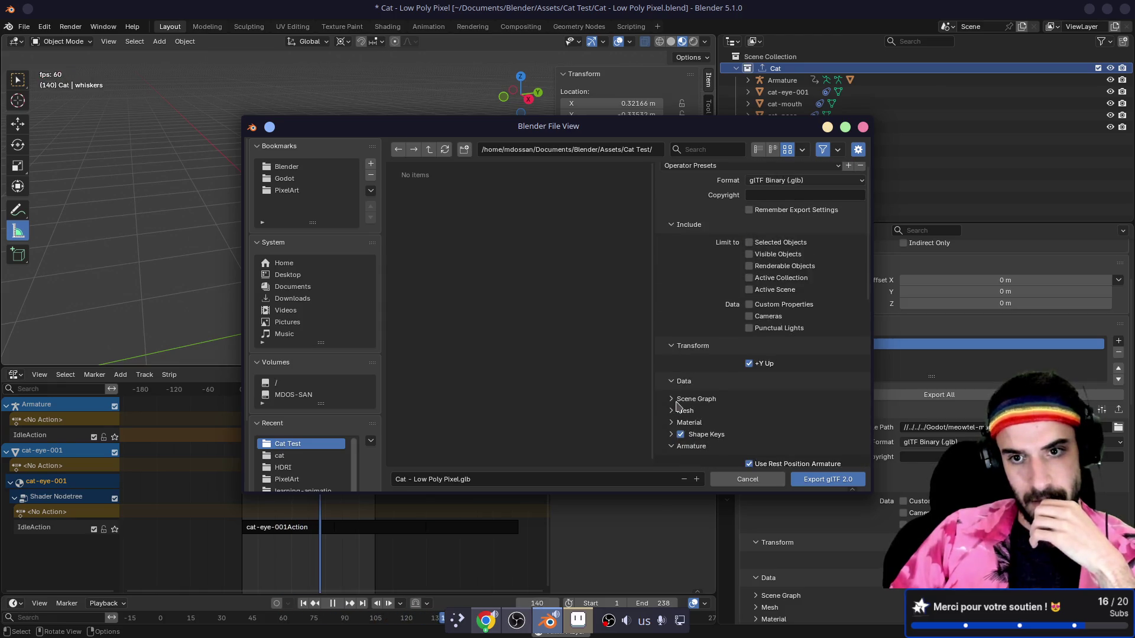
scroll(678, 405, "up", 1)
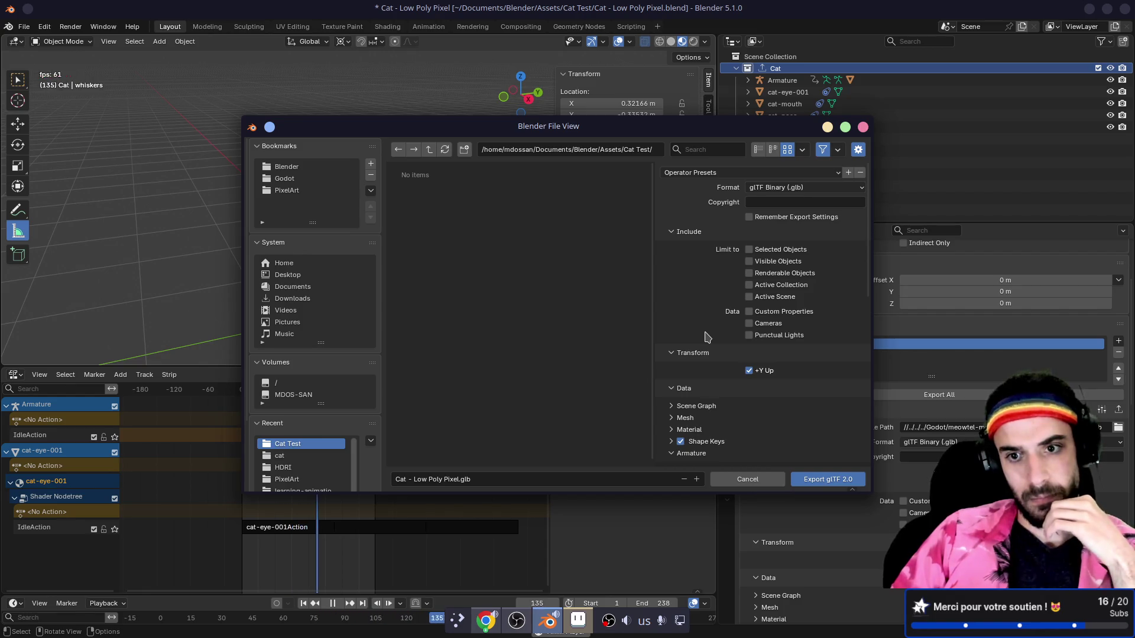
- Scroll through the remaining options and close the glTF export window without exporting
scroll(705, 336, "down", 5)
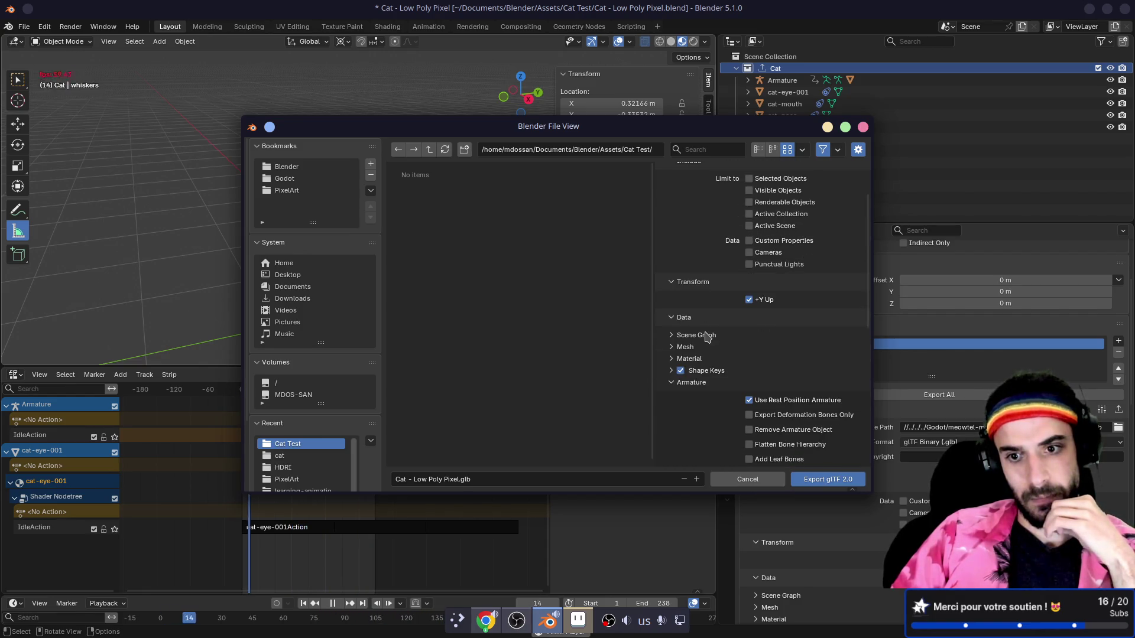
scroll(705, 337, "down", 1)
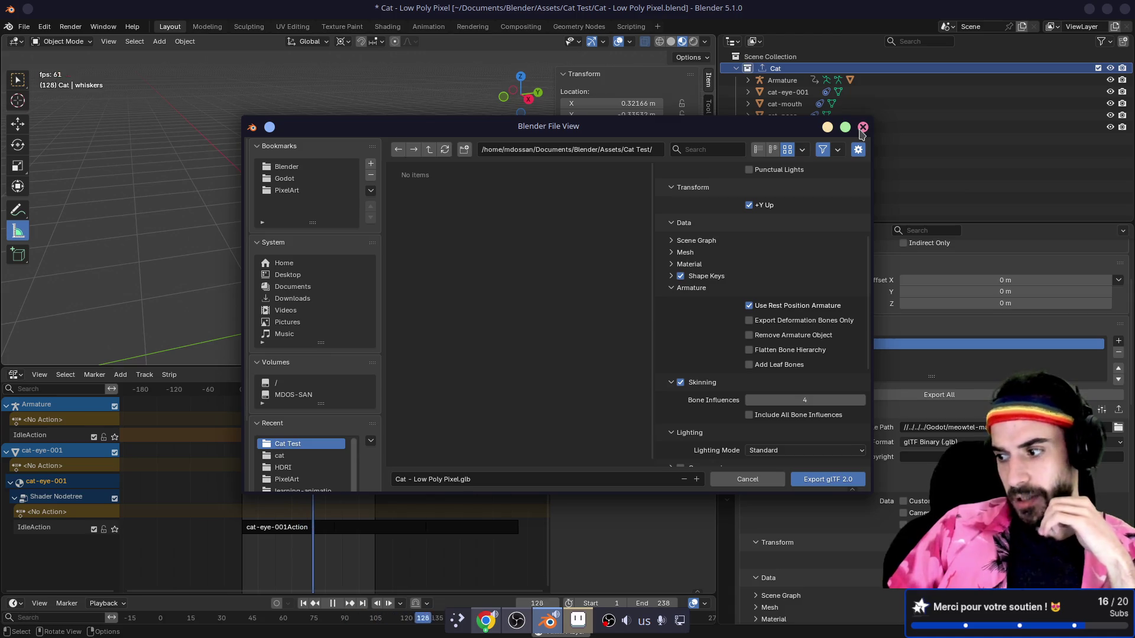
left_click(862, 127)
- Start an FBX export of the scene, keeping the forward axis at -Z Forward
left_click(24, 26)
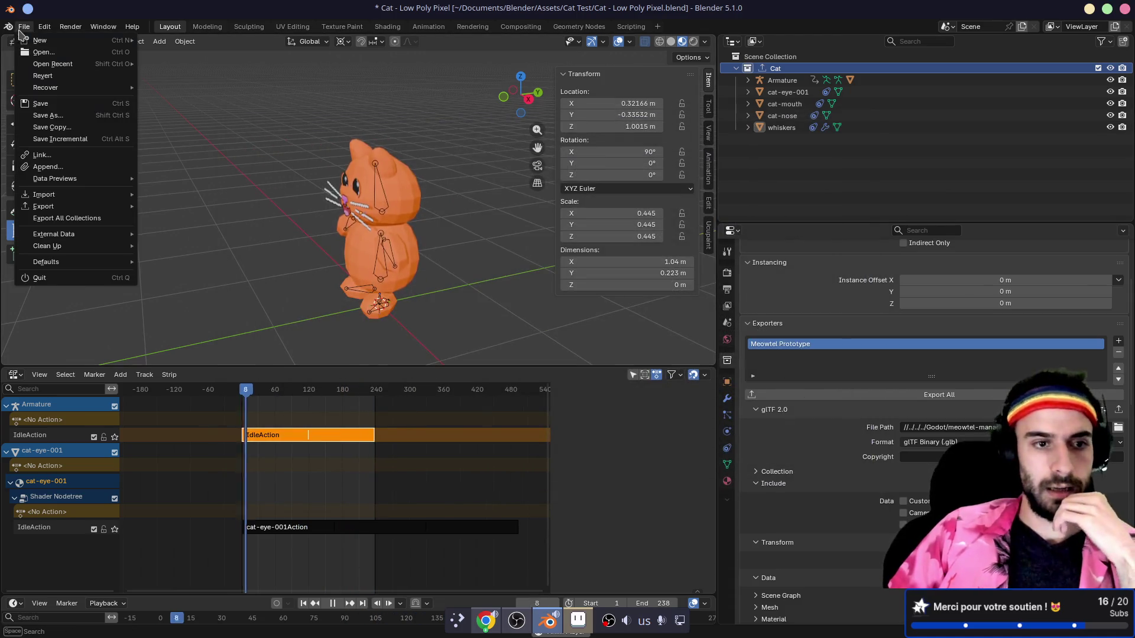
mouse_move(75, 206)
left_click(178, 230)
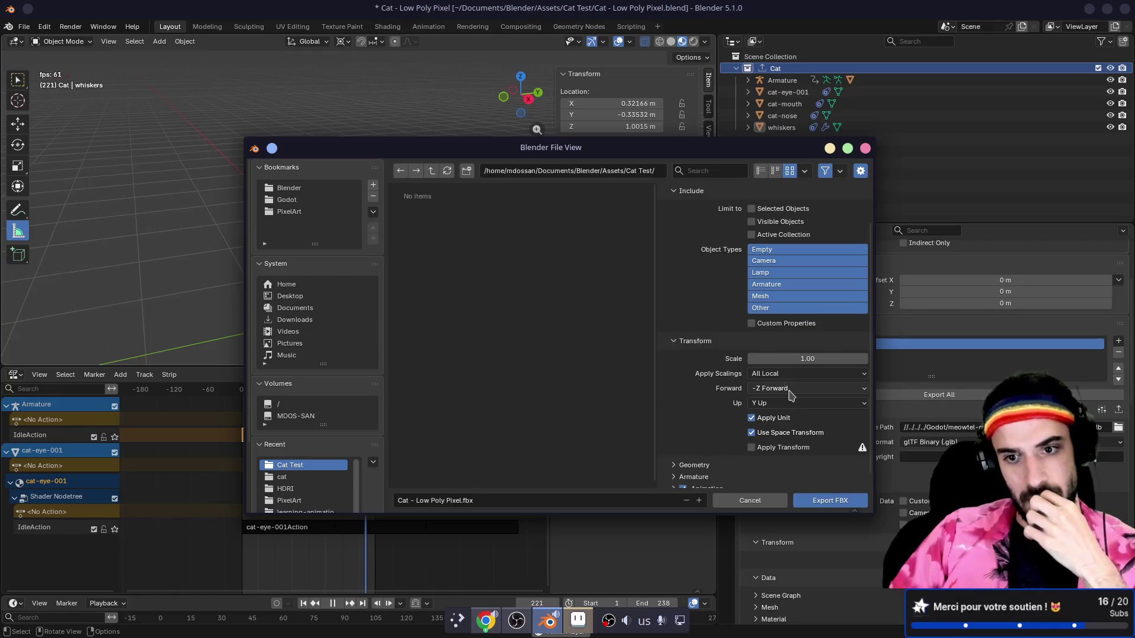
left_click(790, 390)
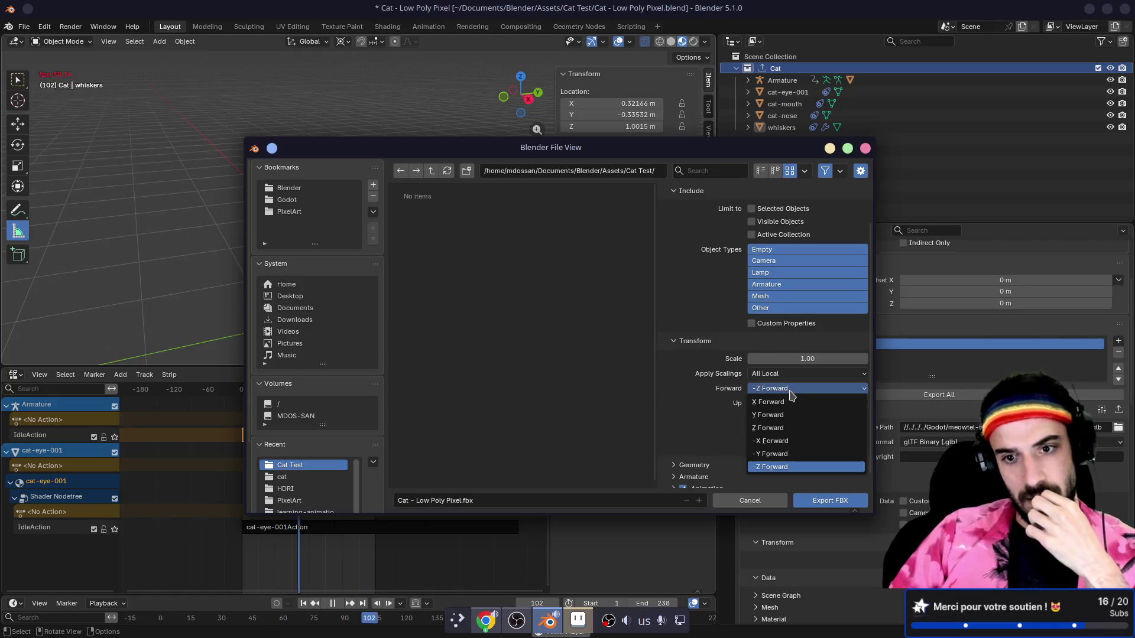
left_click(792, 394)
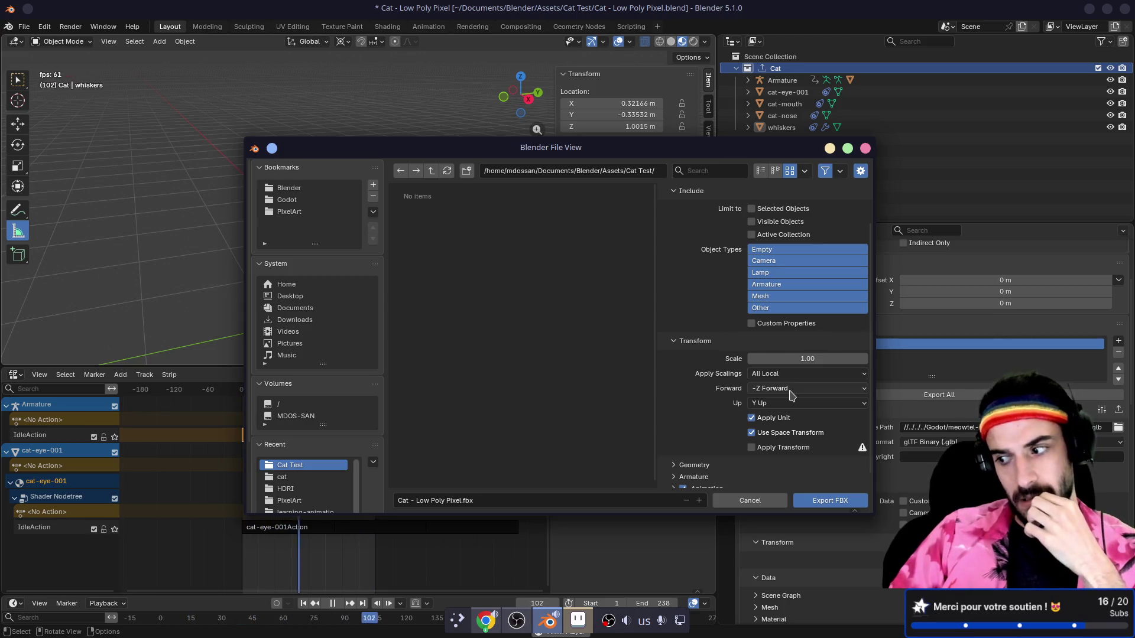
left_click(792, 392)
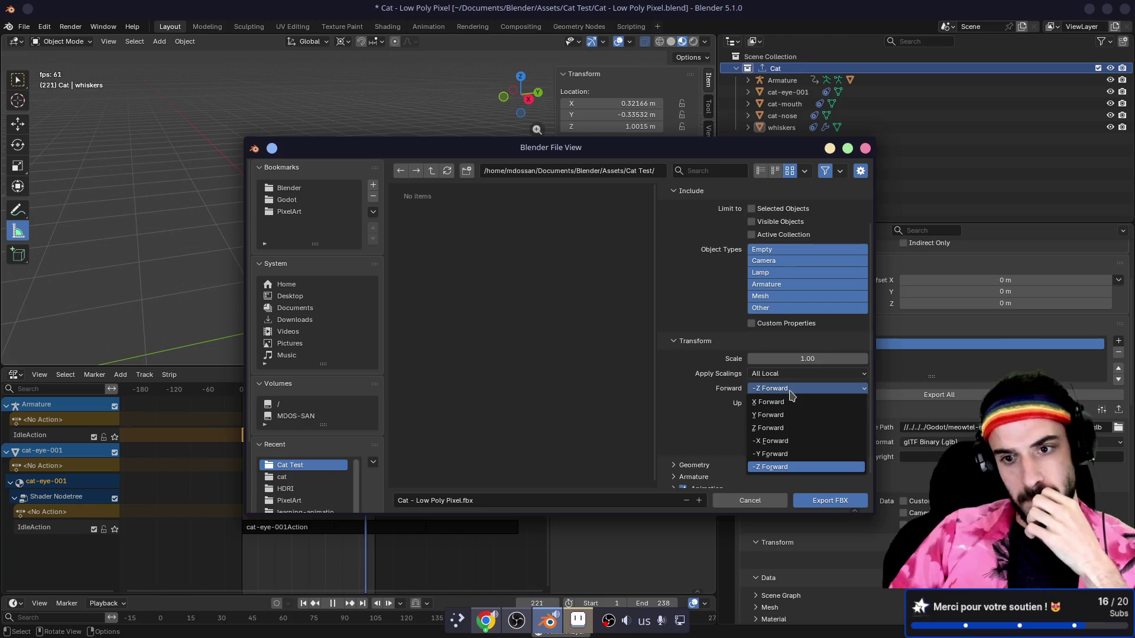
left_click(791, 393)
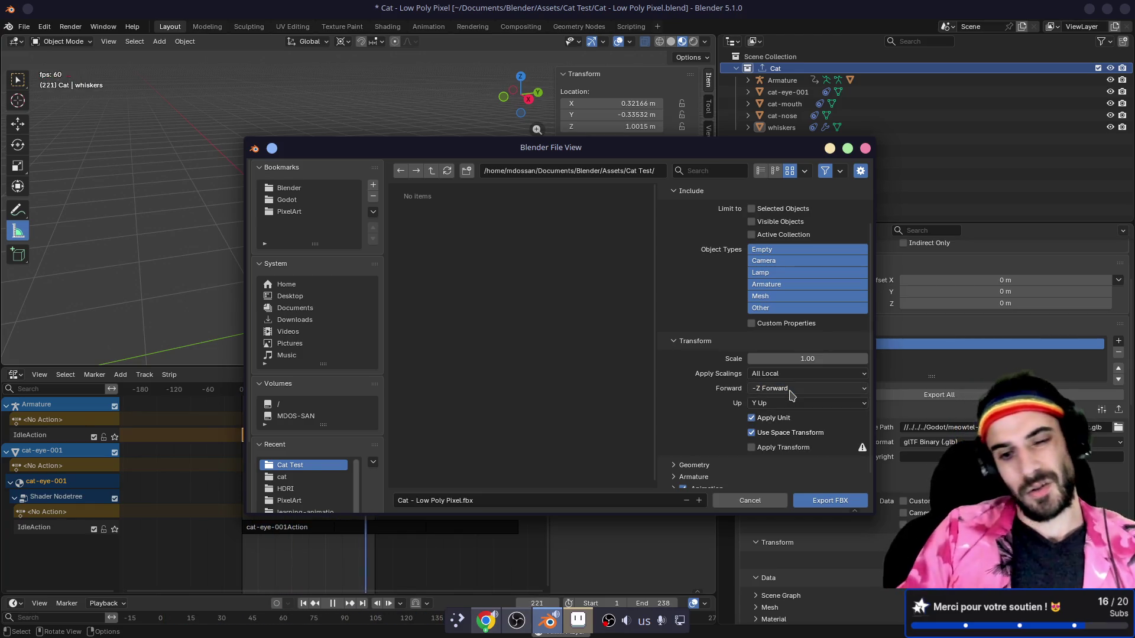
- Enter the search 'godot glb vs fbx' in a new Firefox tab
key("alt+Tab")
left_click(309, 12)
type("godot glb vs ")
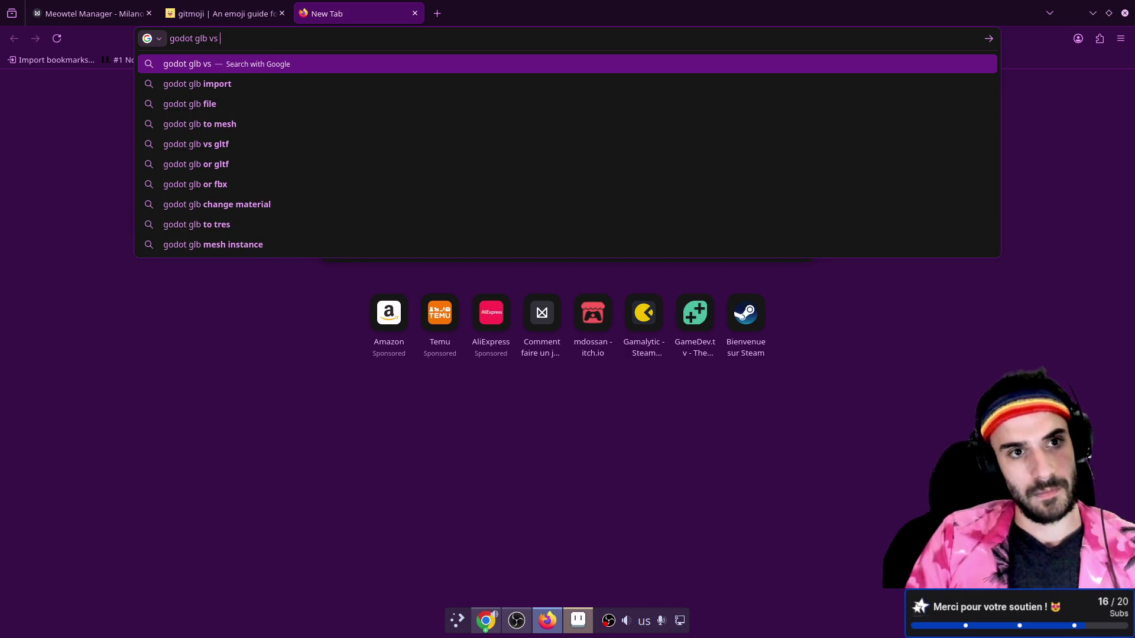
type("fbx")
- Search Google for 'godot glb vs fbx' and open the Godot Forums '*.GLTF or *.FBX ?' thread
key("Return")
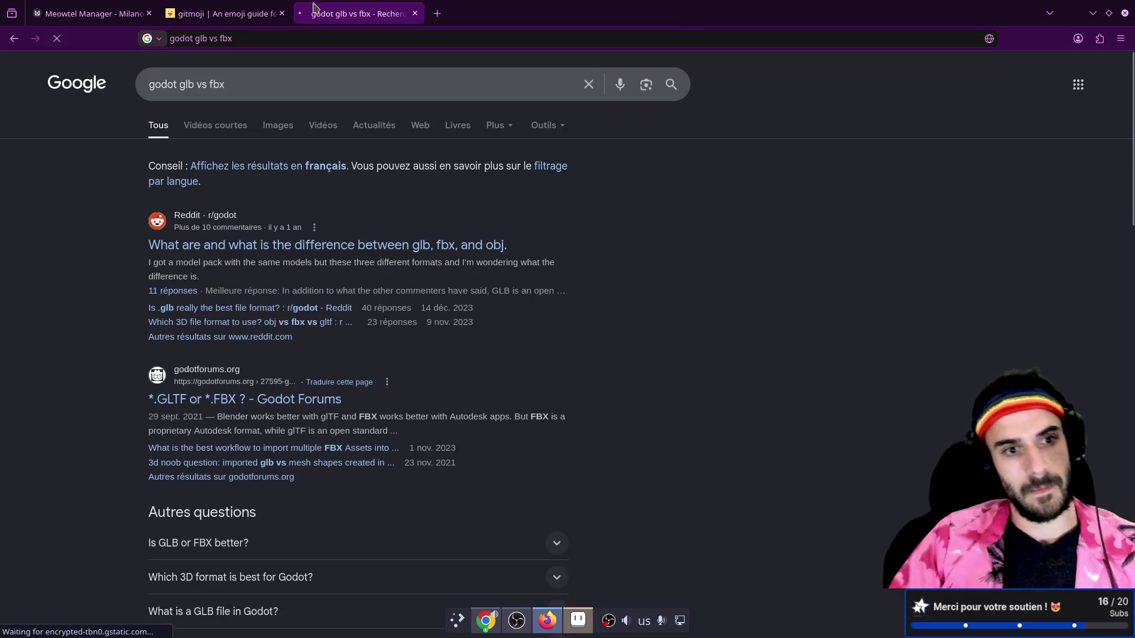
left_click(288, 407)
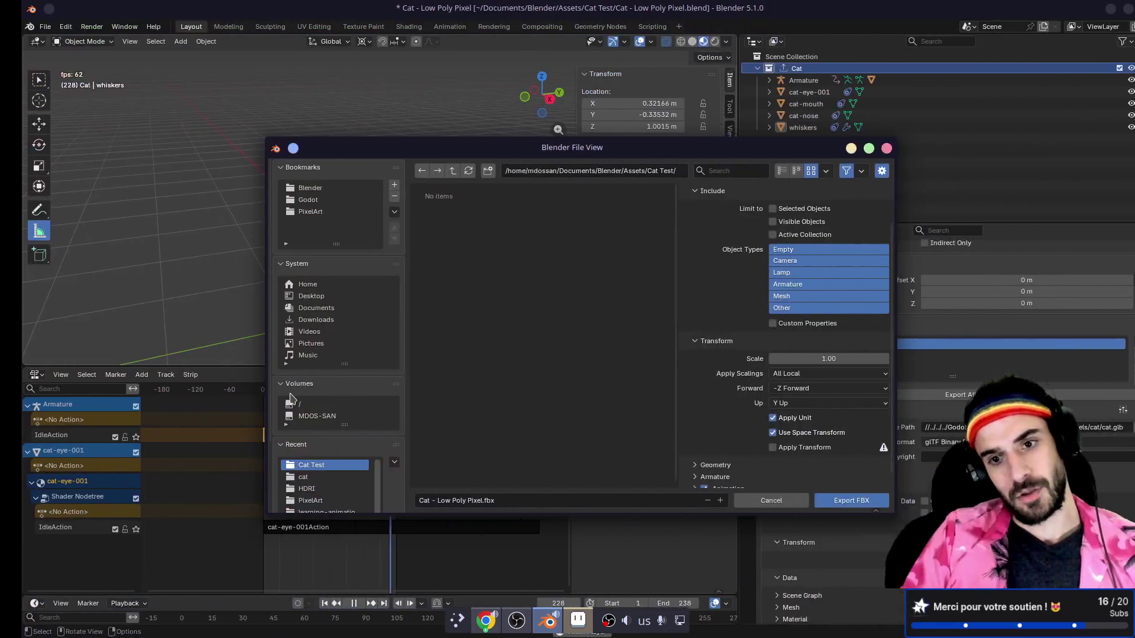
- Review the FBX Armature, Geometry and Animation options, then close the dialog without exporting
left_click(688, 476)
scroll(703, 425, "down", 4)
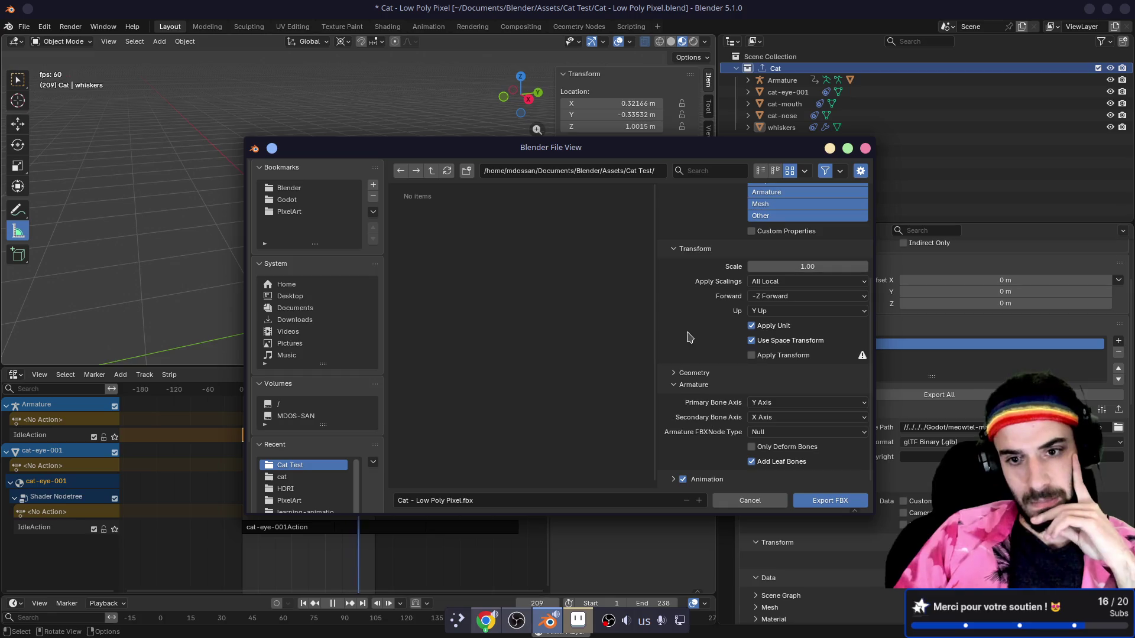
left_click(688, 373)
scroll(688, 369, "down", 5)
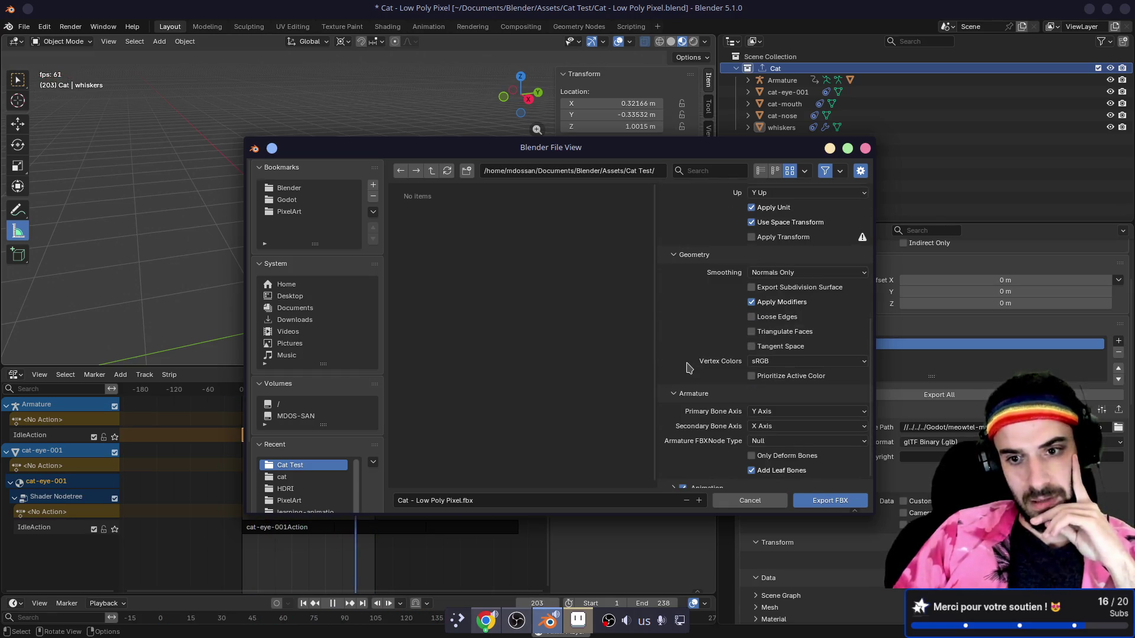
scroll(688, 367, "down", 1)
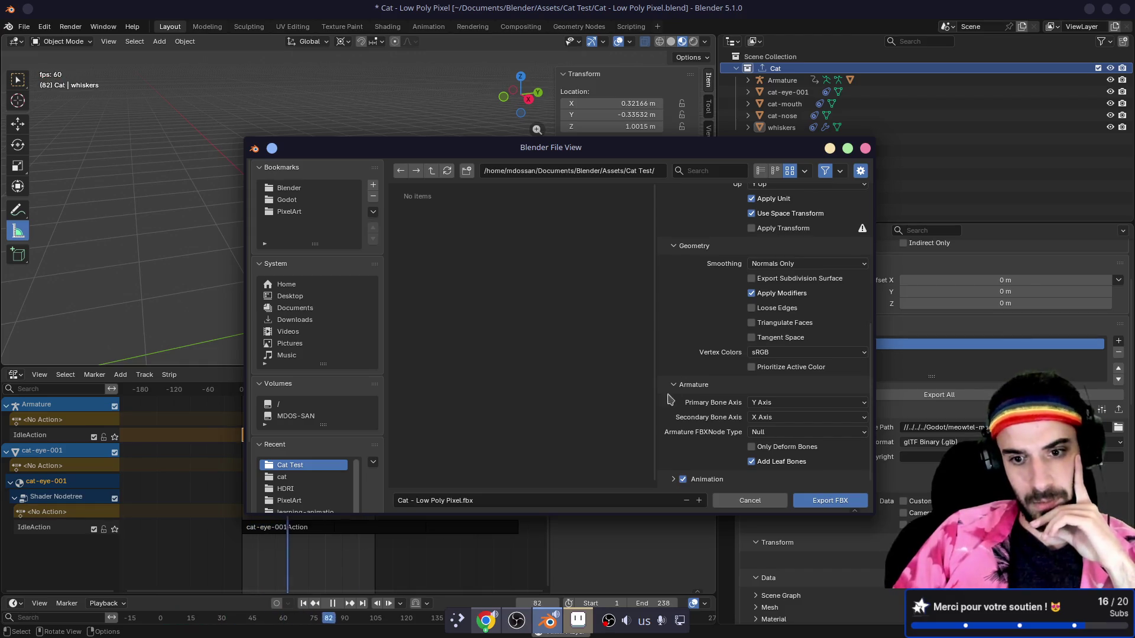
left_click(672, 479)
scroll(700, 426, "down", 4)
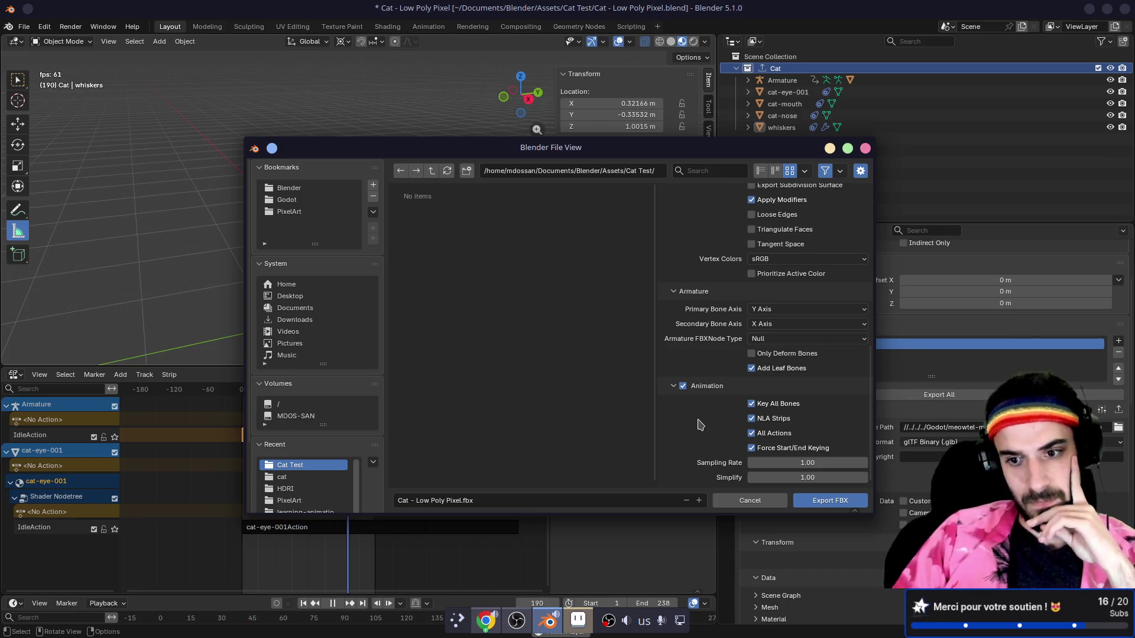
left_click(864, 148)
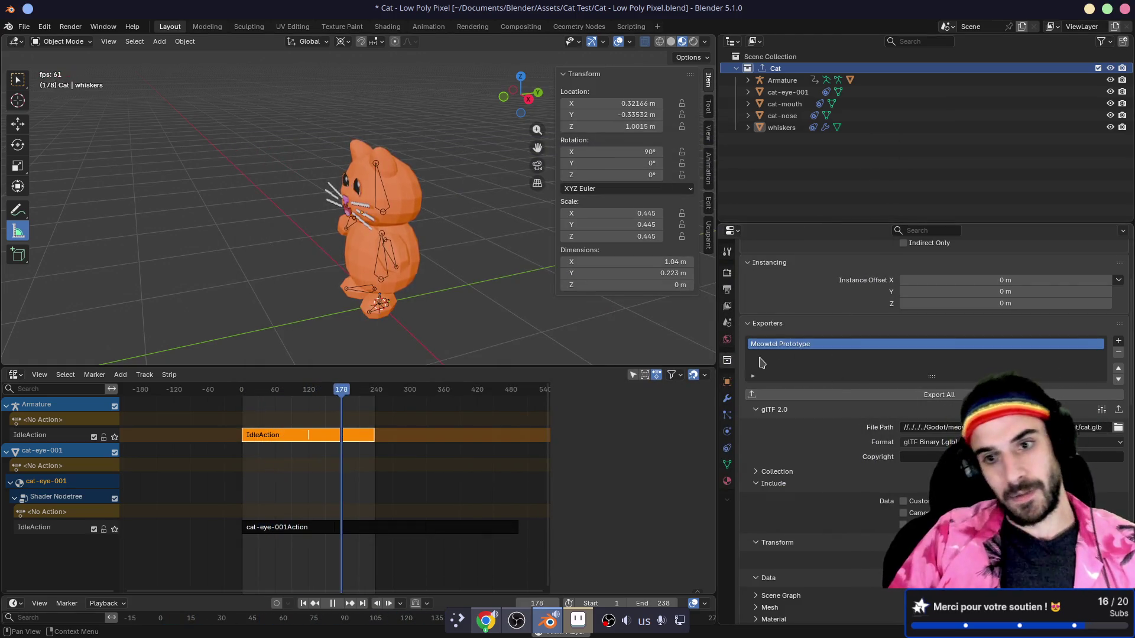
- Add an FBX exporter to the collection and browse to the meowtel-manager-prototype models folder
left_click(1118, 341)
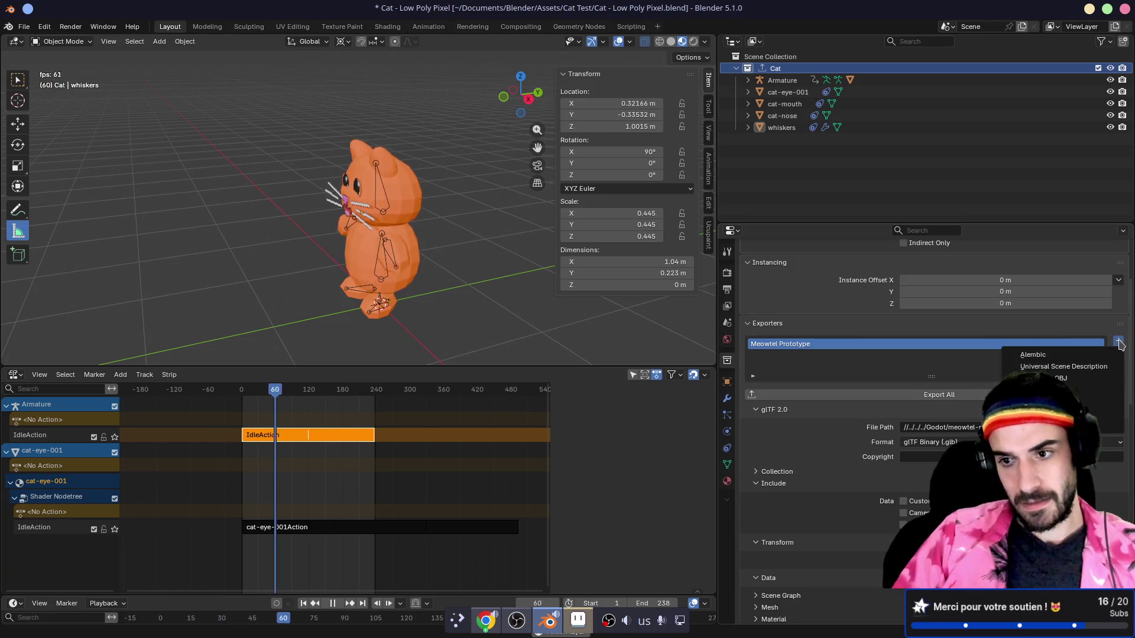
left_click(1040, 414)
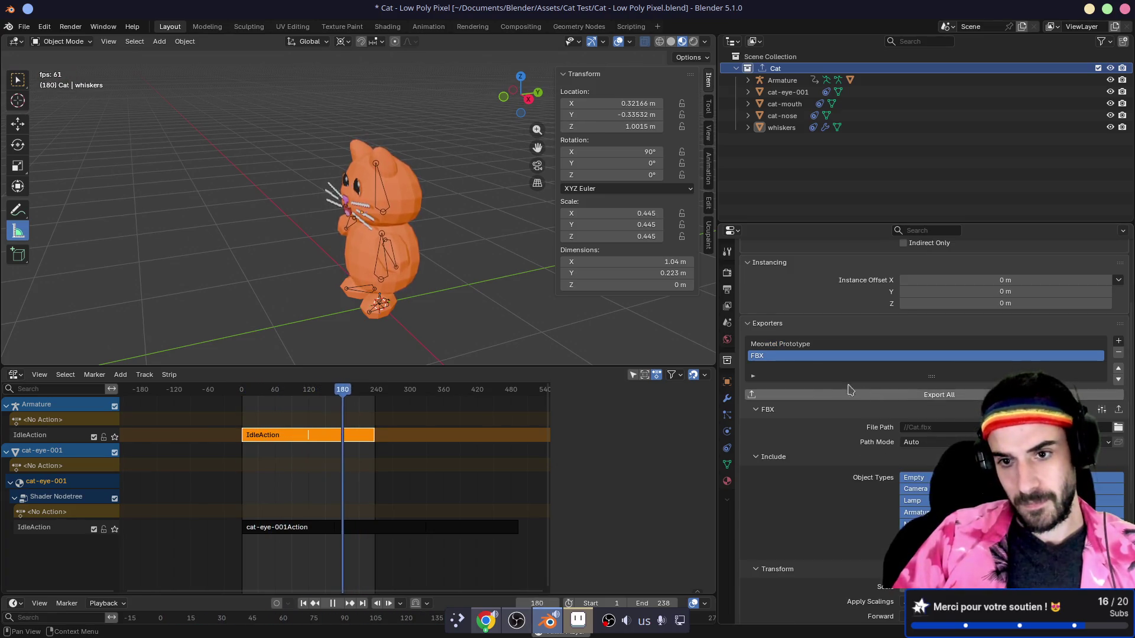
left_click(1118, 427)
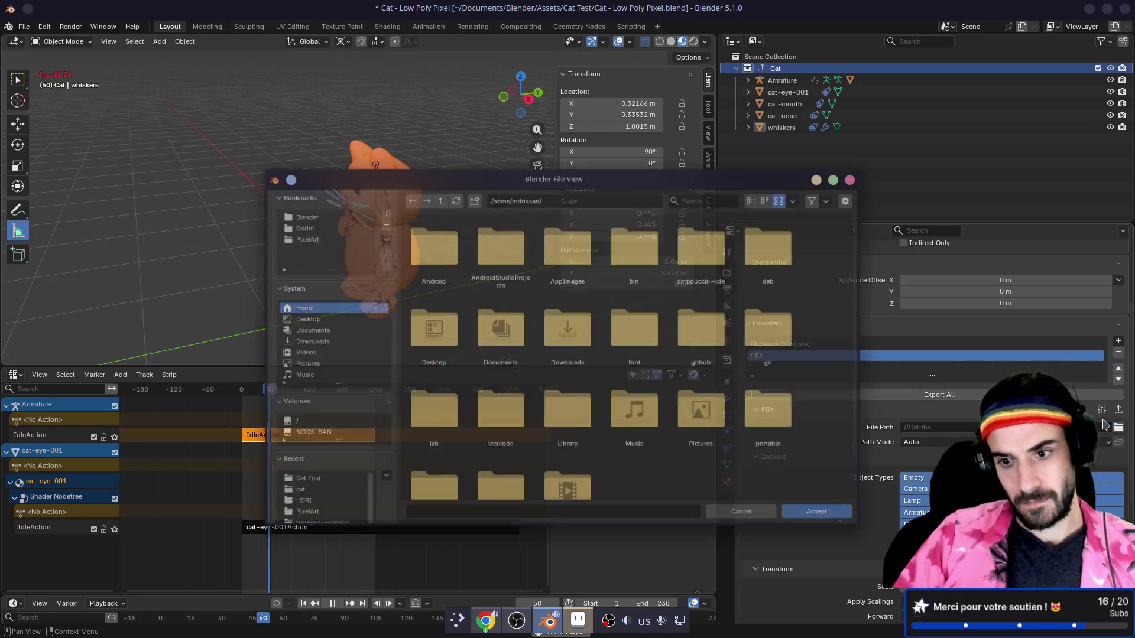
left_click(289, 221)
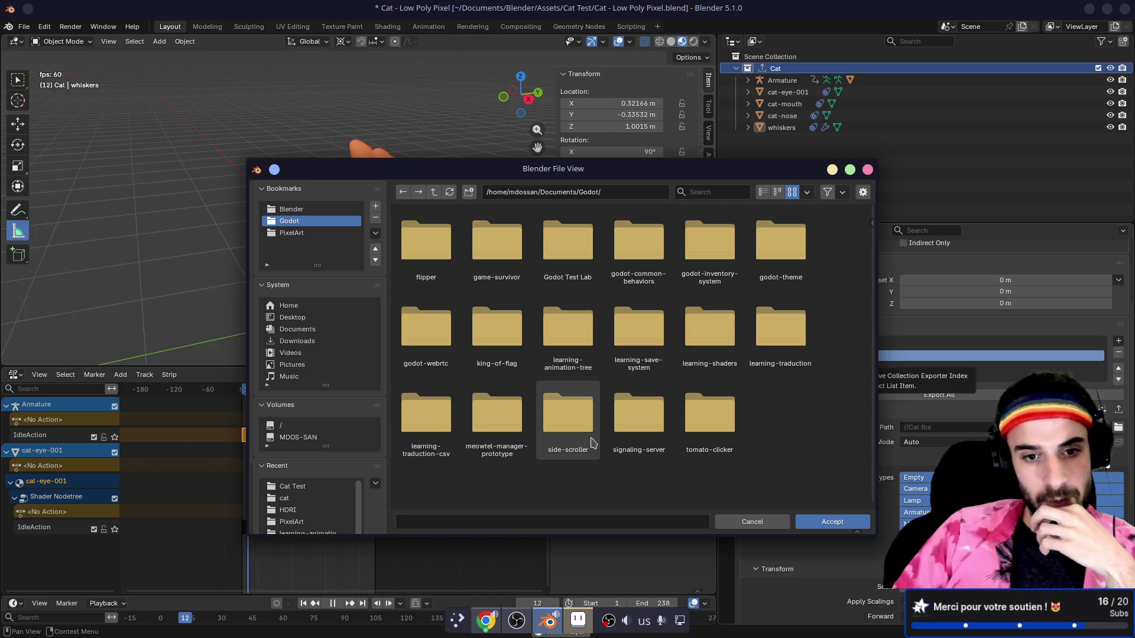
left_click(496, 437)
left_click(494, 245)
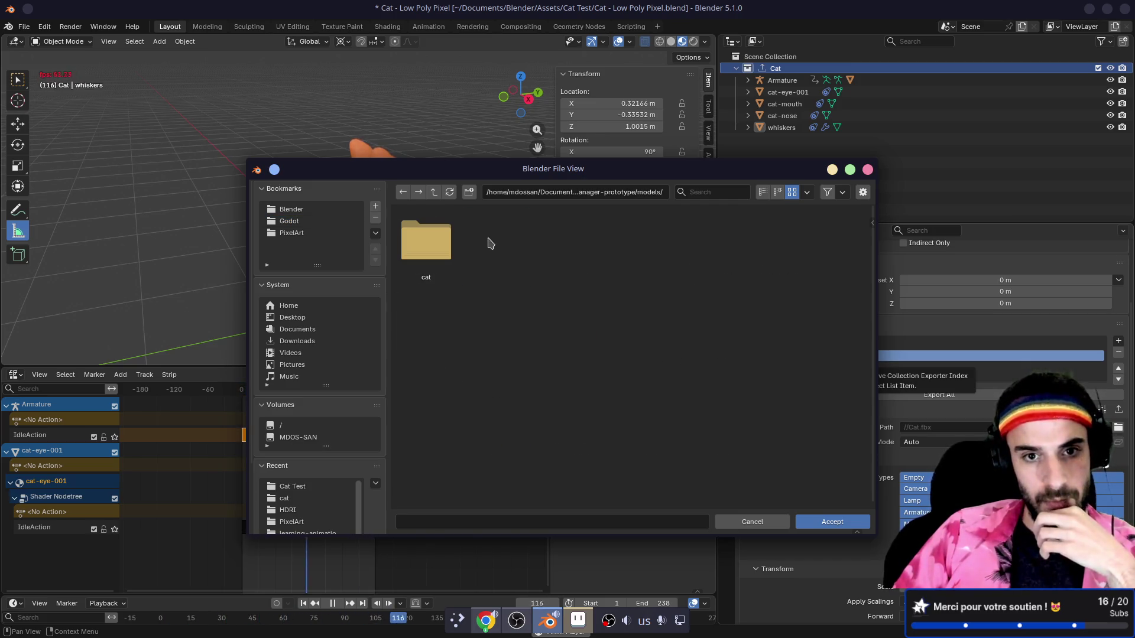
left_click(431, 242)
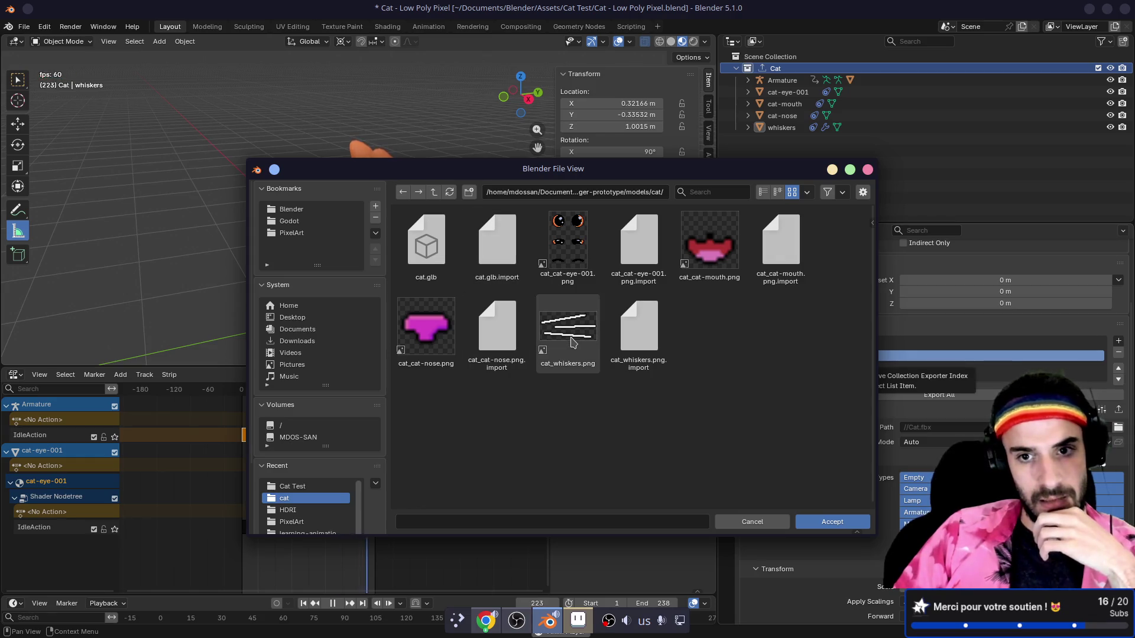
- Create a catfbx folder inside models and accept it as the FBX export location
key("BackSpace")
left_click(468, 191)
type("catf")
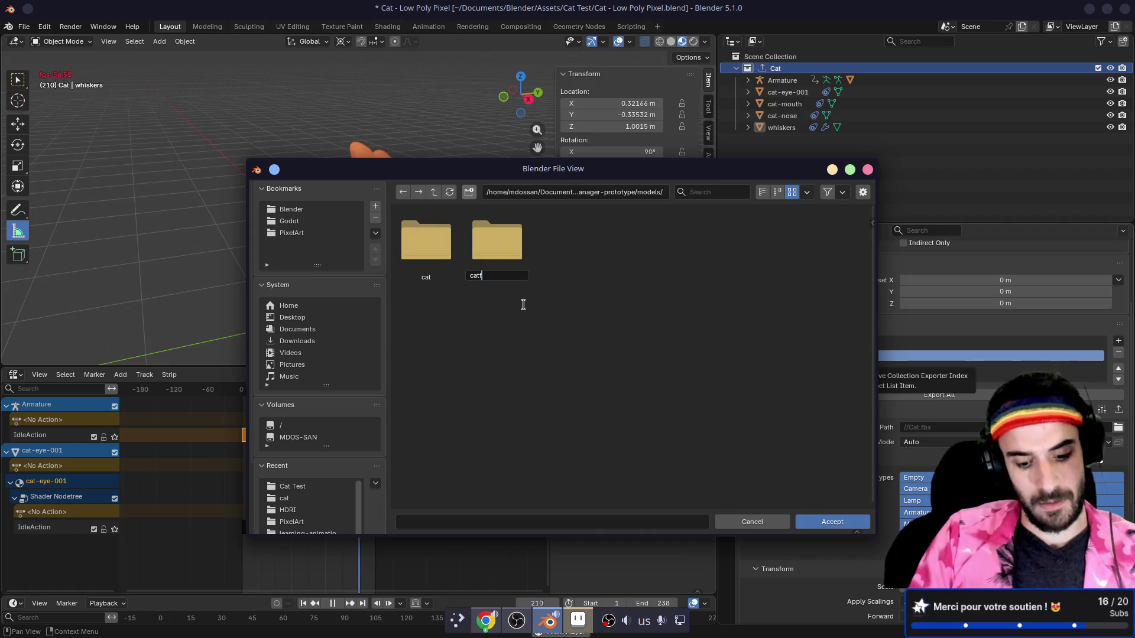
type("bx")
key("Return")
left_click(496, 253)
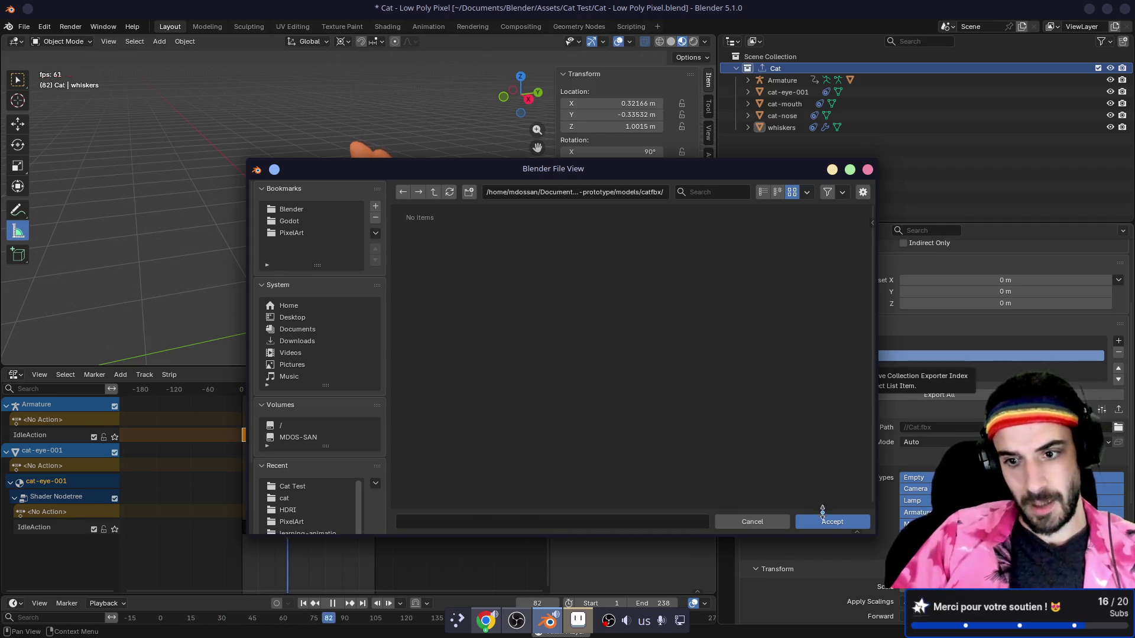
left_click(822, 513)
scroll(847, 432, "down", 3)
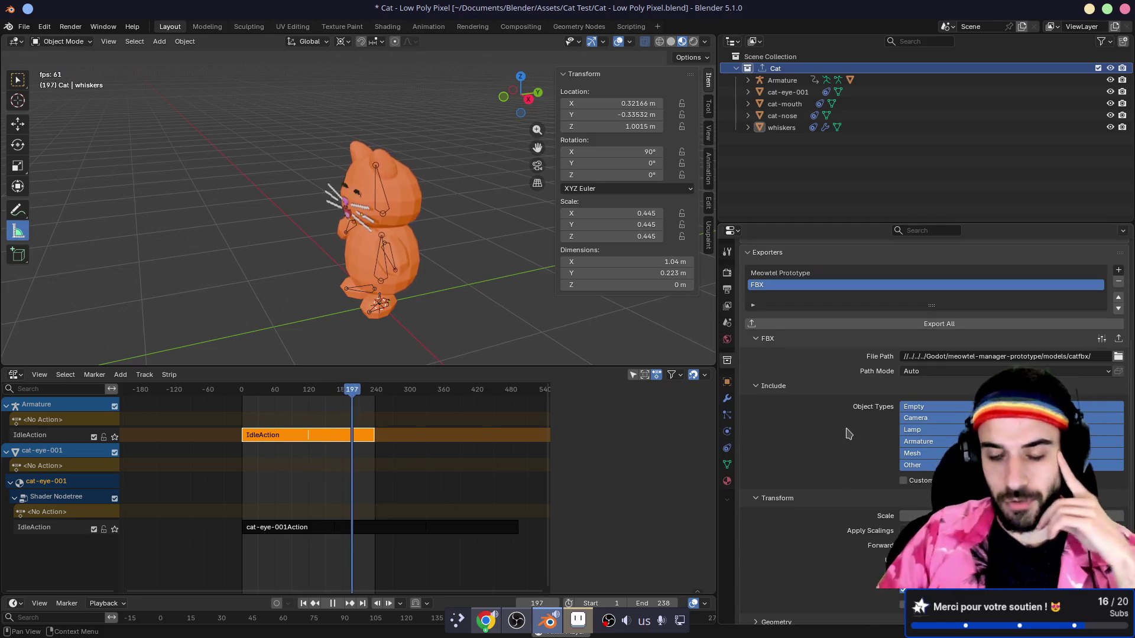
- Confirm the FBX exporter keeps Y as the up axis
scroll(851, 419, "down", 2)
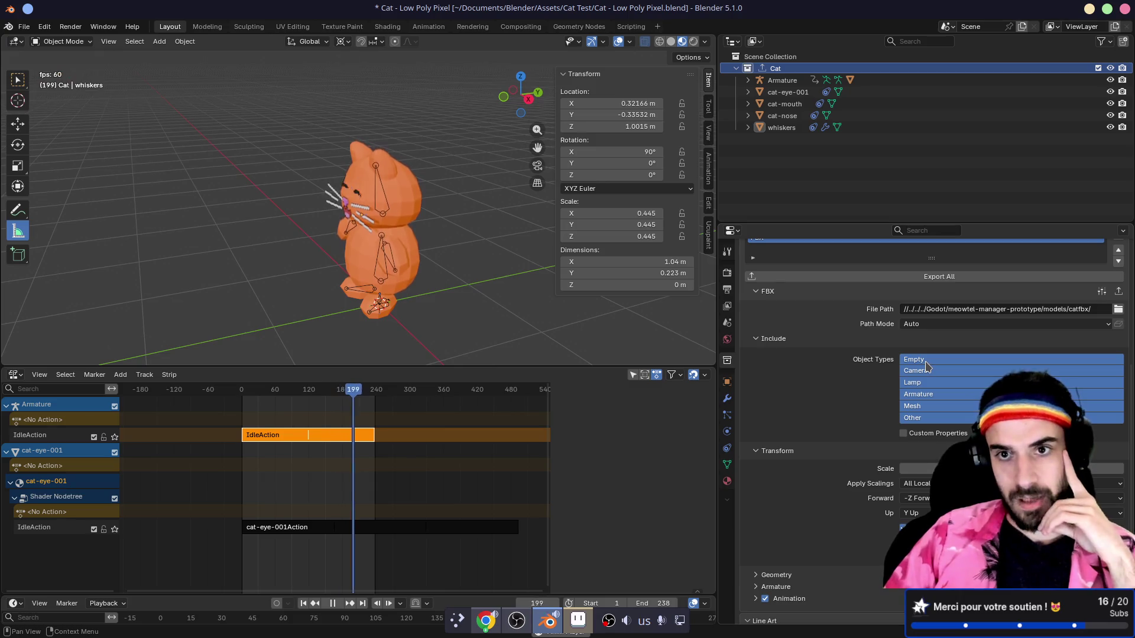
scroll(840, 371, "down", 2)
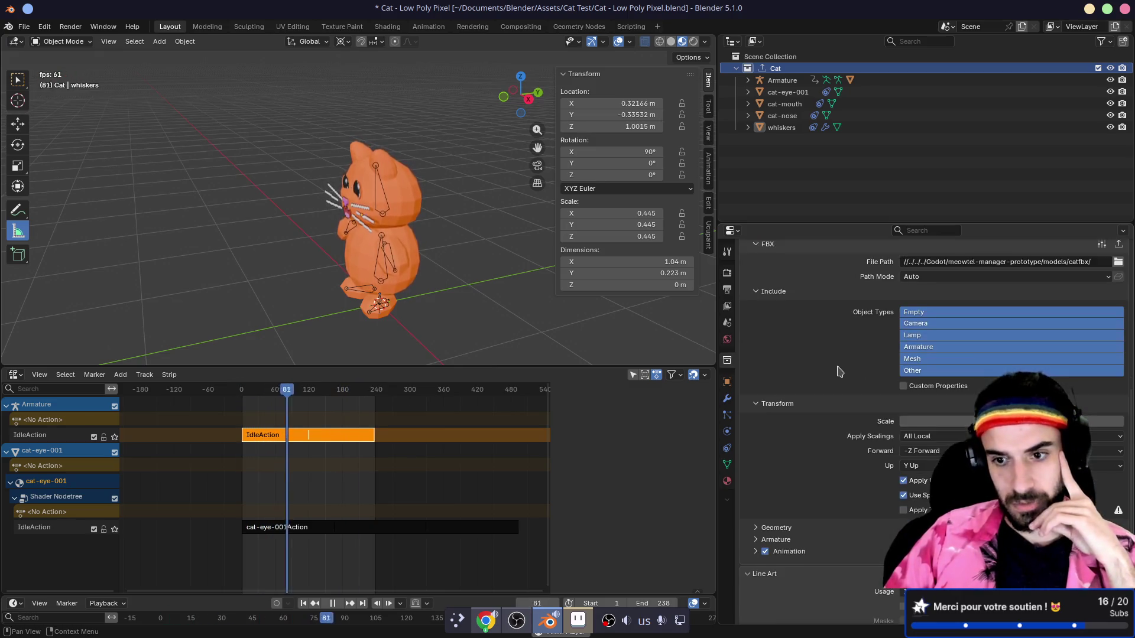
scroll(840, 371, "down", 1)
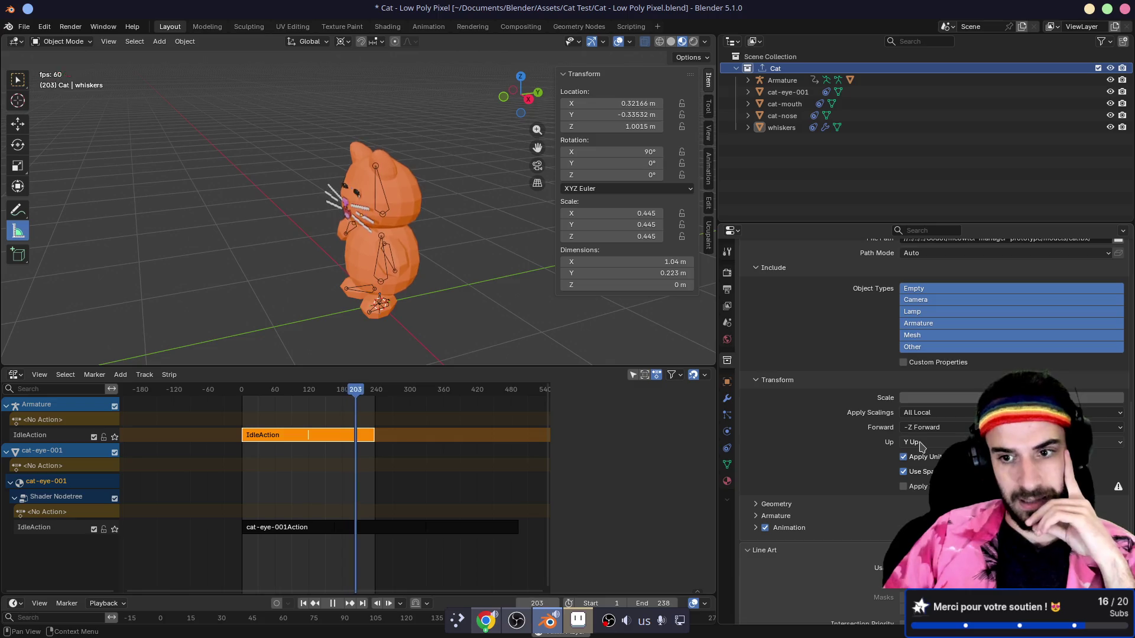
left_click(920, 444)
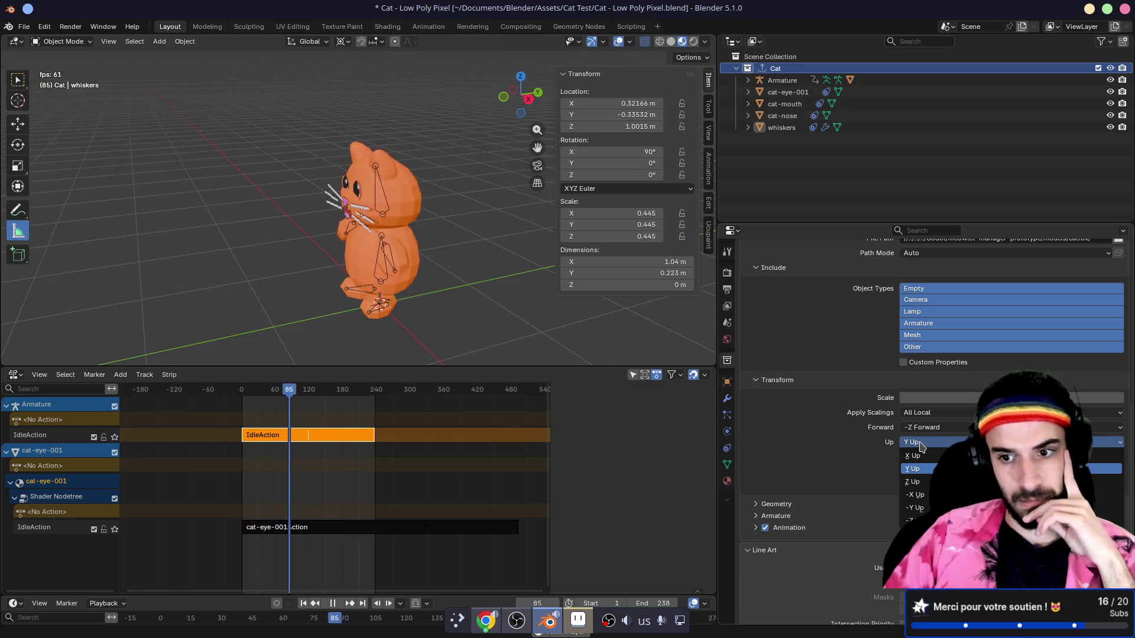
left_click(920, 443)
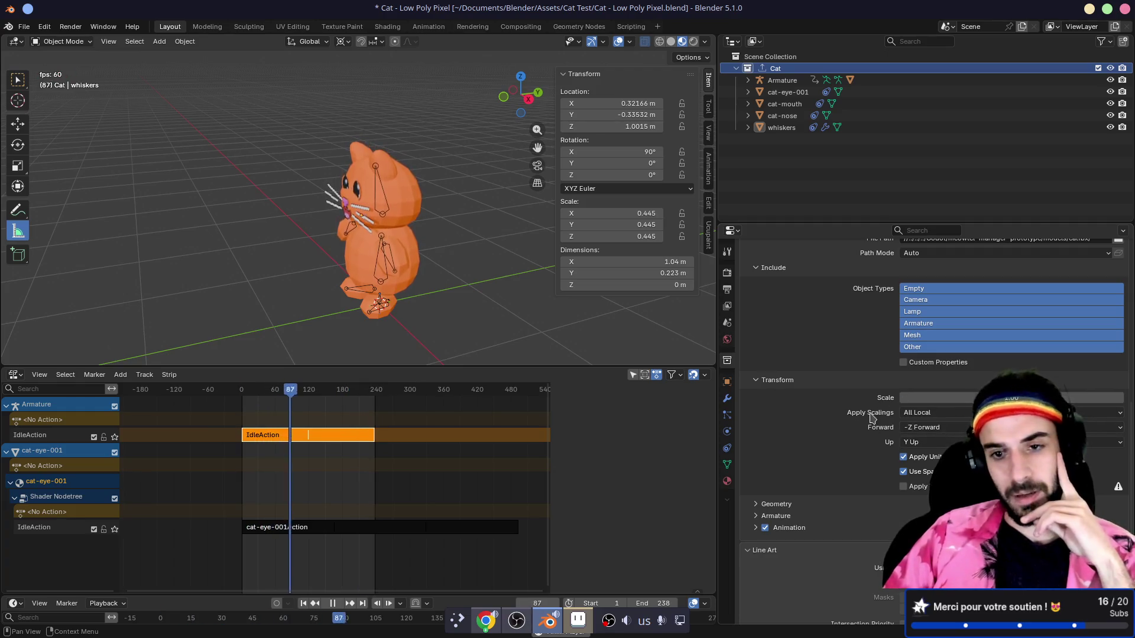
- Check the FBX exporter list entry, then run Export All, which reports an invalid file path
mouse_move(435, 207)
left_mouse_down()
mouse_move(471, 196)
mouse_move(319, 222)
left_mouse_up()
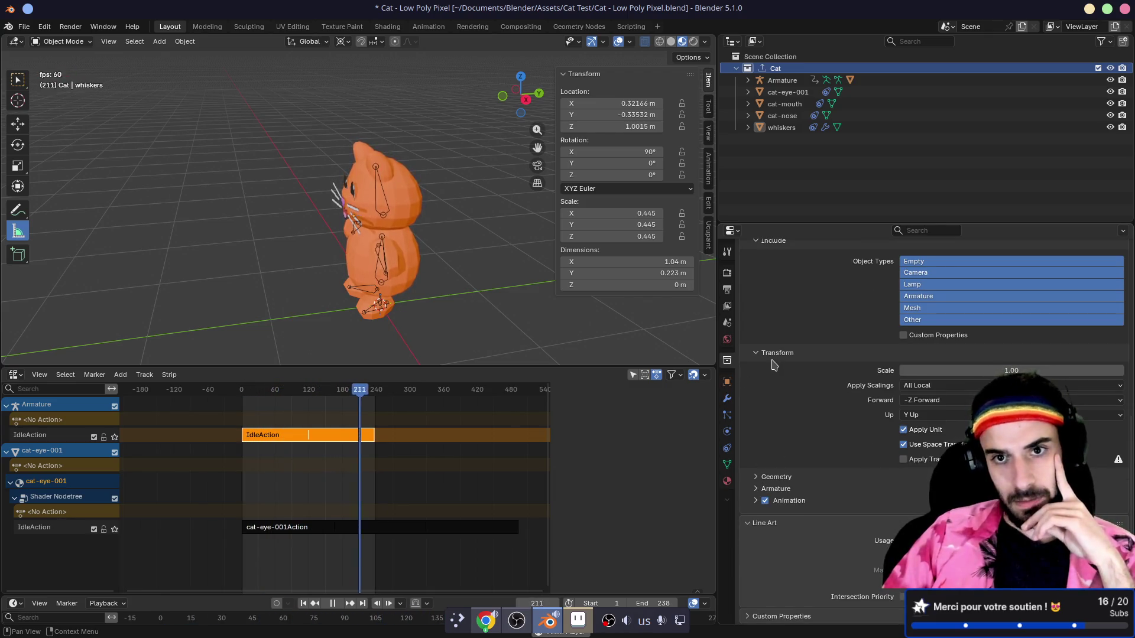
scroll(792, 355, "up", 8)
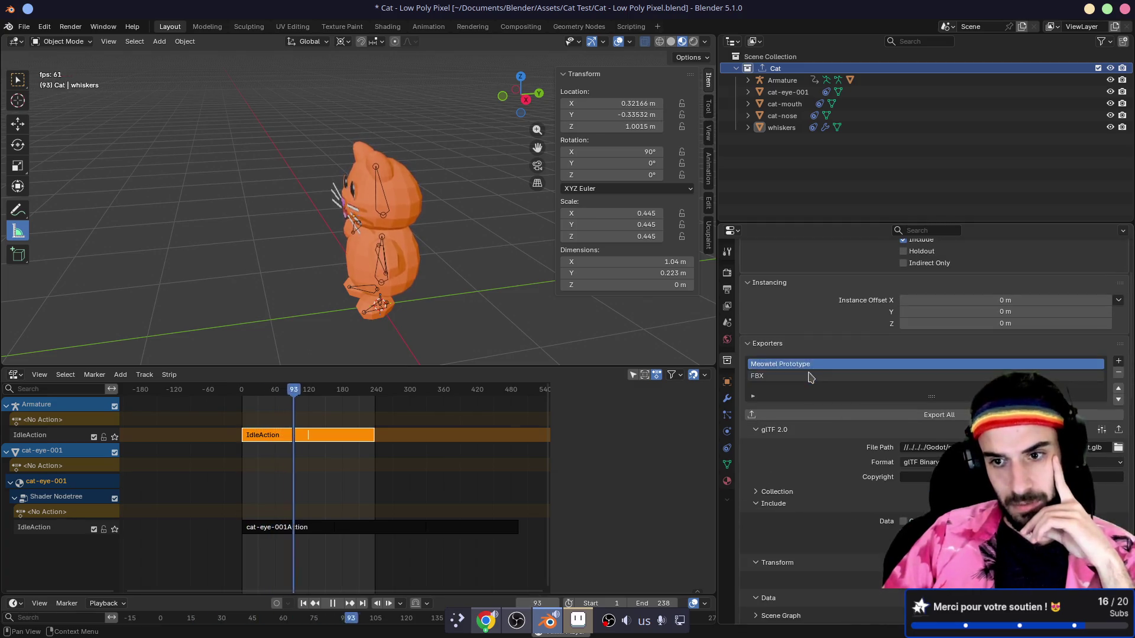
right_click(804, 376)
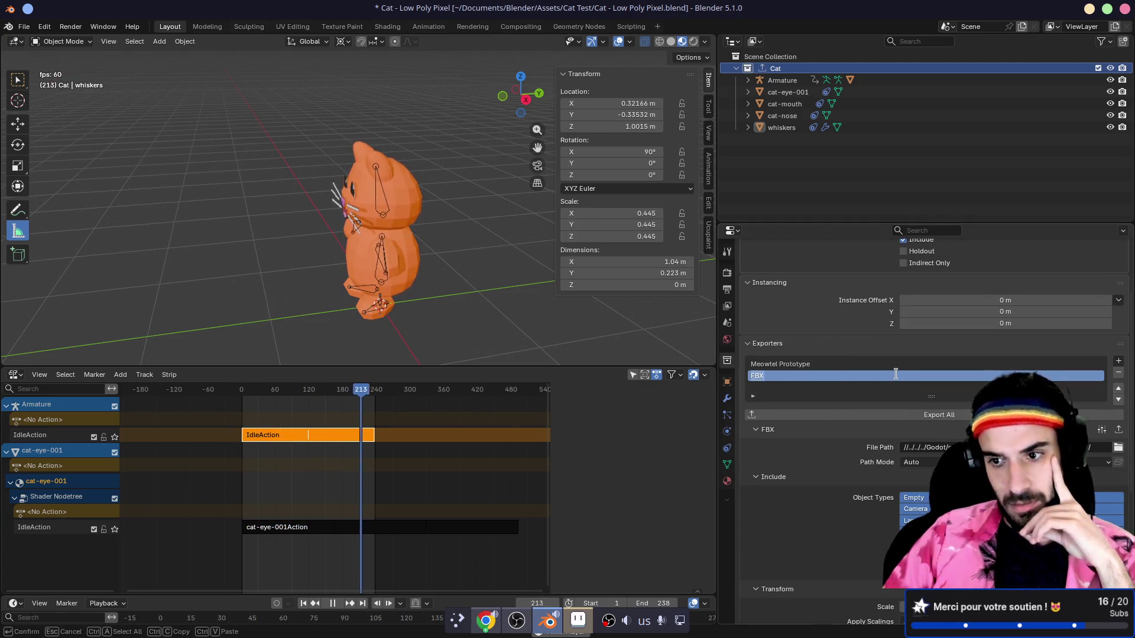
double_click(771, 376)
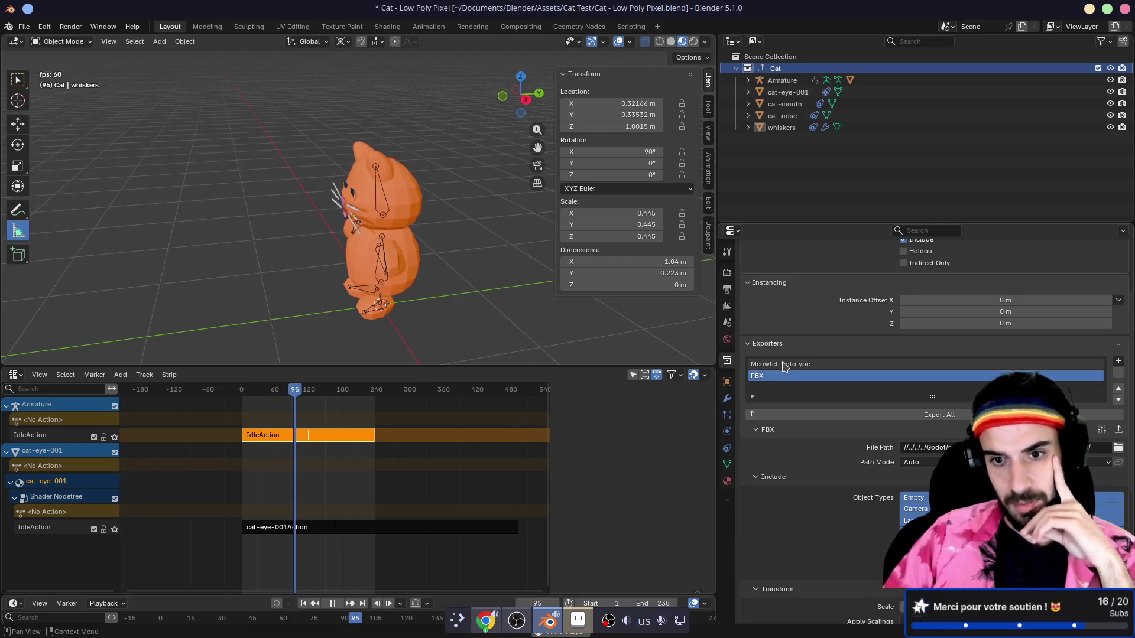
right_click(771, 379)
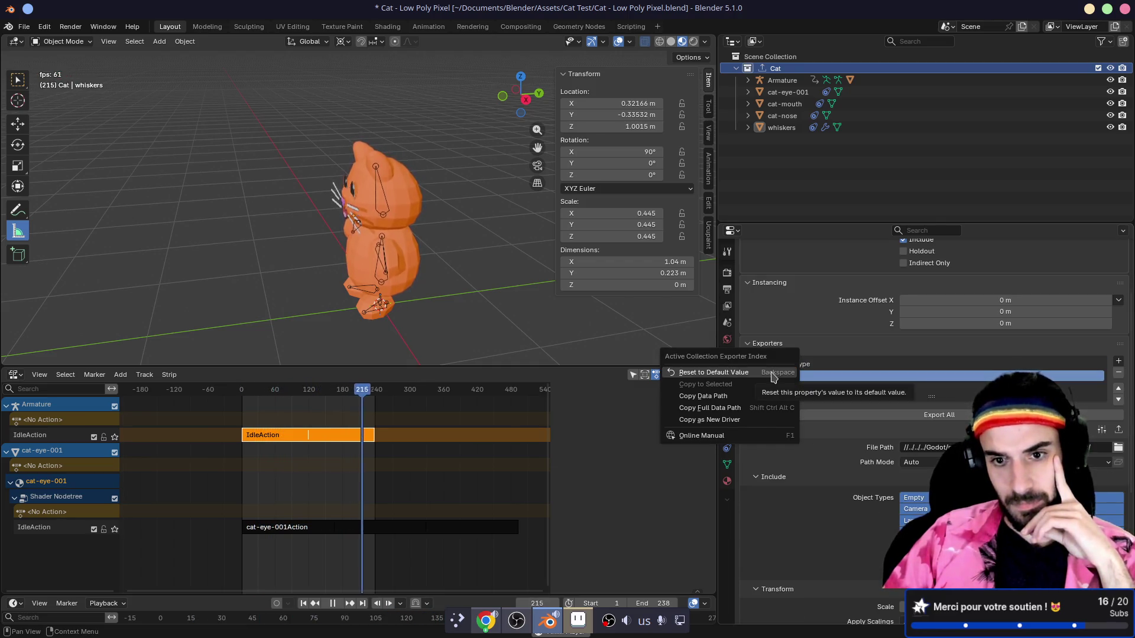
left_click(853, 416)
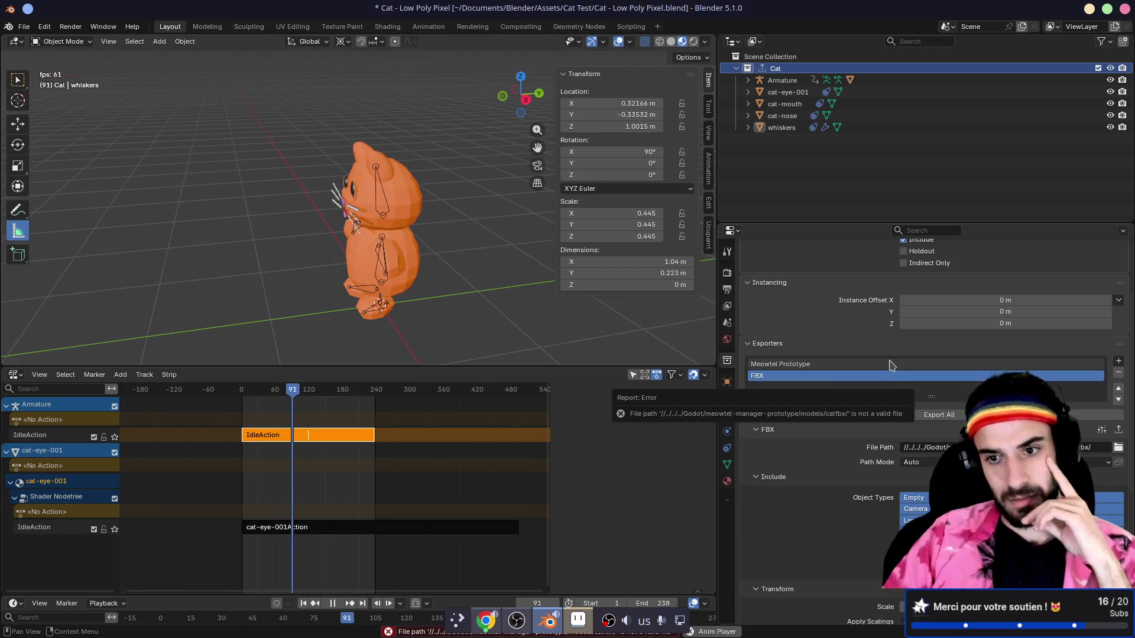
- Change the FBX export File Path from catfbx/ to a cat .fbx file inside that folder
left_click(1097, 448)
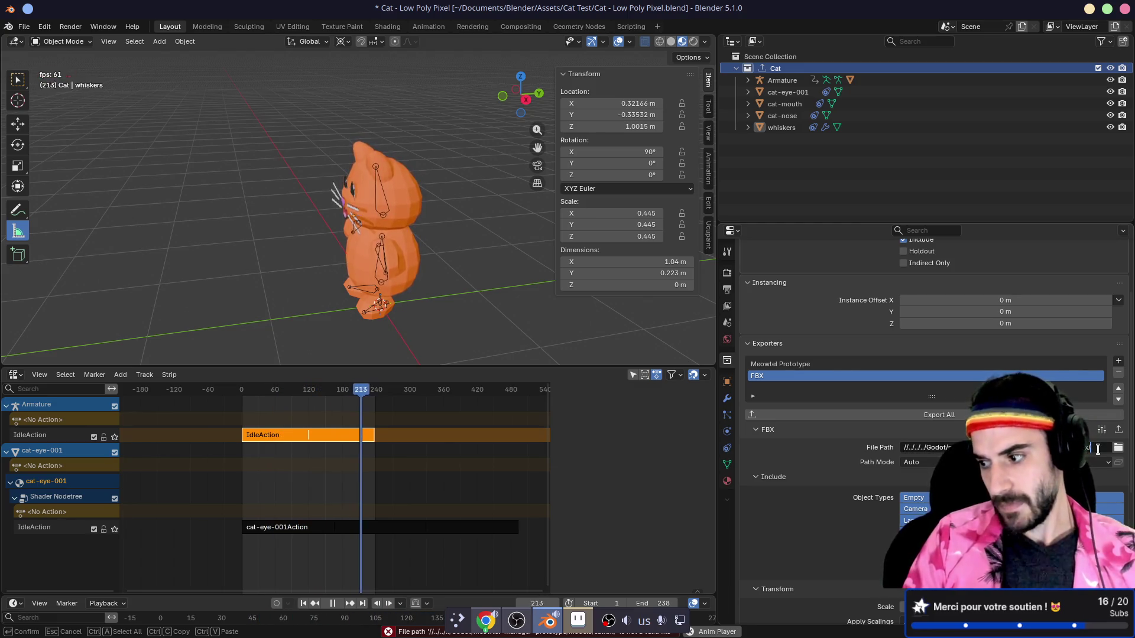
type("cat.fbxfbx")
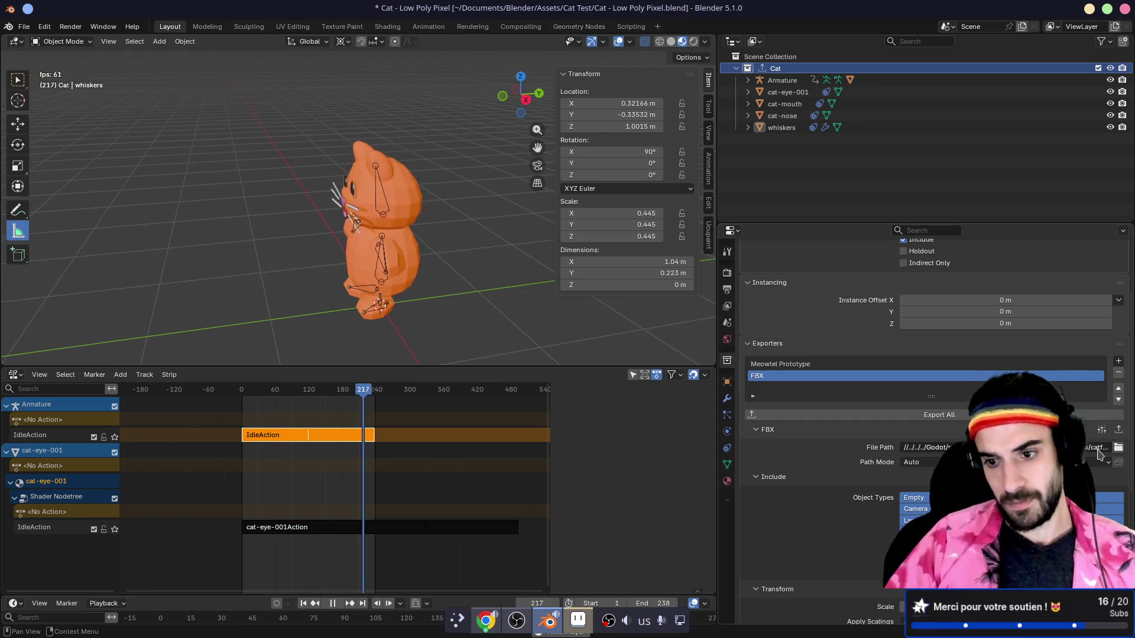
key("Return")
scroll(877, 447, "down", 8)
scroll(876, 448, "down", 1)
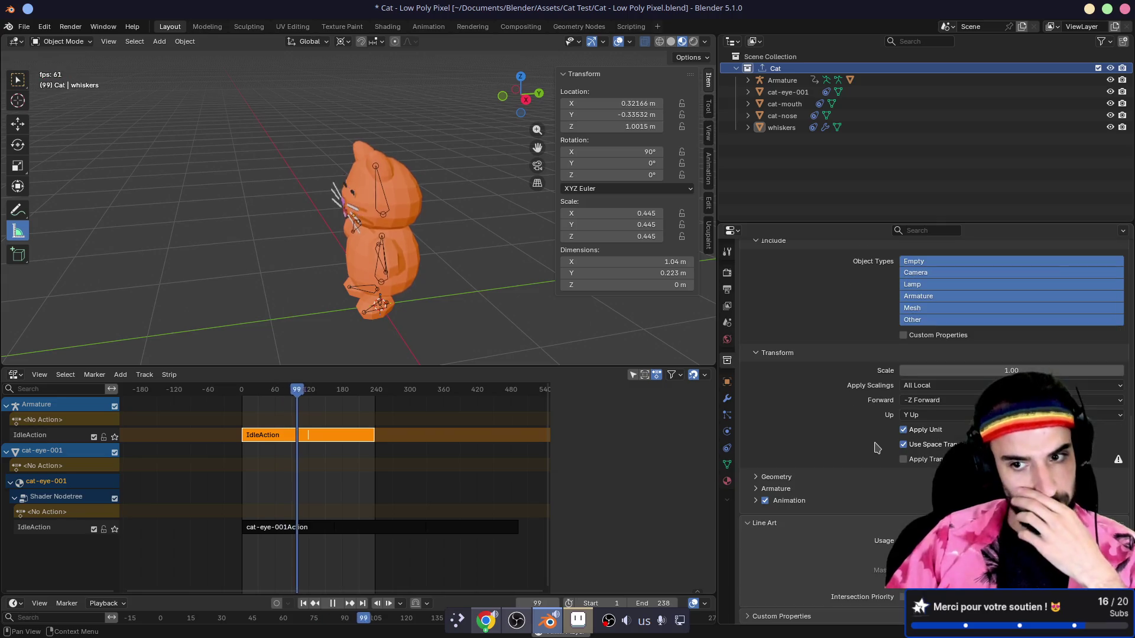
scroll(829, 473, "up", 1)
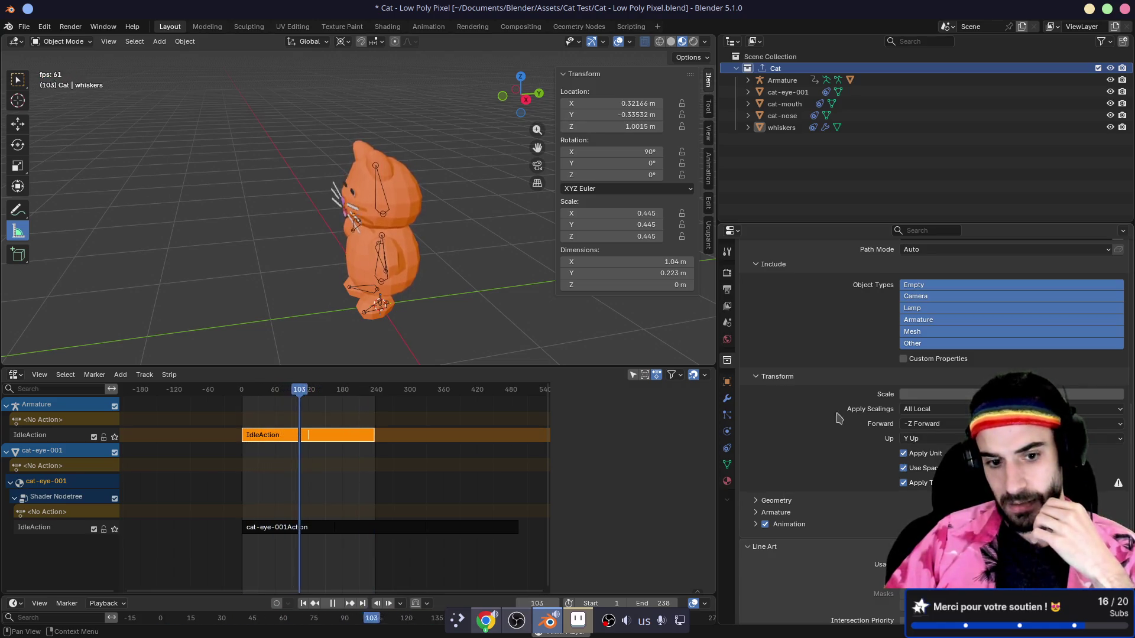
- Stop the animation playback and switch over to Godot
key("space")
scroll(884, 453, "up", 4)
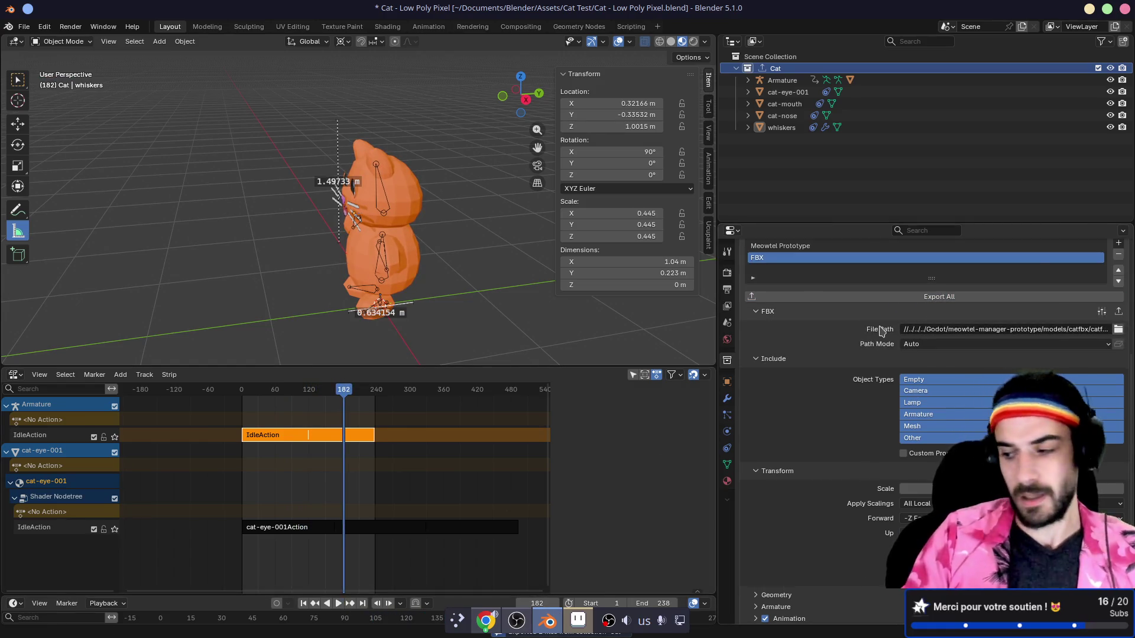
key("alt+Tab")
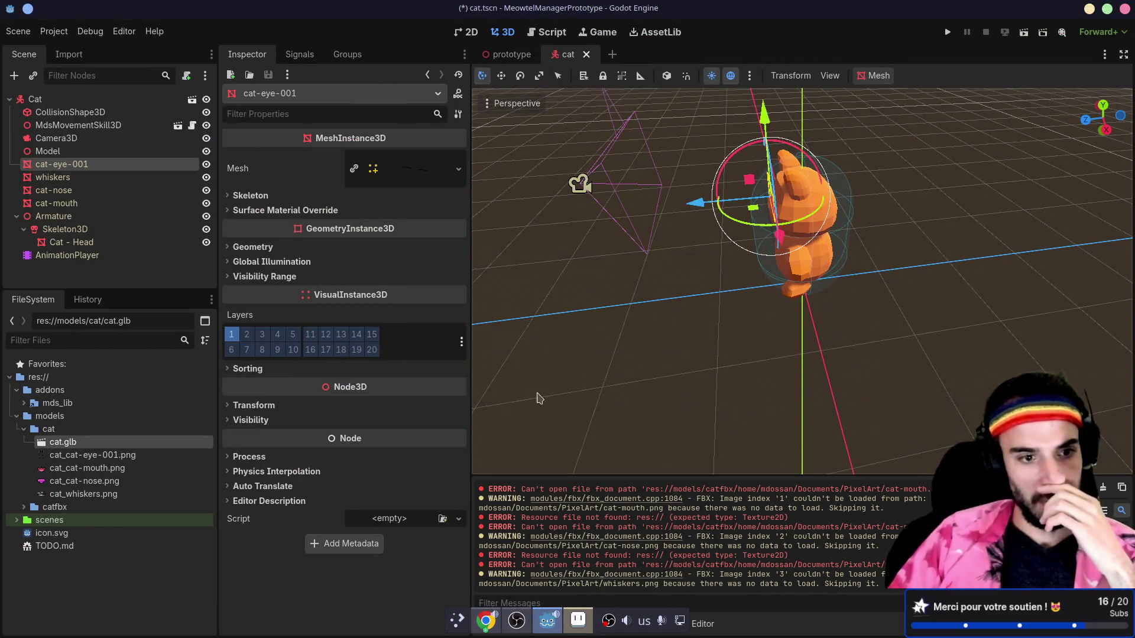
- Collapse models/cat, expand catfbx and open catfbx.fbx's Advanced Import Settings to view the cat
left_click(24, 429)
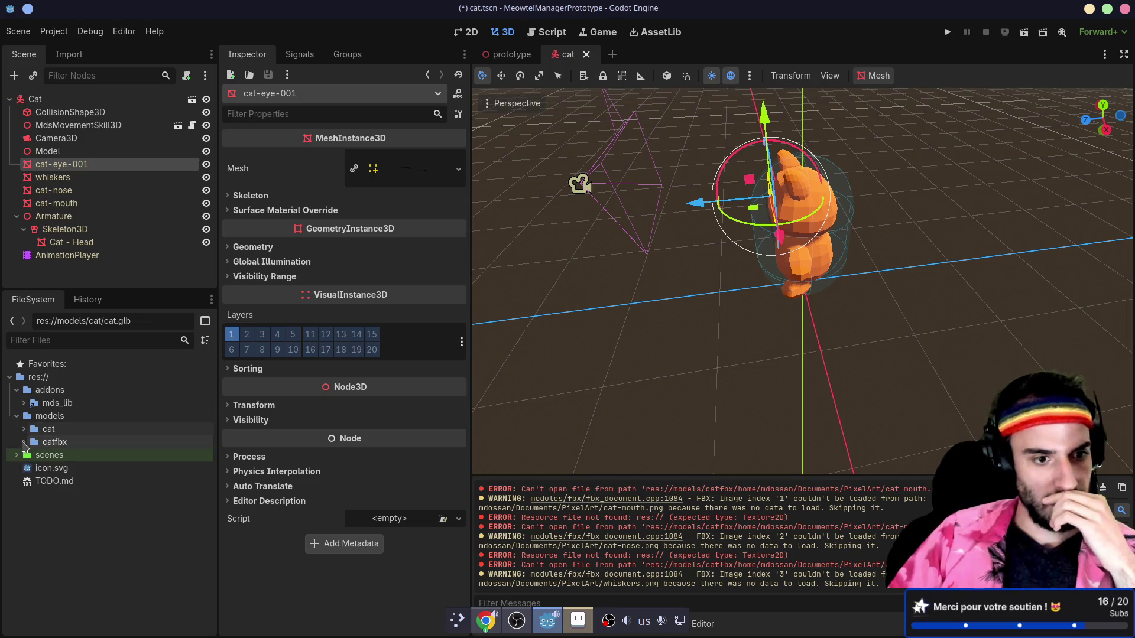
left_click(24, 442)
double_click(65, 455)
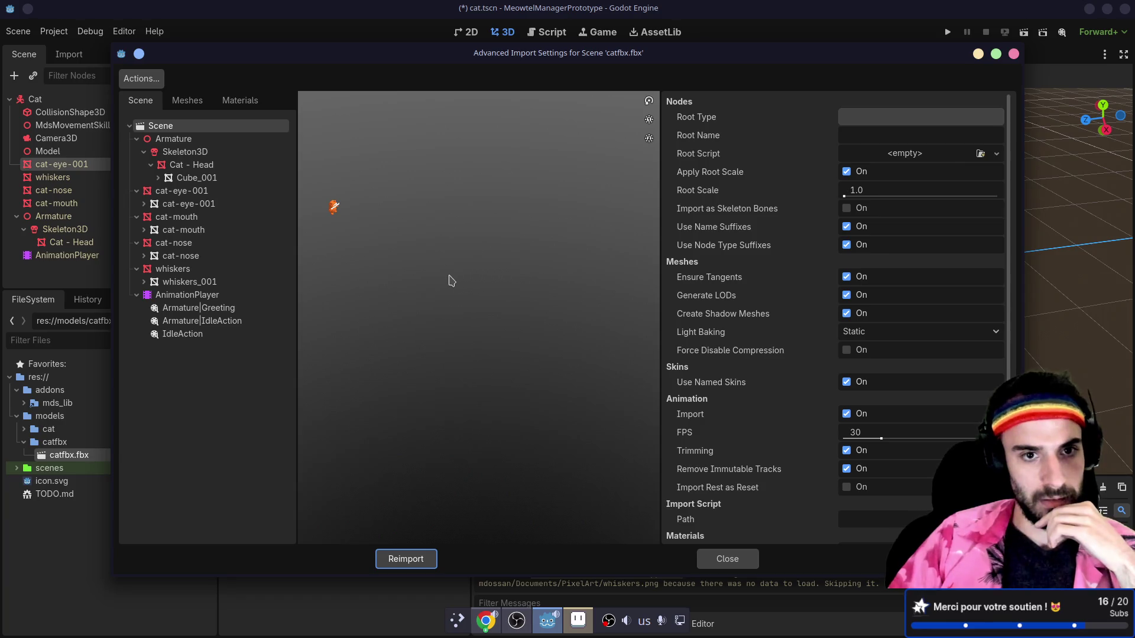
mouse_move(402, 222)
left_mouse_down()
mouse_move(499, 253)
mouse_move(451, 228)
mouse_move(372, 223)
mouse_move(476, 218)
left_mouse_up()
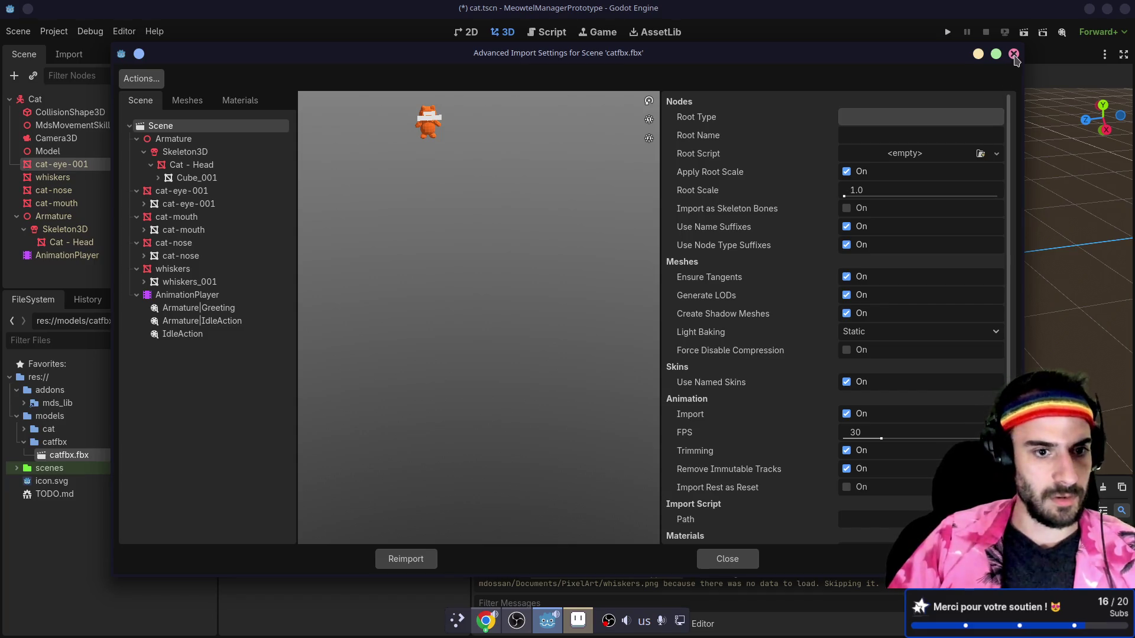
- Preview the Armature|Greeting and IdleAction animations, then close the import settings
left_click(266, 308)
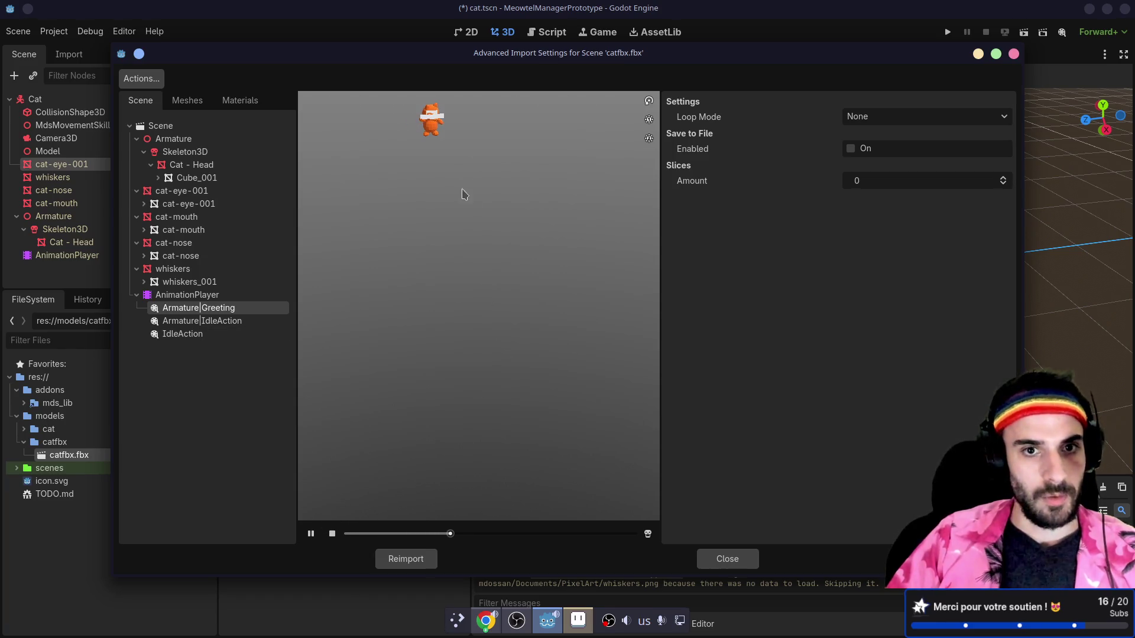
left_click(215, 321)
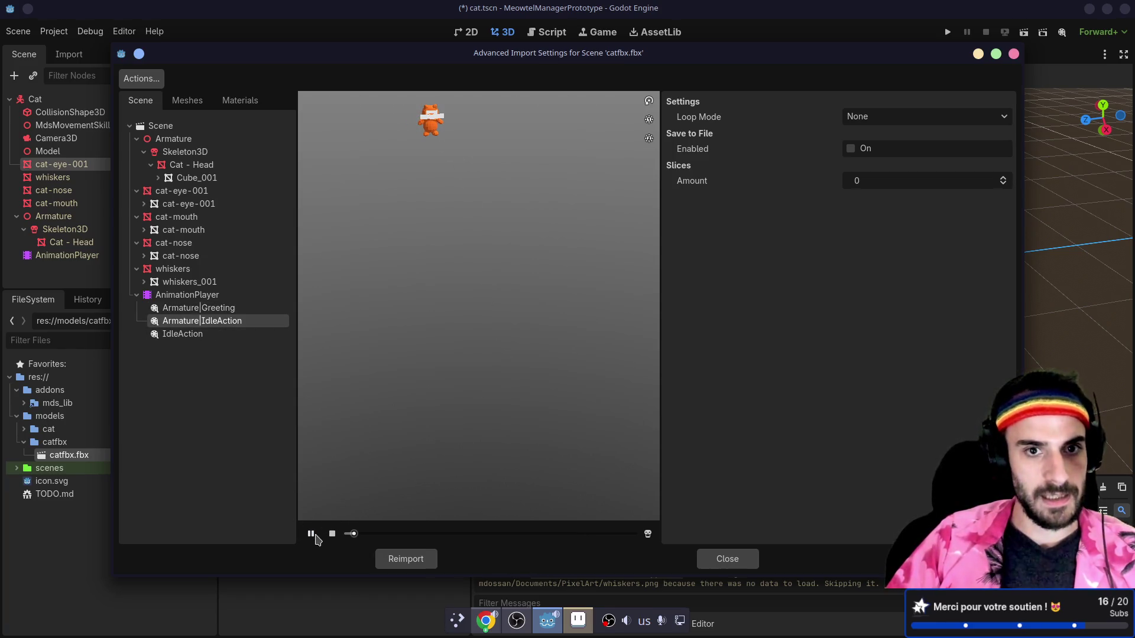
left_click(200, 337)
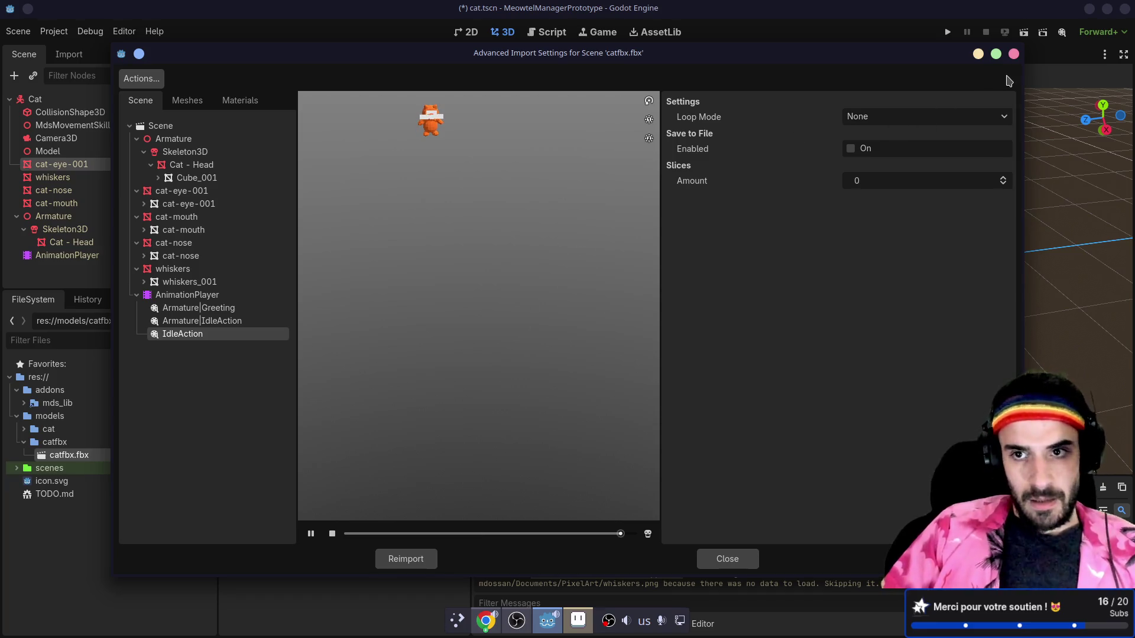
left_click(1015, 55)
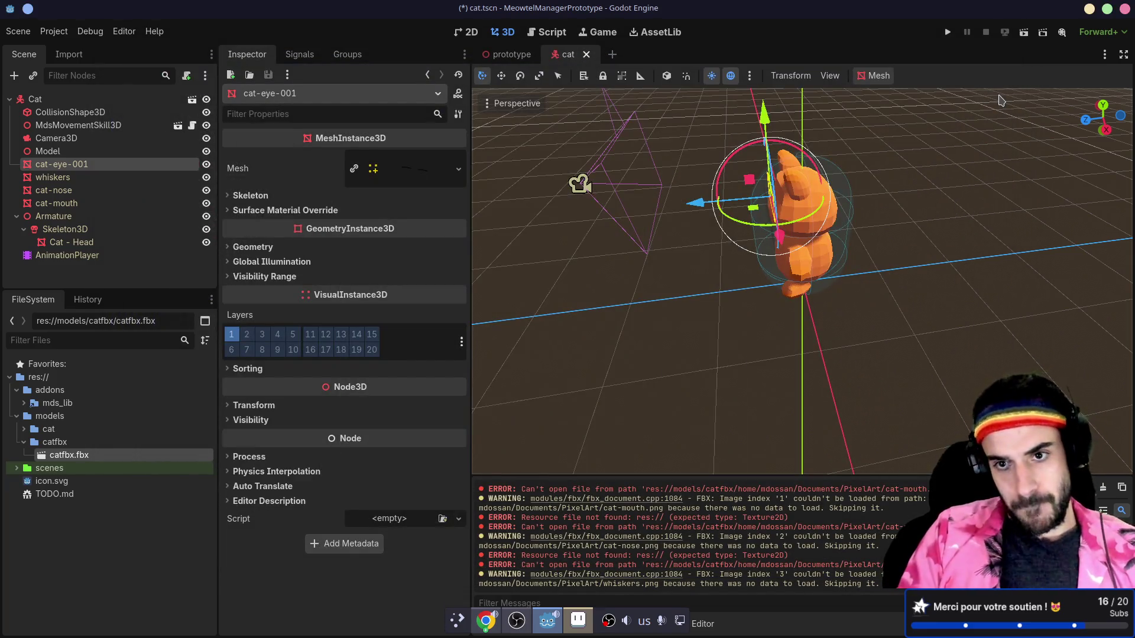
- Return to Blender and scroll down to the FBX exporter's Transform section
key("alt+Tab")
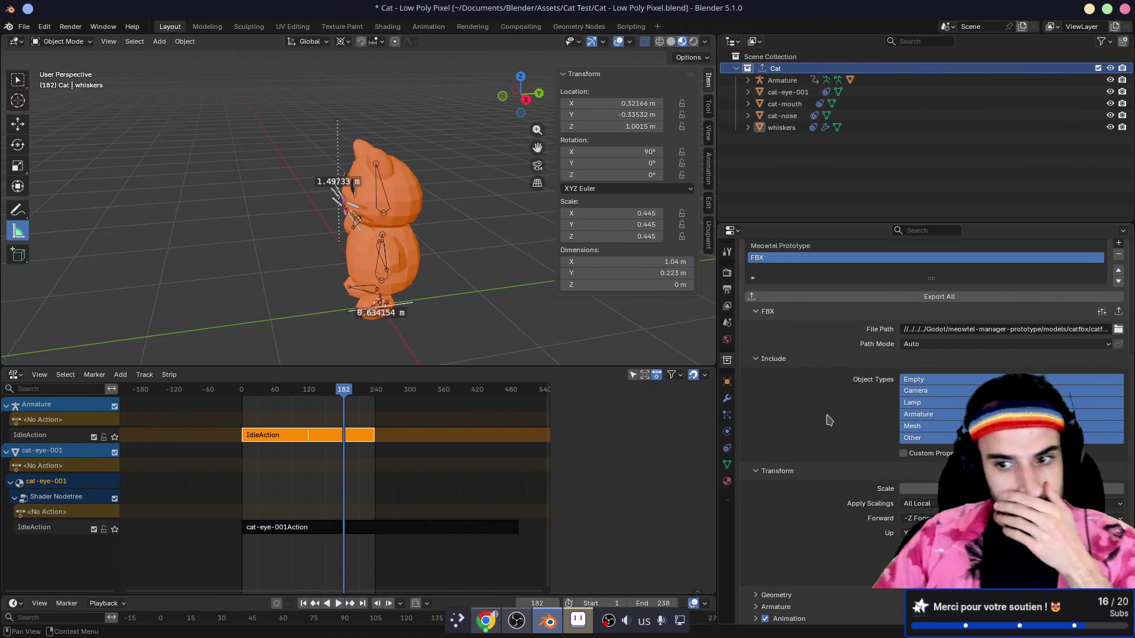
scroll(828, 419, "down", 2)
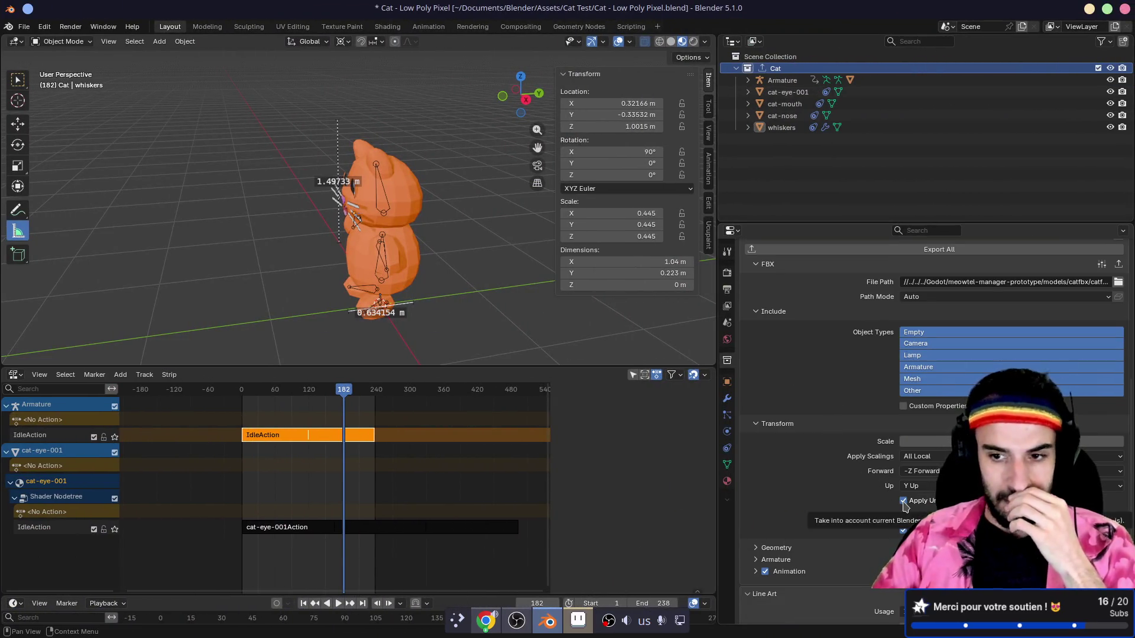
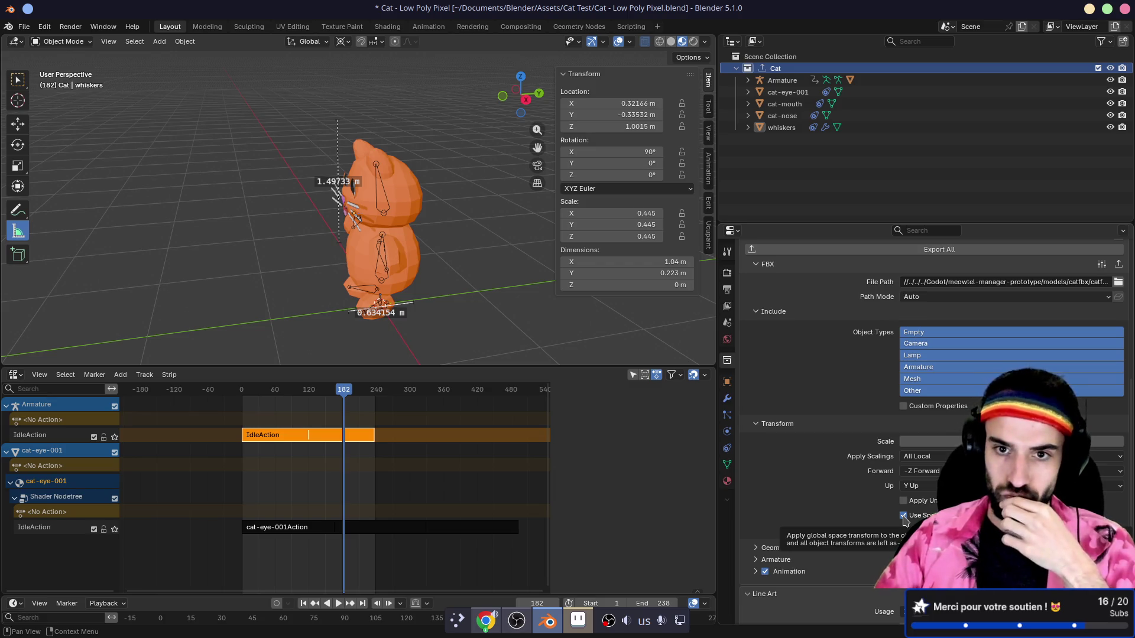
- Select every cat object and apply All Transforms so the scale reads 1.000
left_click(411, 242)
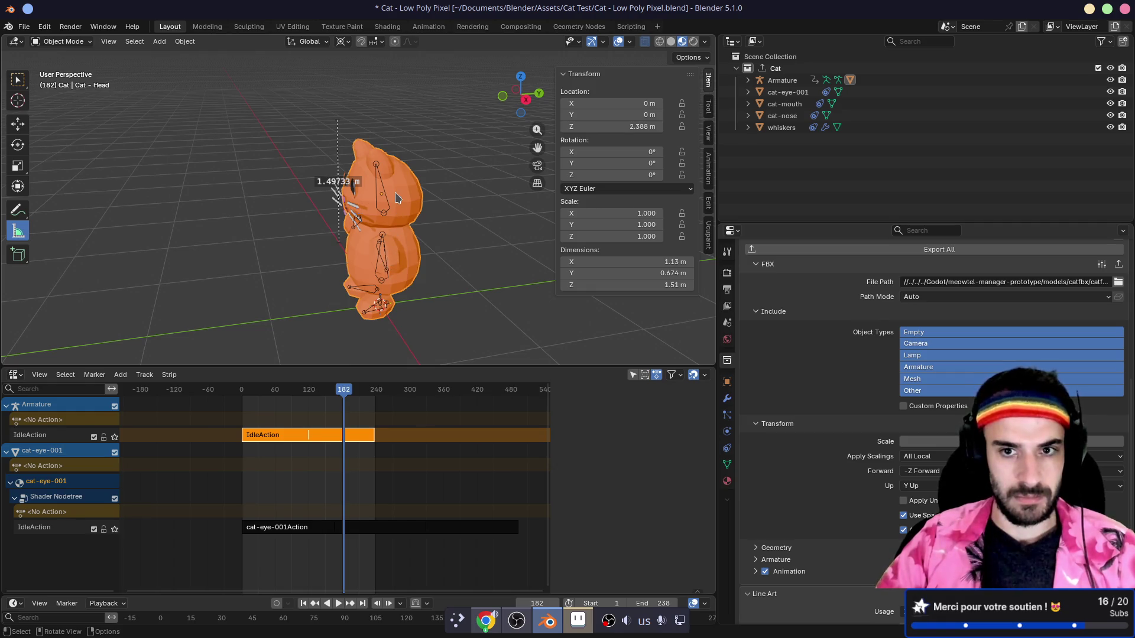
left_click(349, 214)
left_click_drag(401, 236, 450, 258)
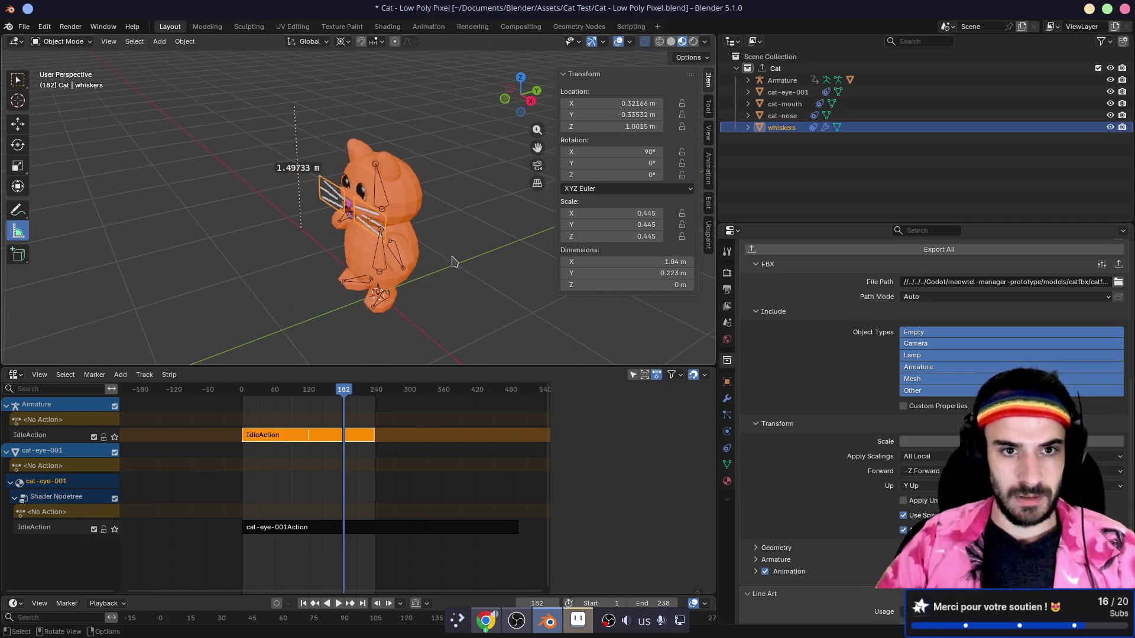
left_click(416, 267)
key("a")
key("ctrl+a")
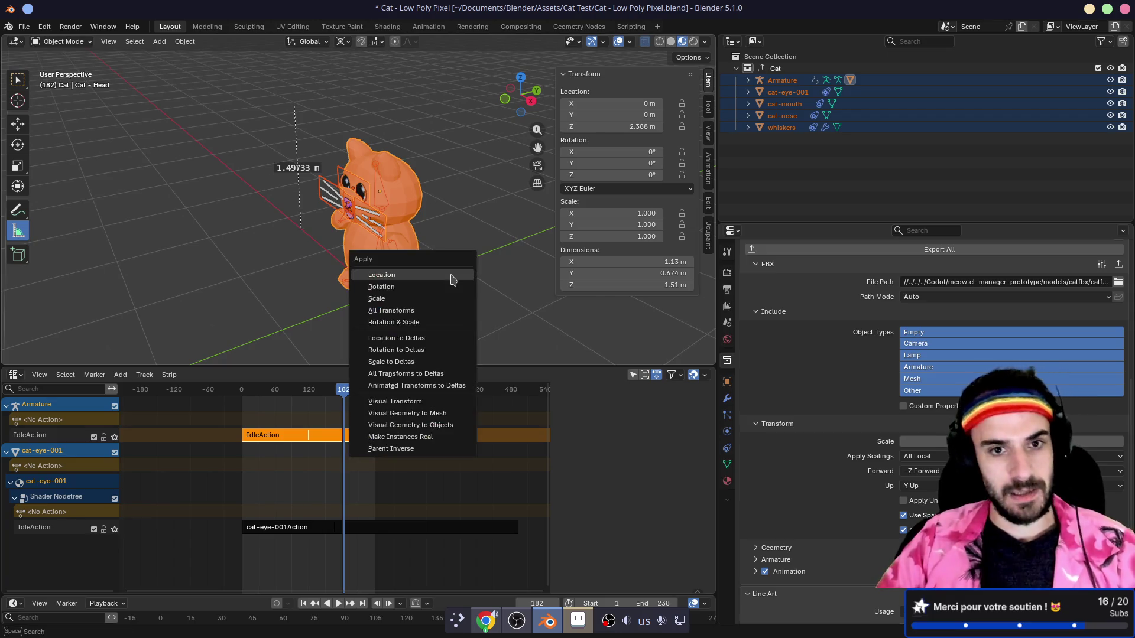
left_click(425, 322)
mouse_move(455, 320)
left_mouse_down()
mouse_move(469, 291)
mouse_move(542, 271)
mouse_move(430, 294)
left_mouse_up()
key("ctrl+z")
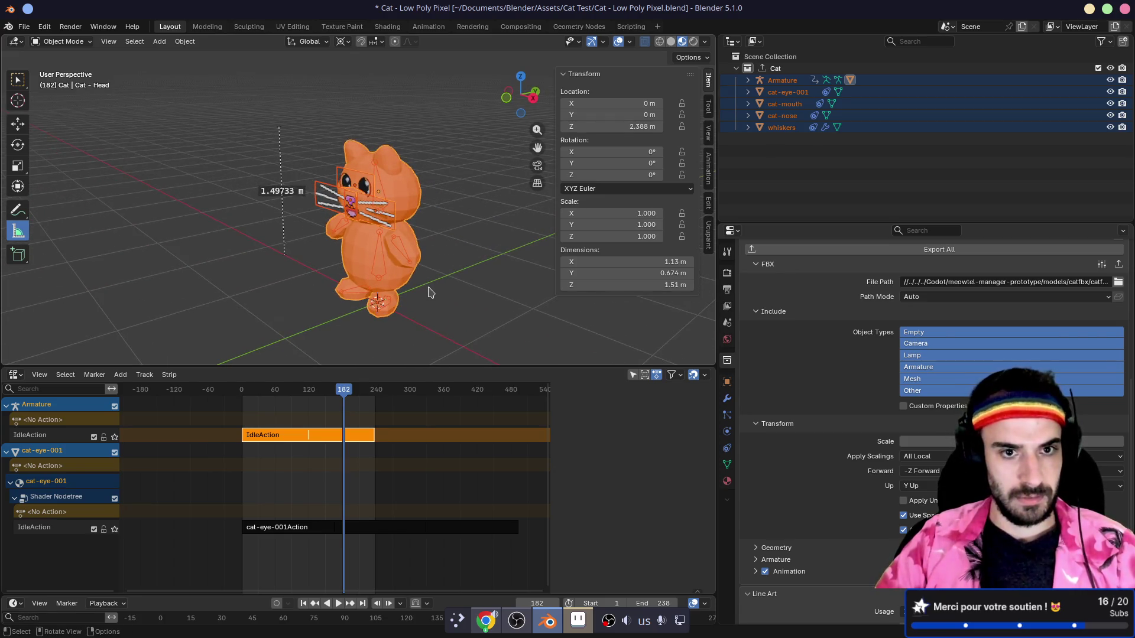
key("ctrl+a")
left_click(408, 275)
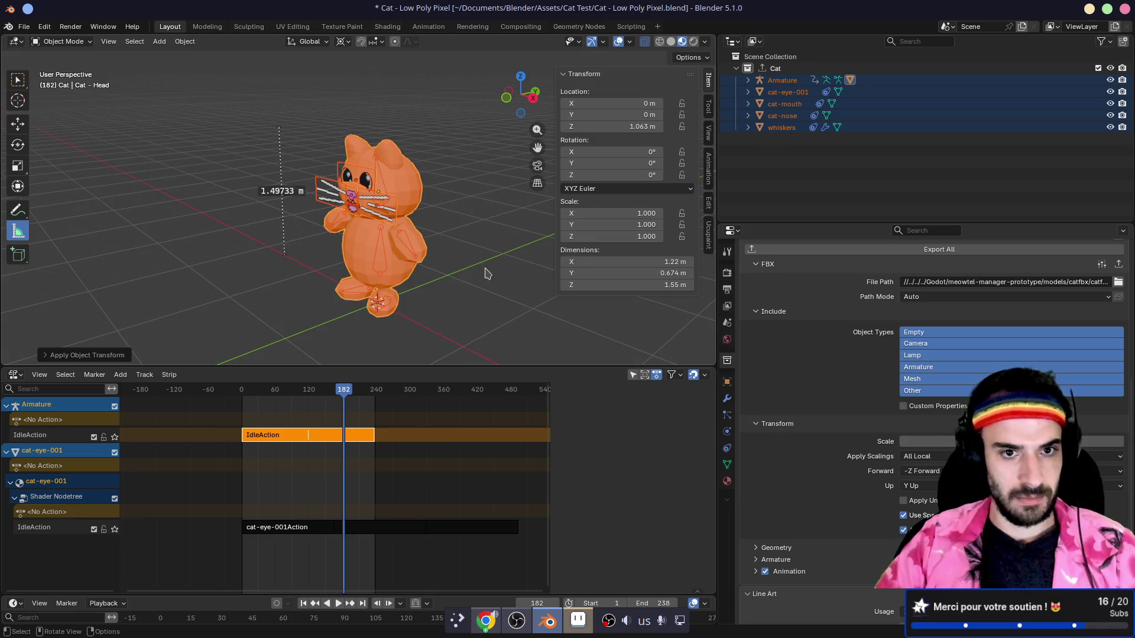
mouse_move(444, 277)
left_mouse_down()
mouse_move(542, 260)
mouse_move(443, 272)
mouse_move(526, 267)
mouse_move(324, 256)
mouse_move(314, 277)
mouse_move(388, 280)
left_mouse_up()
- Play the idle animation, then briefly check catfbx.fbx's import settings in Godot
key("space")
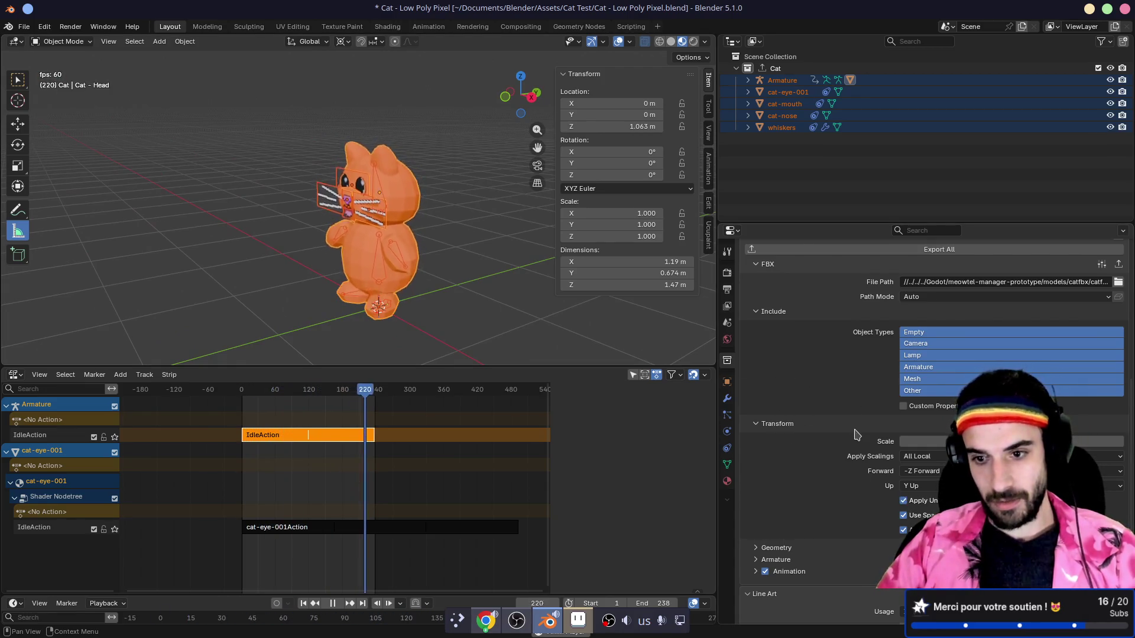
scroll(906, 505, "up", 2)
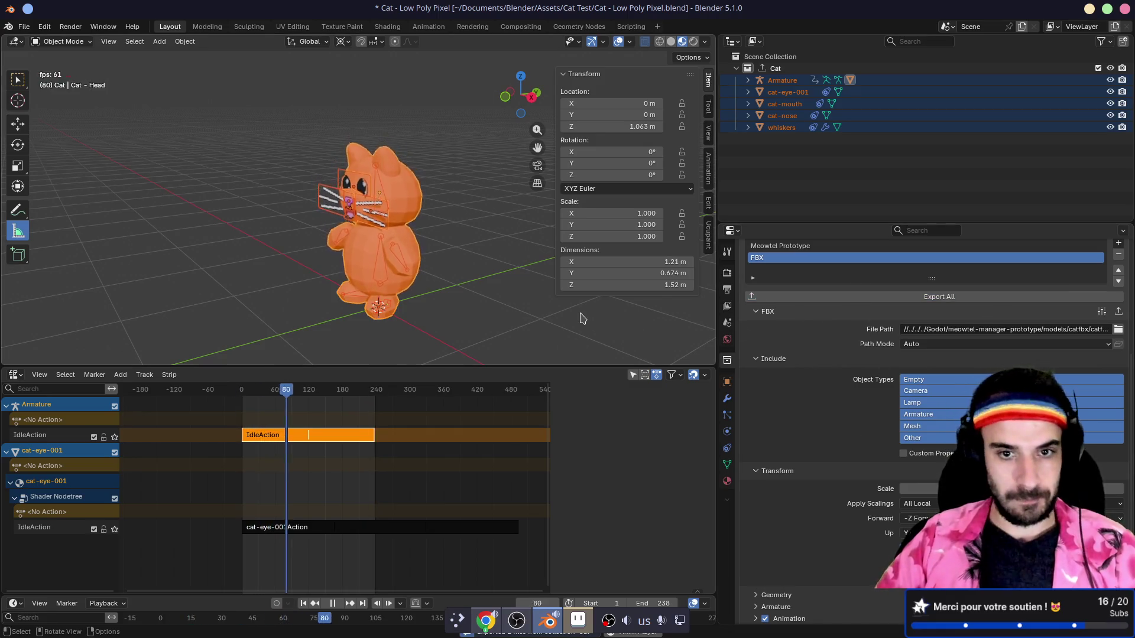
key("alt+Tab")
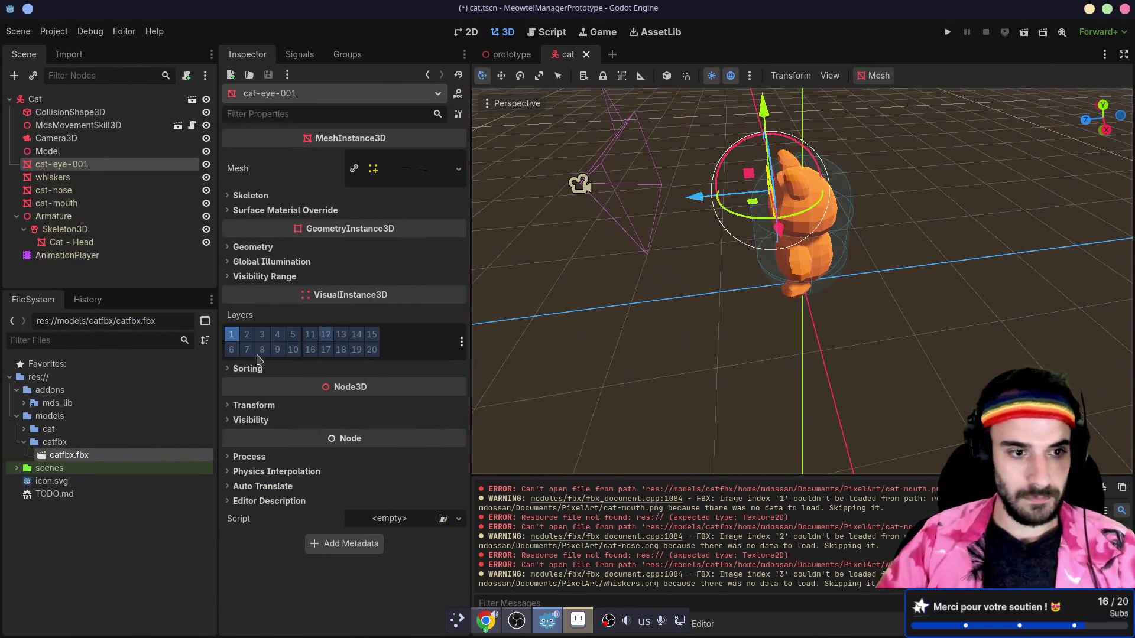
double_click(99, 456)
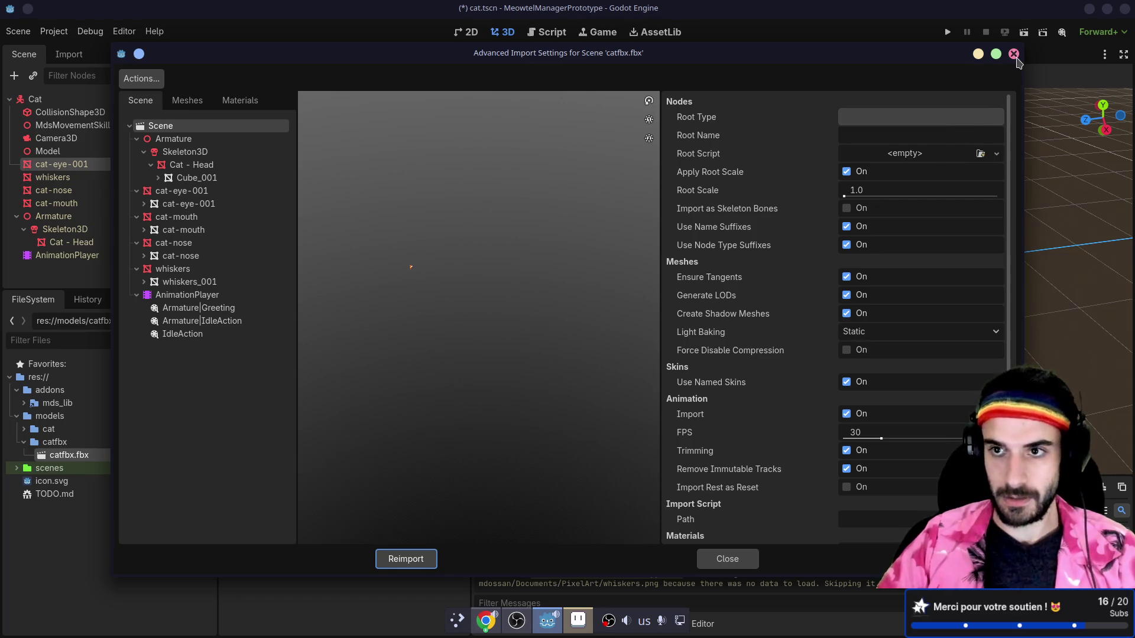
left_click(1014, 55)
key("alt+Tab")
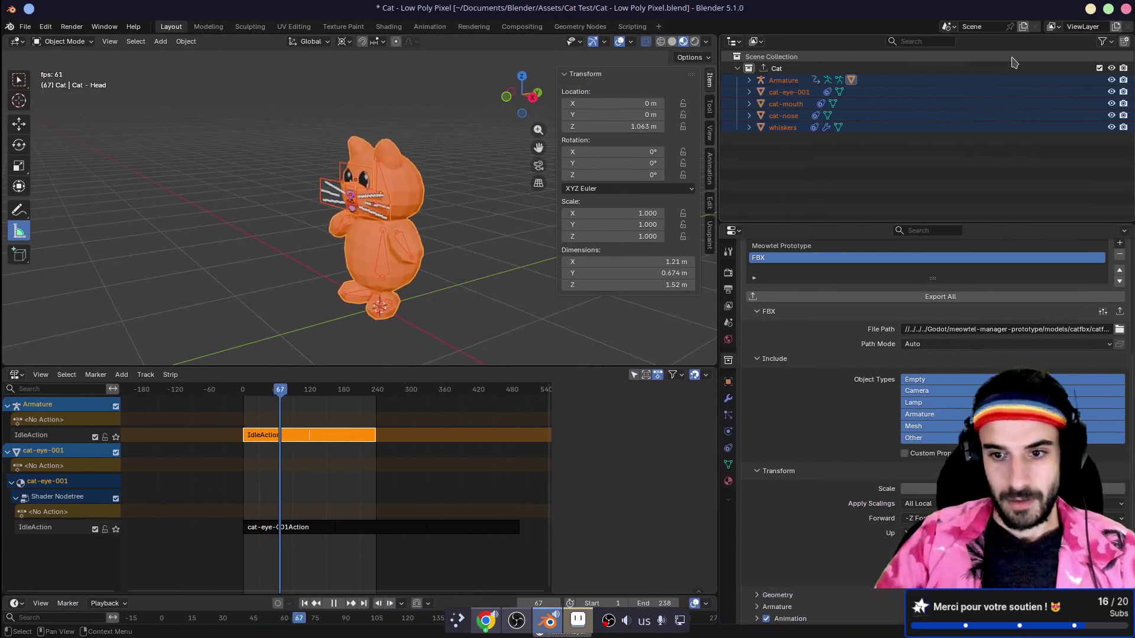
- Re-export the cat collection to catfbx.fbx with Apply Scalings kept on All Local
left_click(926, 503)
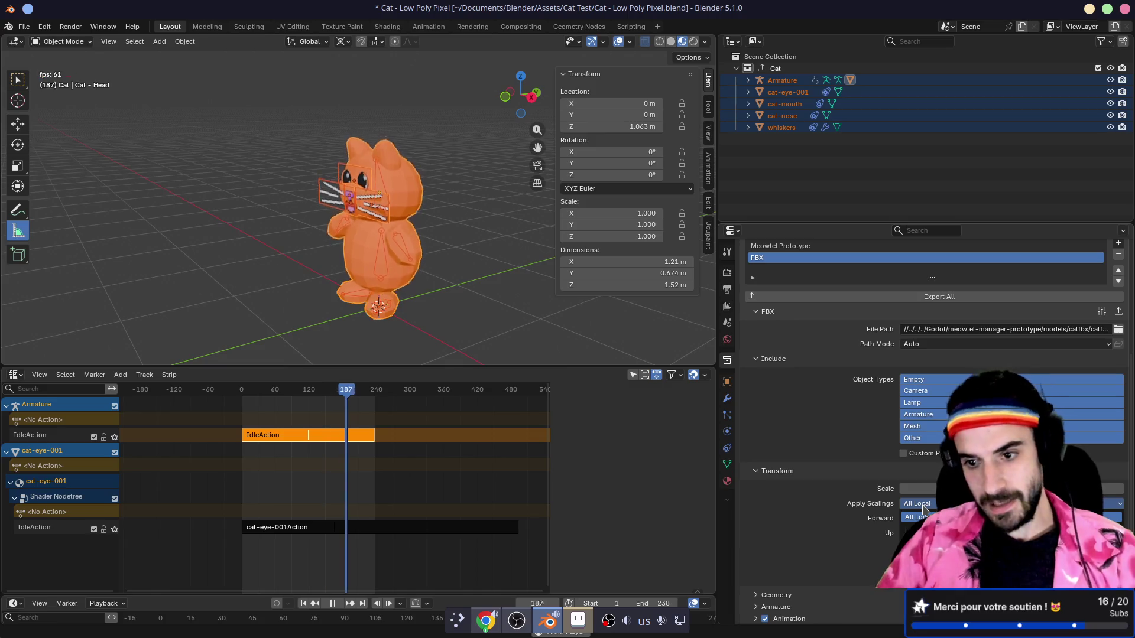
left_click(924, 514)
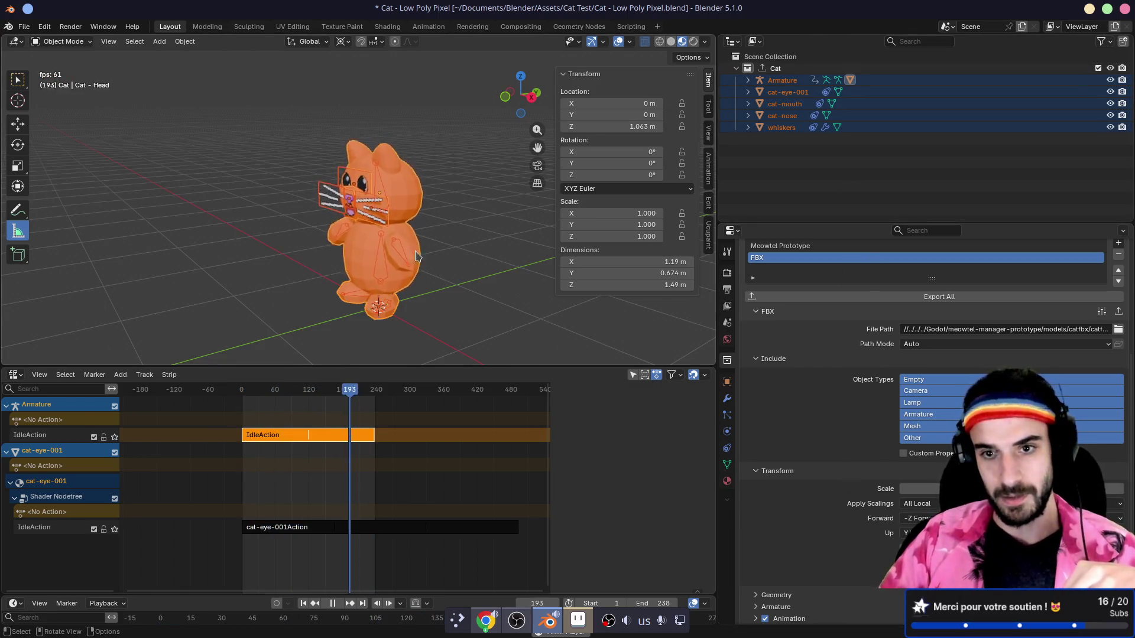
left_click(857, 296)
key("super+Left")
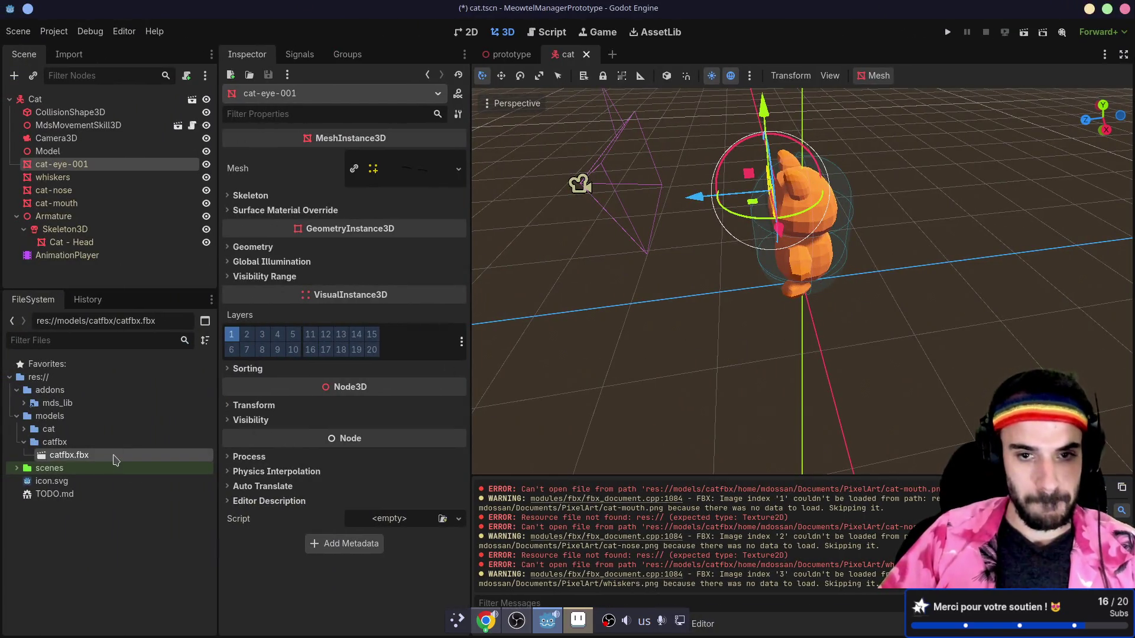
- Open catfbx.fbx's import settings, drag Root Scale to 0.001, and close without reimporting
double_click(115, 460)
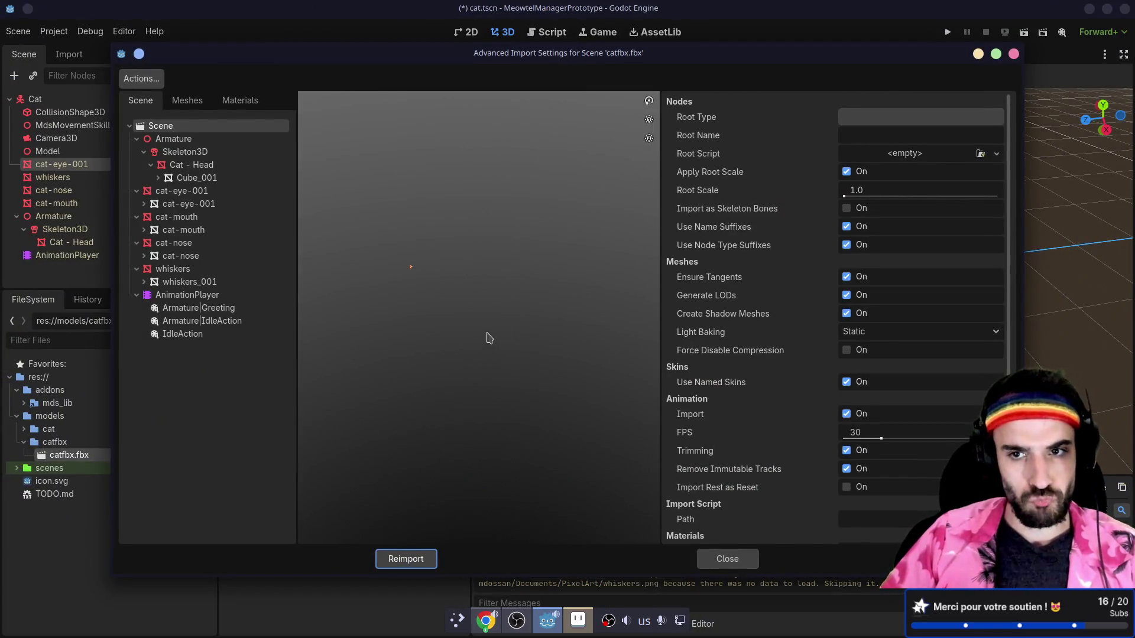
left_click_drag(843, 197, 932, 195)
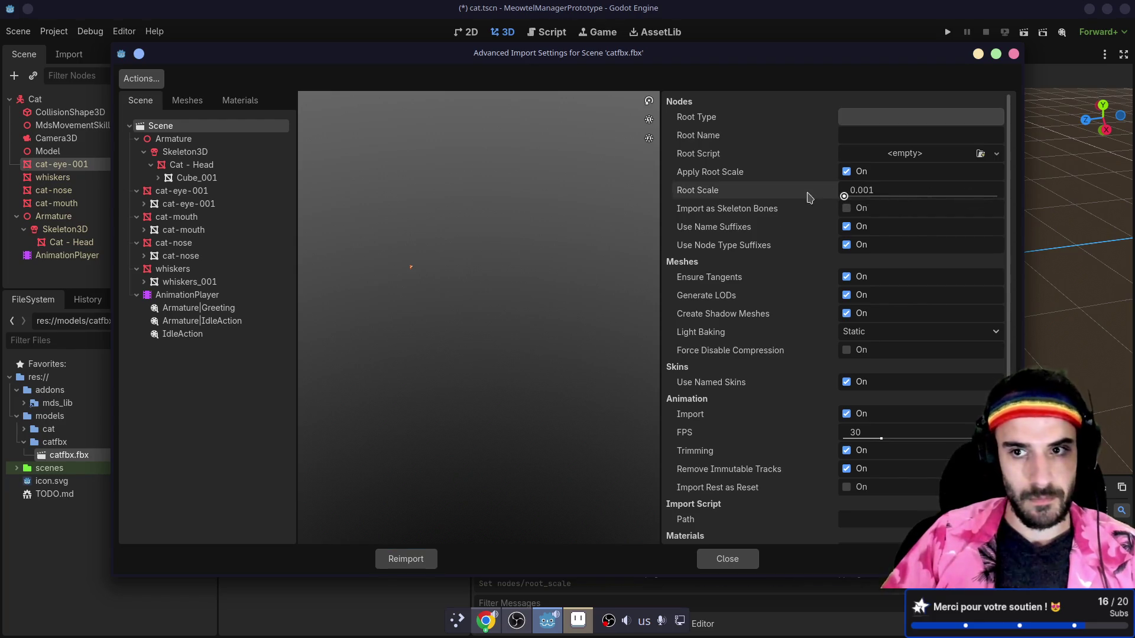
left_click(1013, 55)
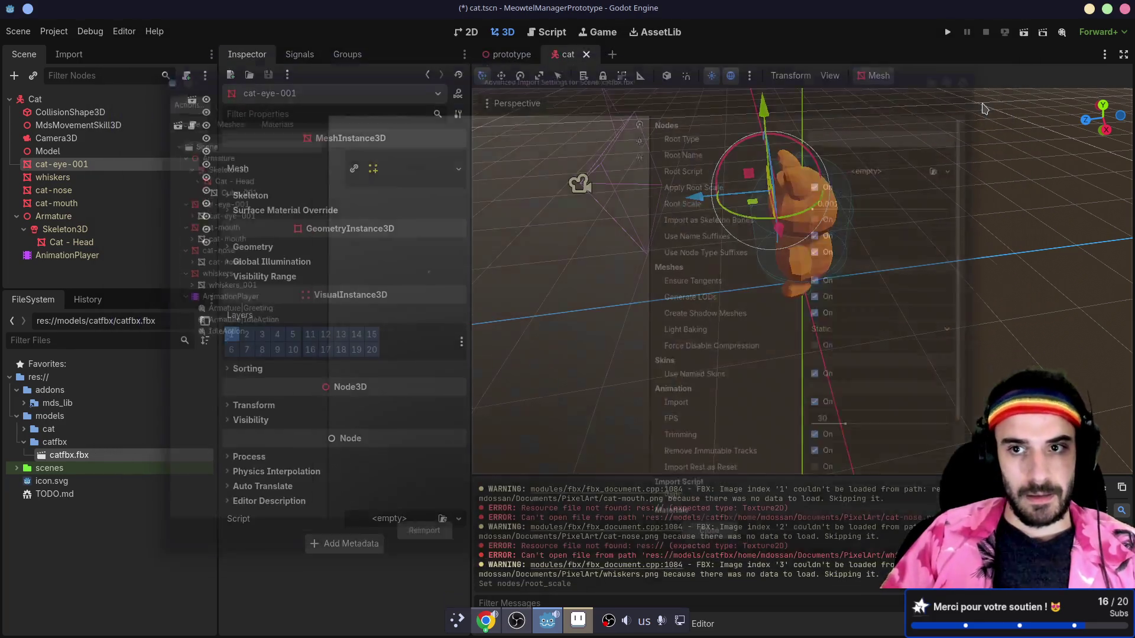
key("ctrl+super+Right")
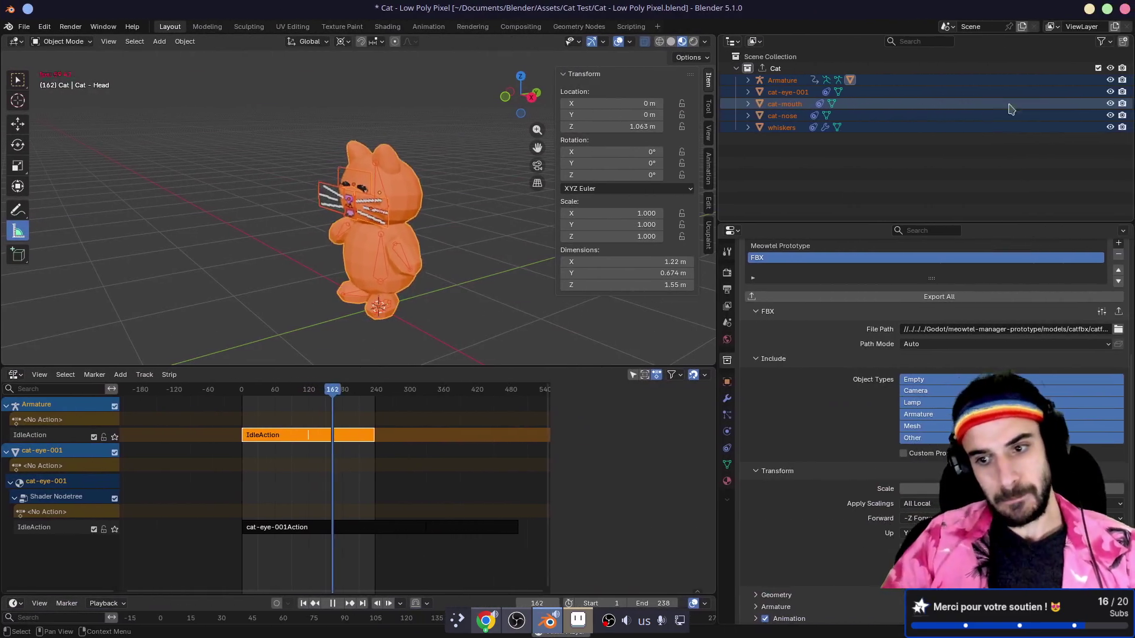
- Make the Cat collection active and keep FBX Apply Scalings at All Local
scroll(863, 447, "down", 3)
scroll(863, 446, "down", 1)
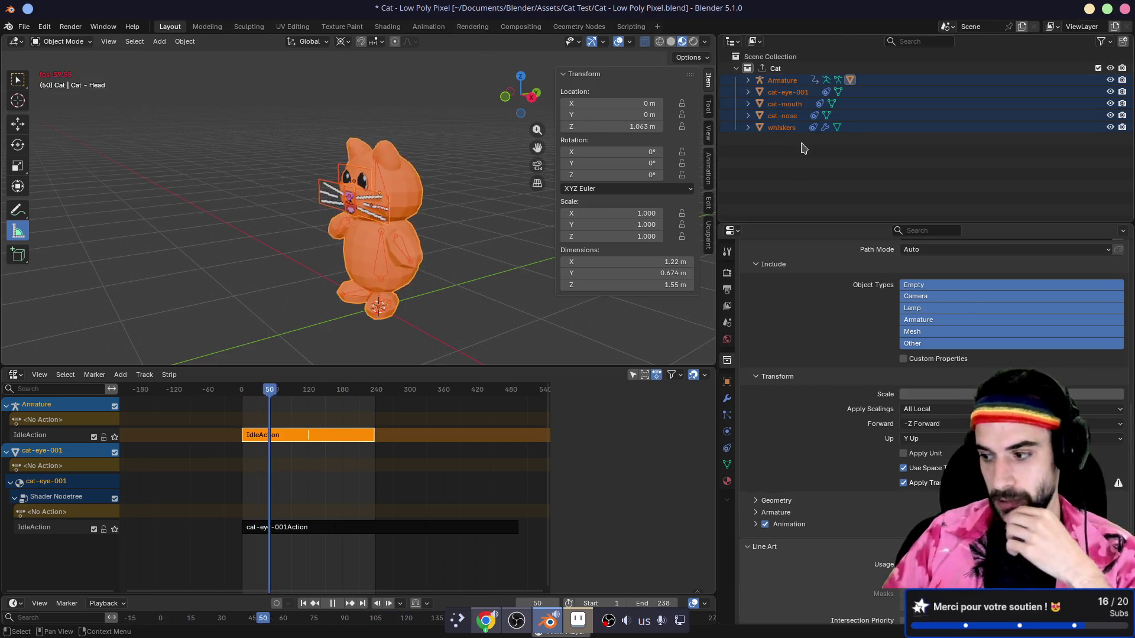
left_click(776, 68)
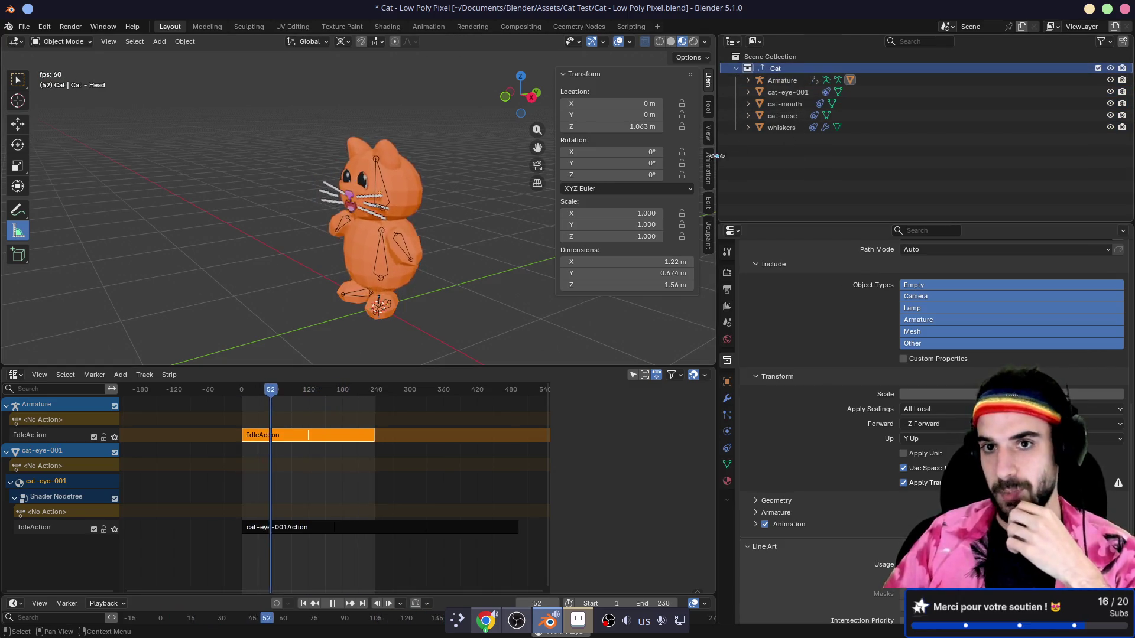
scroll(834, 334, "up", 8)
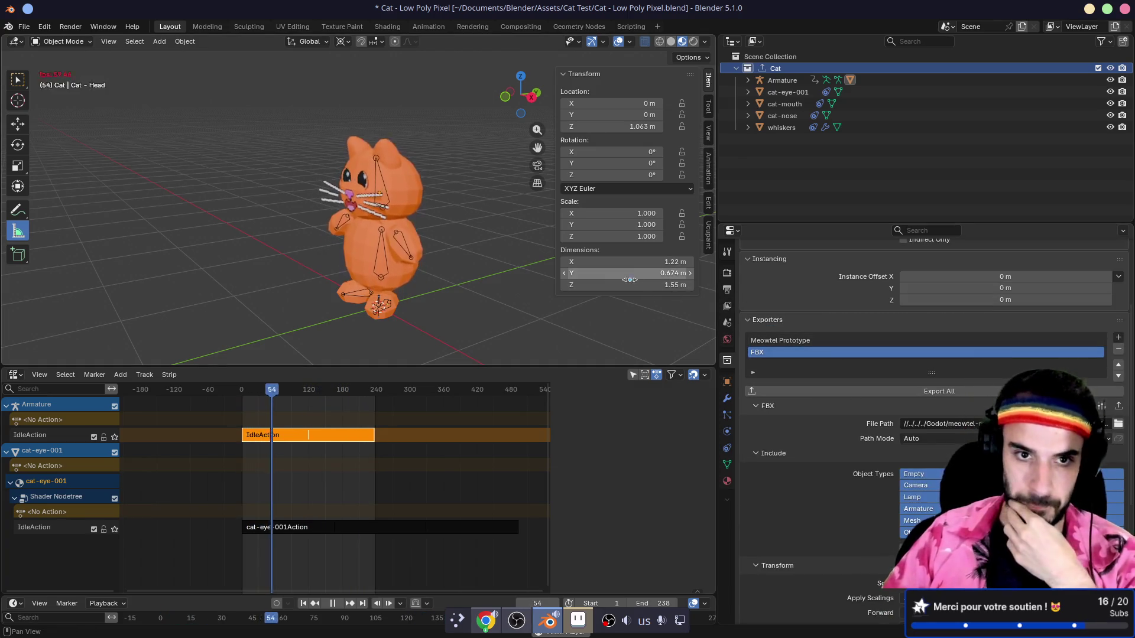
scroll(804, 414, "down", 5)
scroll(821, 377, "down", 3)
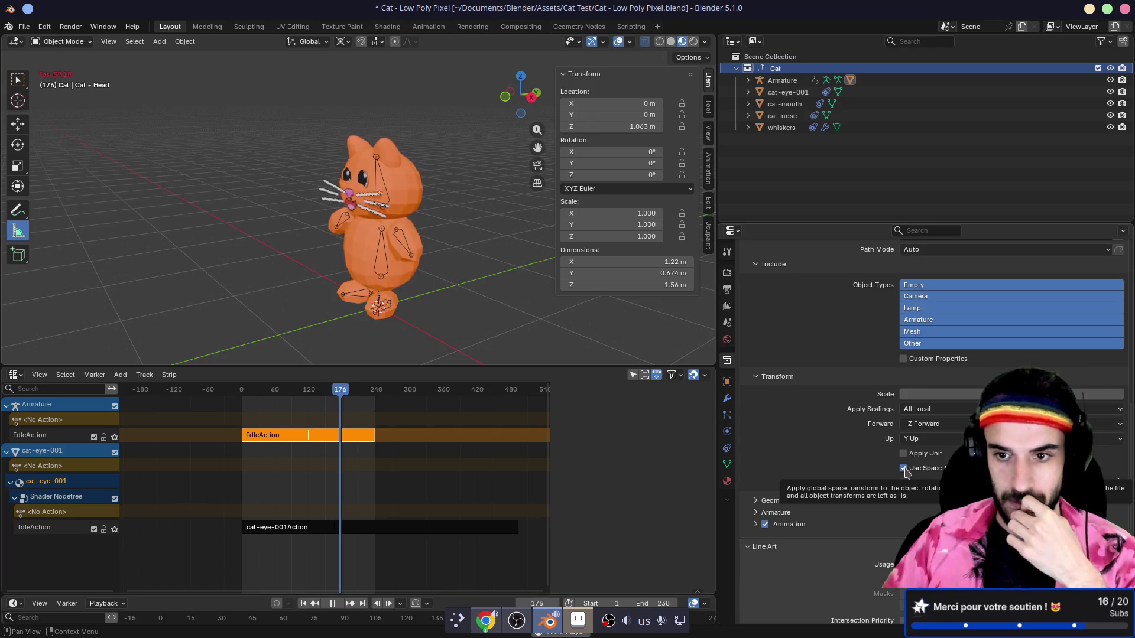
left_click(909, 409)
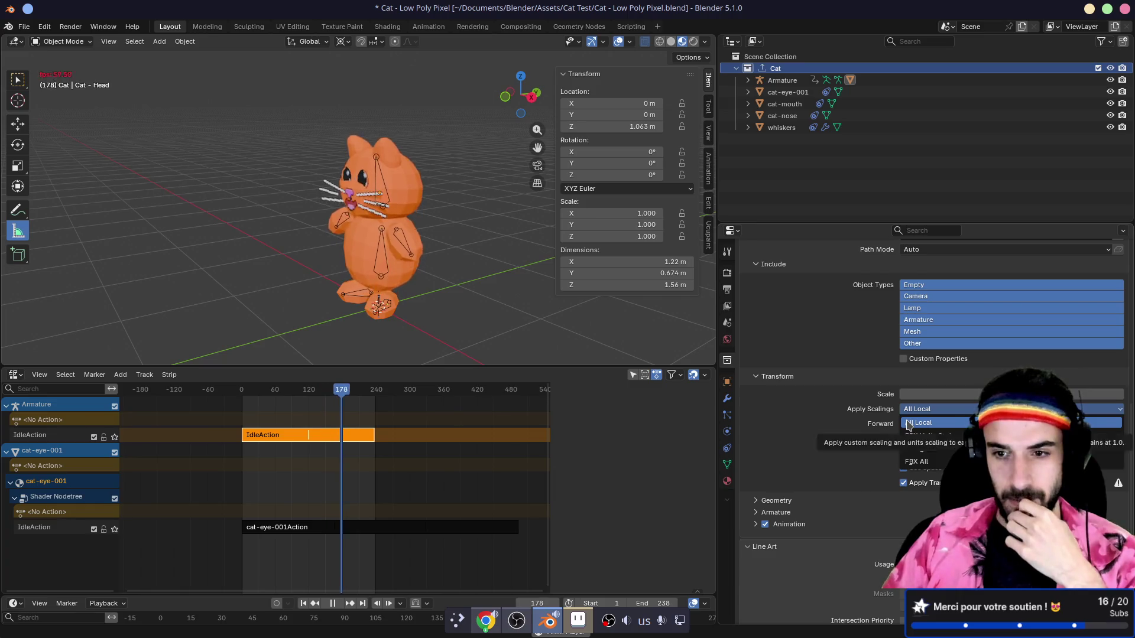
left_click(866, 416)
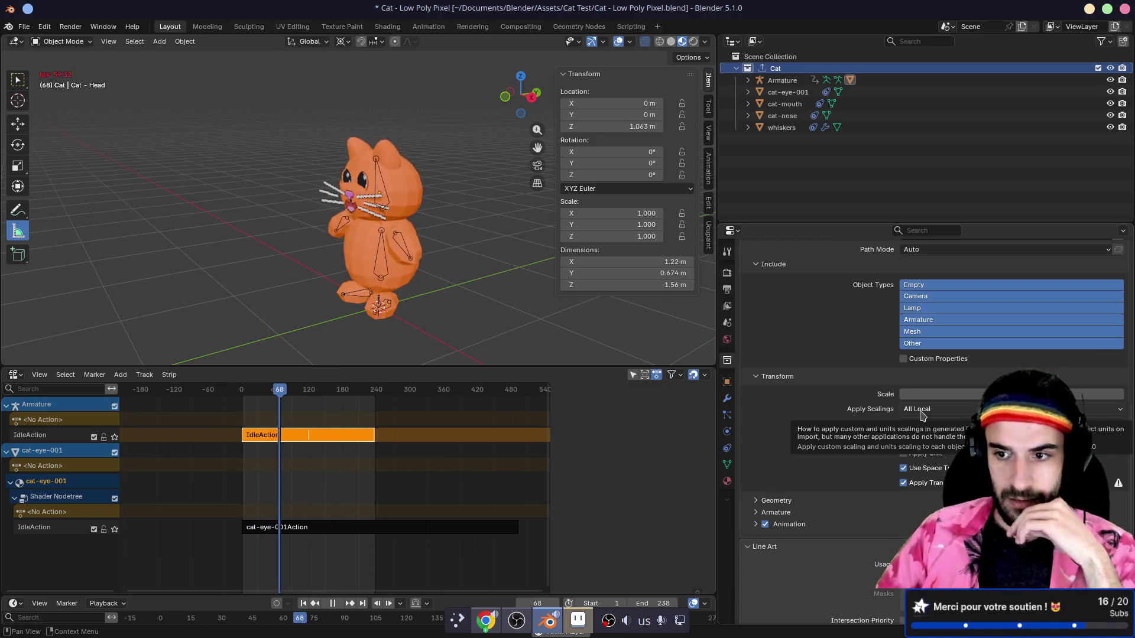
- Uncheck Use Space Transform, leave Apply Transform off, and export the collection again
left_click(922, 414)
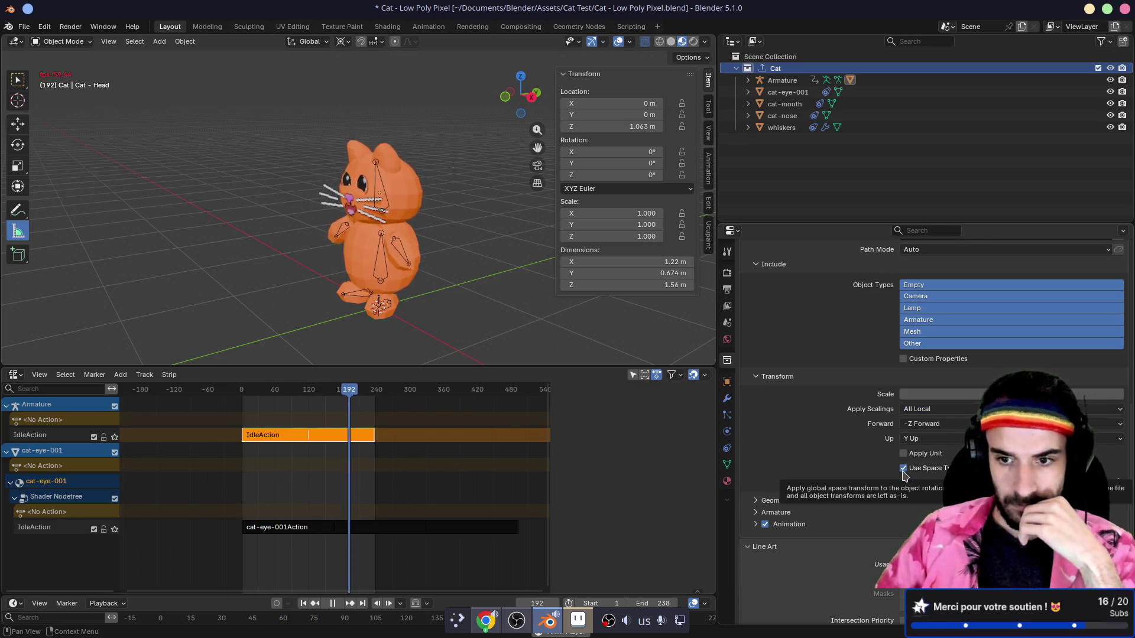
left_click(903, 469)
left_click(903, 483)
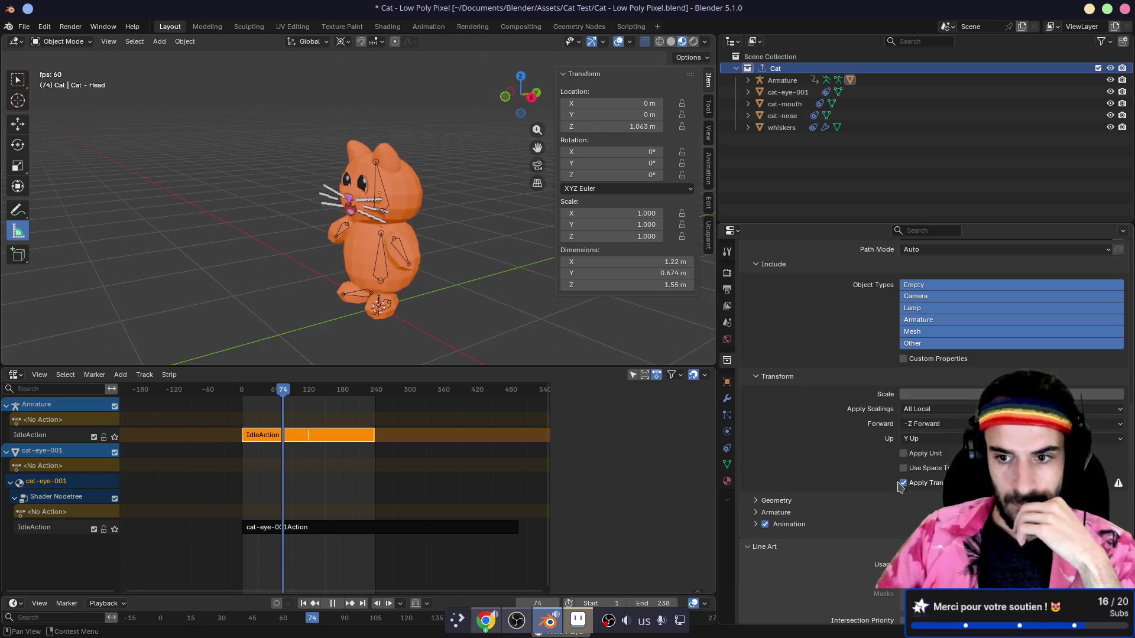
left_click(903, 483)
scroll(893, 296, "up", 2)
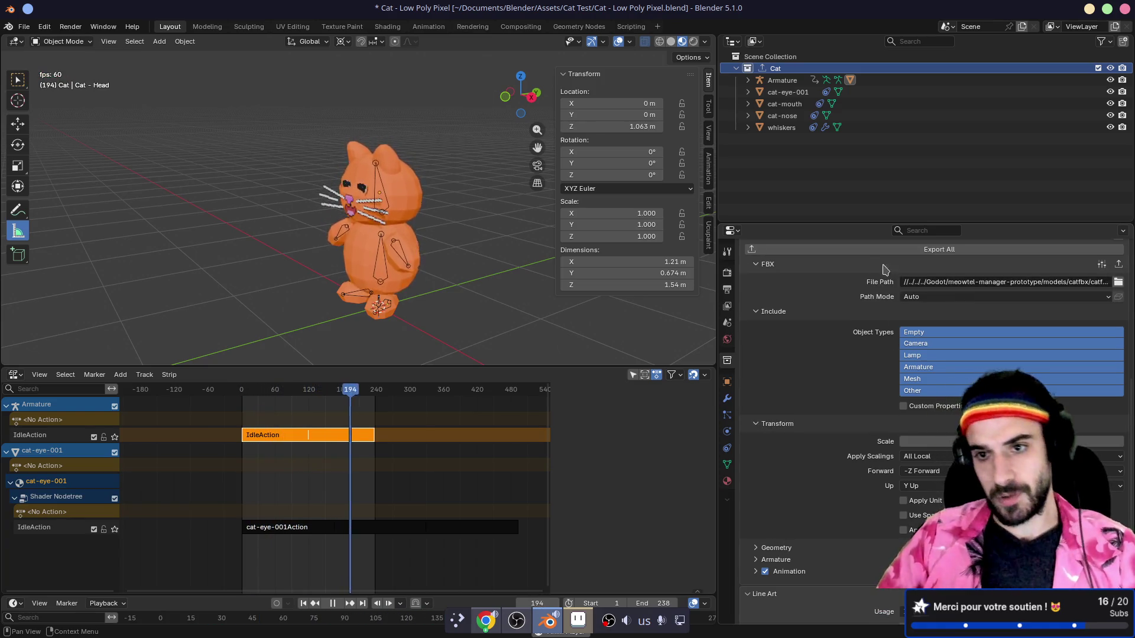
left_click(889, 256)
key("alt+Tab")
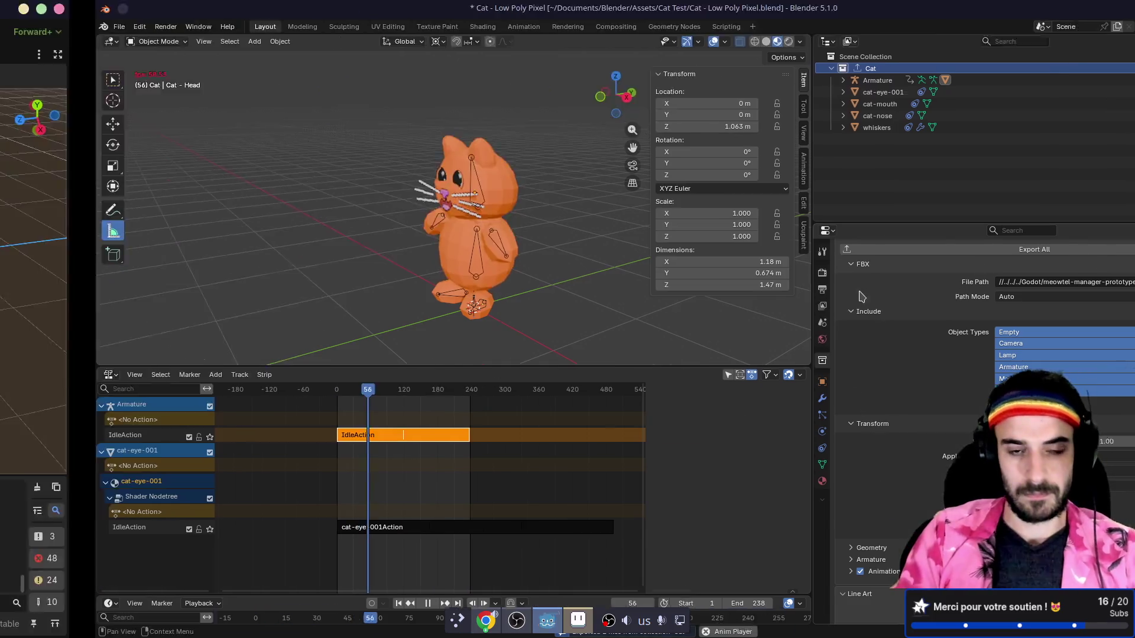
- Reopen catfbx.fbx's Advanced Import Settings, view the cat upright, and list its imported meshes
double_click(89, 455)
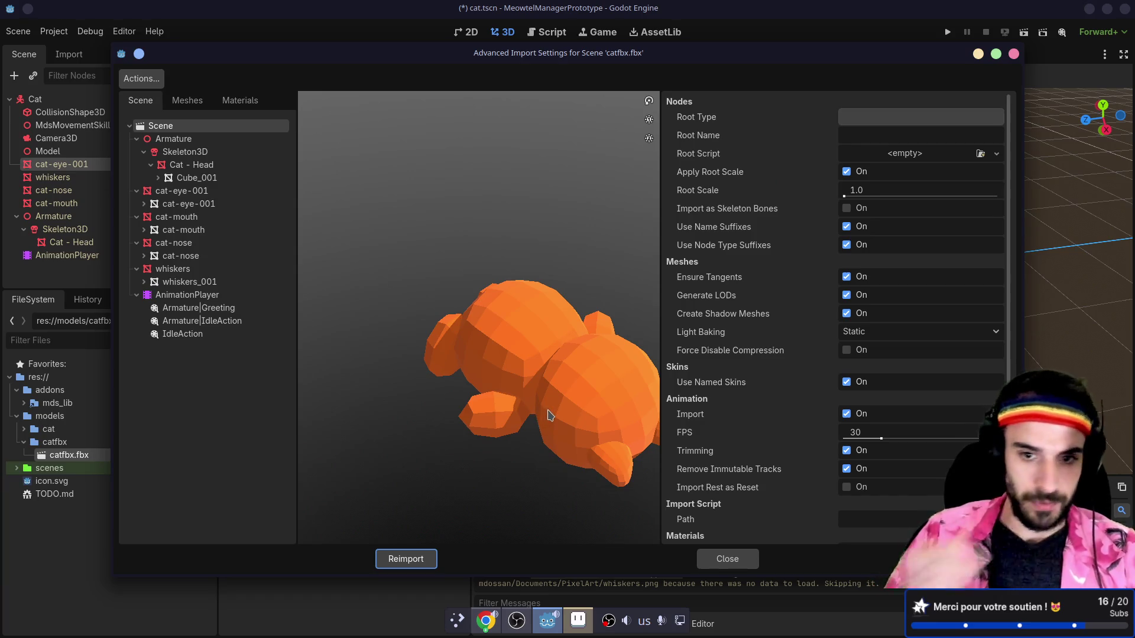
key("alt+Tab")
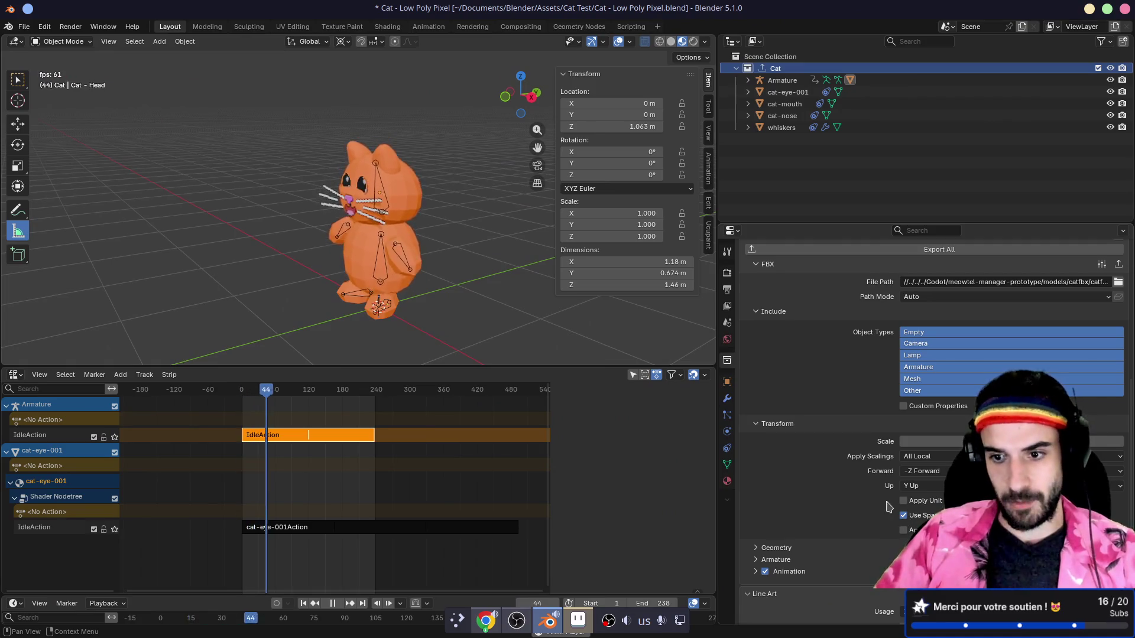
scroll(865, 351, "up", 4)
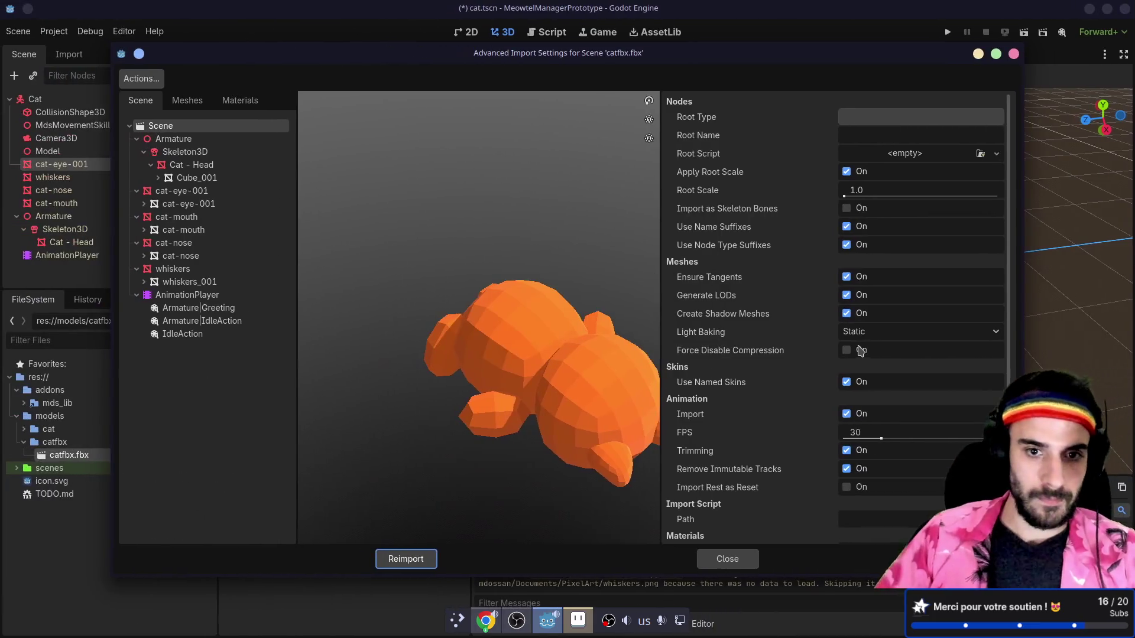
left_click(743, 554)
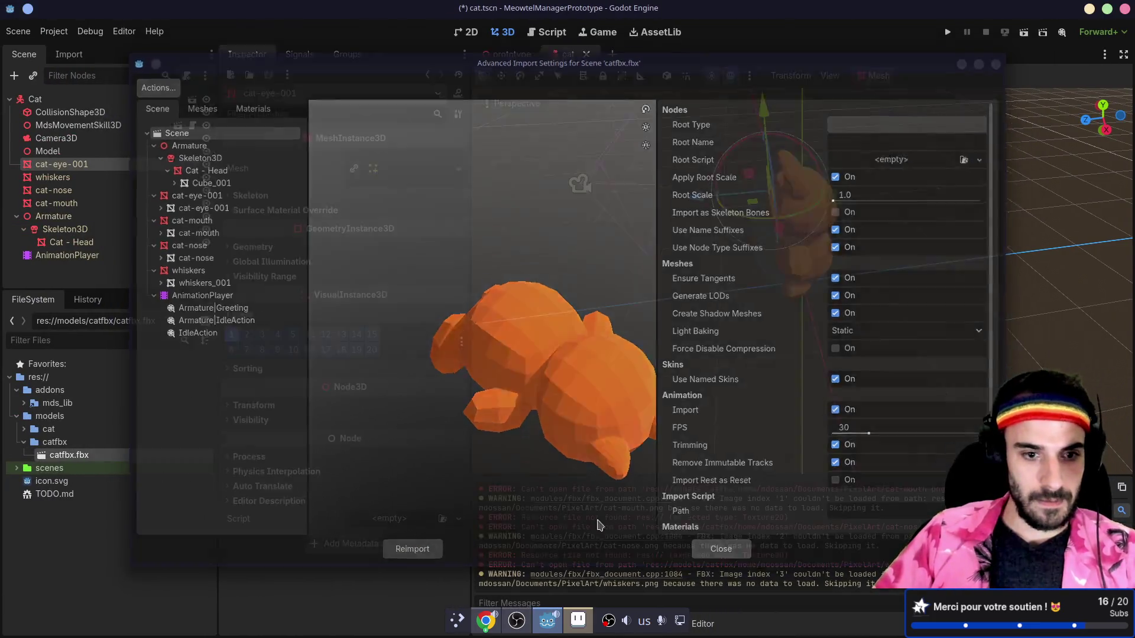
double_click(123, 458)
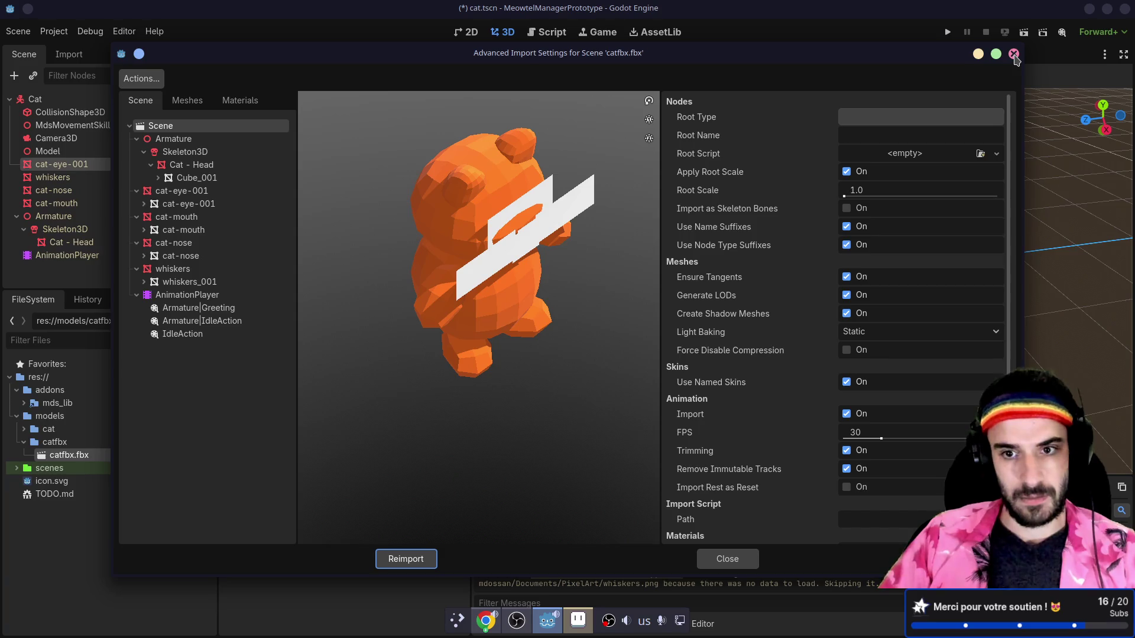
mouse_move(538, 359)
left_mouse_down()
mouse_move(567, 322)
mouse_move(461, 312)
mouse_move(550, 303)
left_mouse_up()
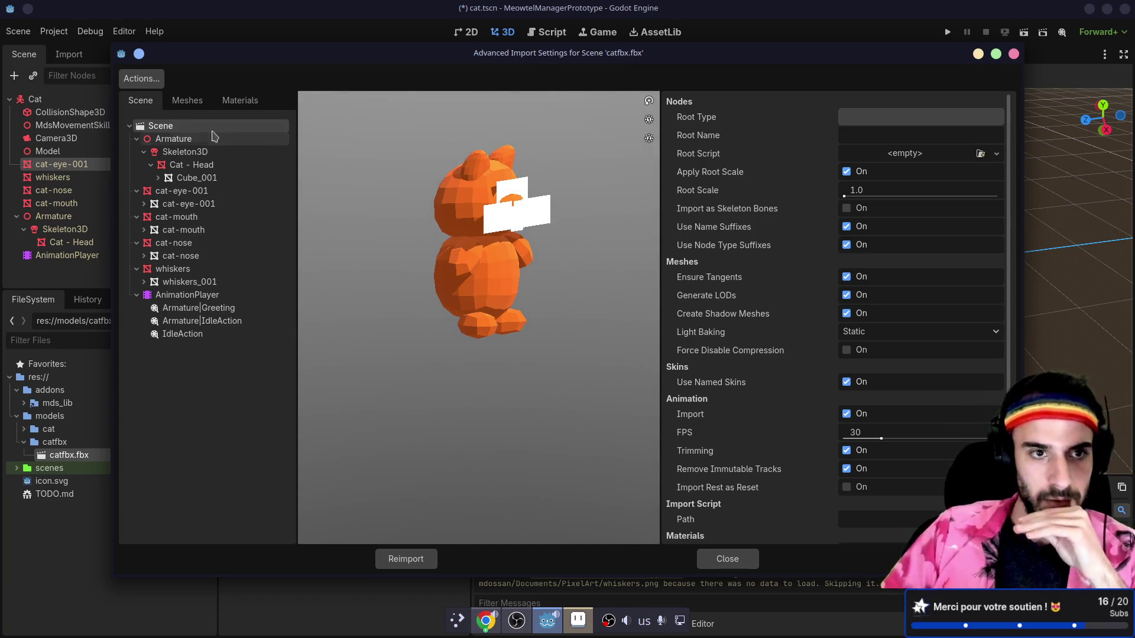
left_click(187, 102)
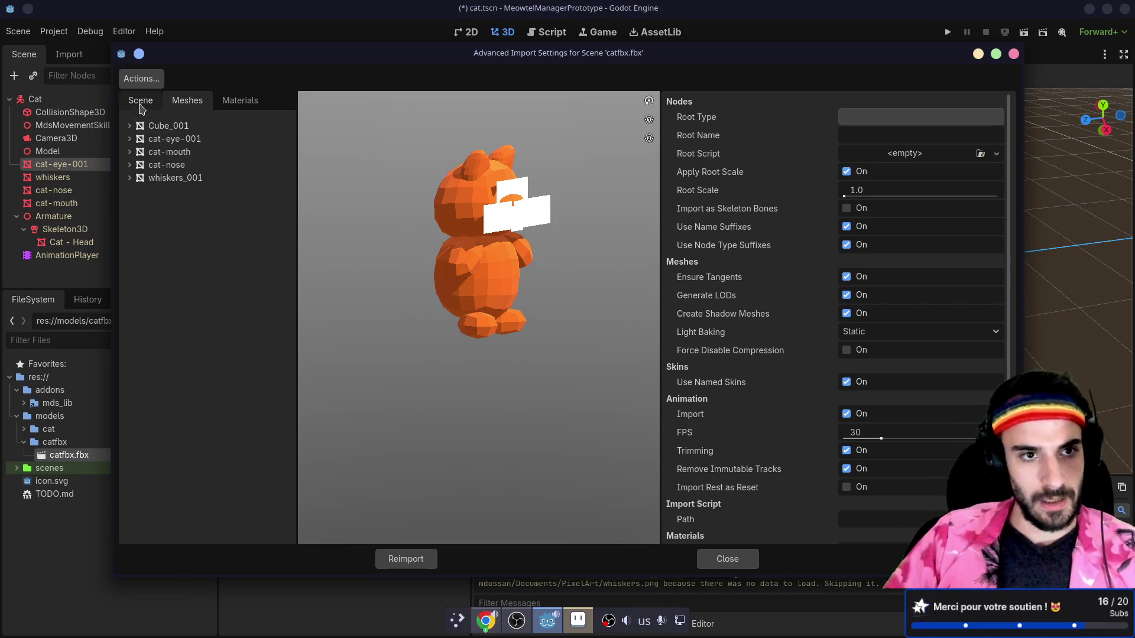
- Set the IdleAction animation's Loop Mode to Linear and watch it loop in the preview
left_click(141, 101)
left_click(184, 335)
left_click(311, 534)
mouse_move(462, 379)
left_mouse_down()
mouse_move(471, 276)
mouse_move(597, 304)
mouse_move(527, 261)
left_mouse_up()
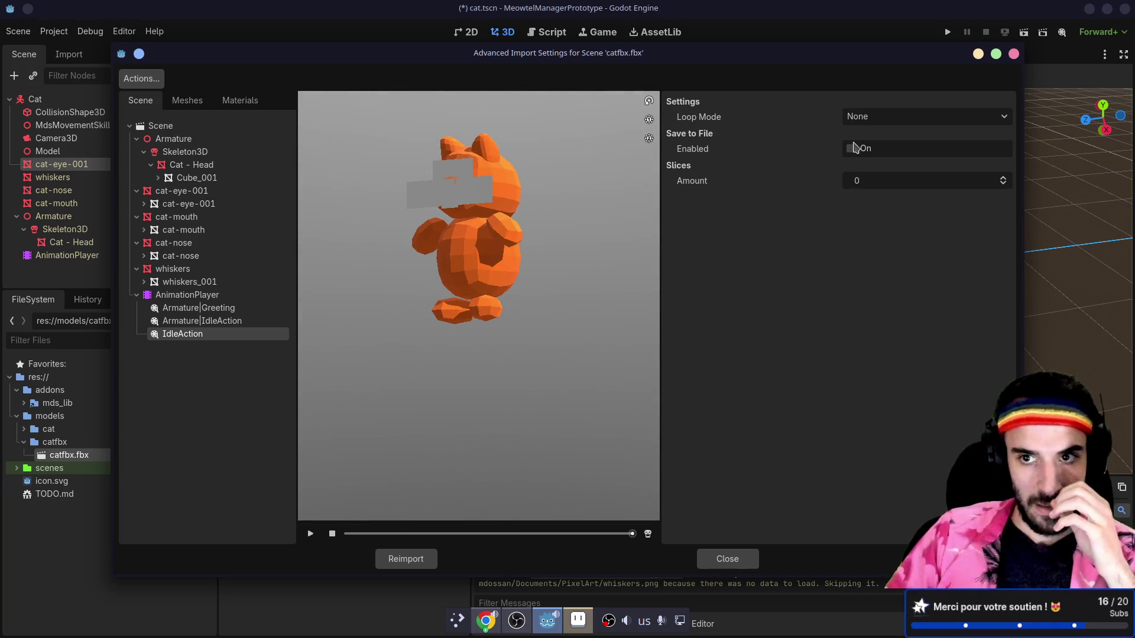
left_click(890, 118)
left_click(878, 150)
left_click(311, 534)
mouse_move(461, 384)
left_mouse_down()
mouse_move(520, 331)
mouse_move(504, 368)
mouse_move(694, 337)
mouse_move(687, 349)
mouse_move(414, 365)
left_mouse_up()
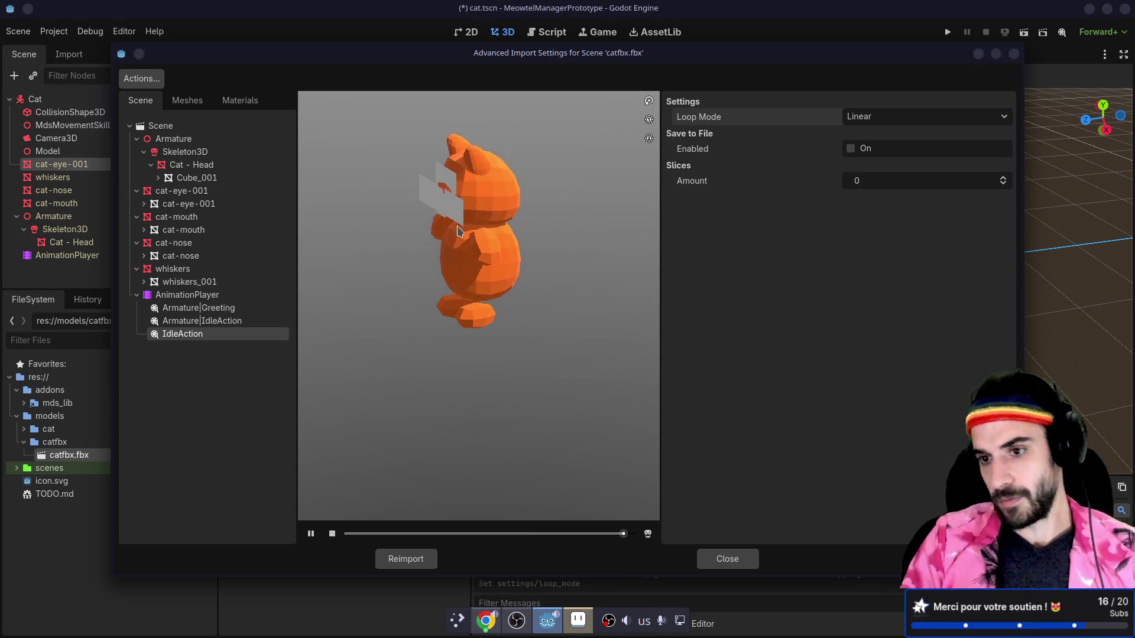
key("alt+Tab")
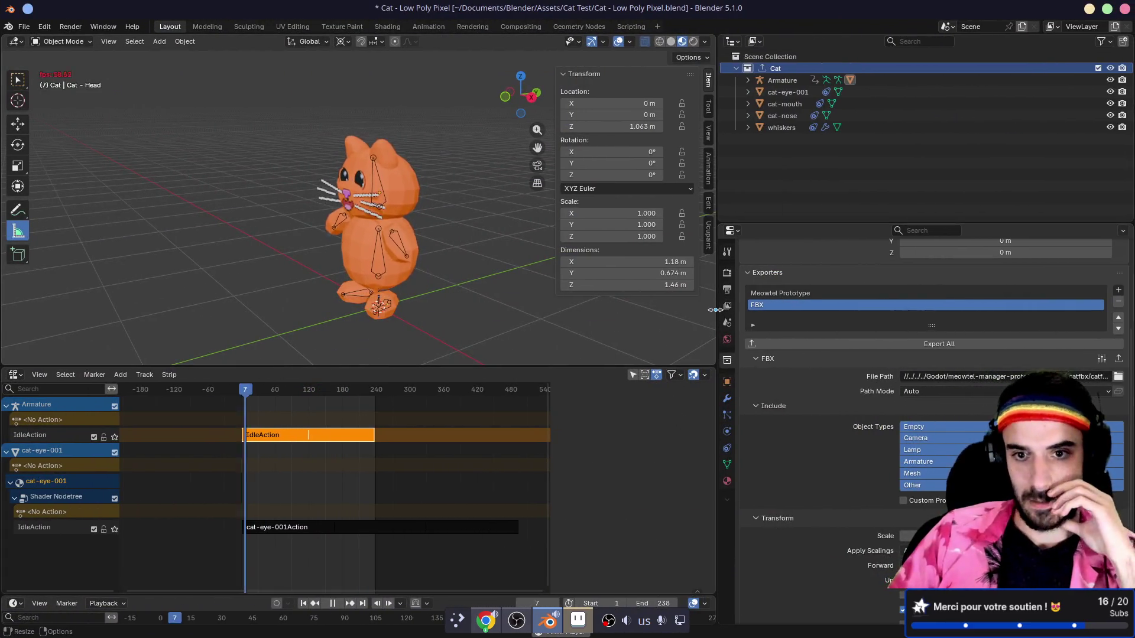
- Collapse the Include options and expand the Geometry export options
left_click_drag(715, 310, 694, 310)
scroll(818, 430, "down", 3)
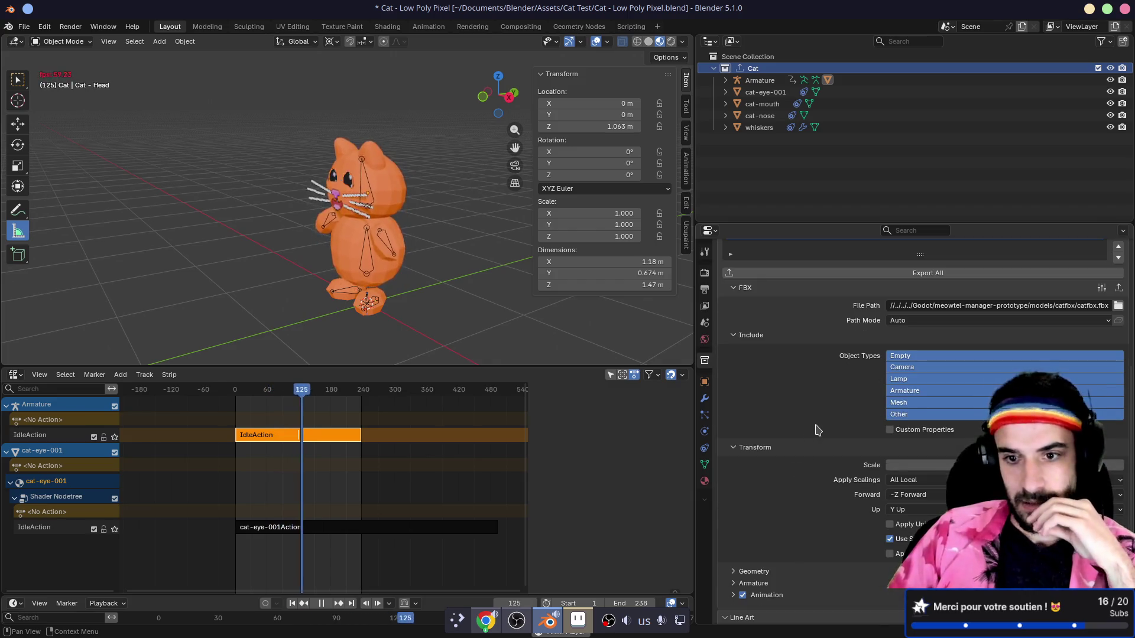
left_click(736, 340)
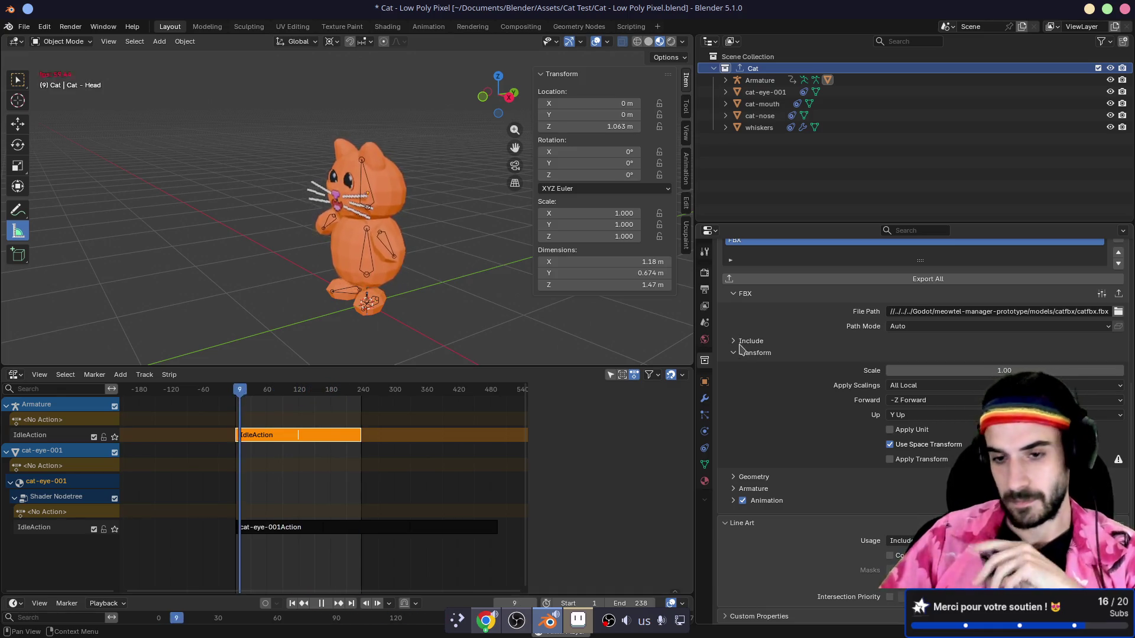
left_click(733, 477)
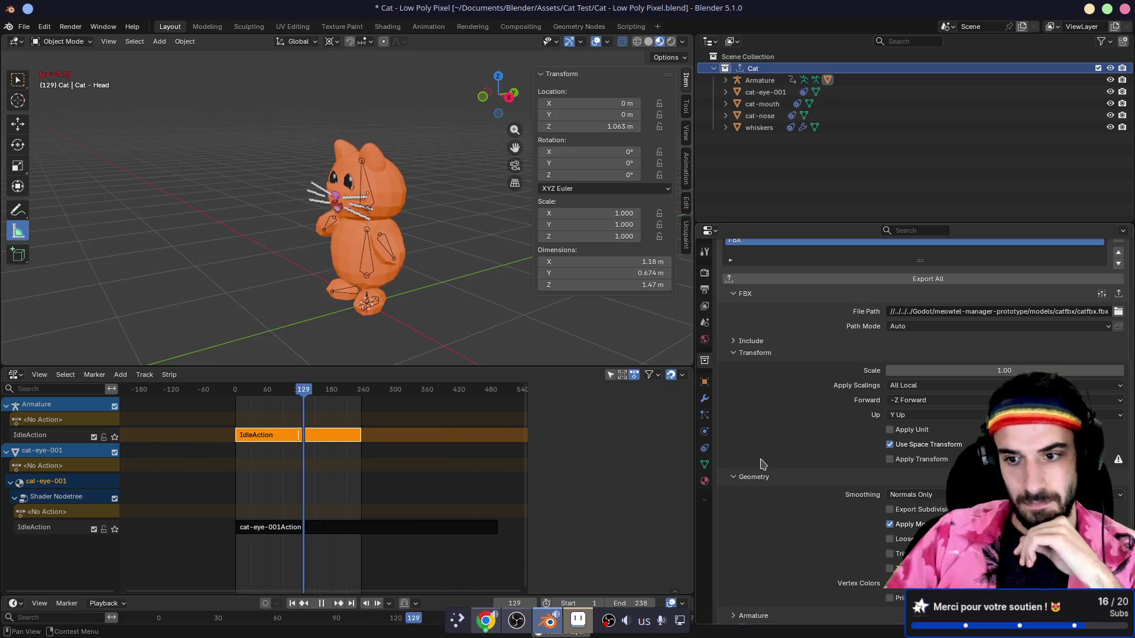
scroll(761, 464, "down", 2)
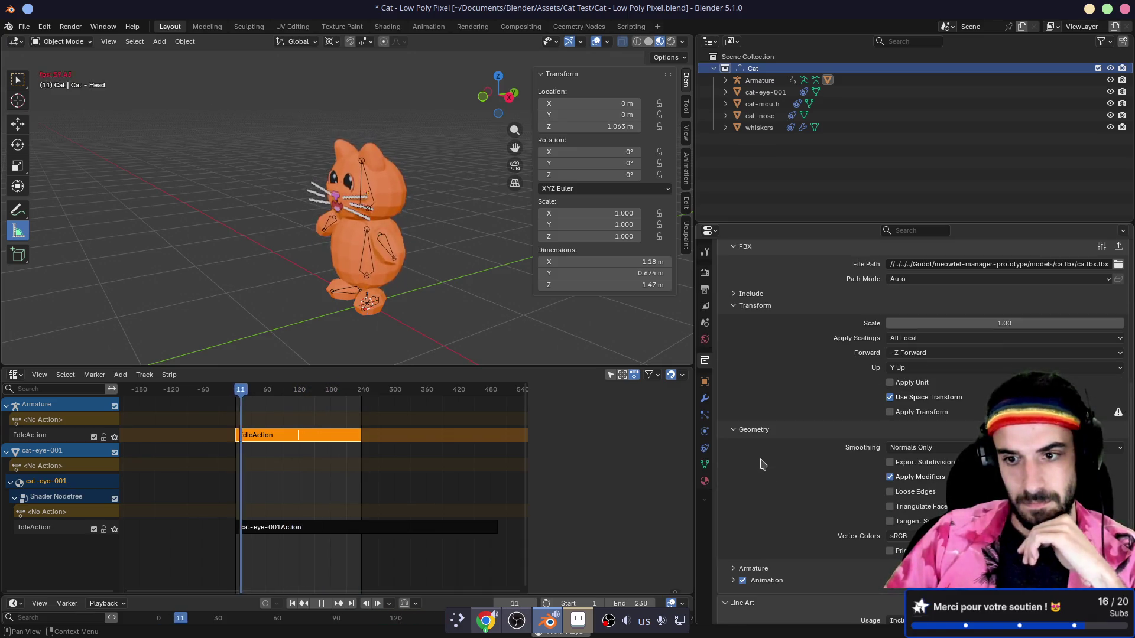
scroll(760, 467, "down", 3)
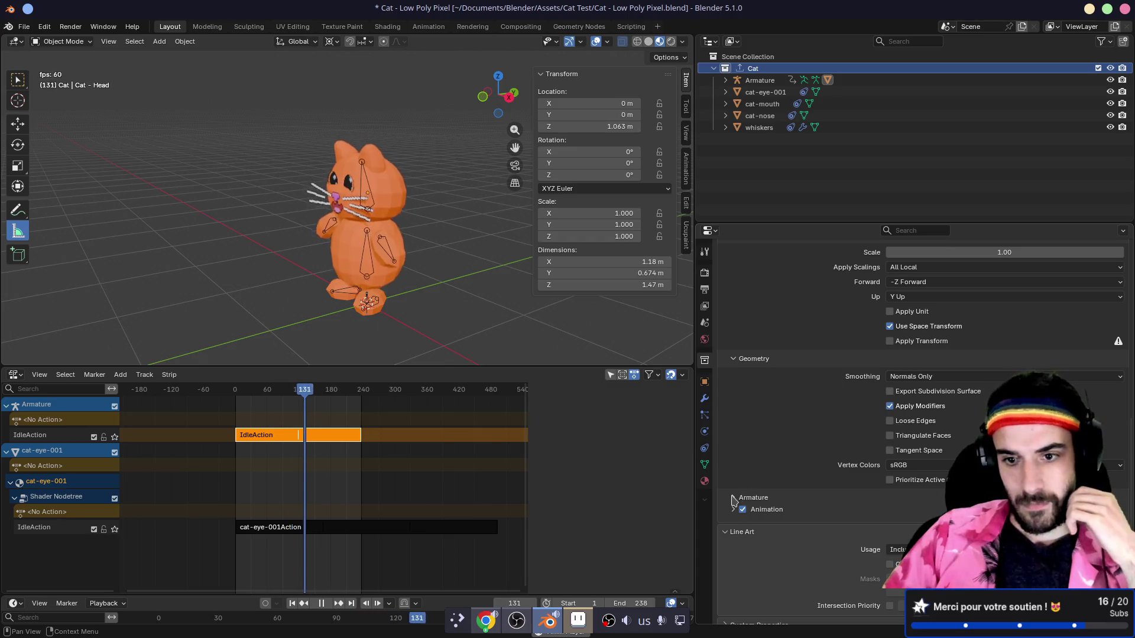
- Expand the Armature and Animation groups, leaving All Actions unchecked after toggling it
left_click(753, 497)
scroll(759, 472, "down", 4)
left_click(733, 501)
scroll(750, 480, "down", 4)
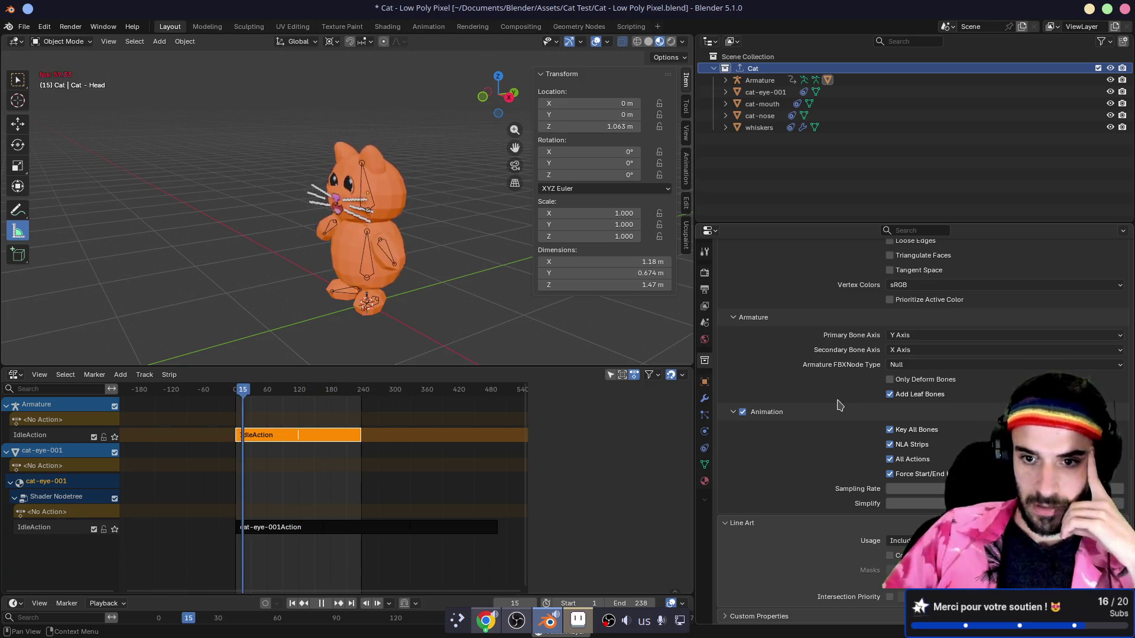
left_click(890, 460)
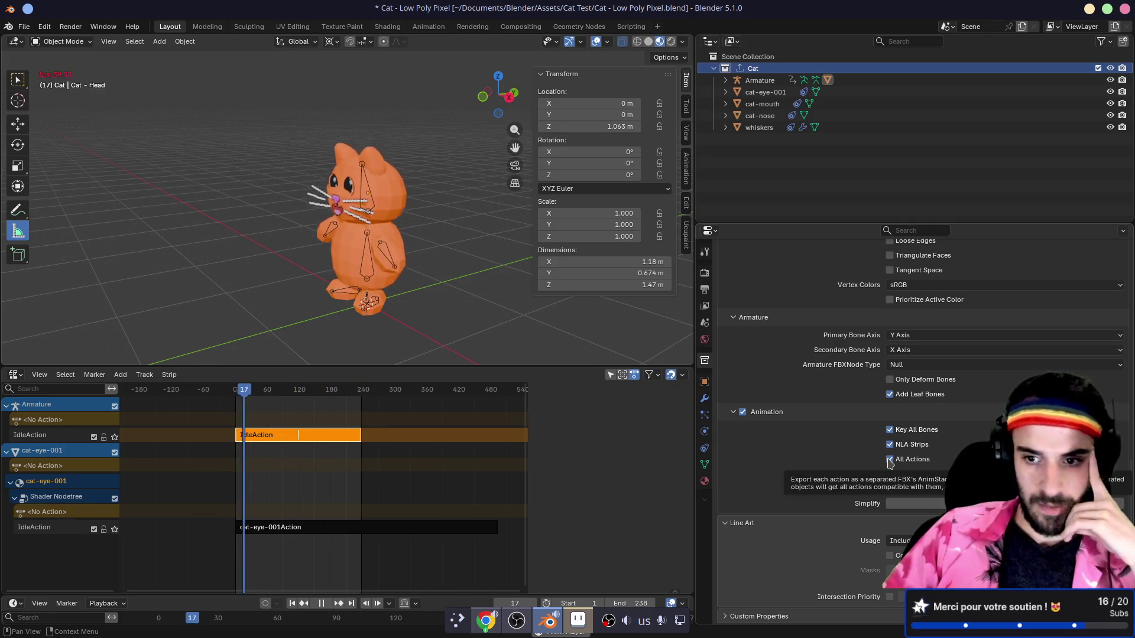
left_click(890, 459)
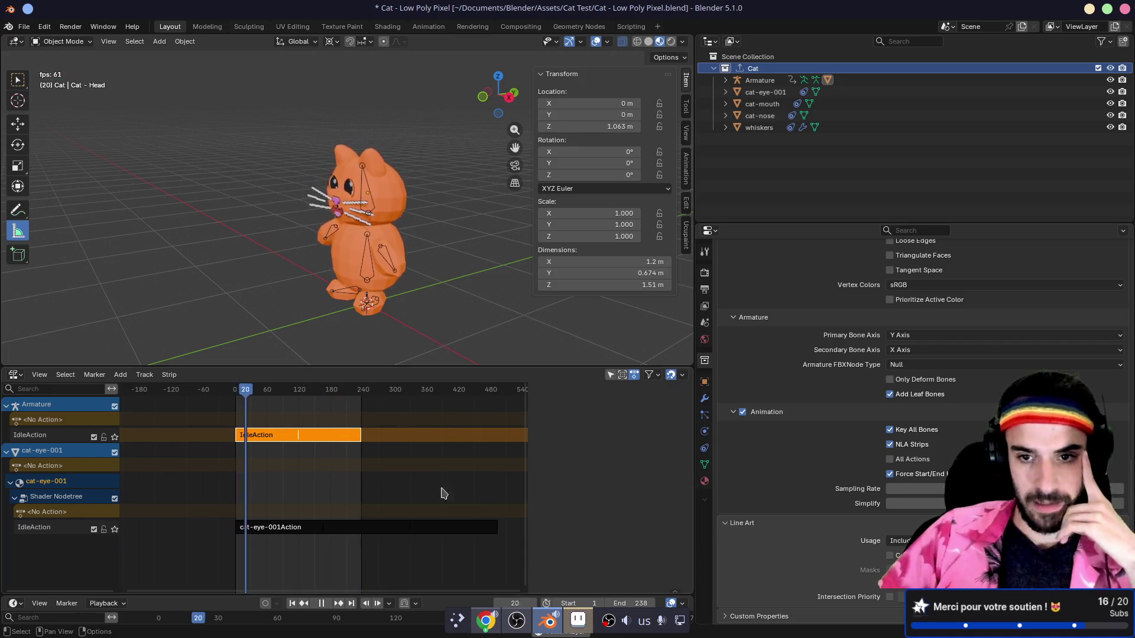
scroll(815, 469, "up", 5)
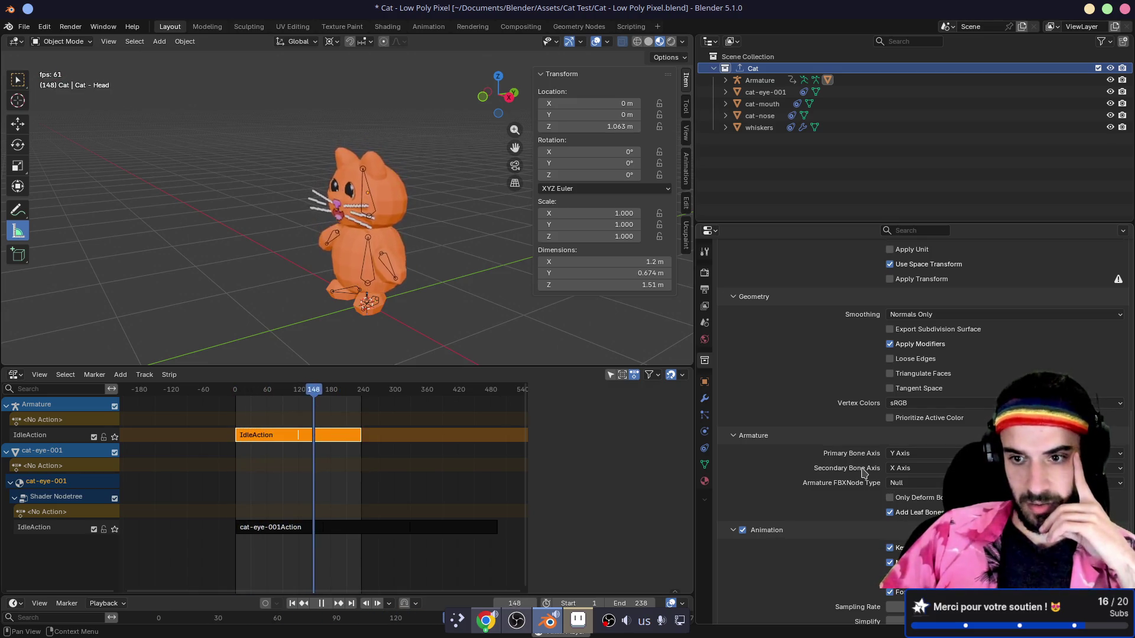
scroll(863, 473, "up", 2)
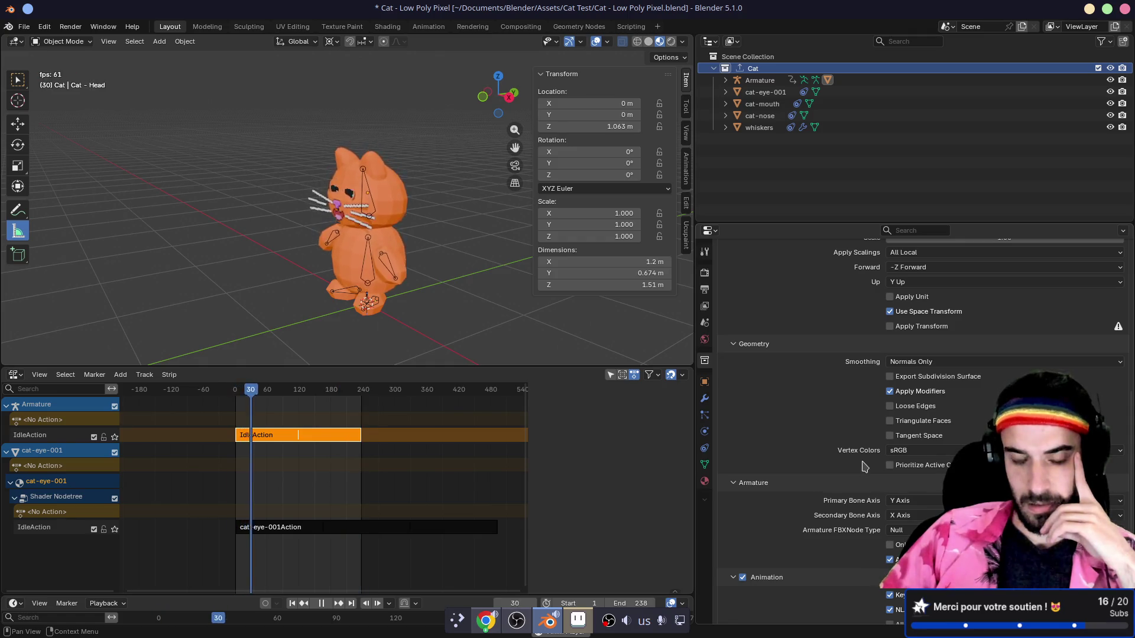
scroll(863, 466, "up", 2)
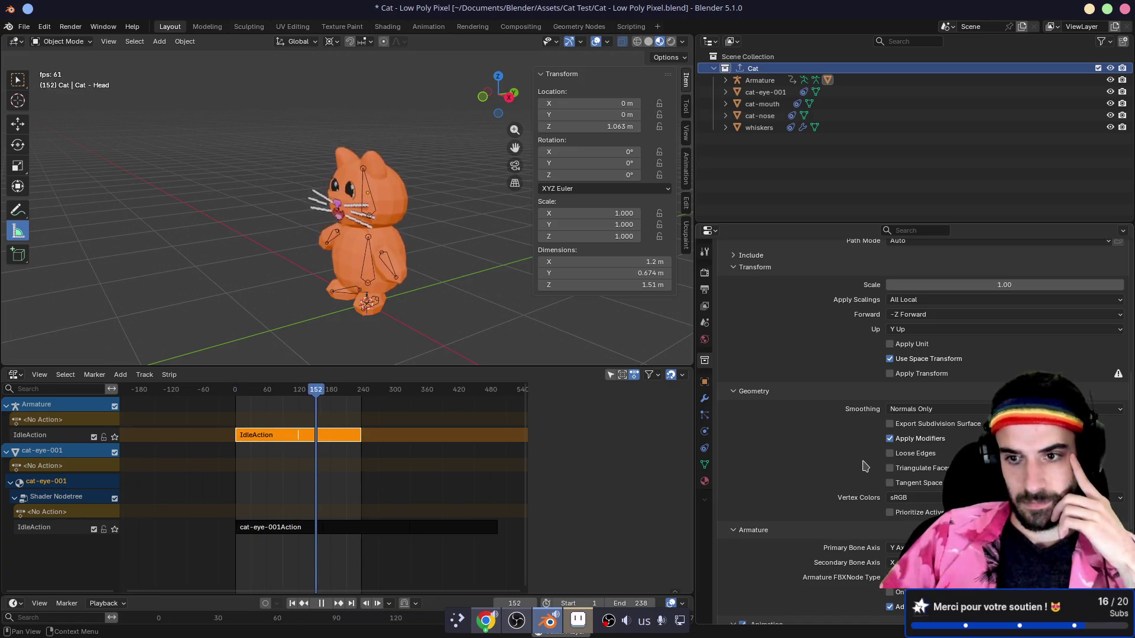
scroll(863, 466, "up", 9)
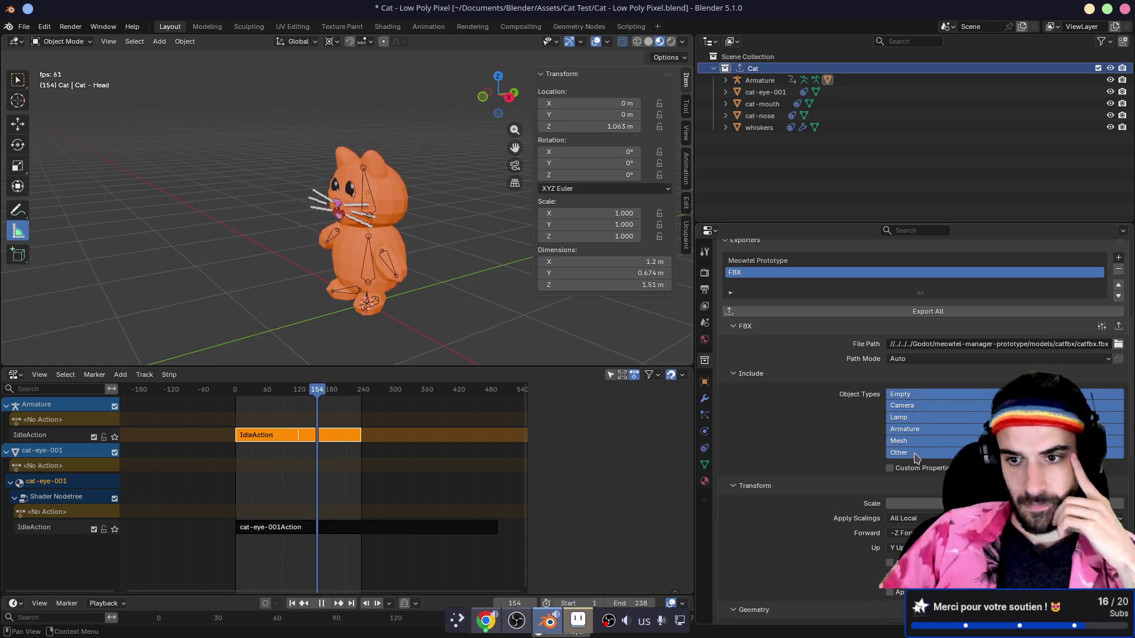
- Enable Custom Properties under the FBX exporter's Include options
scroll(806, 471, "down", 12)
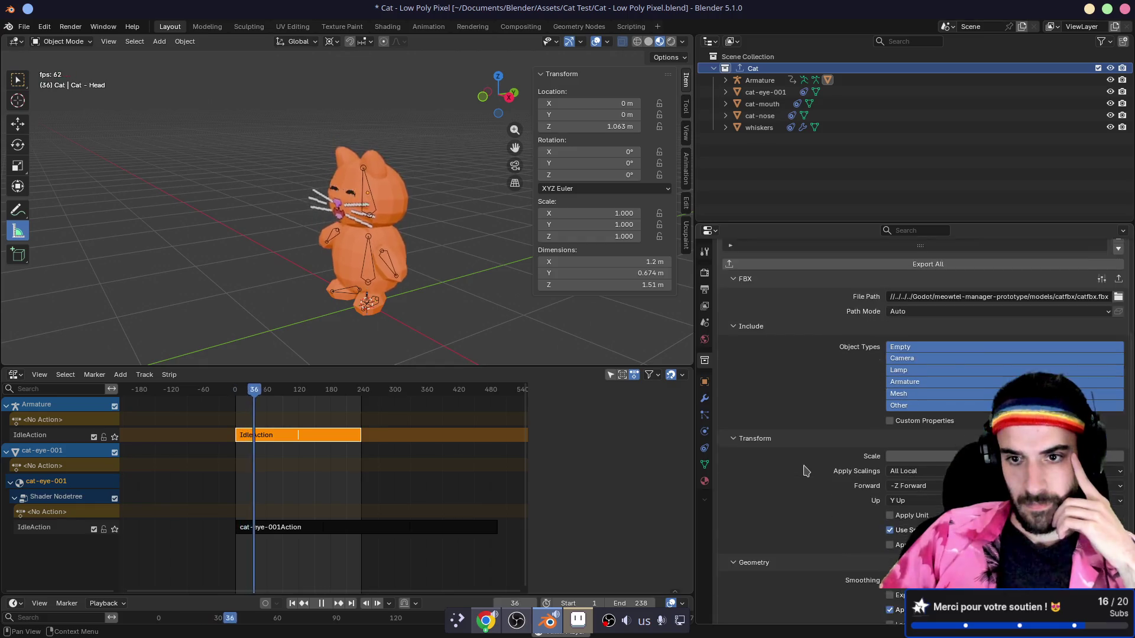
scroll(806, 470, "down", 6)
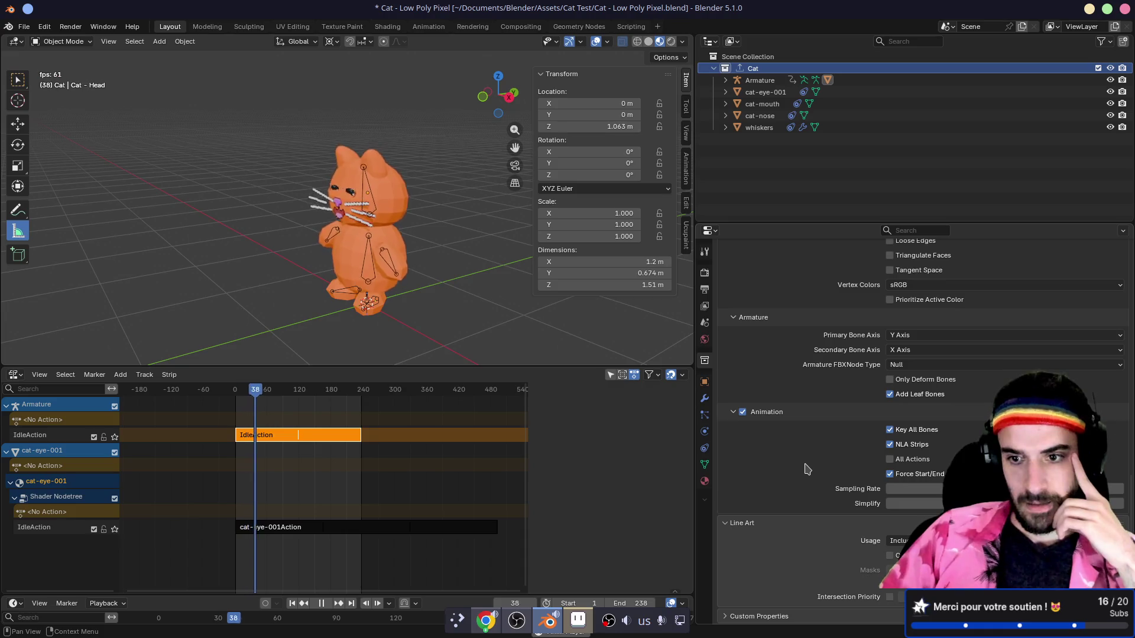
scroll(806, 469, "up", 6)
scroll(807, 470, "up", 3)
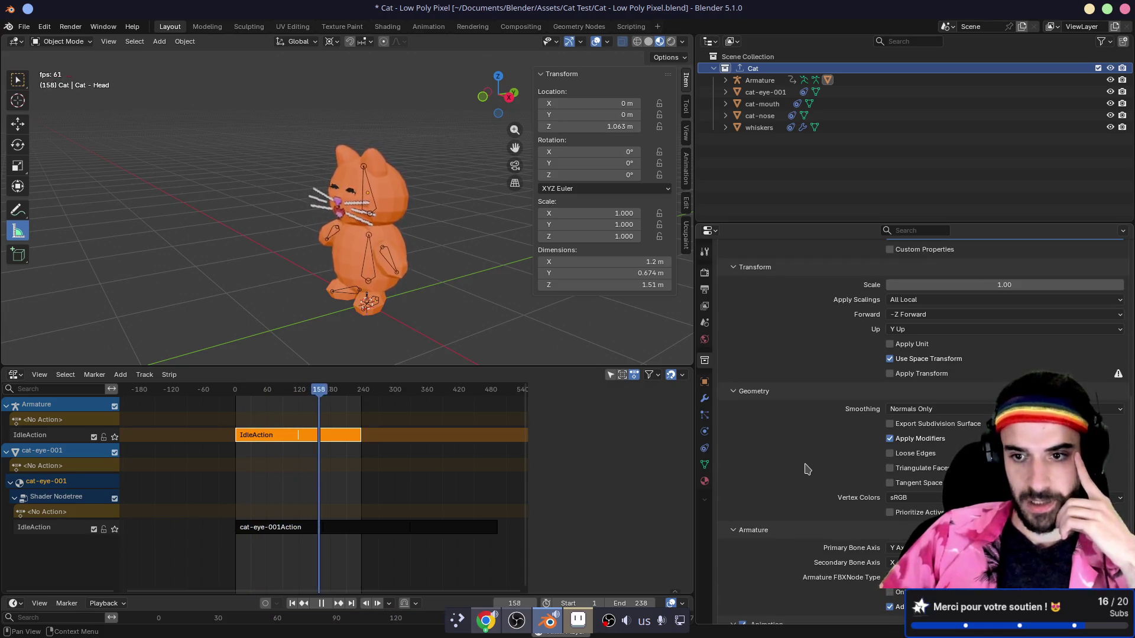
scroll(806, 469, "up", 4)
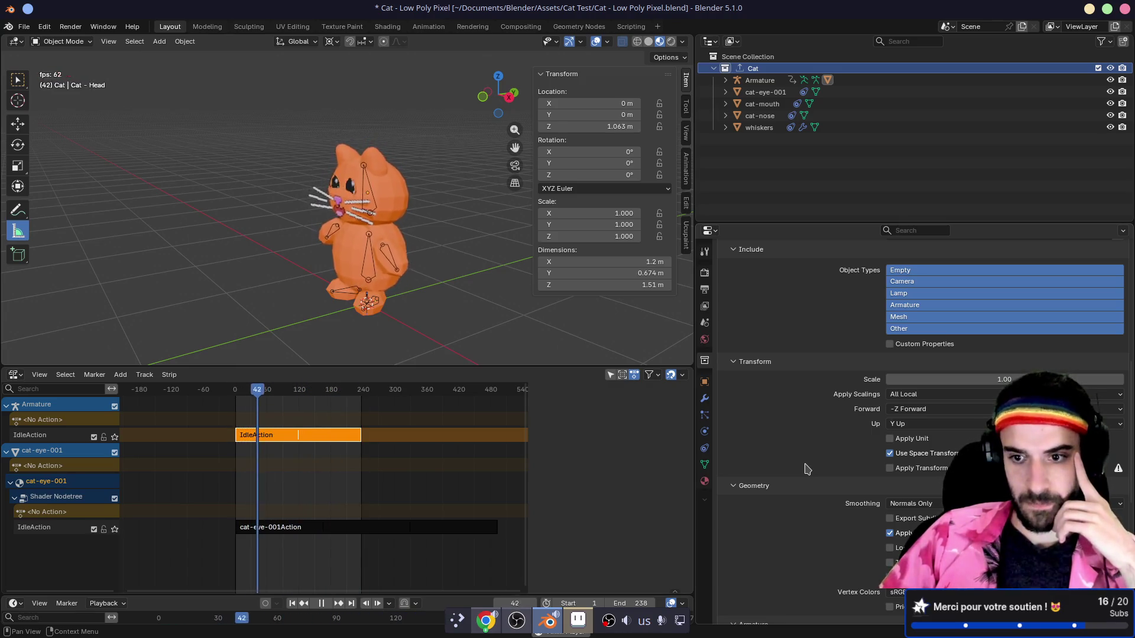
scroll(807, 469, "up", 5)
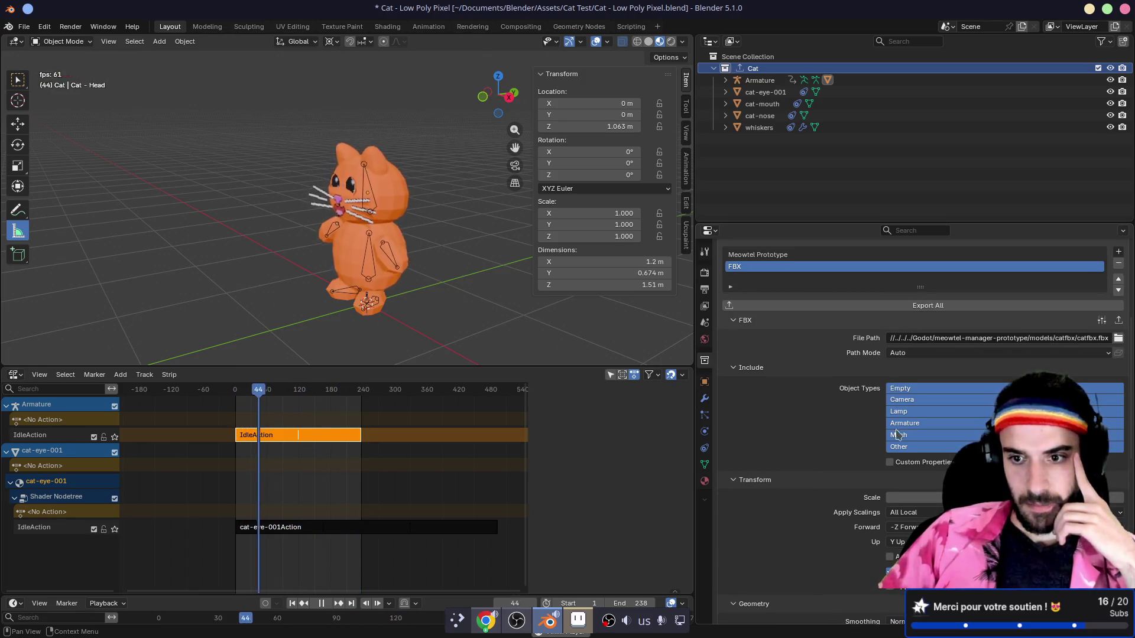
scroll(815, 438, "down", 3)
left_click(891, 392)
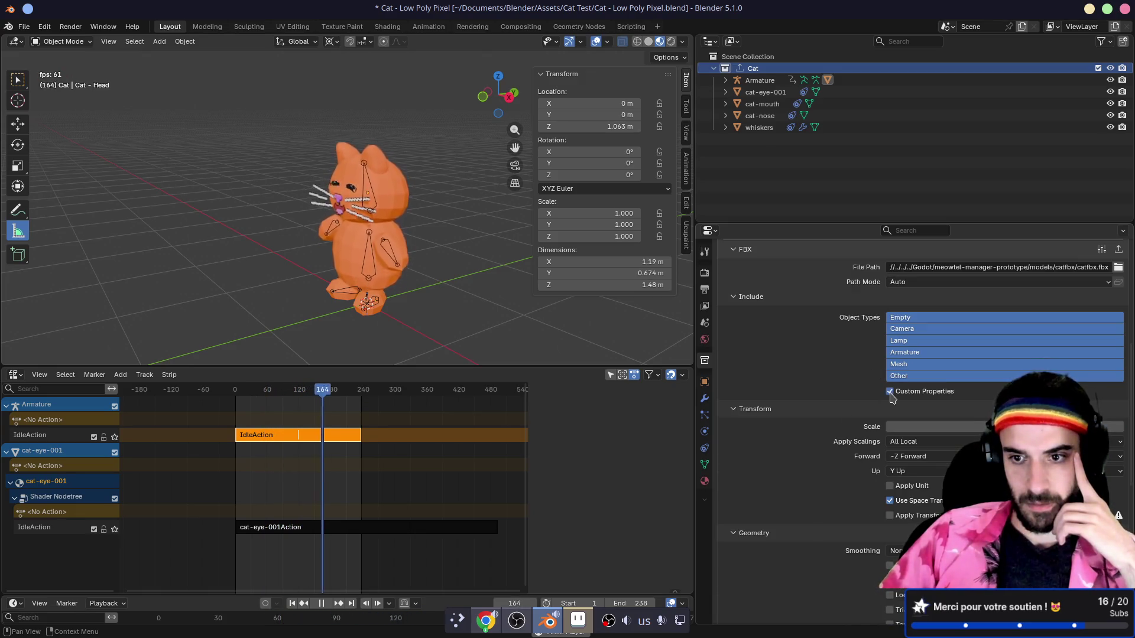
- Save the Blender file and re-export the cat to catfbx.fbx
key("ctrl+s")
scroll(759, 413, "up", 3)
left_click(852, 306)
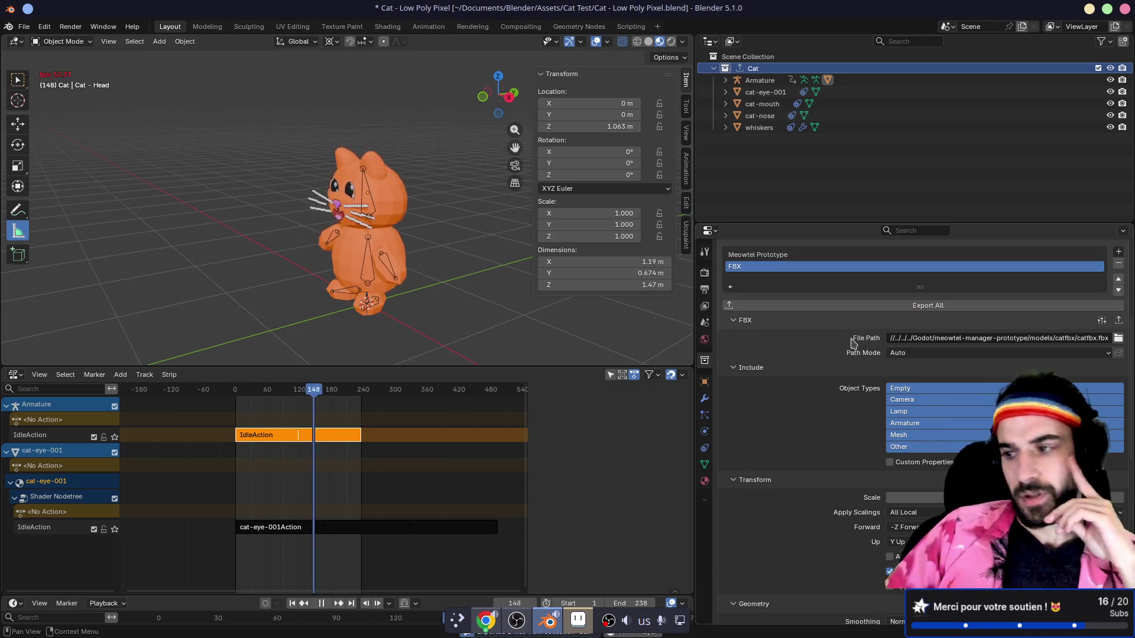
key("ctrl+alt+Left")
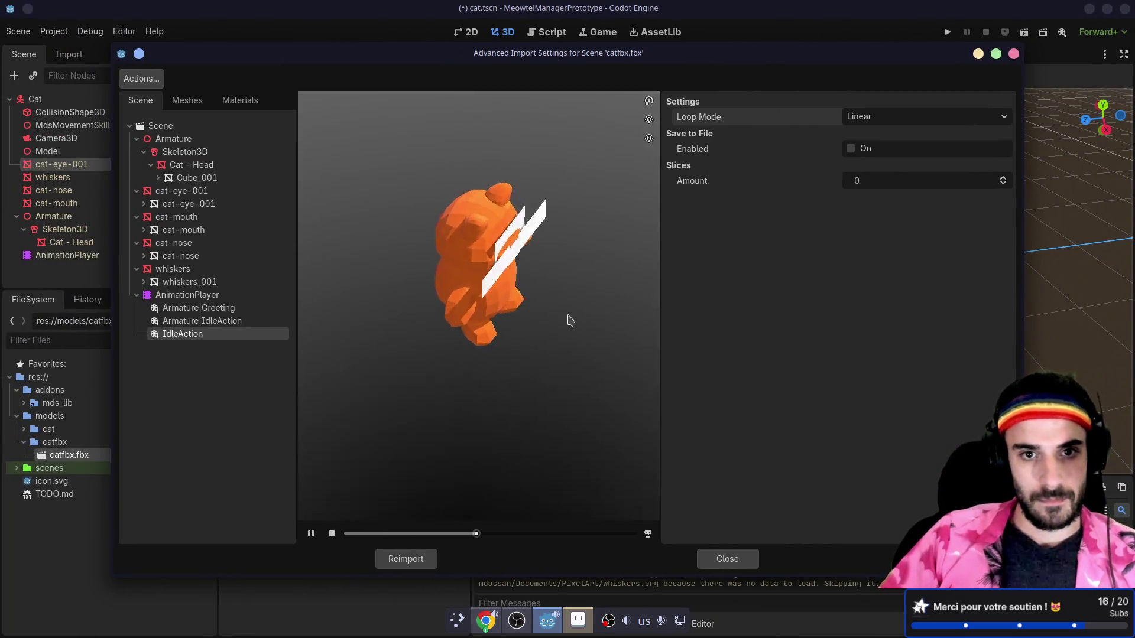
- Close the Advanced Import Settings and return to the Godot editor
key("Escape")
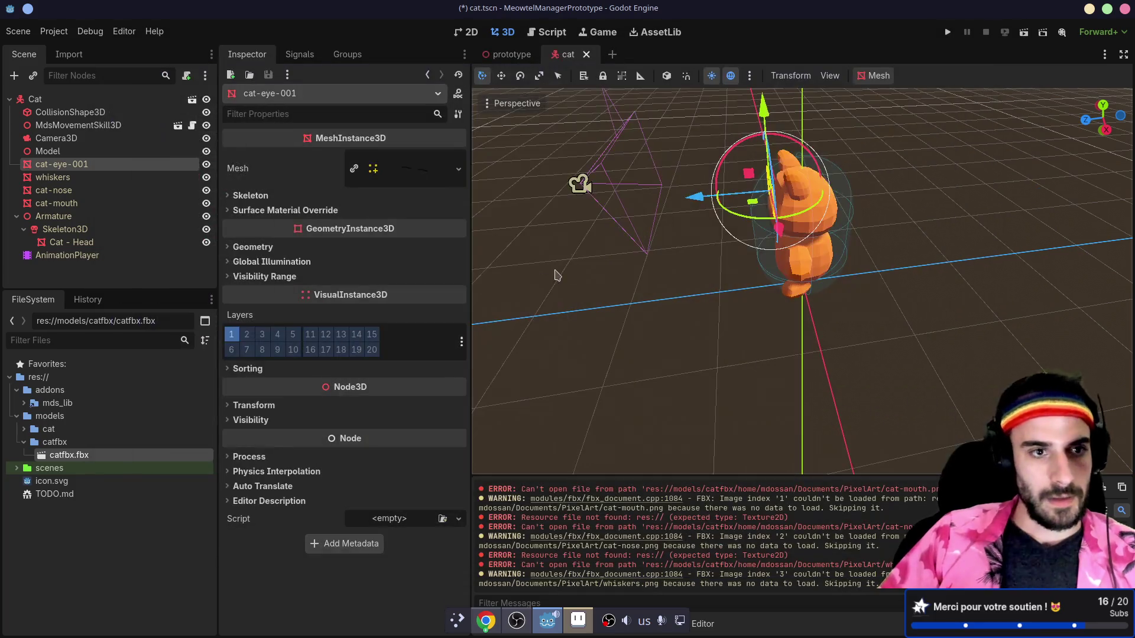
scroll(631, 285, "up", 2)
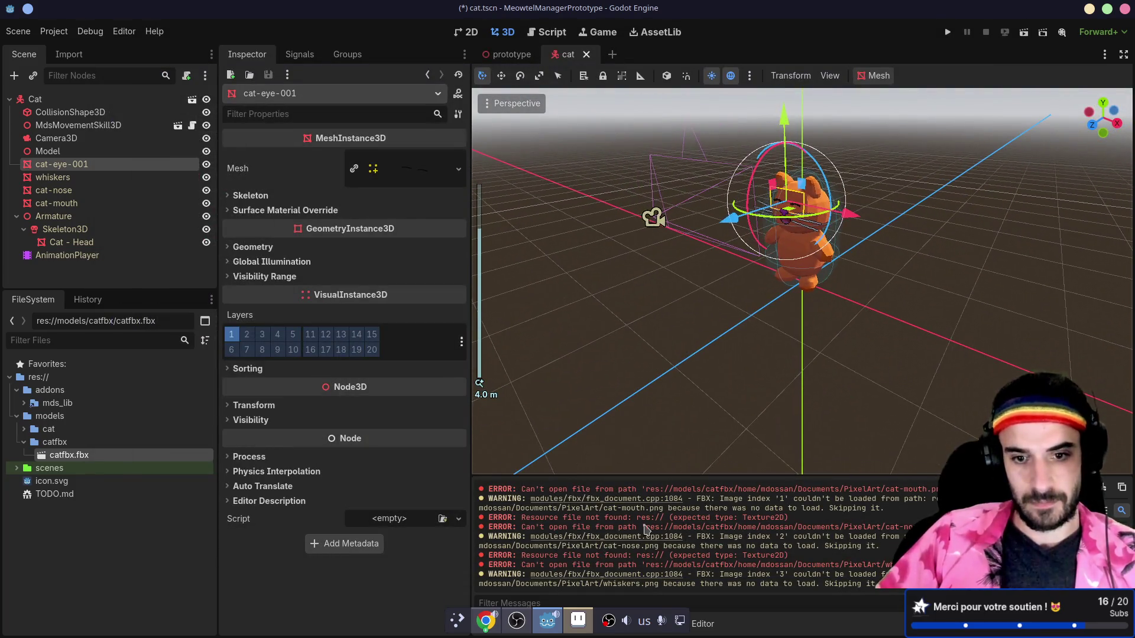
left_click(642, 414)
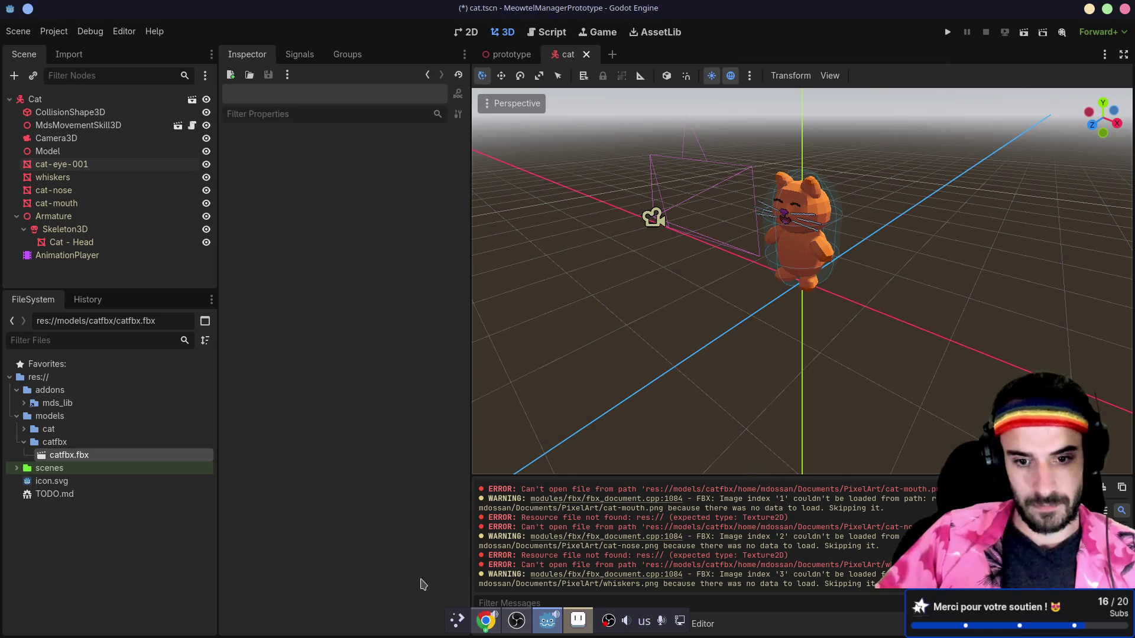
left_click(582, 621)
left_click(548, 622)
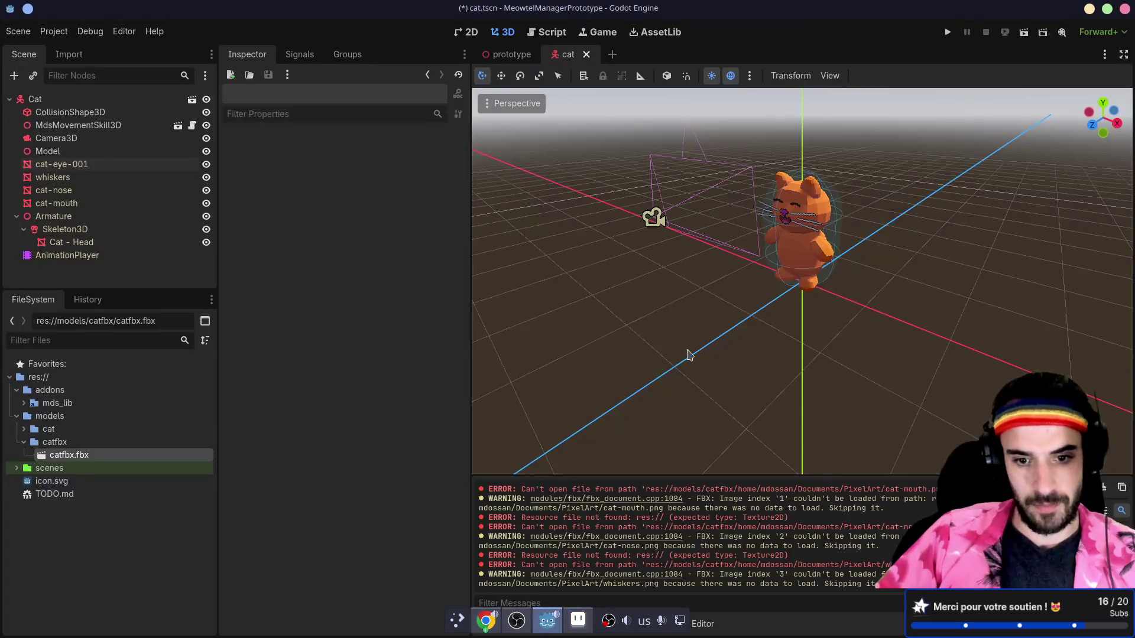
- Drag catfbx.fbx into the cat scene beside the original cat and orbit to compare them
mouse_move(70, 455)
left_mouse_down()
mouse_move(551, 464)
mouse_move(546, 376)
left_mouse_up()
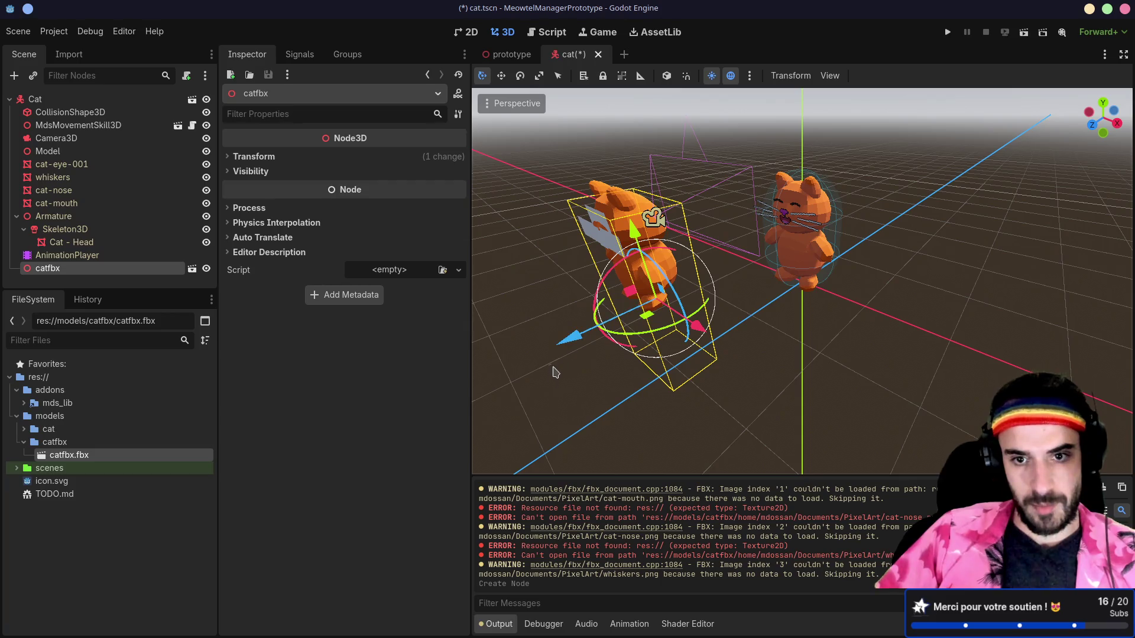
scroll(555, 371, "up", 5)
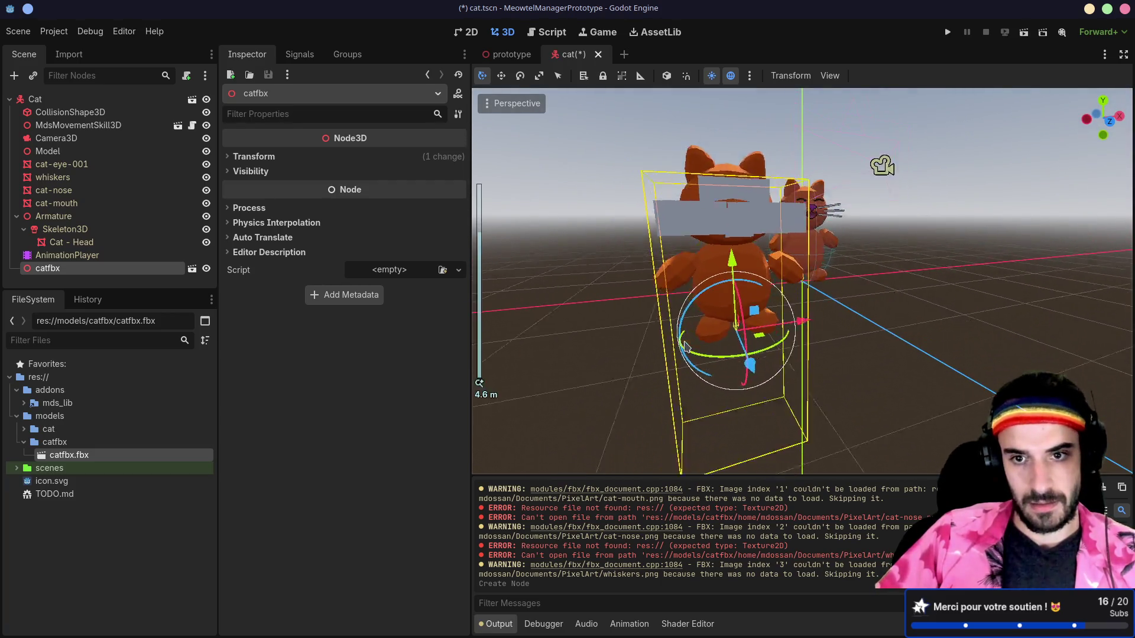
scroll(674, 342, "down", 4)
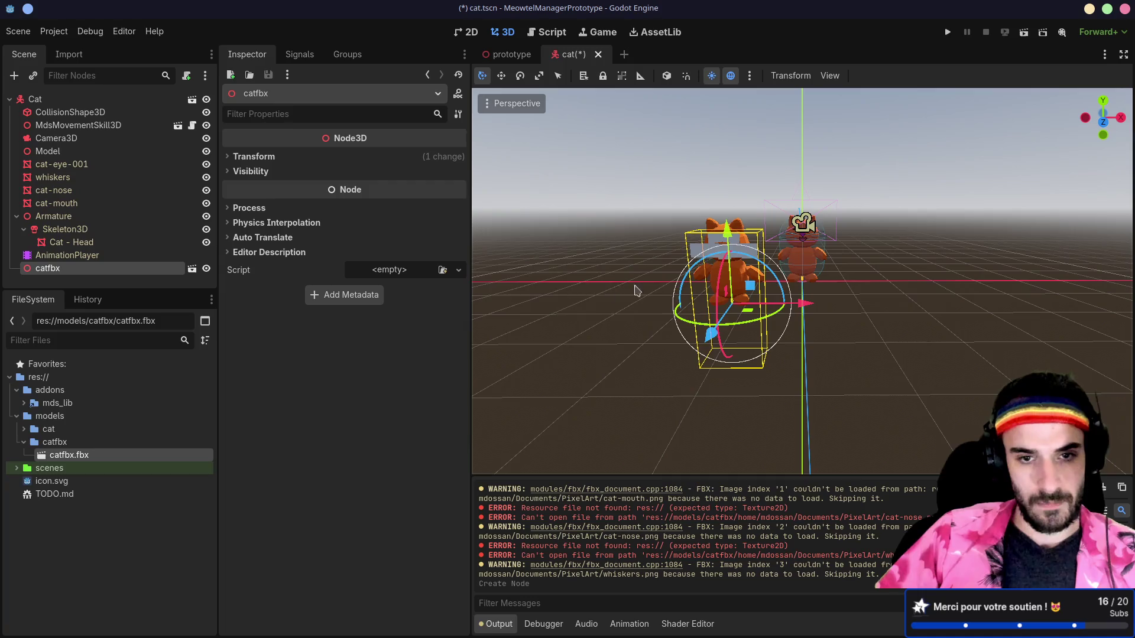
mouse_move(637, 290)
left_mouse_down()
mouse_move(700, 295)
mouse_move(730, 261)
mouse_move(723, 280)
left_mouse_up()
scroll(723, 280, "up", 2)
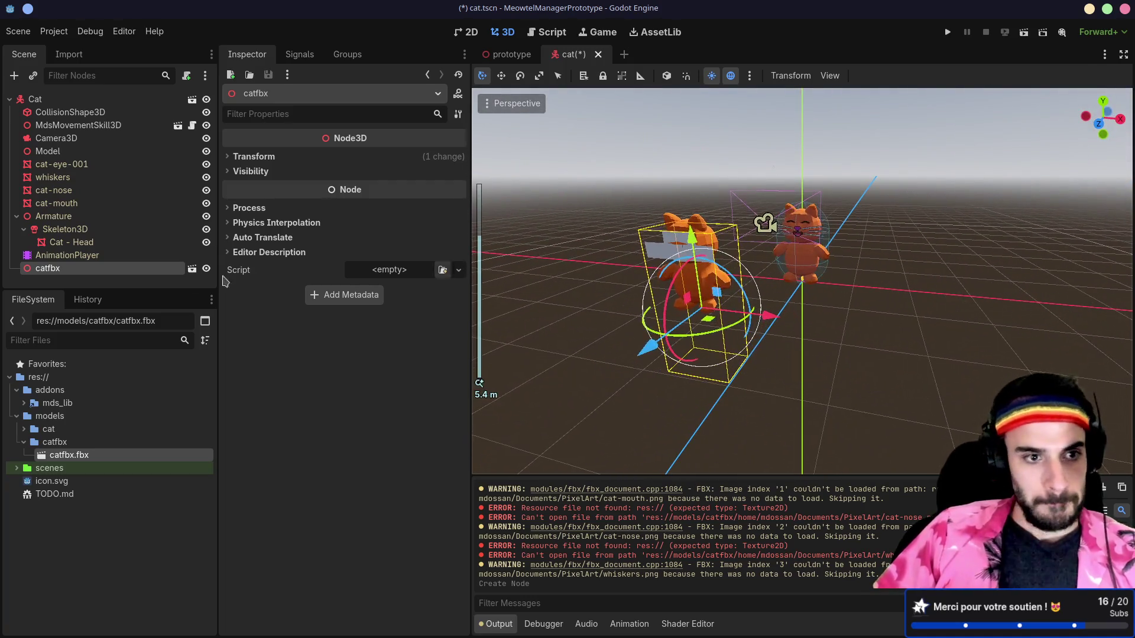
right_click(116, 276)
- Turn on Editable Children for the catfbx node
right_click(99, 277)
right_click(96, 272)
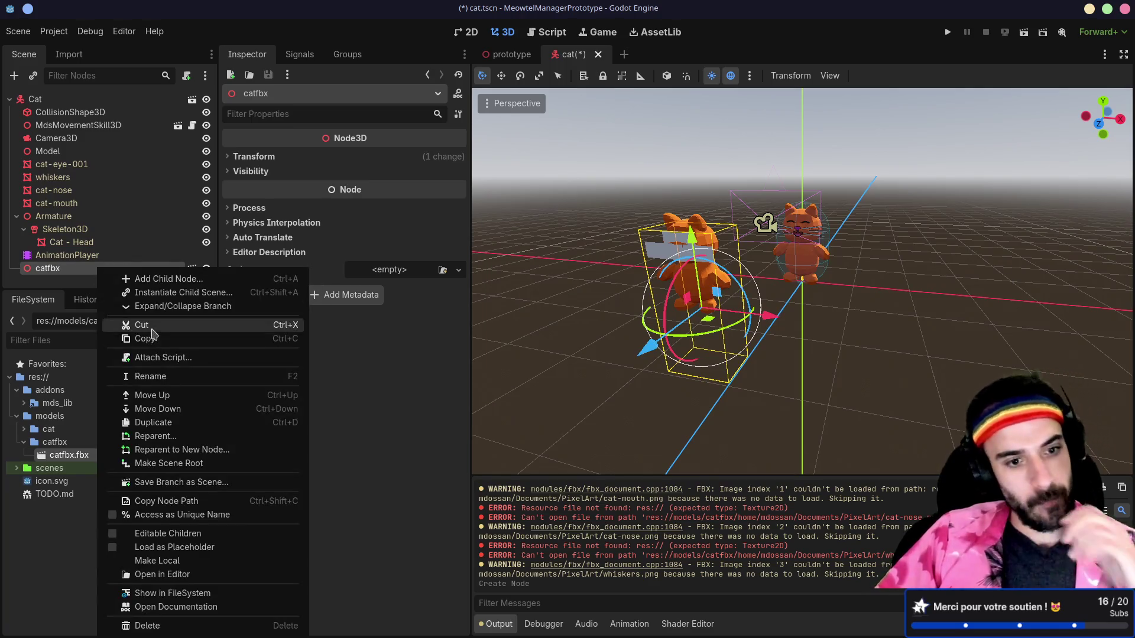
left_click(140, 533)
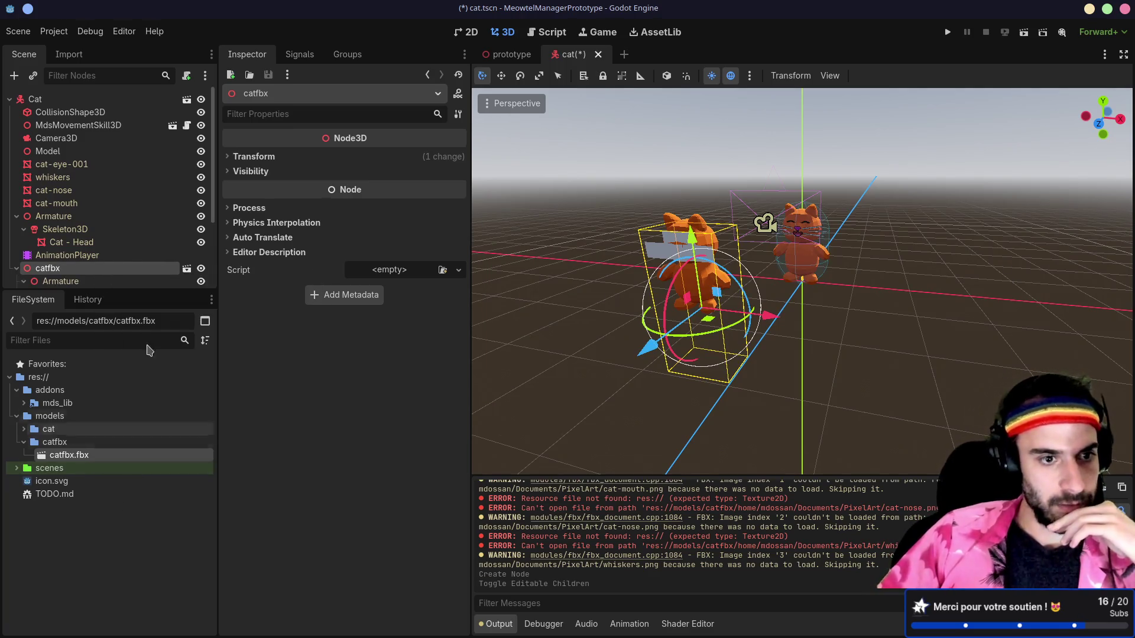
scroll(128, 262, "down", 3)
scroll(127, 262, "down", 1)
- Inspect the cat-mouth, cat-nose and cat-eye-001 meshes, showing cat-mouth's geometry settings
left_click(95, 238)
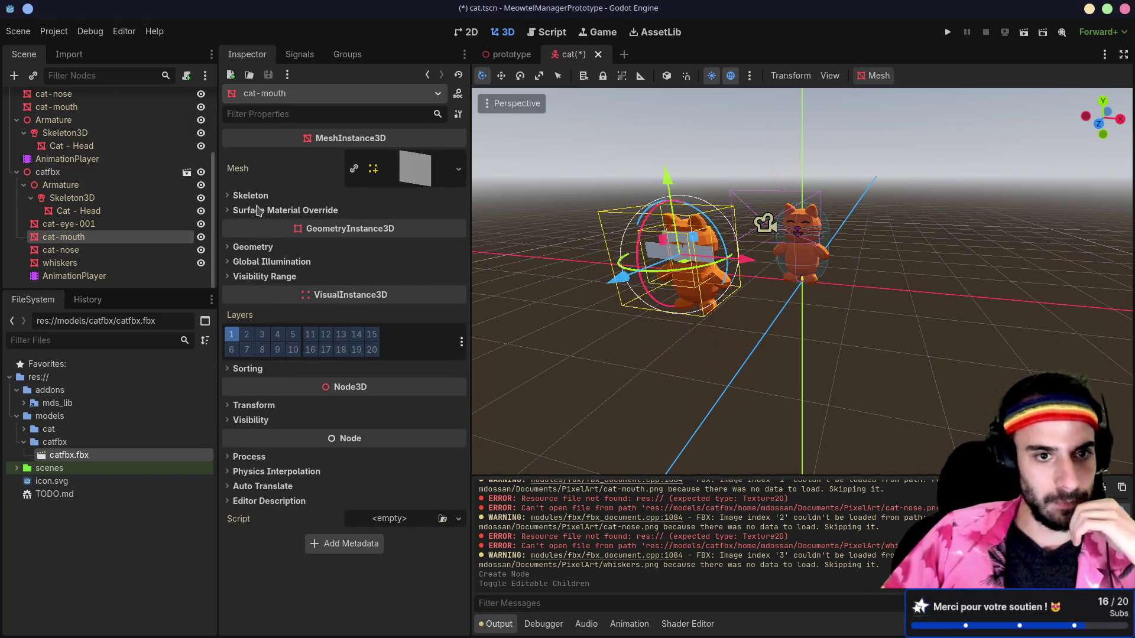
left_click(98, 249)
left_click(97, 237)
left_click(98, 224)
left_click(98, 237)
left_click_drag(218, 212, 225, 213)
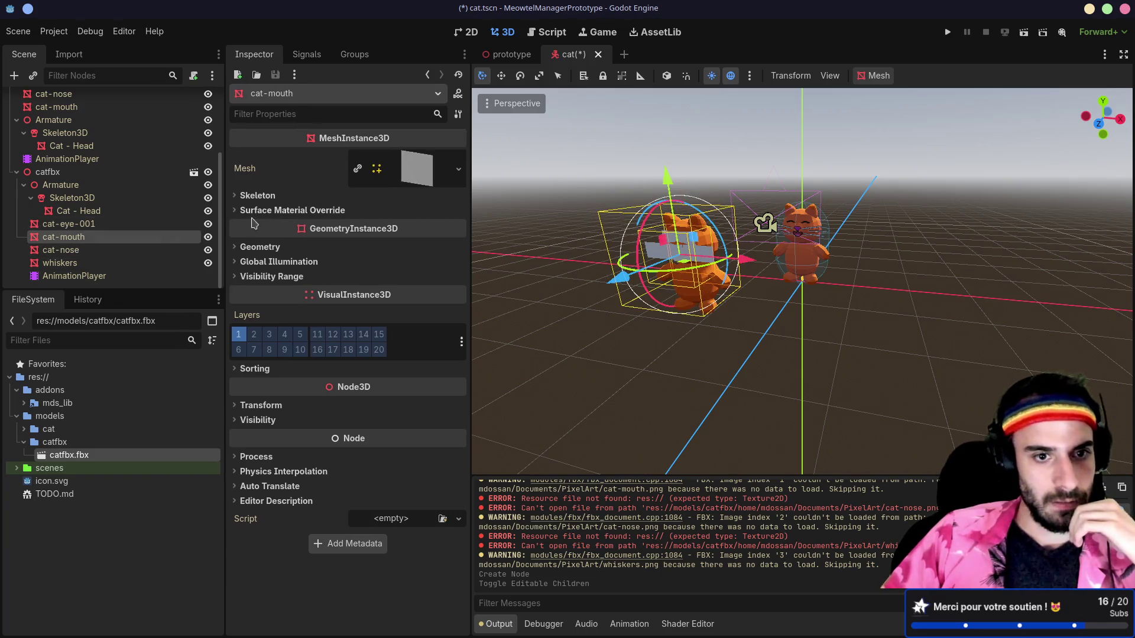
left_click(236, 247)
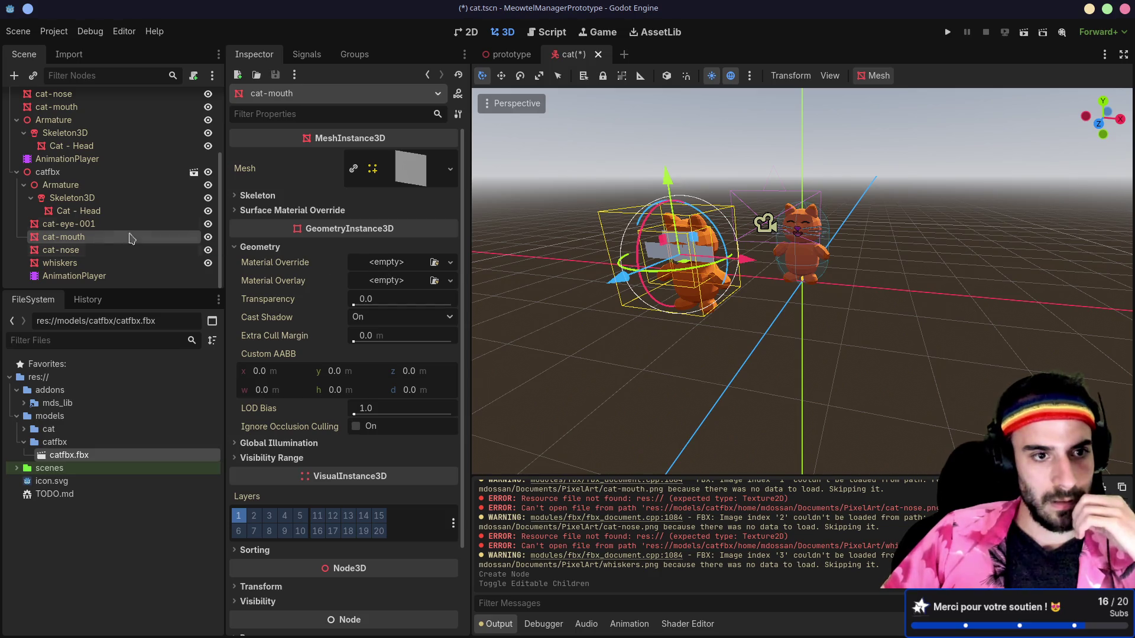
- Inspect the Cat - Head mesh's surface material override and skin/skeleton binding
left_click(102, 213)
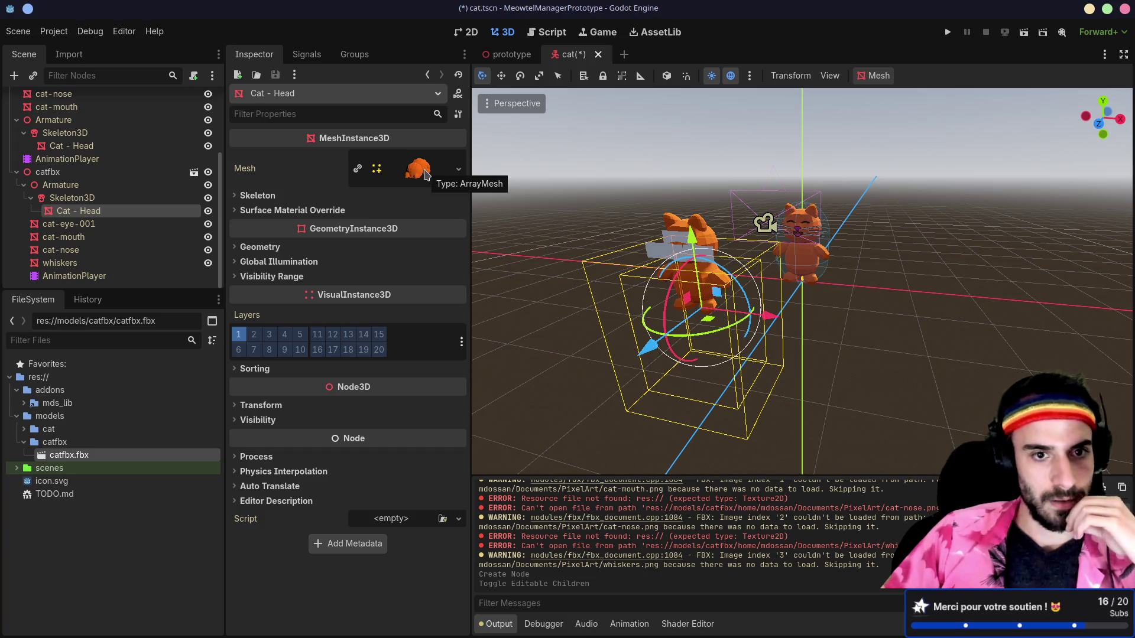
left_click(234, 210)
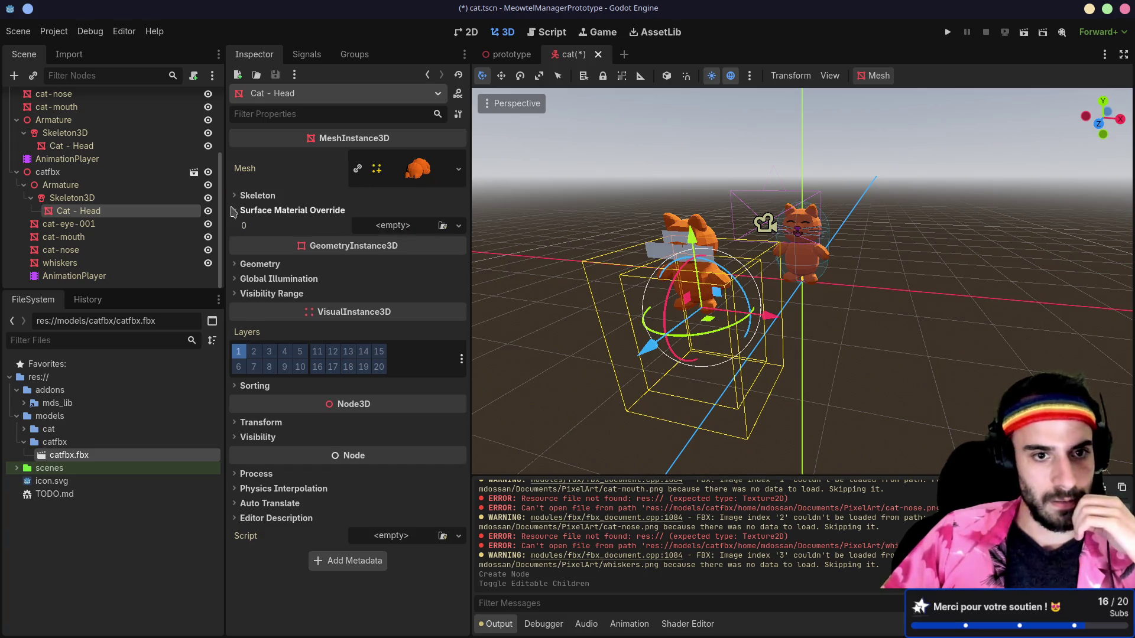
left_click(237, 195)
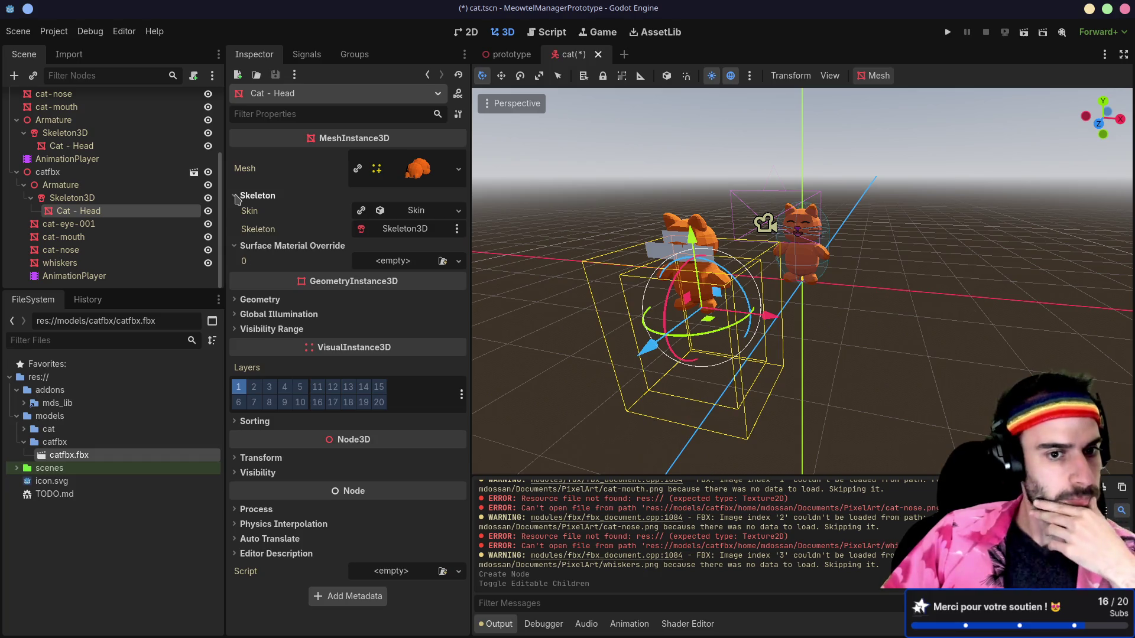
- Inspect cat-eye-001's mesh resource path, name and surface material override slot
left_click(113, 225)
left_click(413, 171)
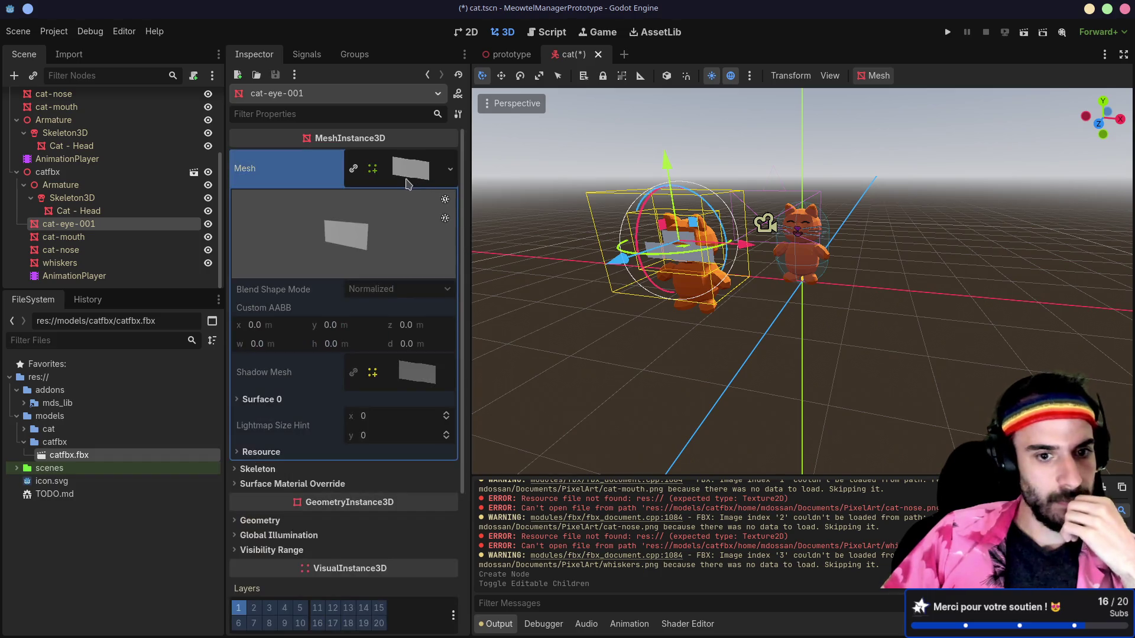
scroll(349, 340, "down", 2)
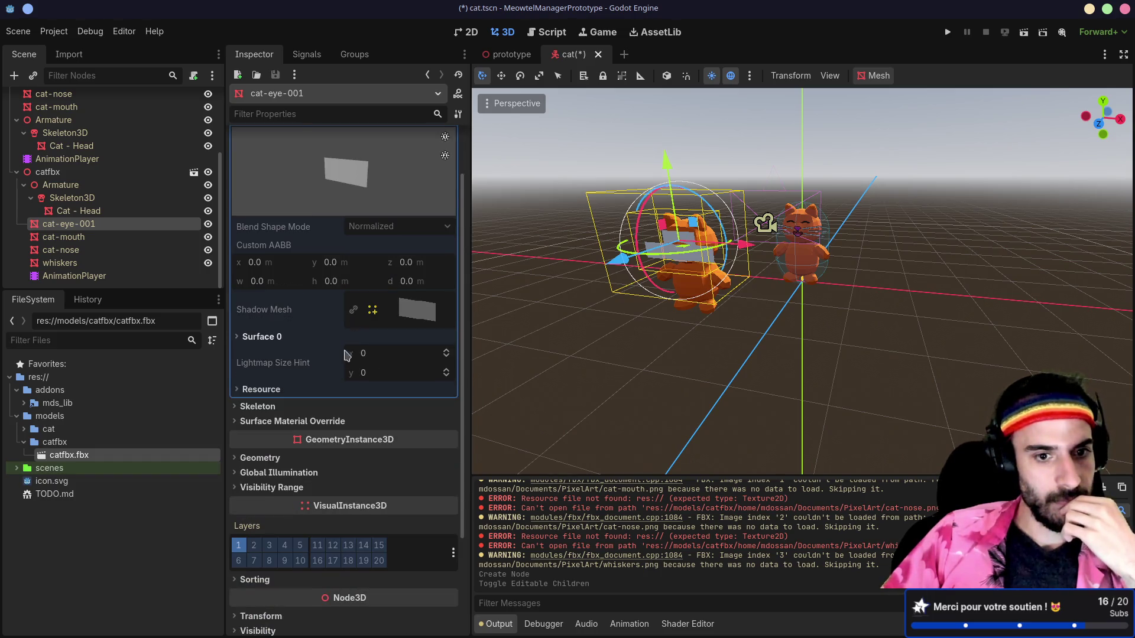
left_click(235, 390)
mouse_move(260, 368)
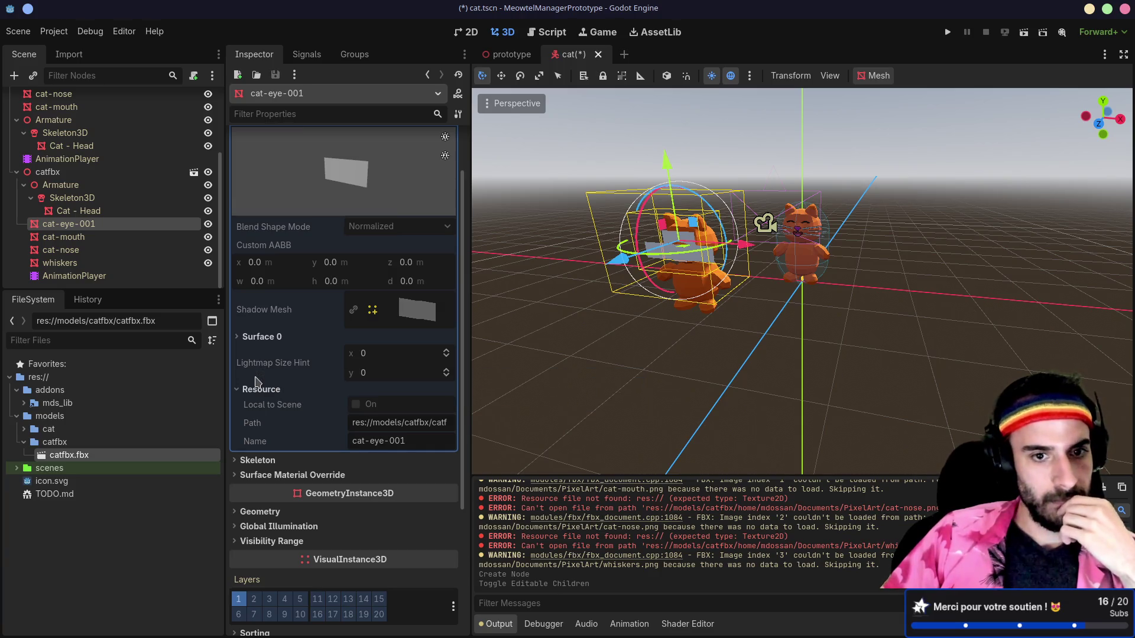
left_click(234, 476)
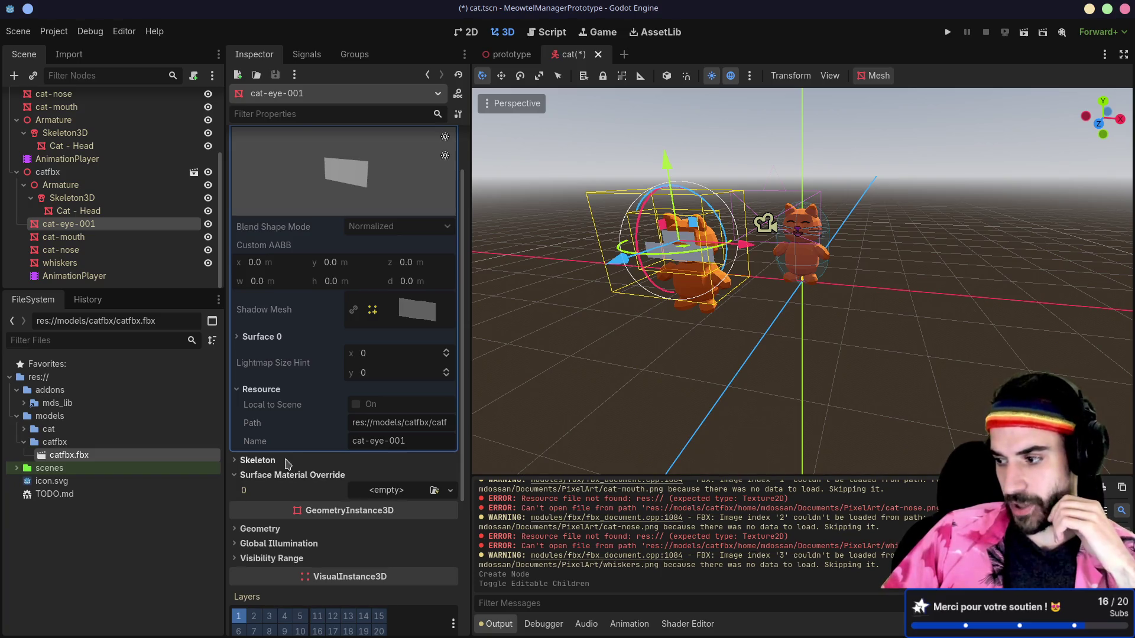
scroll(291, 430, "down", 2)
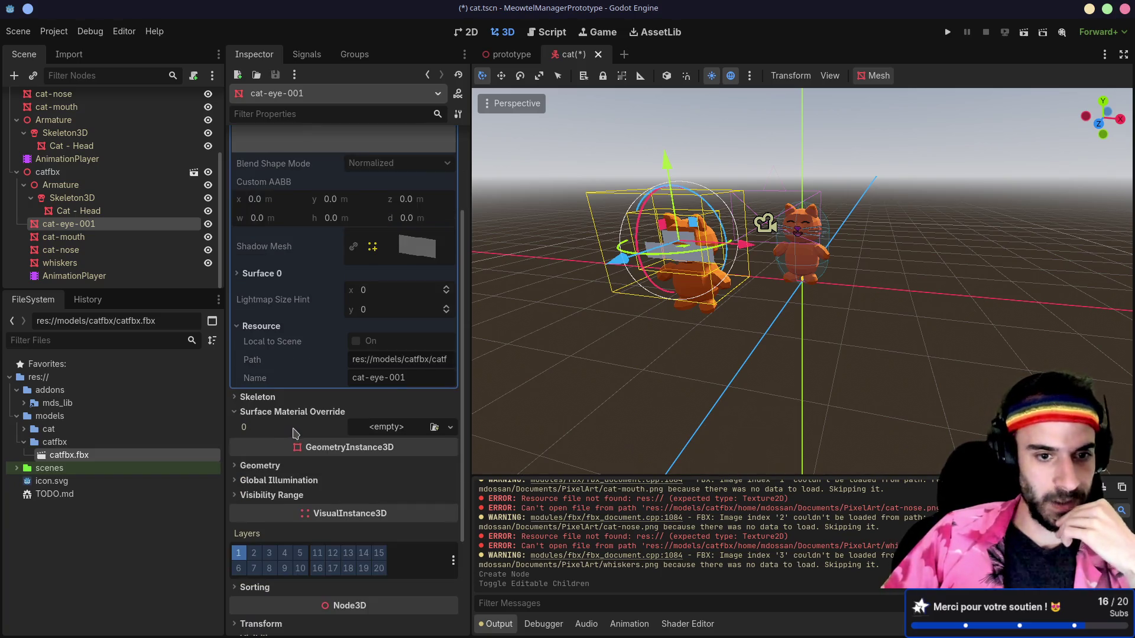
scroll(294, 433, "up", 4)
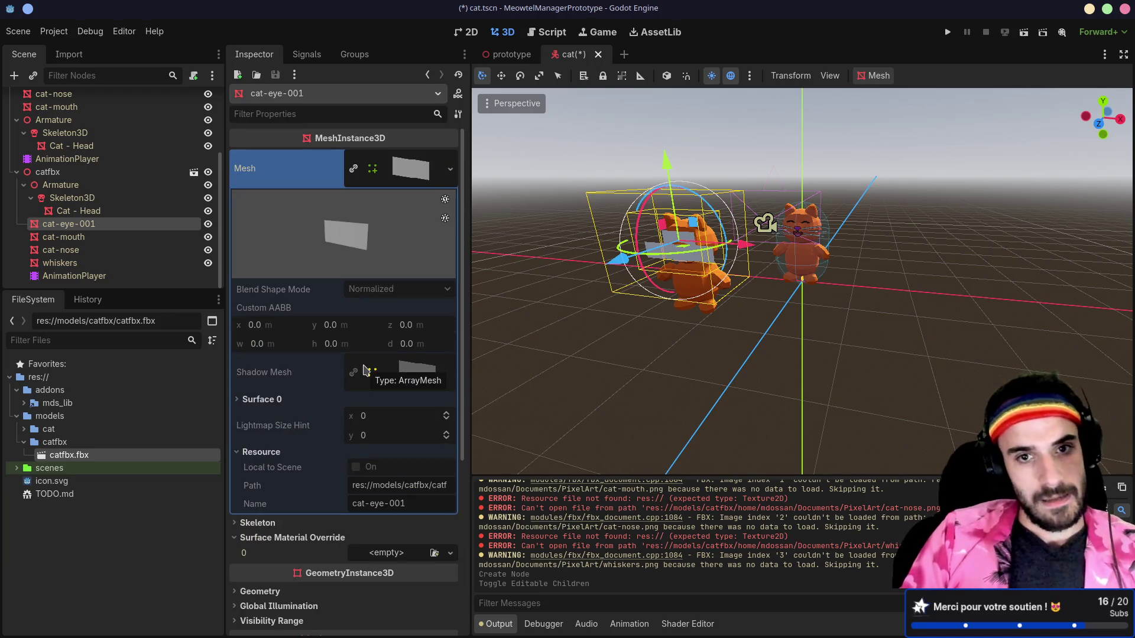
key("ctrl+alt+Right")
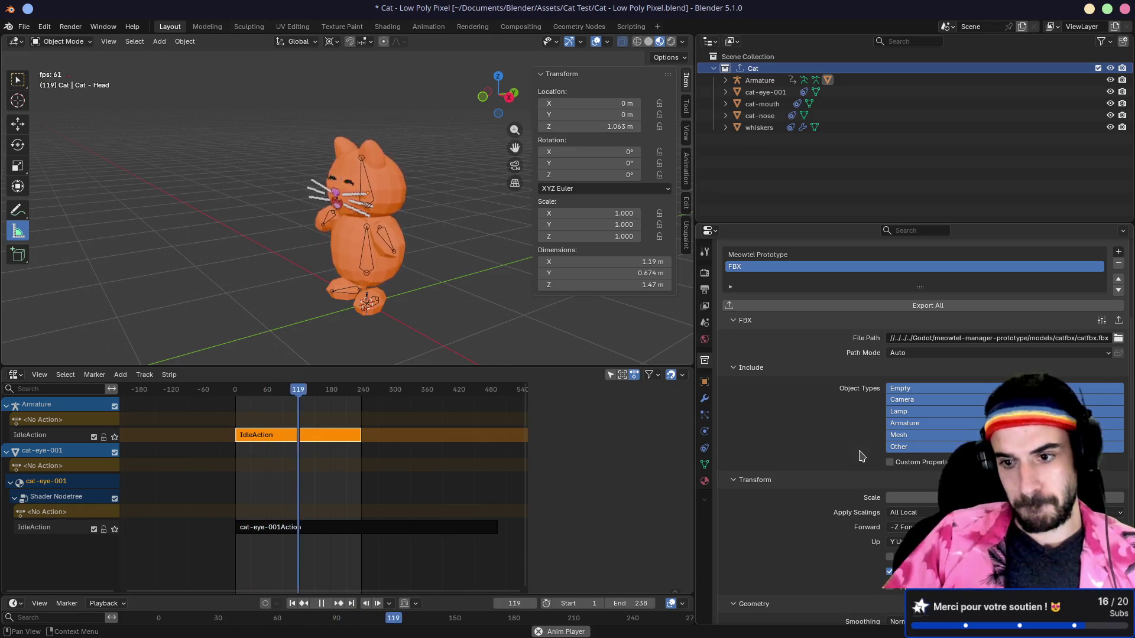
- Check the FBX exporter's Smoothing options and keep Normals Only
scroll(861, 456, "down", 9)
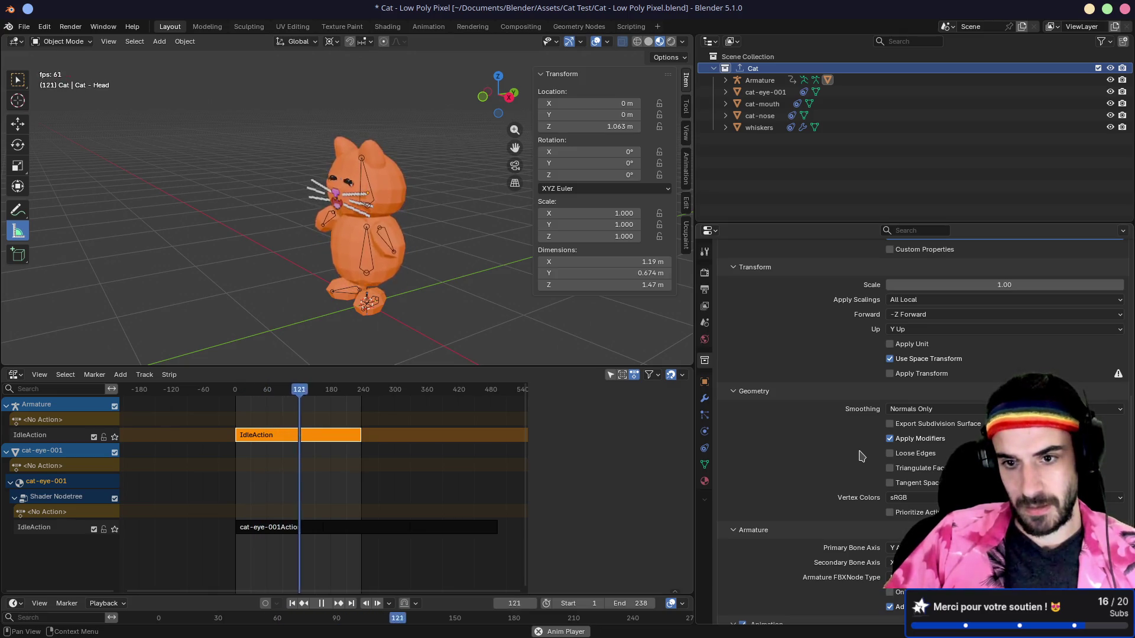
left_click(922, 410)
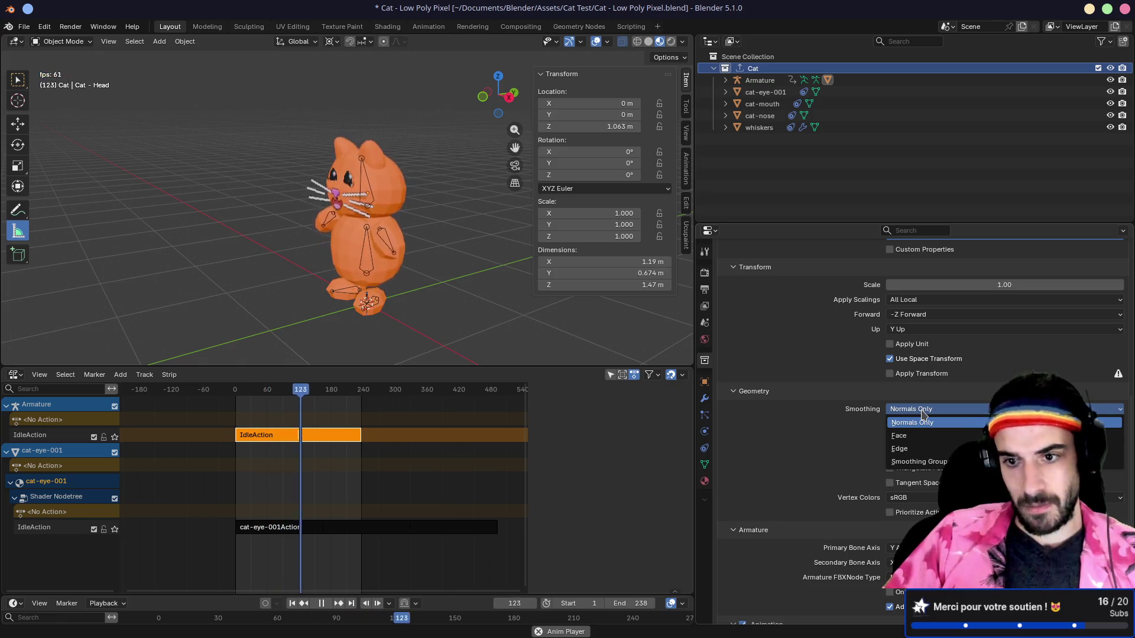
left_click(922, 411)
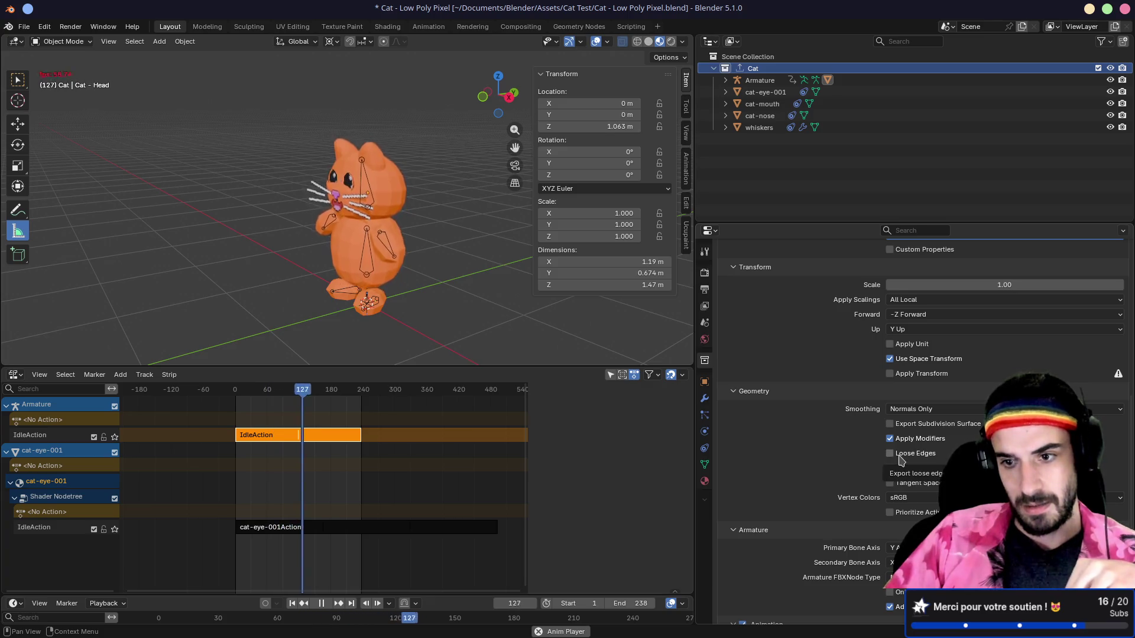
scroll(850, 455, "down", 5)
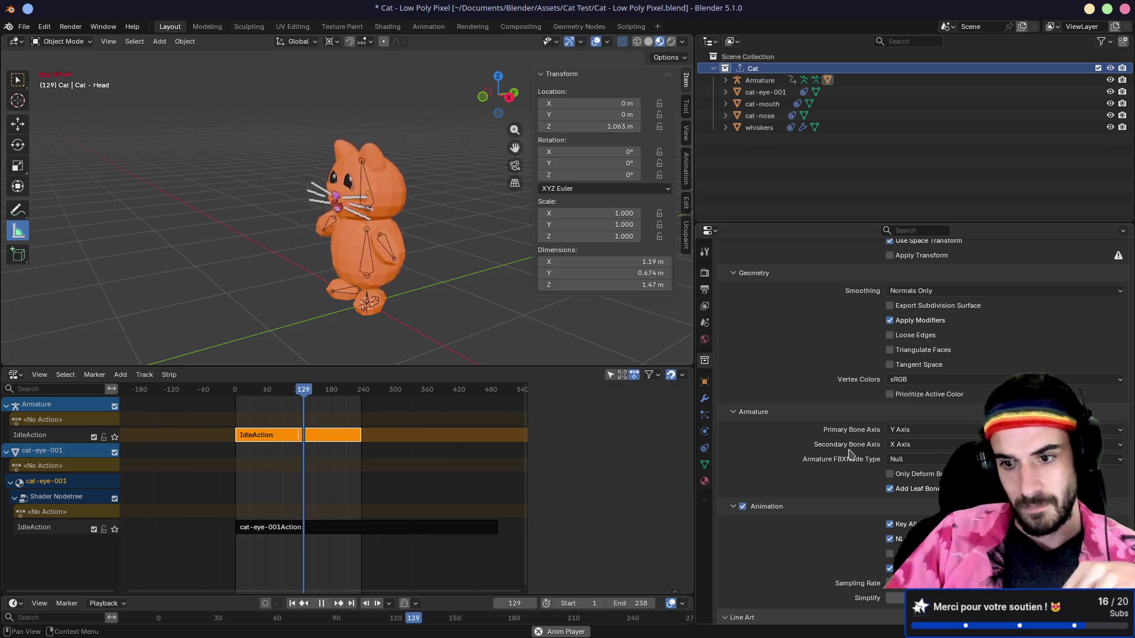
scroll(849, 455, "down", 4)
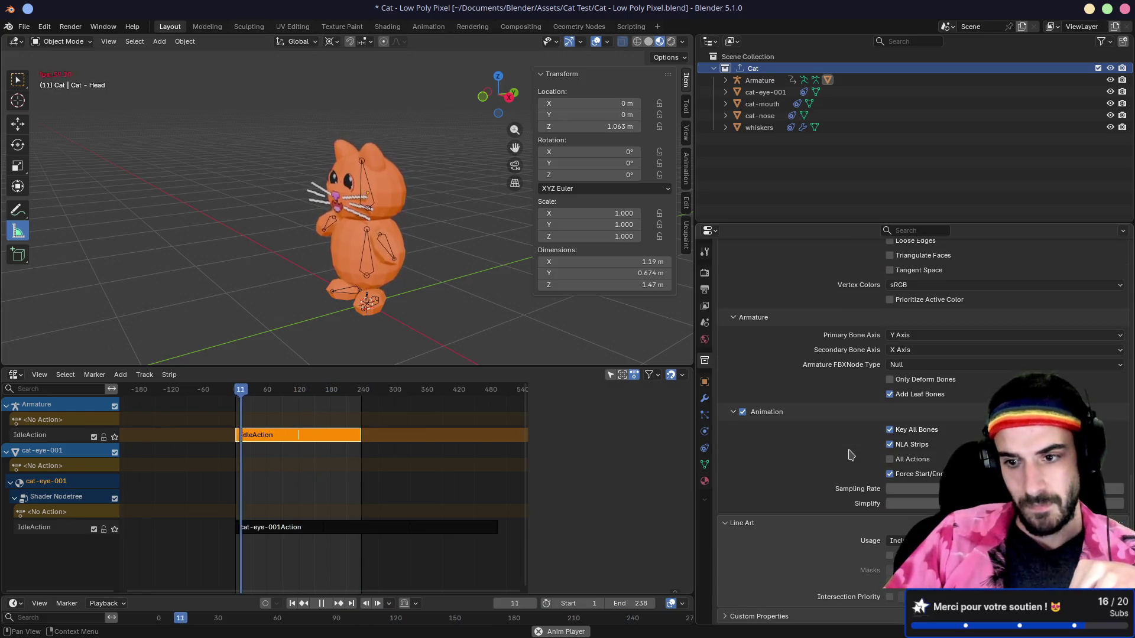
scroll(851, 454, "up", 8)
scroll(851, 454, "up", 10)
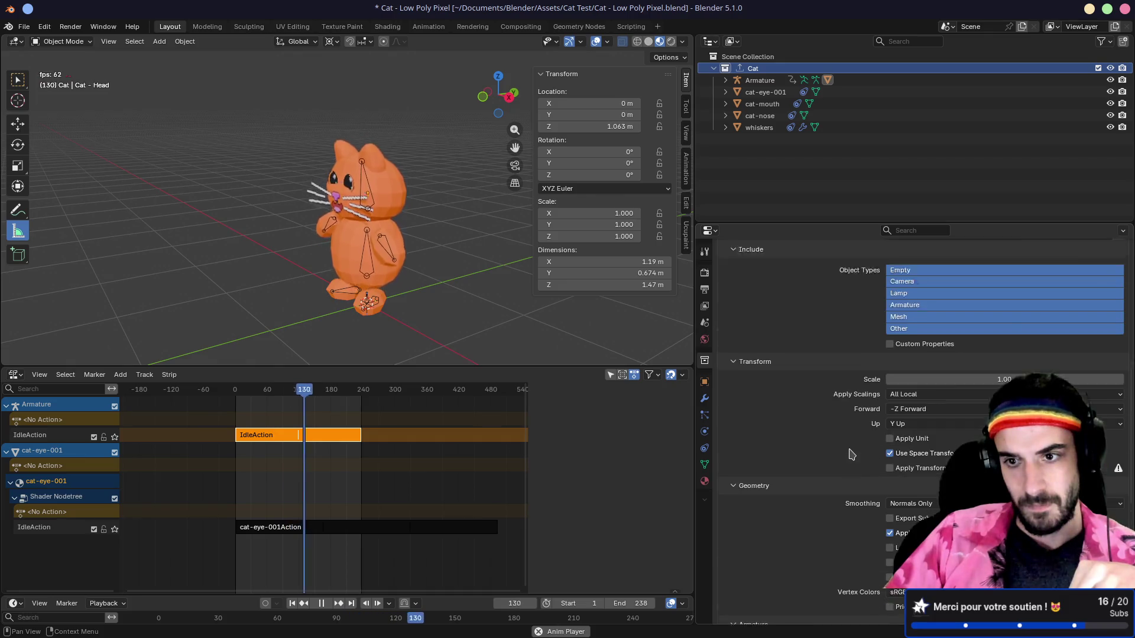
- Review the Path Mode choices, recheck Smoothing leaving it at Normals Only, then go to the browser
left_click(914, 353)
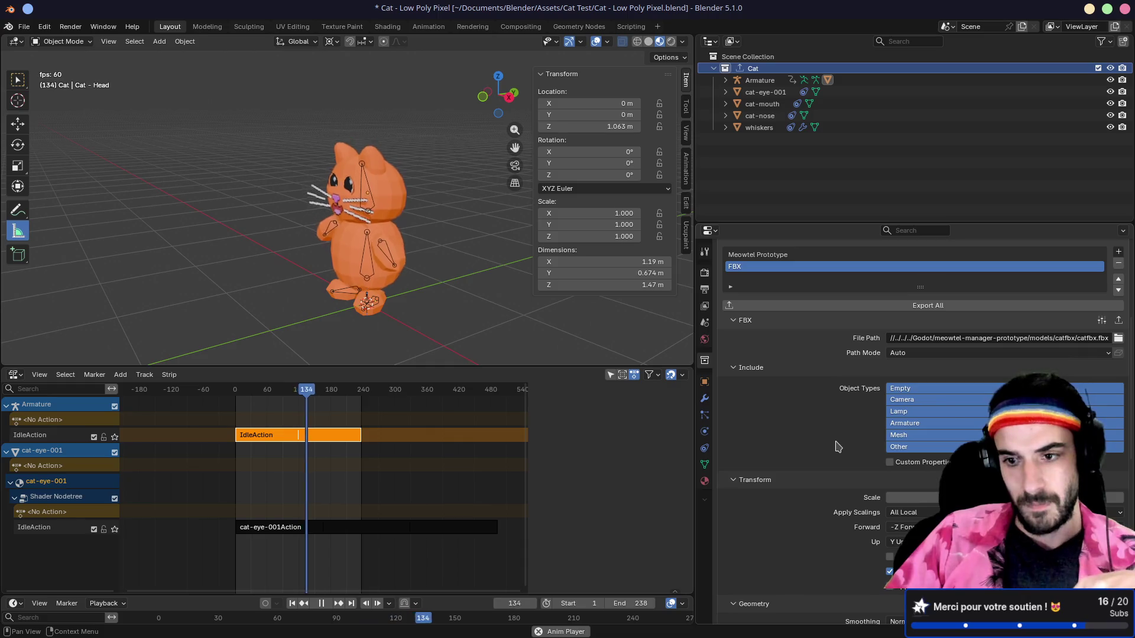
scroll(839, 447, "down", 3)
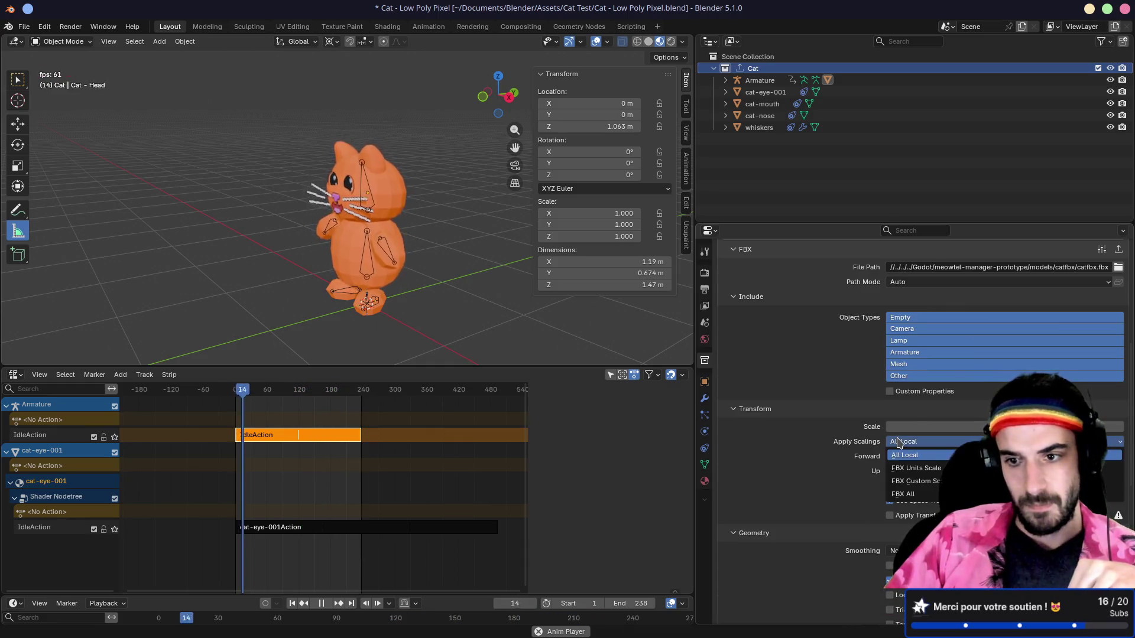
scroll(838, 447, "down", 3)
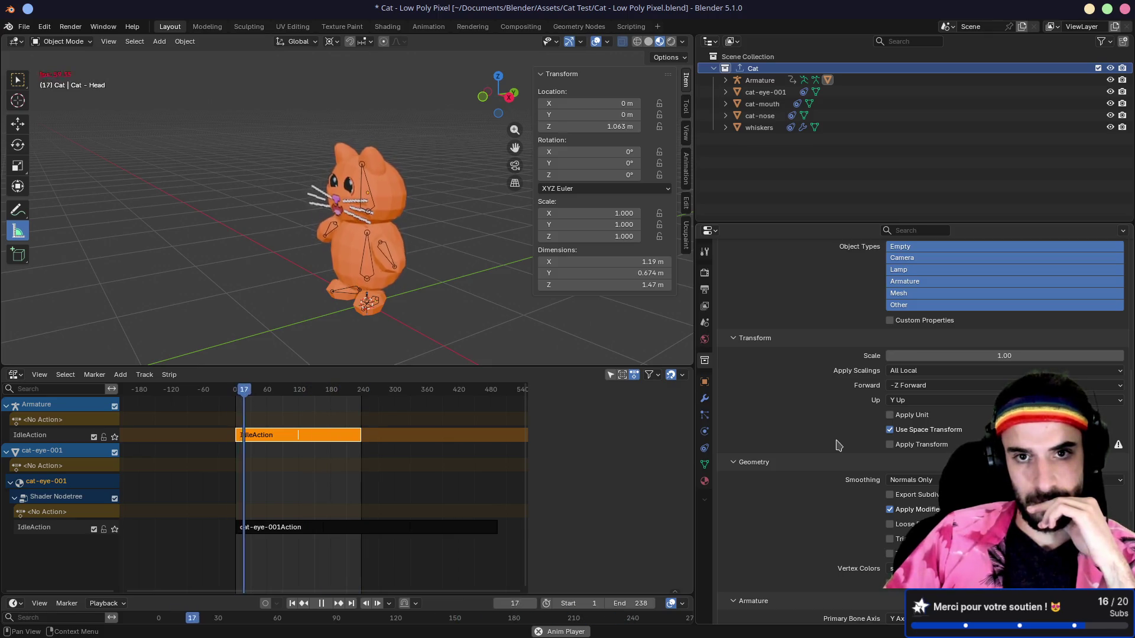
scroll(838, 445, "down", 2)
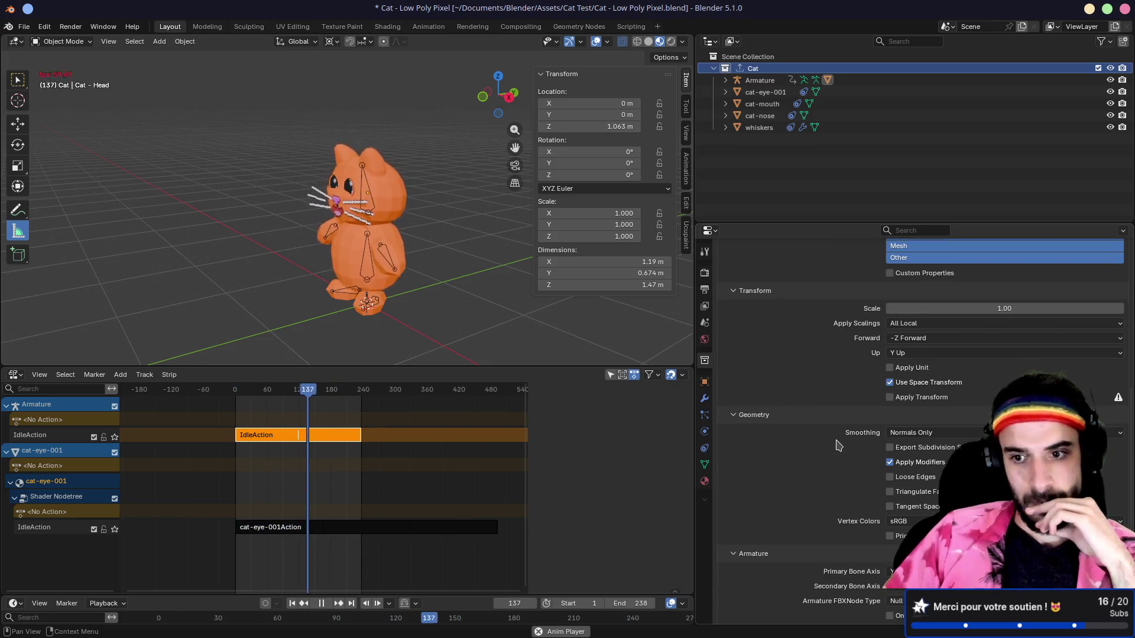
left_click(899, 434)
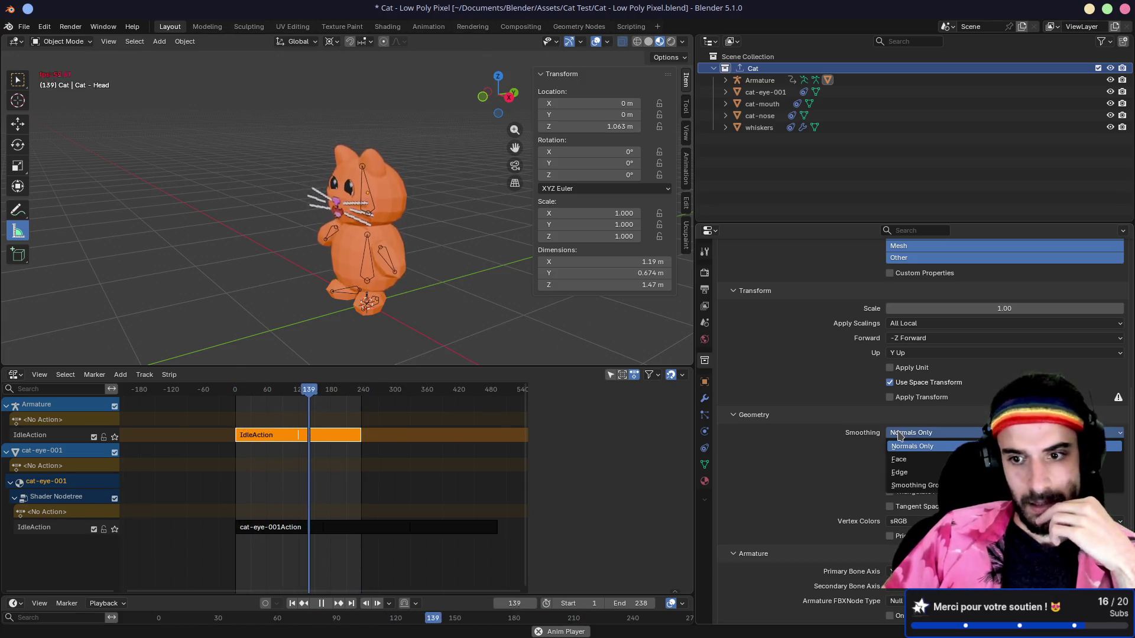
left_click(899, 438)
scroll(830, 443, "down", 5)
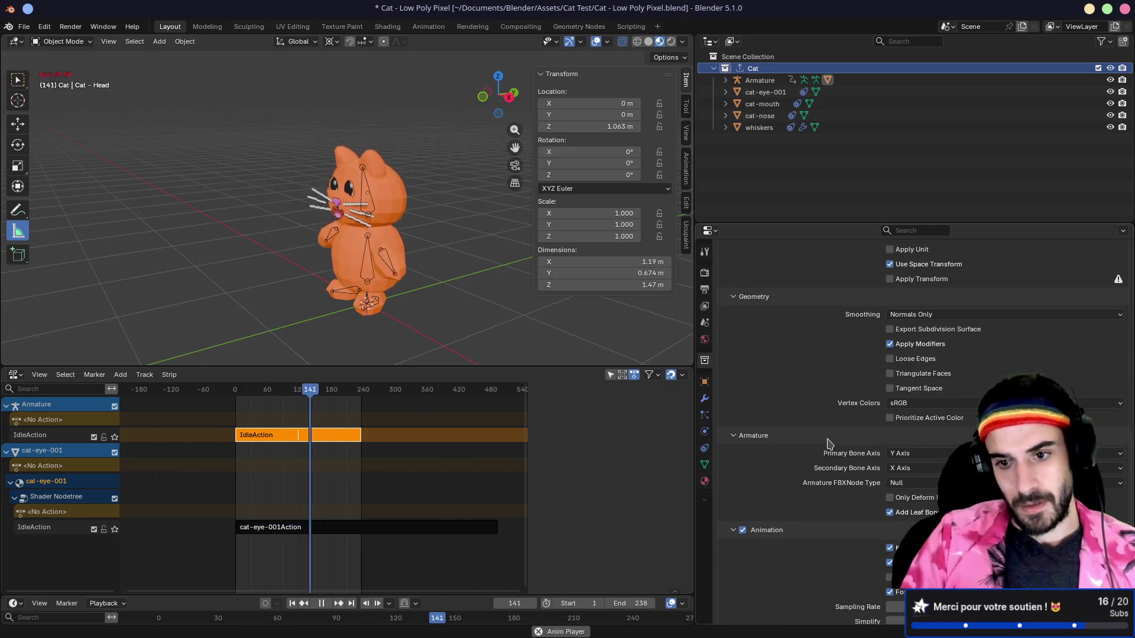
key("alt+Tab")
- Google 'blender export fbx with texture' and read the Reddit thread's answers
left_click(439, 13)
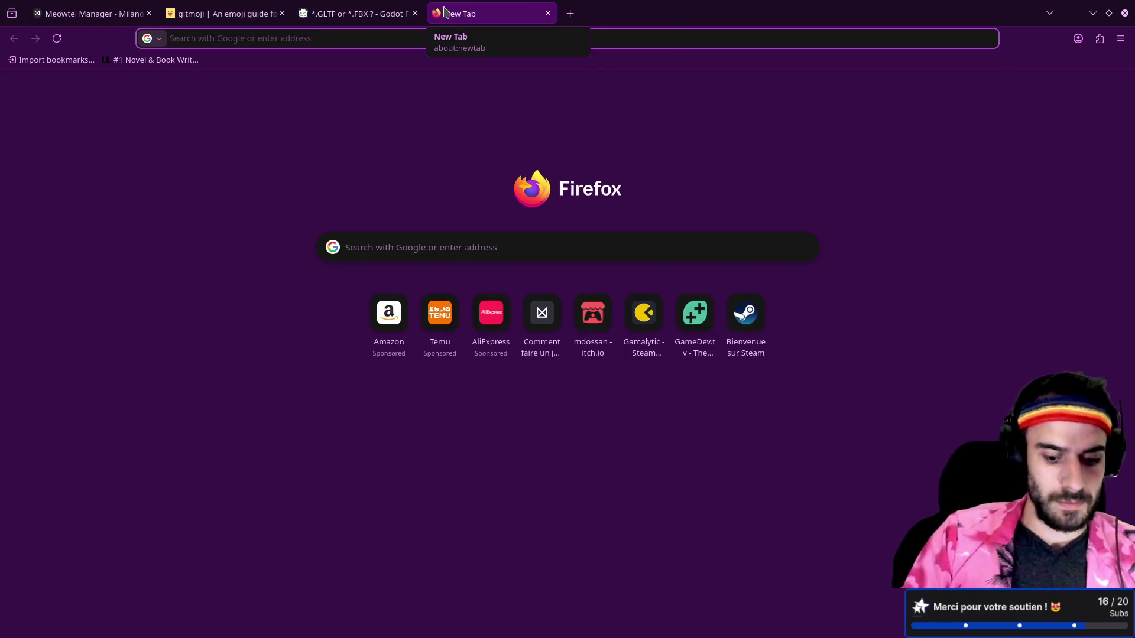
type("godot fbx ")
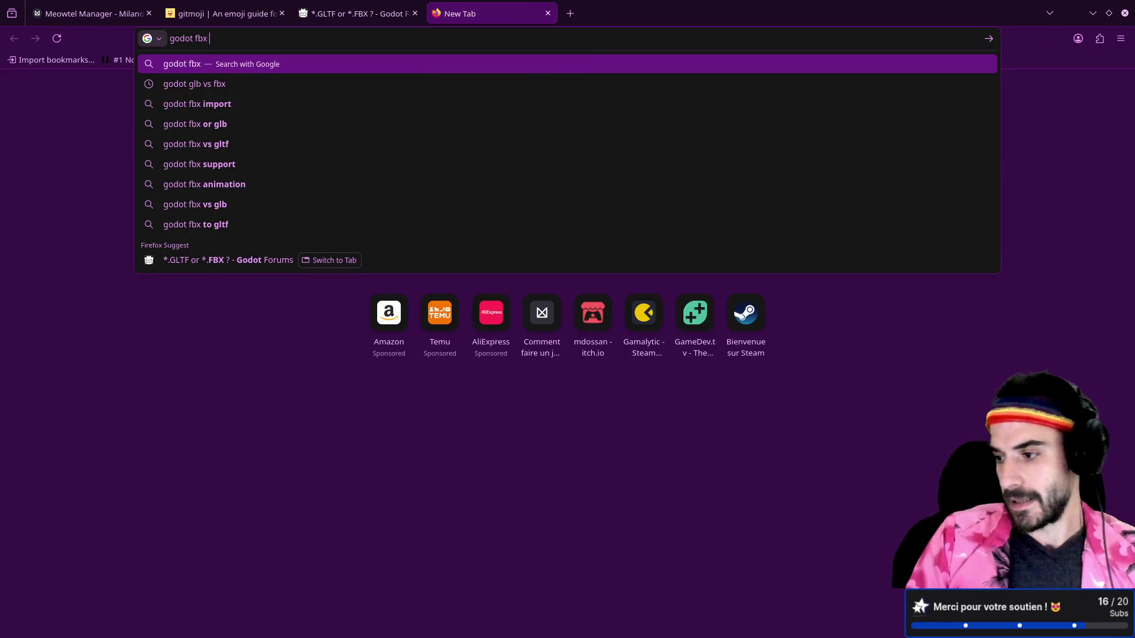
type("no tex")
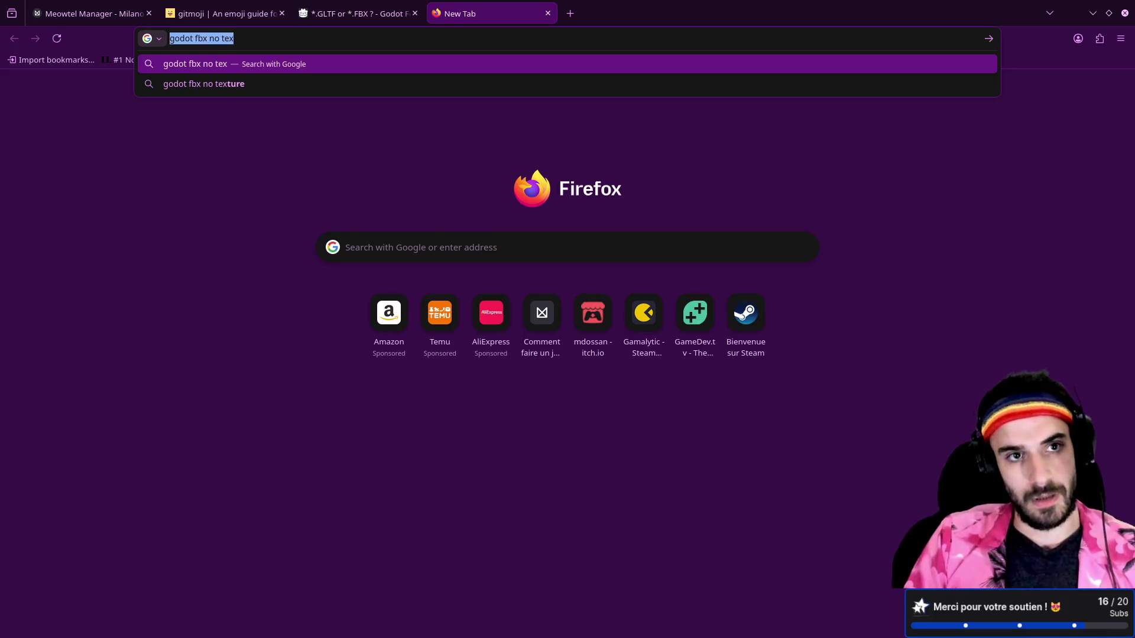
type("blender ")
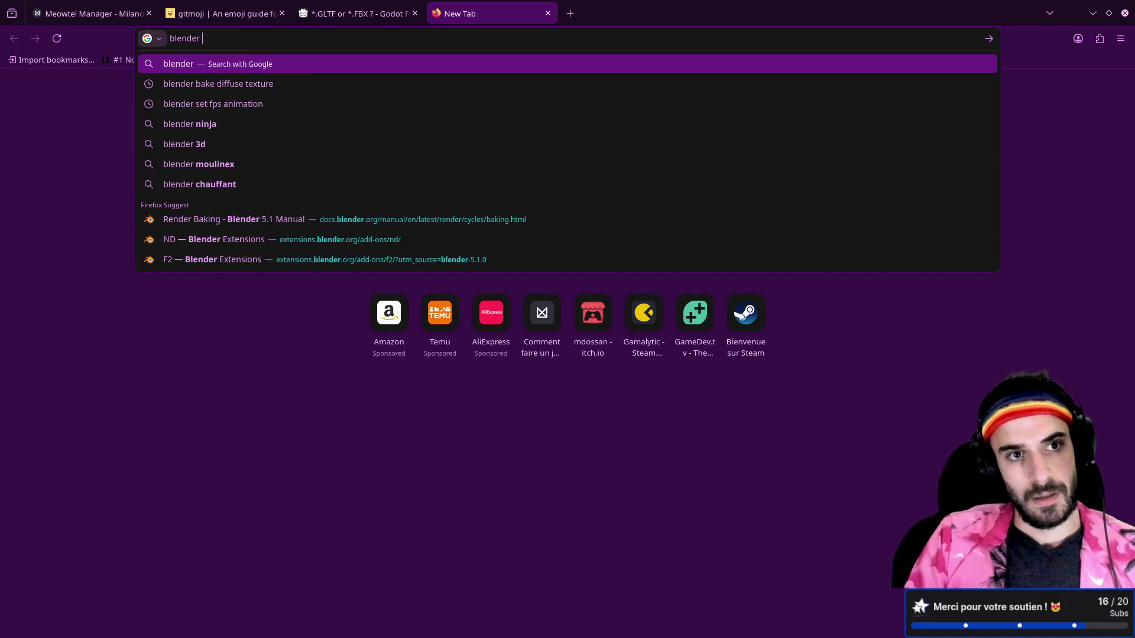
type("export fbx with te")
key("Down")
key("Return")
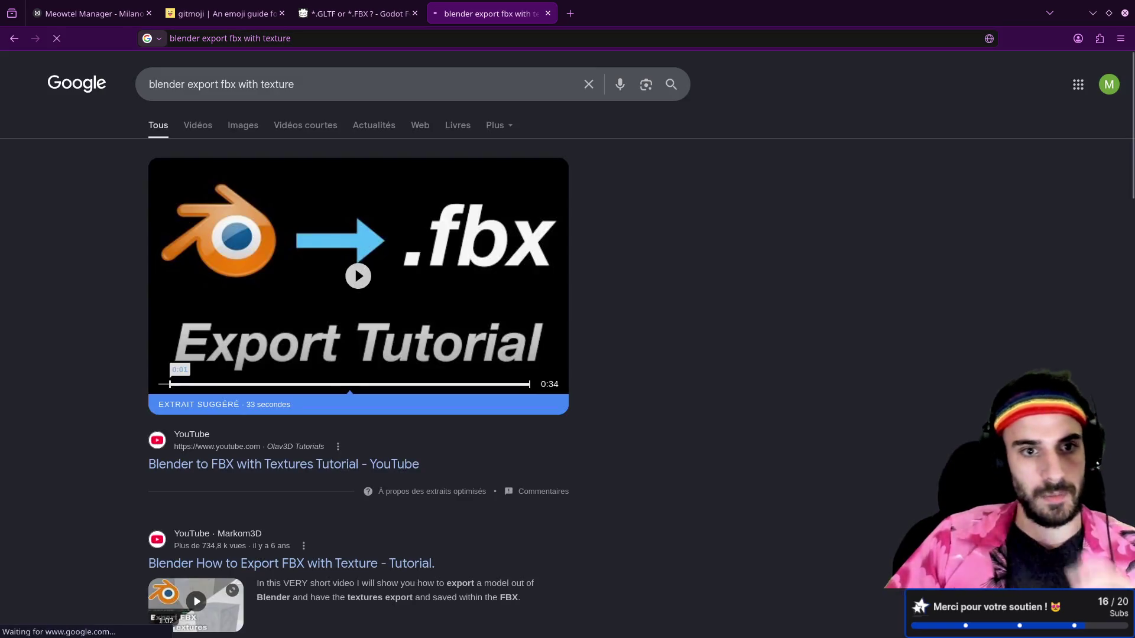
scroll(275, 271, "down", 5)
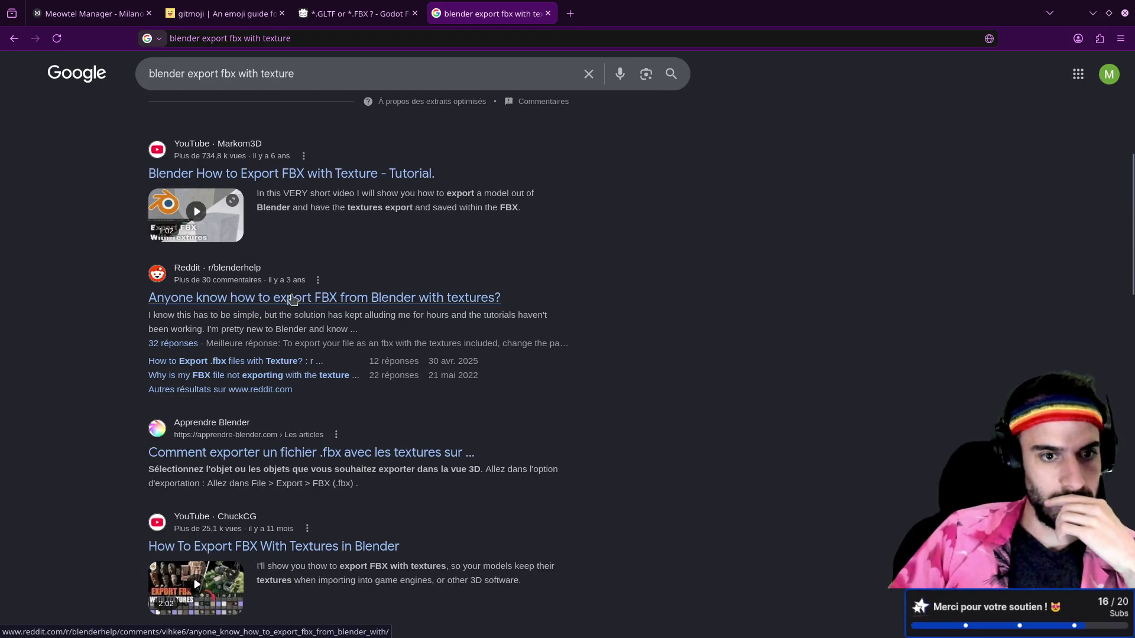
left_click(293, 302)
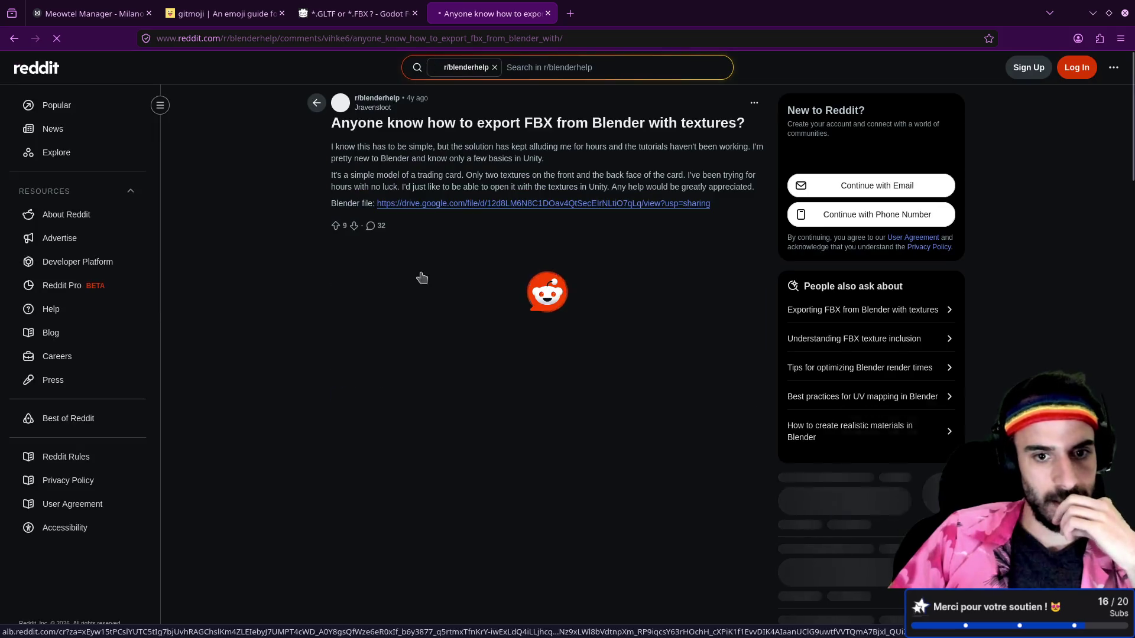
scroll(401, 301, "down", 2)
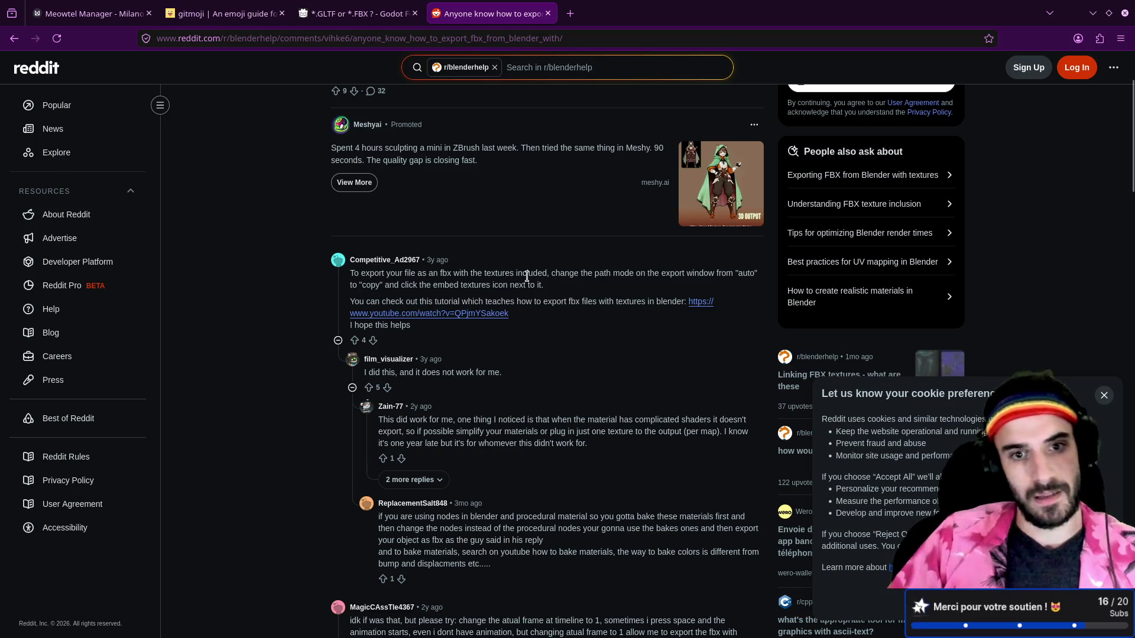
key("alt+Tab")
key("alt+Tab")
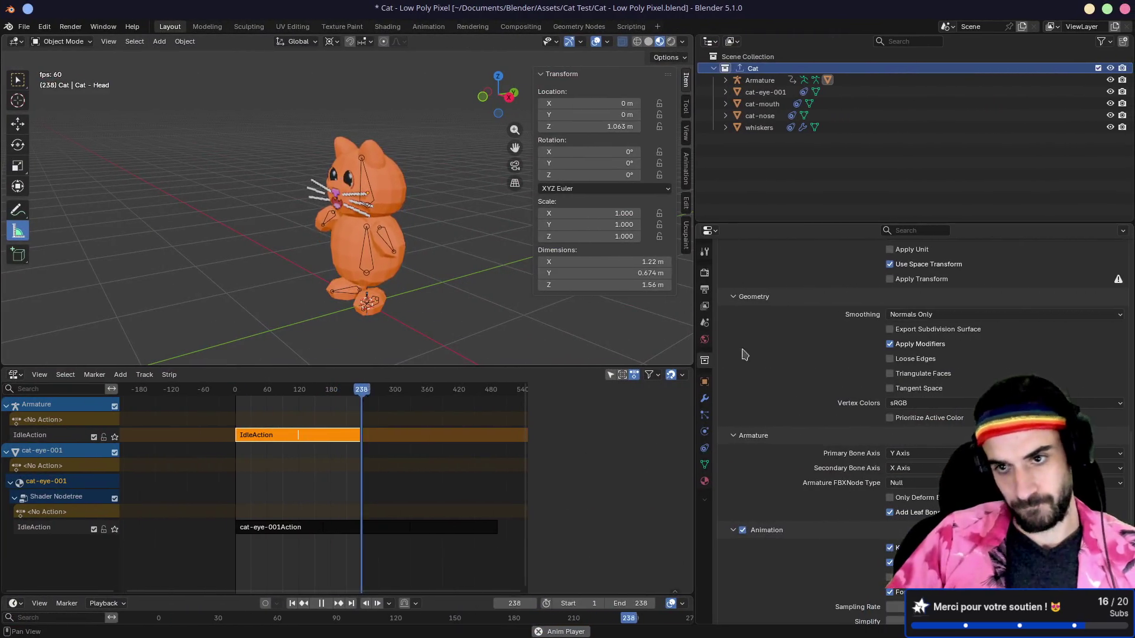
- Set the FBX Path Mode to Copy and turn on Embed Textures
scroll(857, 393, "up", 5)
scroll(876, 394, "up", 5)
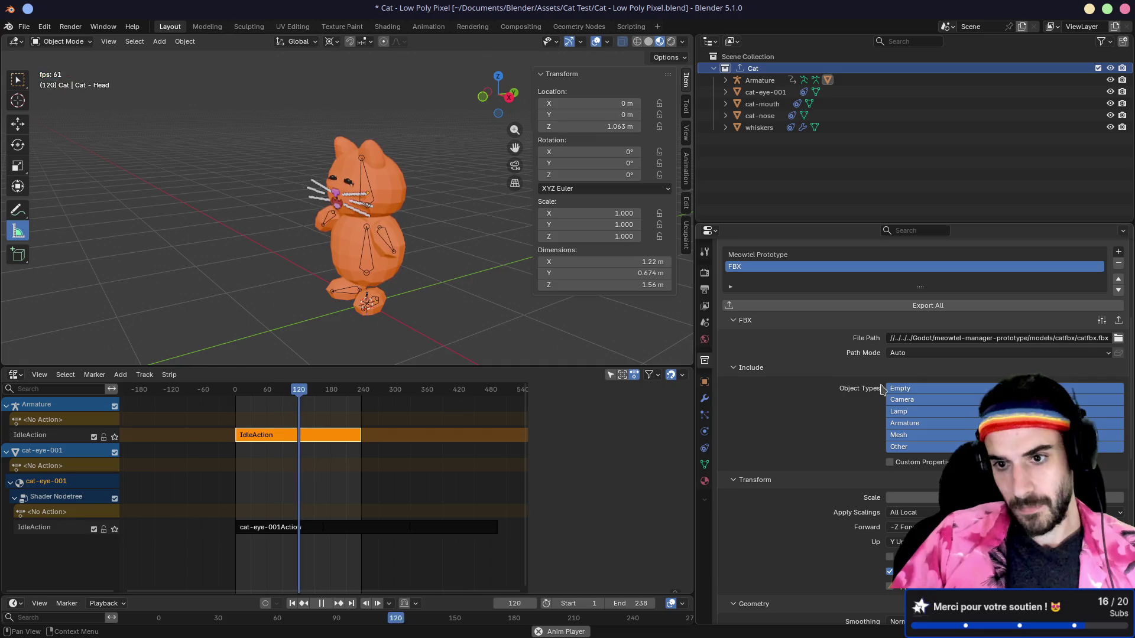
left_click(918, 353)
left_click(899, 431)
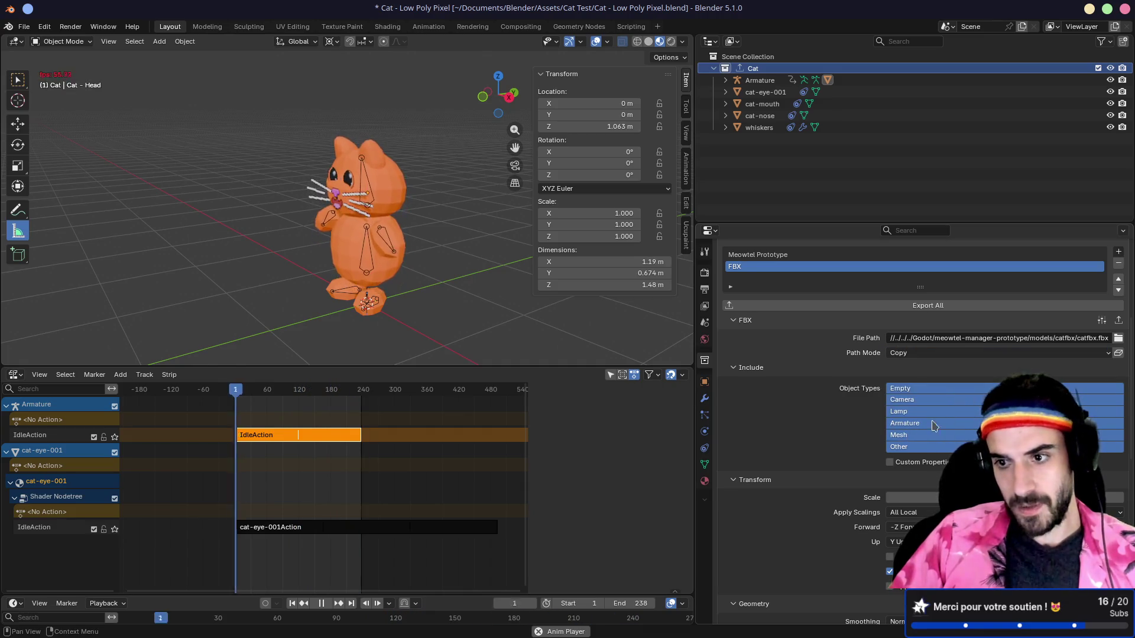
left_click(1118, 354)
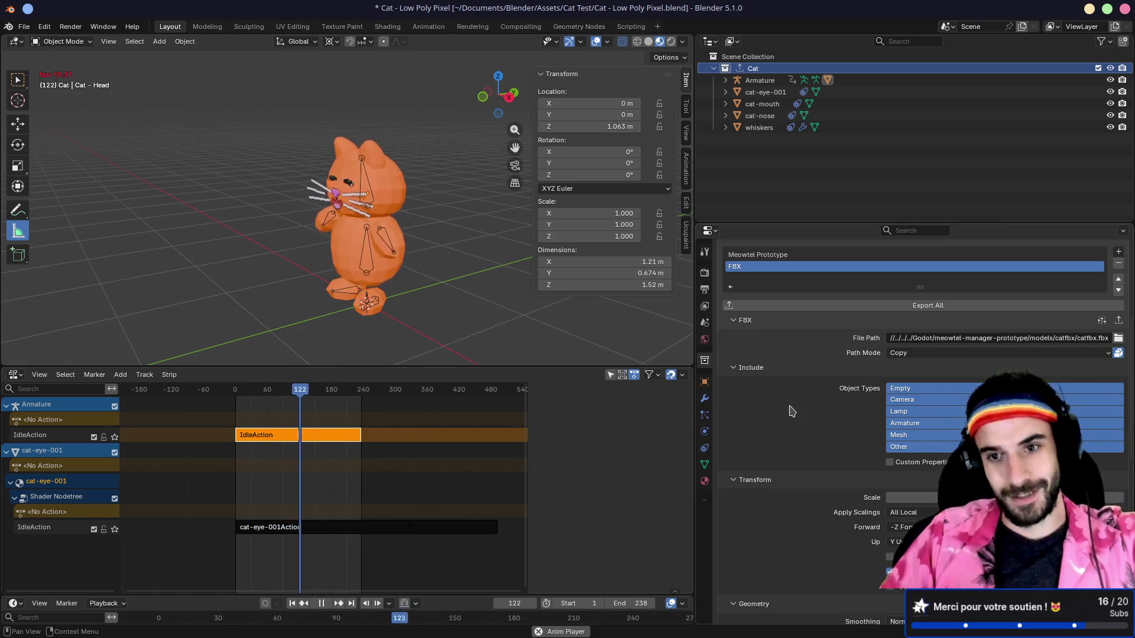
- Export the Cat collection to catfbx.fbx and switch to Godot
scroll(786, 342, "up", 1)
left_click(786, 331)
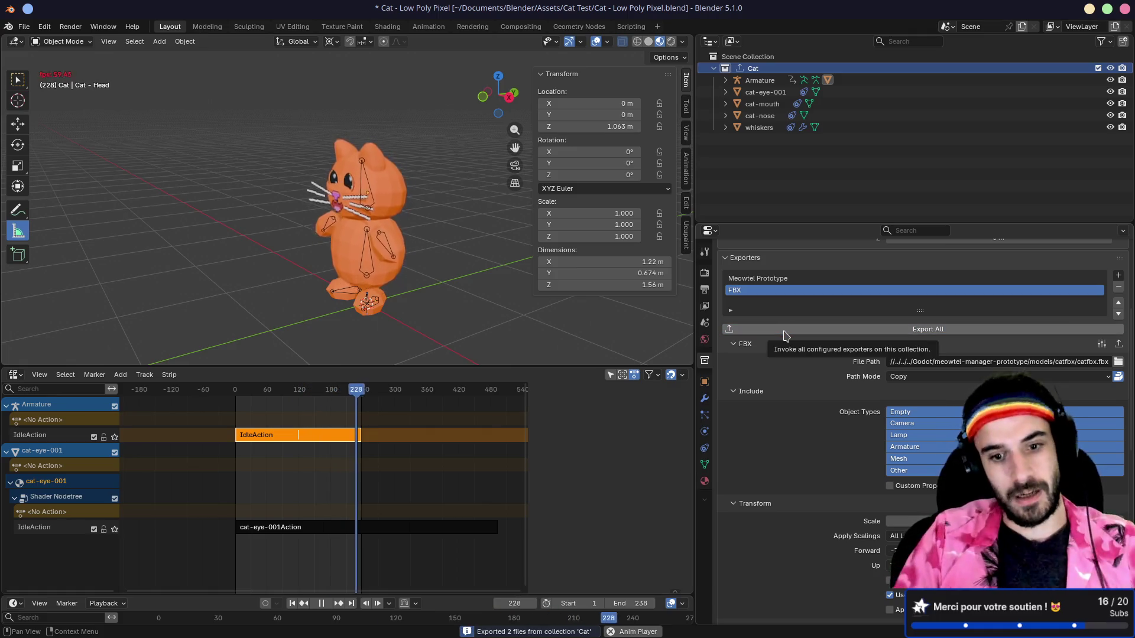
key("alt+Tab")
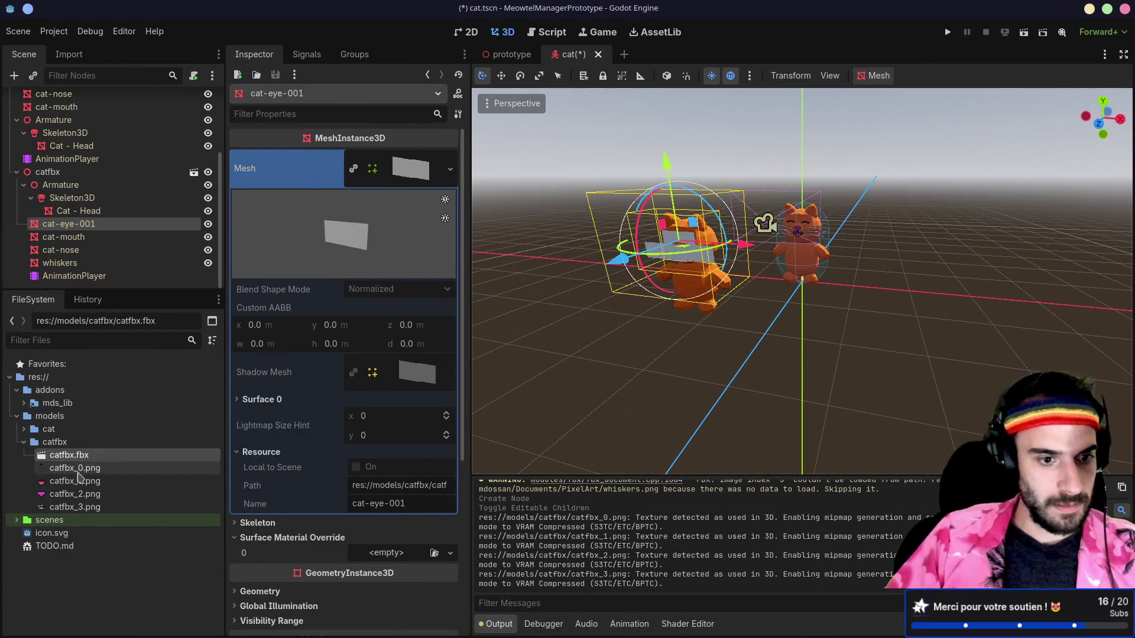
left_click(75, 494)
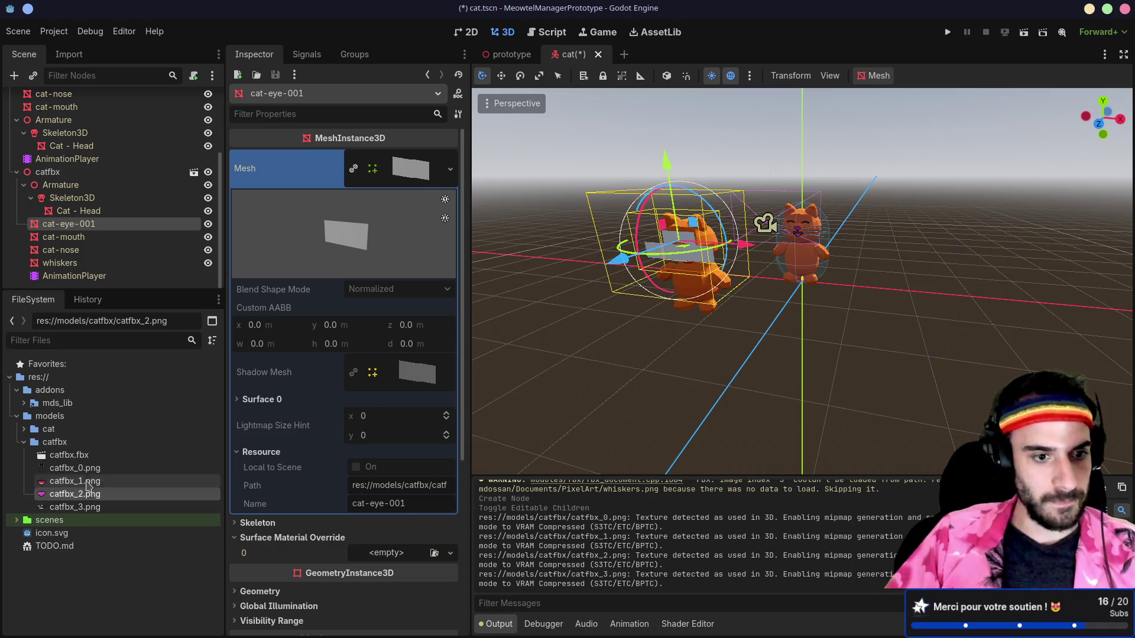
double_click(85, 456)
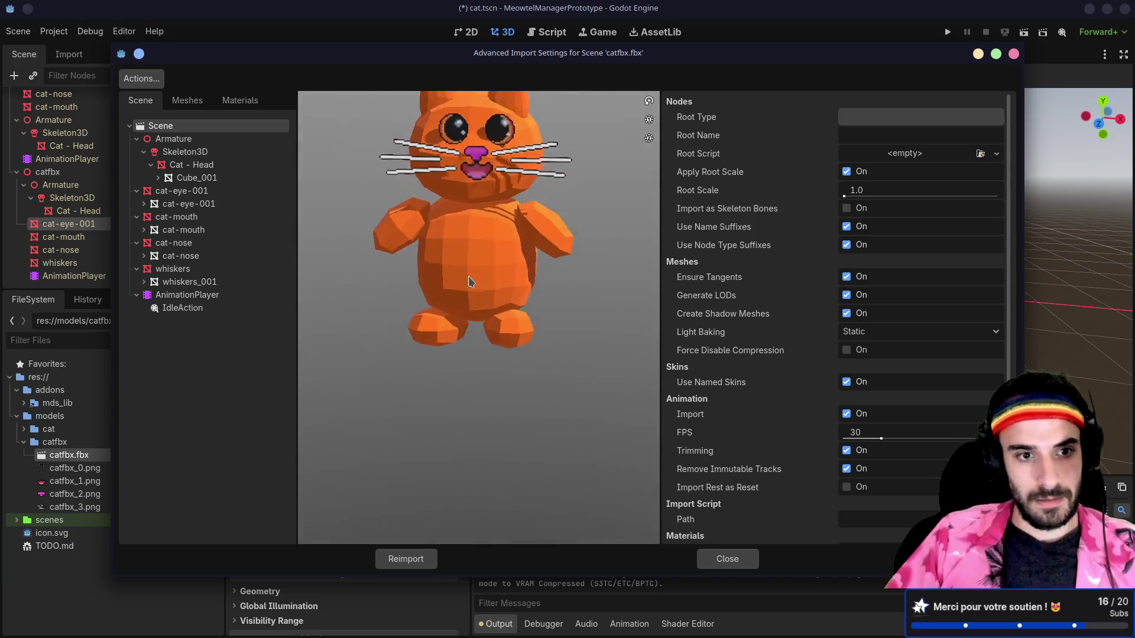
left_click(239, 308)
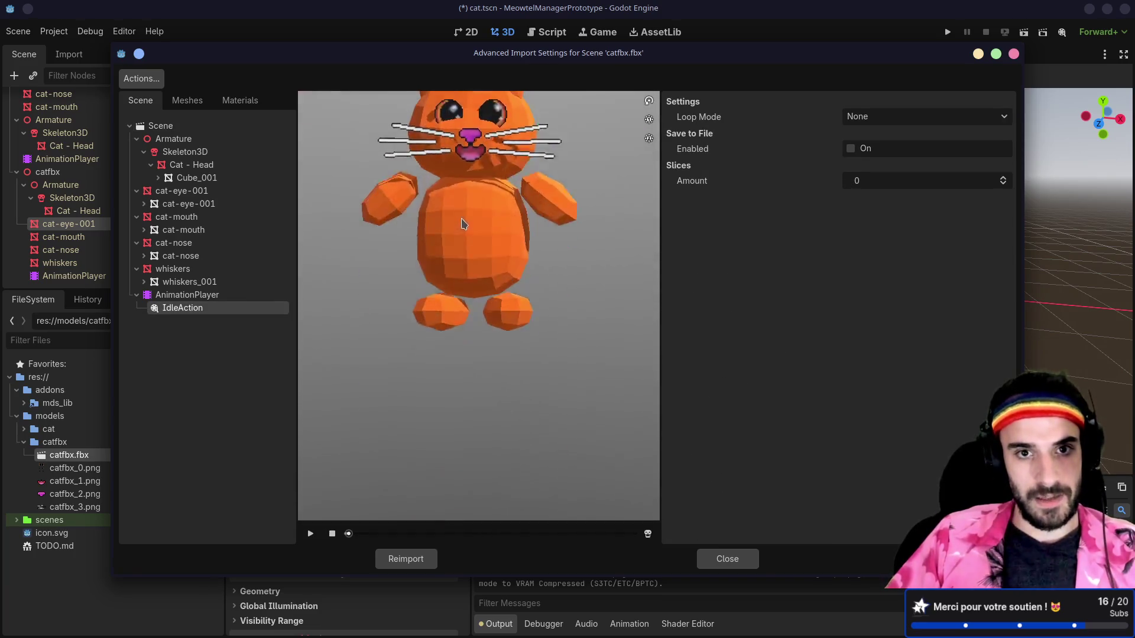
left_click(310, 534)
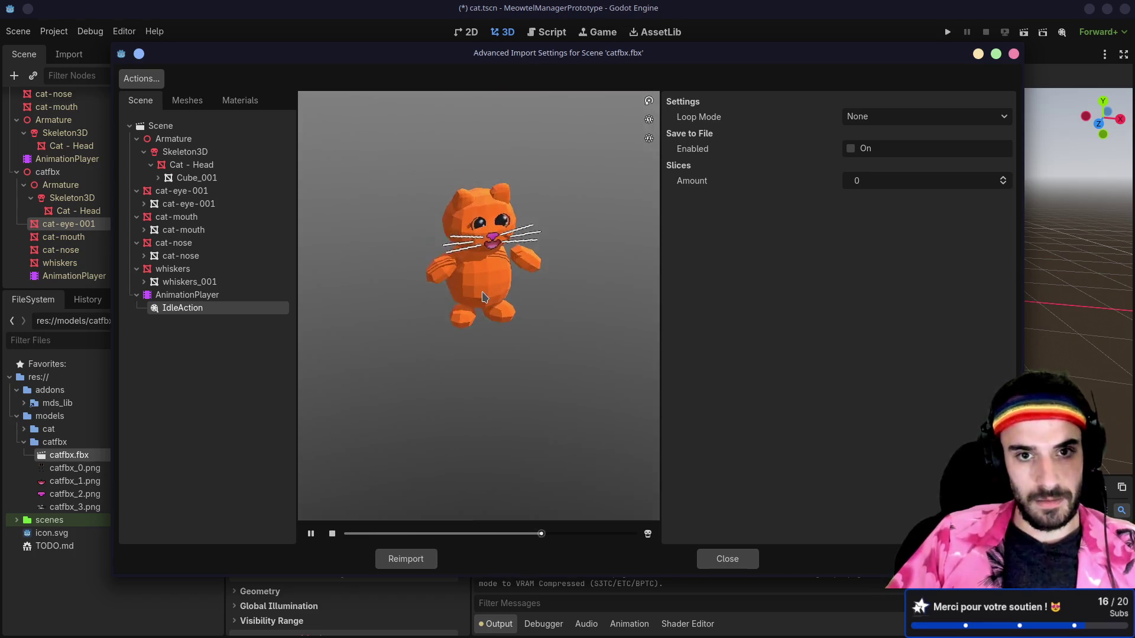
scroll(501, 255, "up", 5)
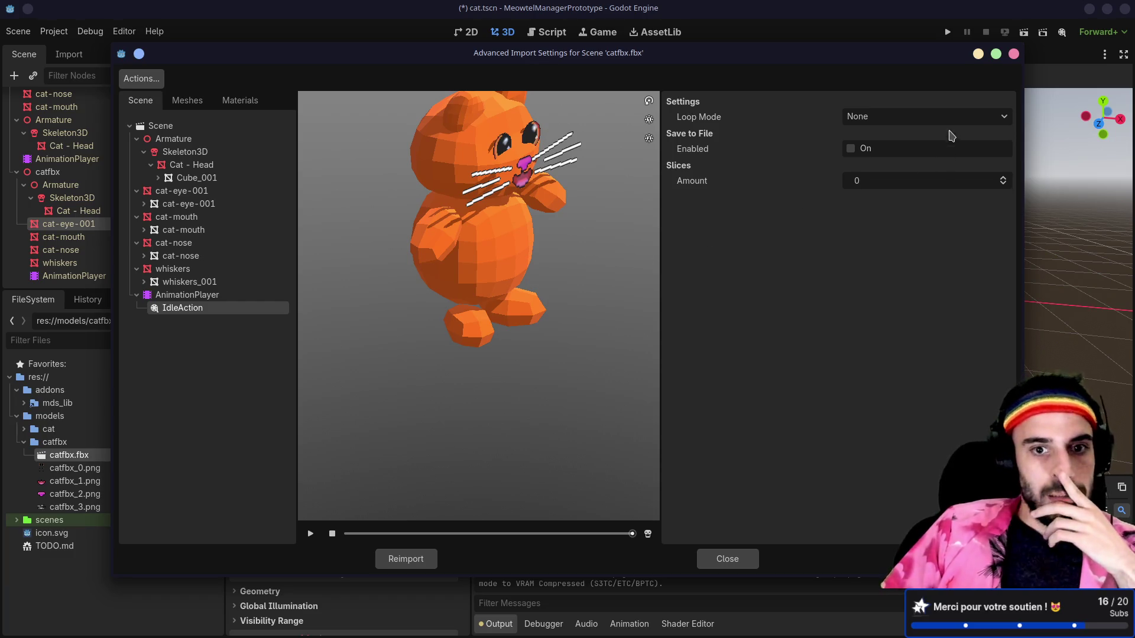
left_click(1013, 54)
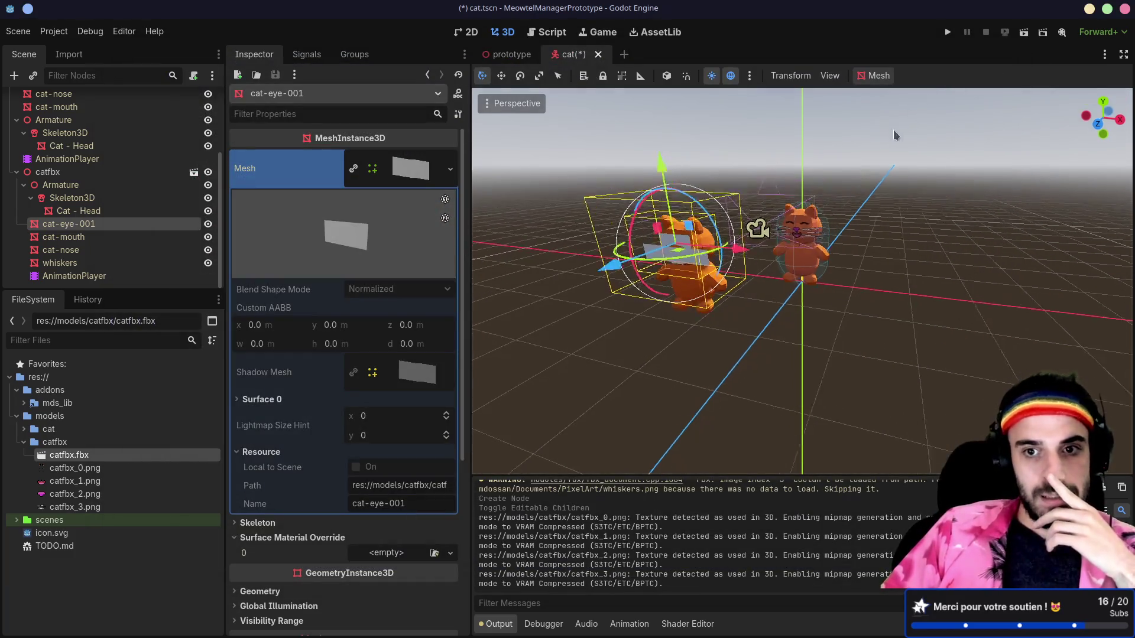
- Delete the old catfbx node and instance the reimported catfbx.fbx under the Cat root
left_click_drag(825, 154, 802, 164)
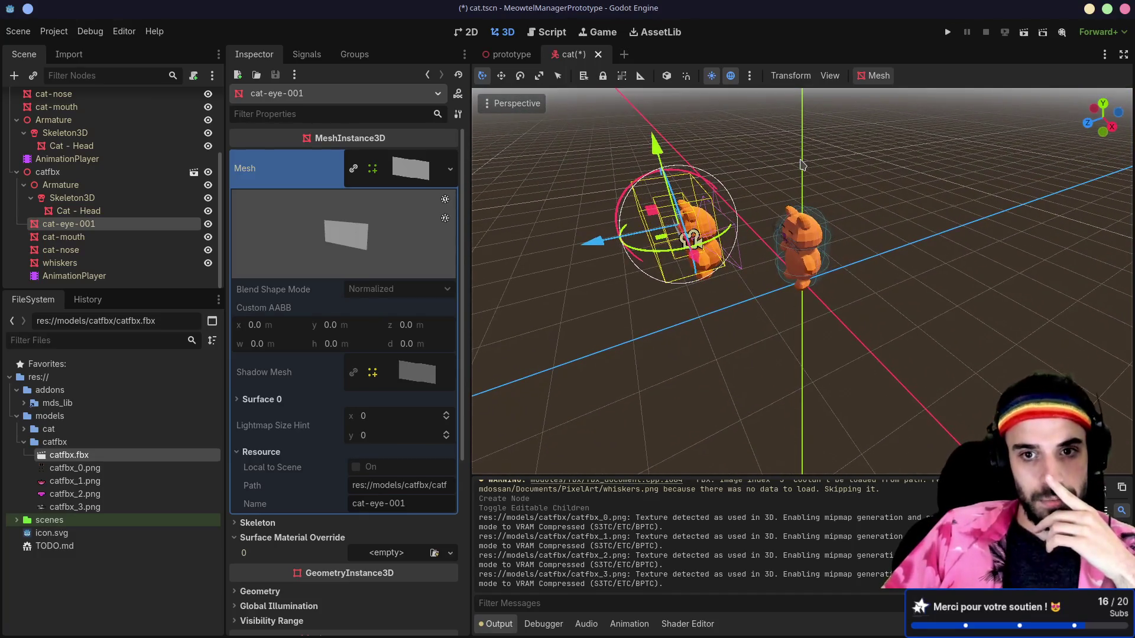
left_click_drag(790, 223, 723, 234)
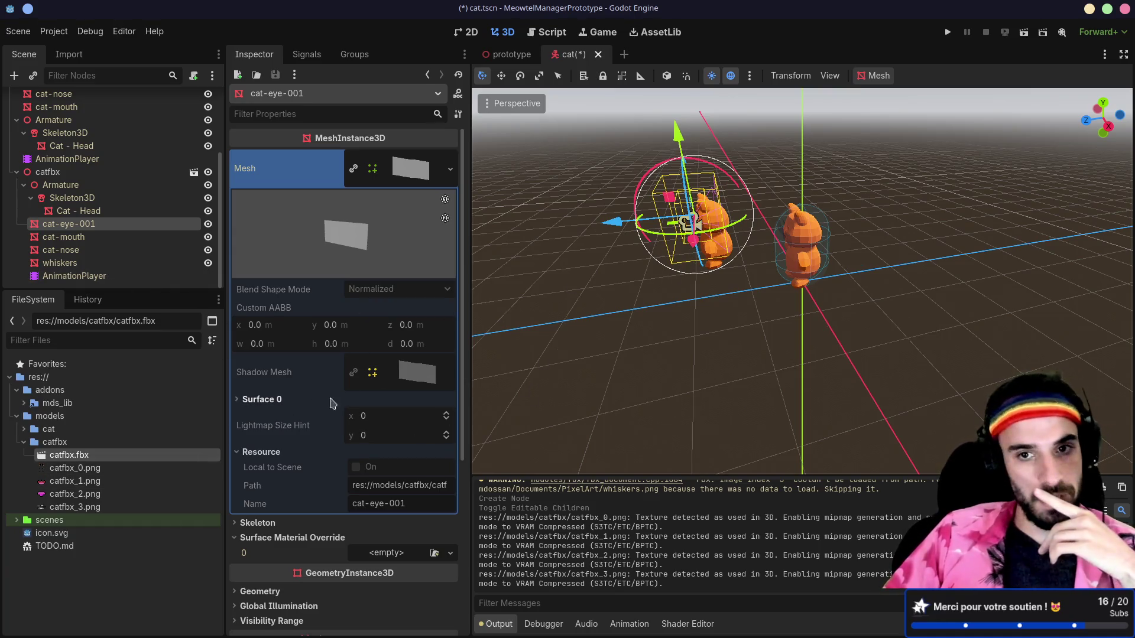
left_click(672, 257)
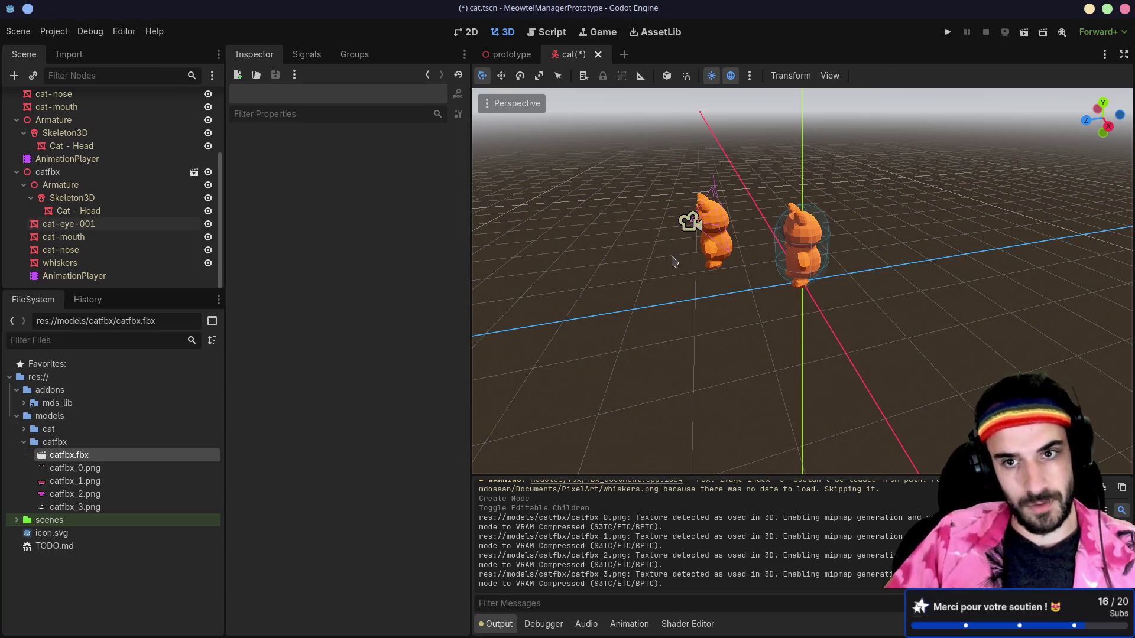
left_click(71, 172)
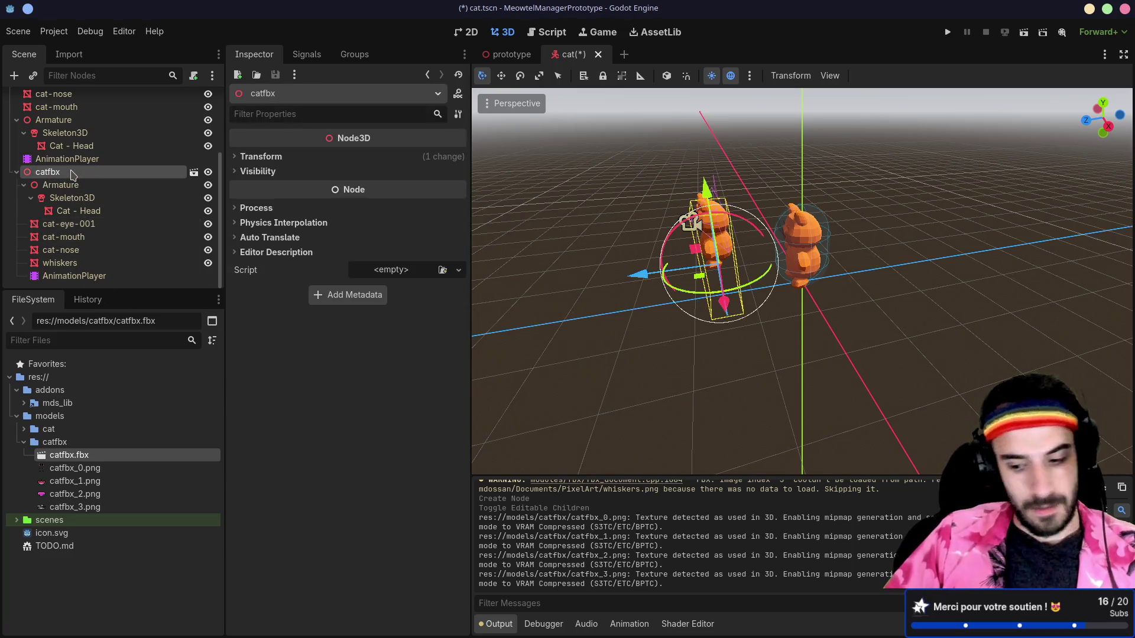
key("Delete")
left_click(534, 330)
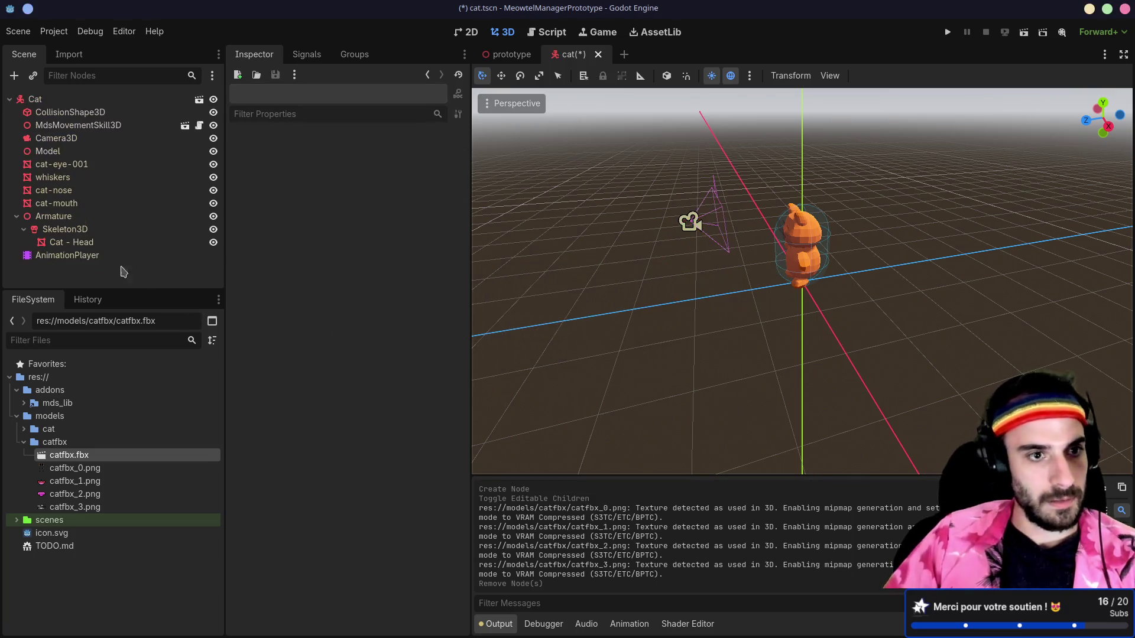
mouse_move(82, 455)
left_mouse_down()
mouse_move(87, 120)
mouse_move(67, 101)
left_mouse_up()
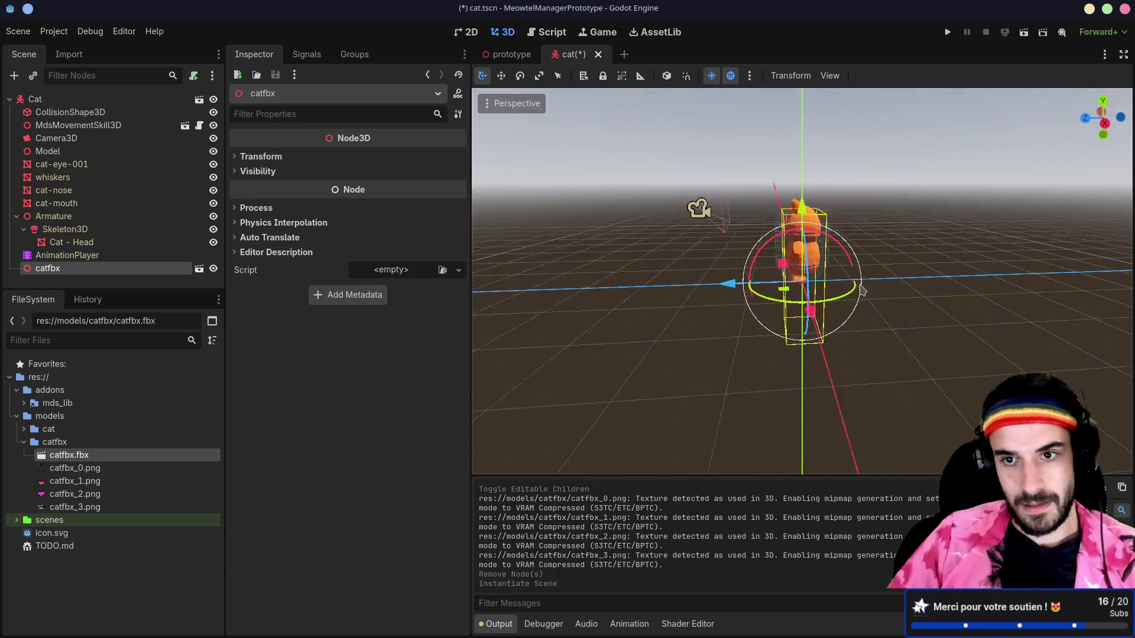
left_click_drag(784, 283, 689, 296)
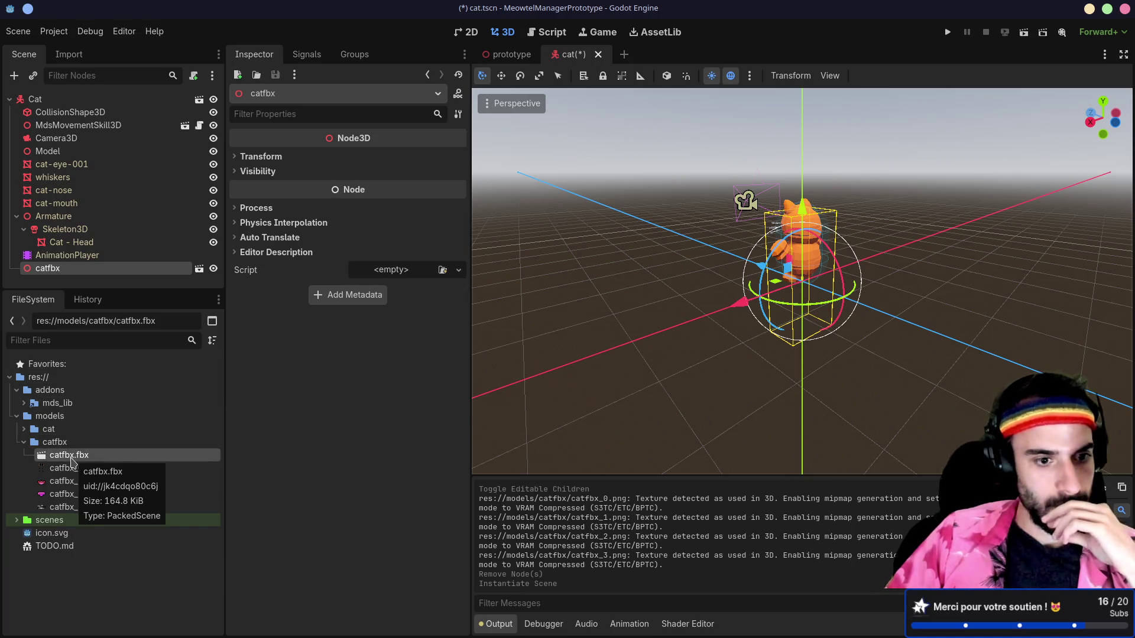
- Reimport catfbx.fbx with CharacterBody3D as its root type
double_click(71, 458)
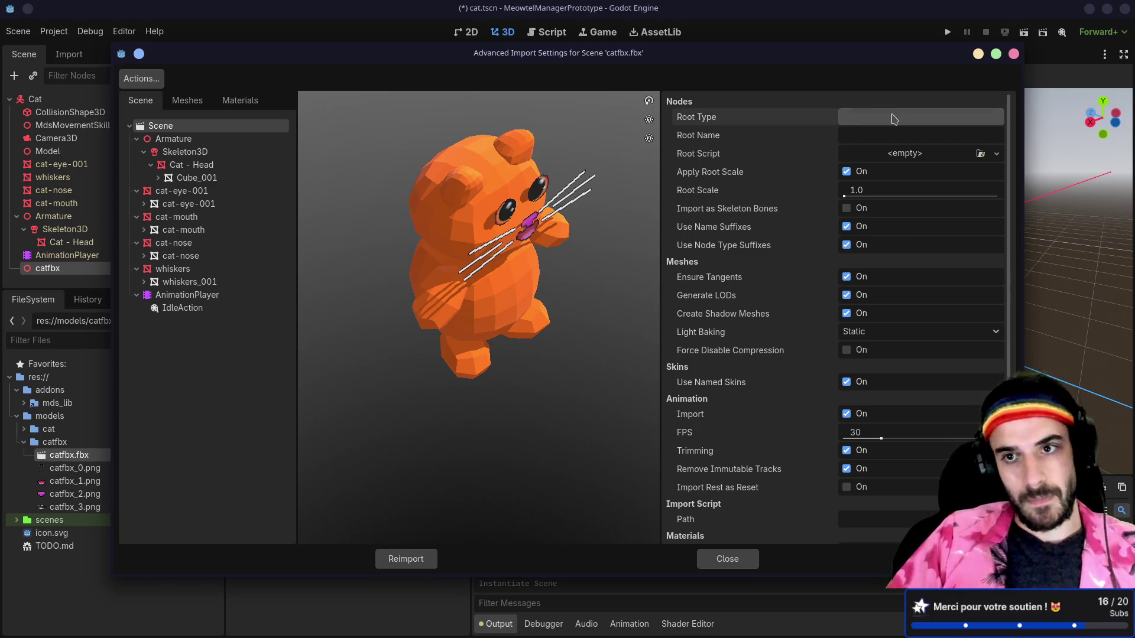
left_click(894, 119)
type("Chara")
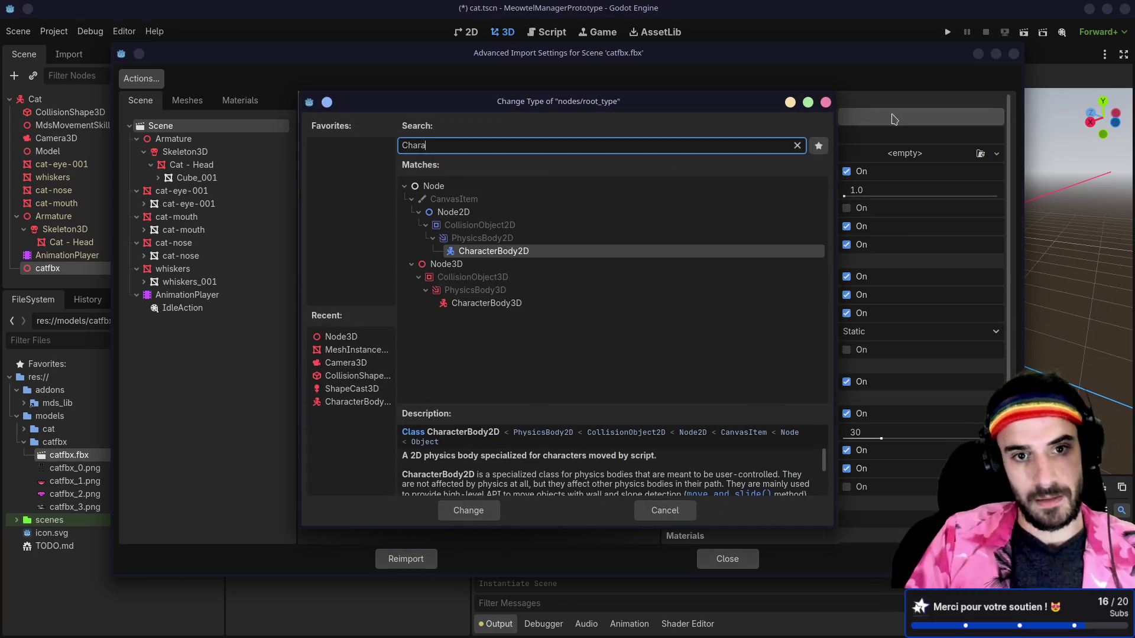
key("Down")
key("Down")
key("Down")
key("Down")
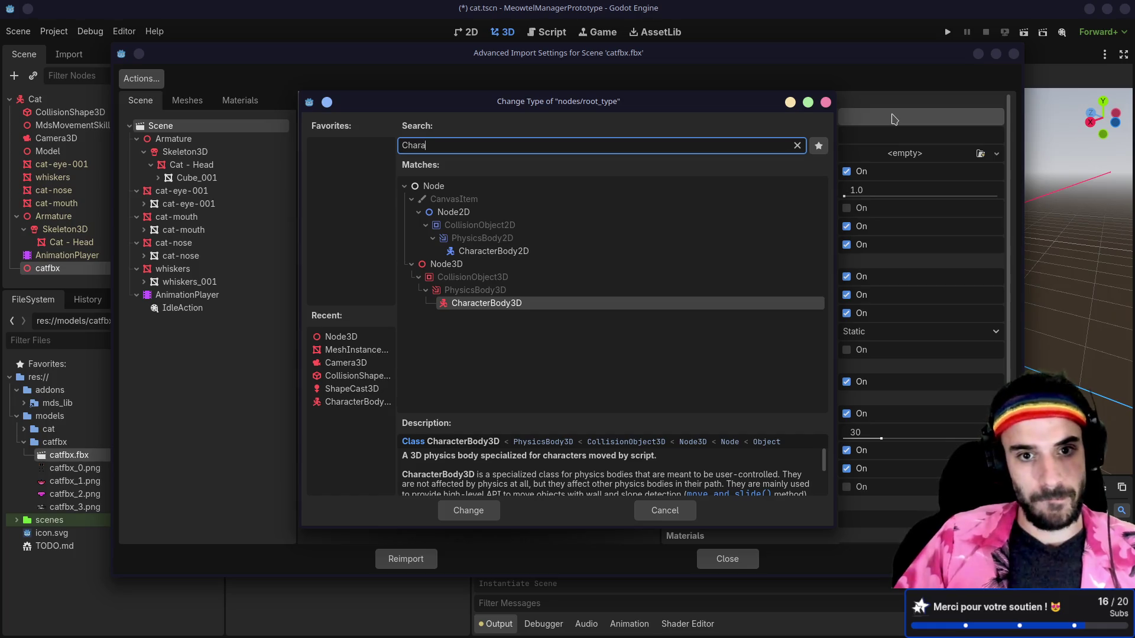
key("Return")
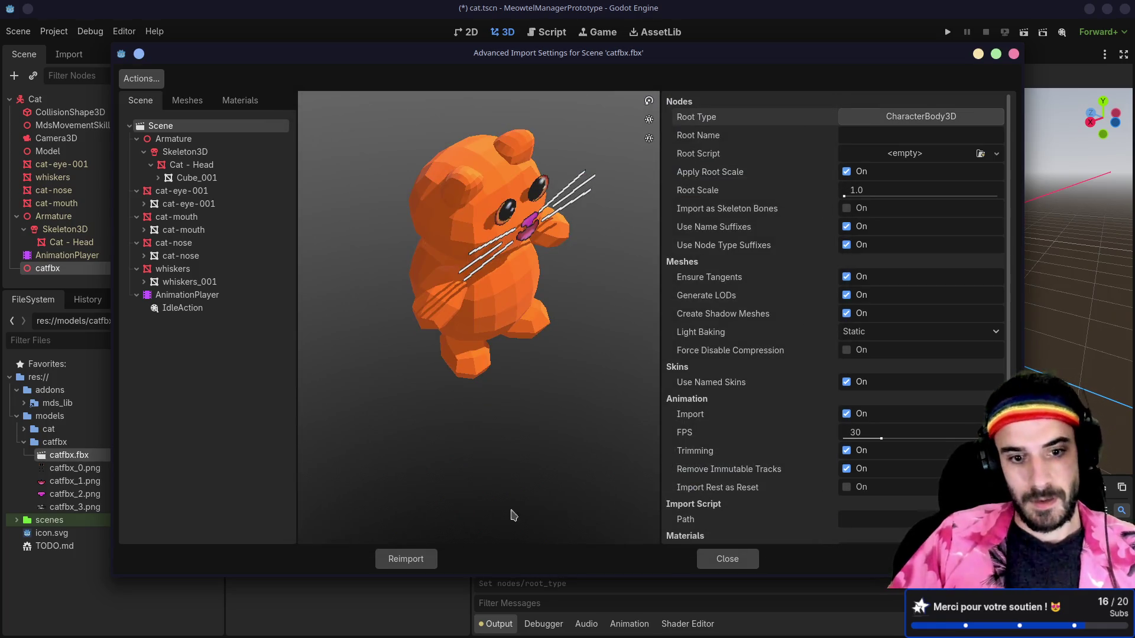
left_click(405, 559)
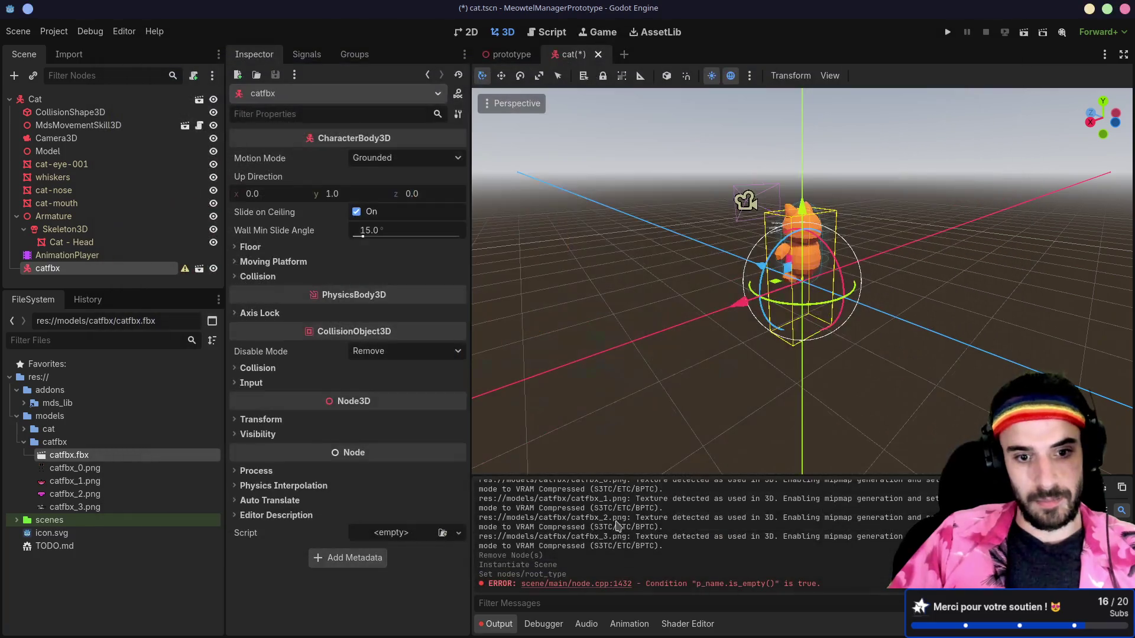
- Select cat.tscn and request Clear Inheritance on the Cat root node
left_click(17, 520)
left_click(56, 534)
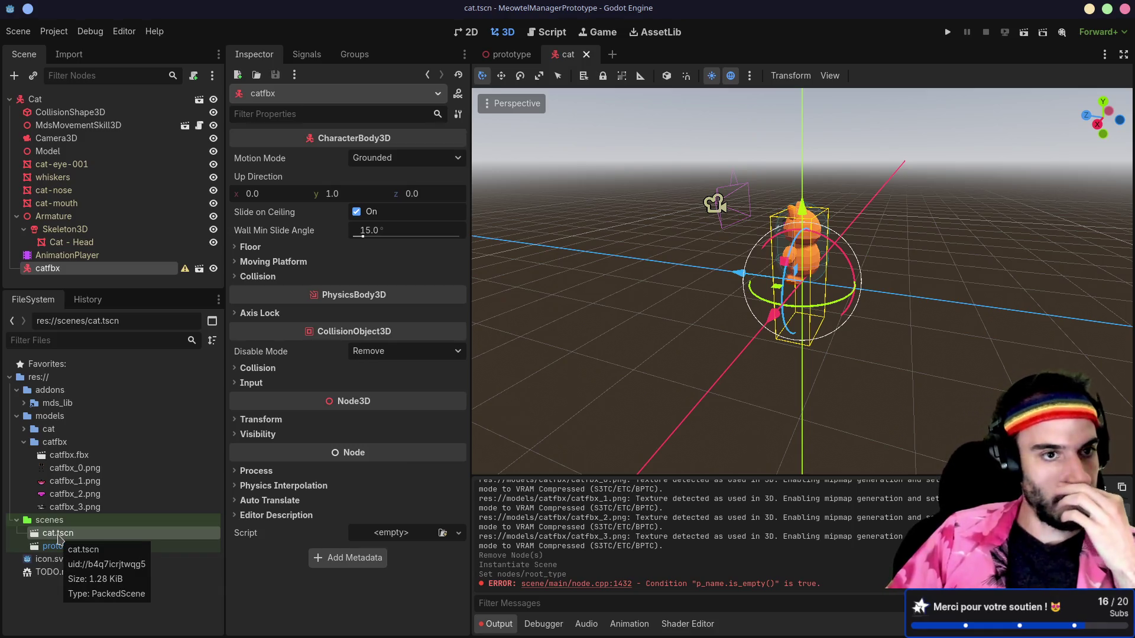
right_click(77, 99)
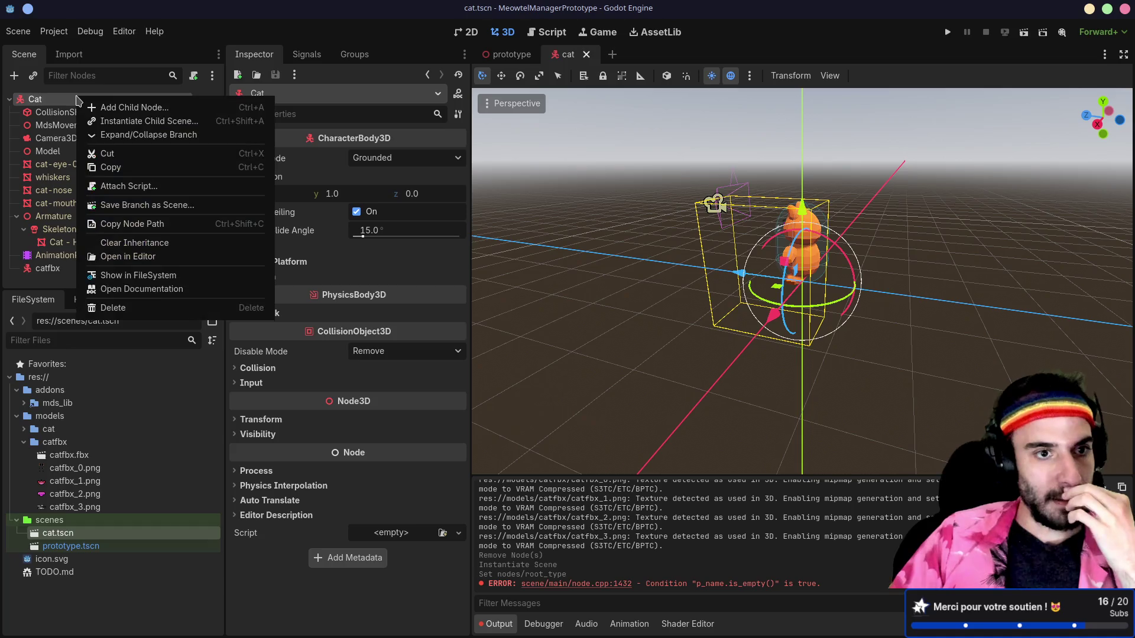
left_click(134, 243)
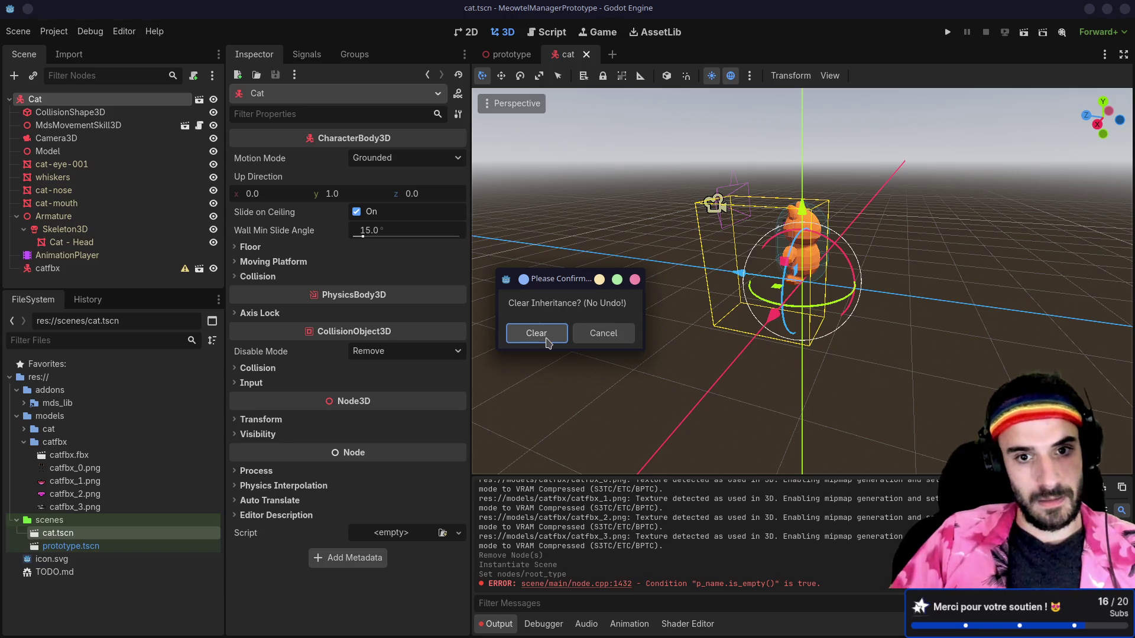
- Confirm clearing the Cat scene's inheritance and select the catfbx node
left_click(547, 343)
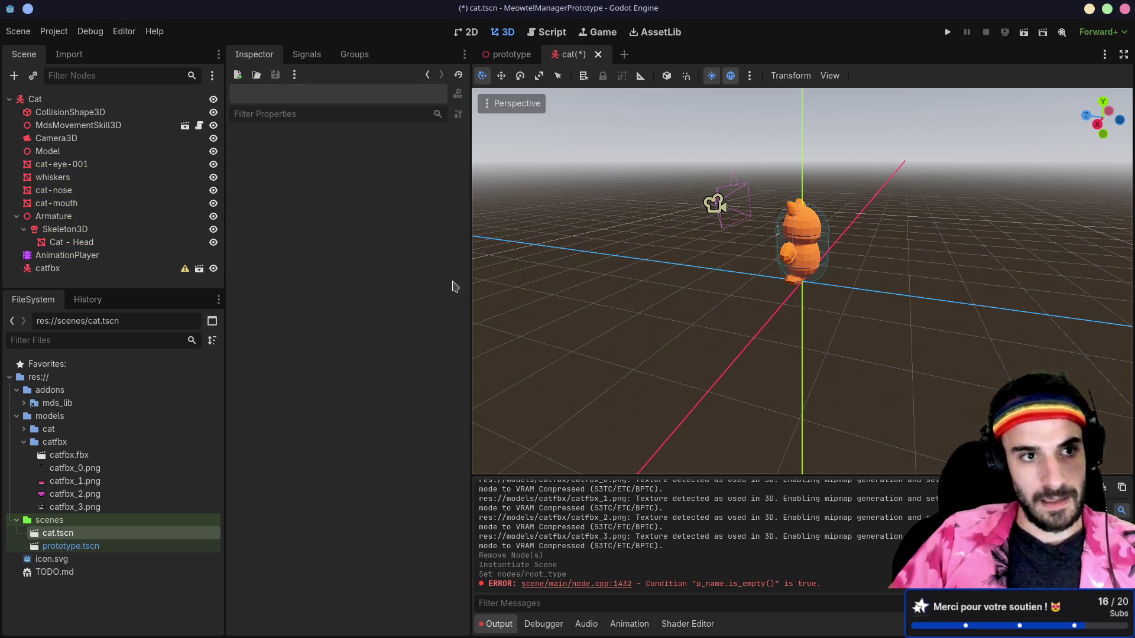
left_click(74, 104)
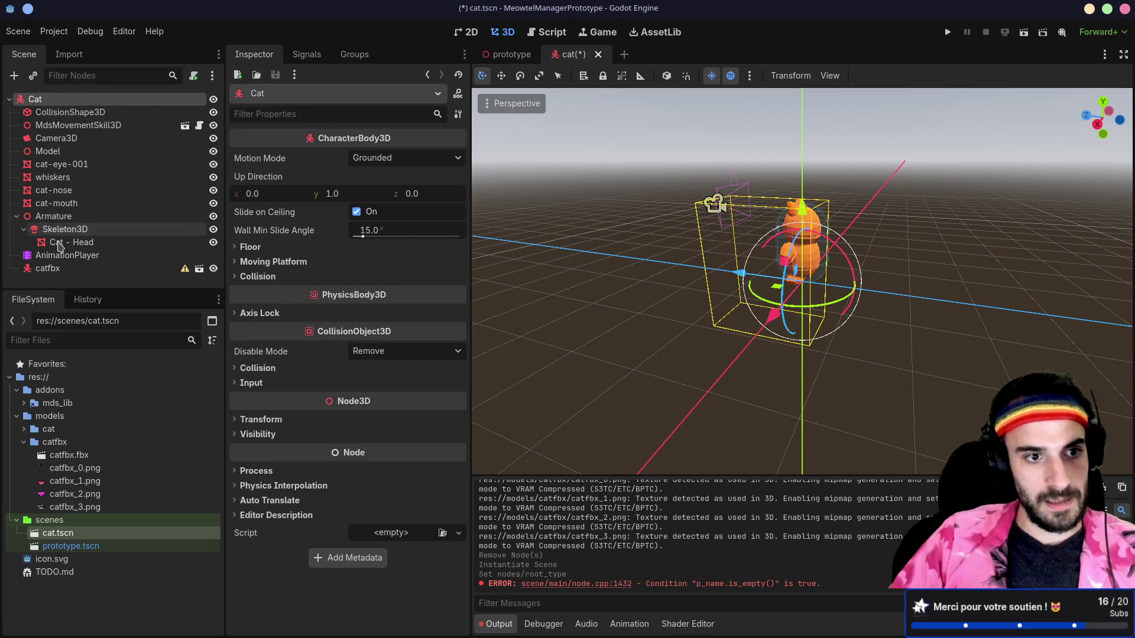
right_click(49, 268)
left_click(55, 288)
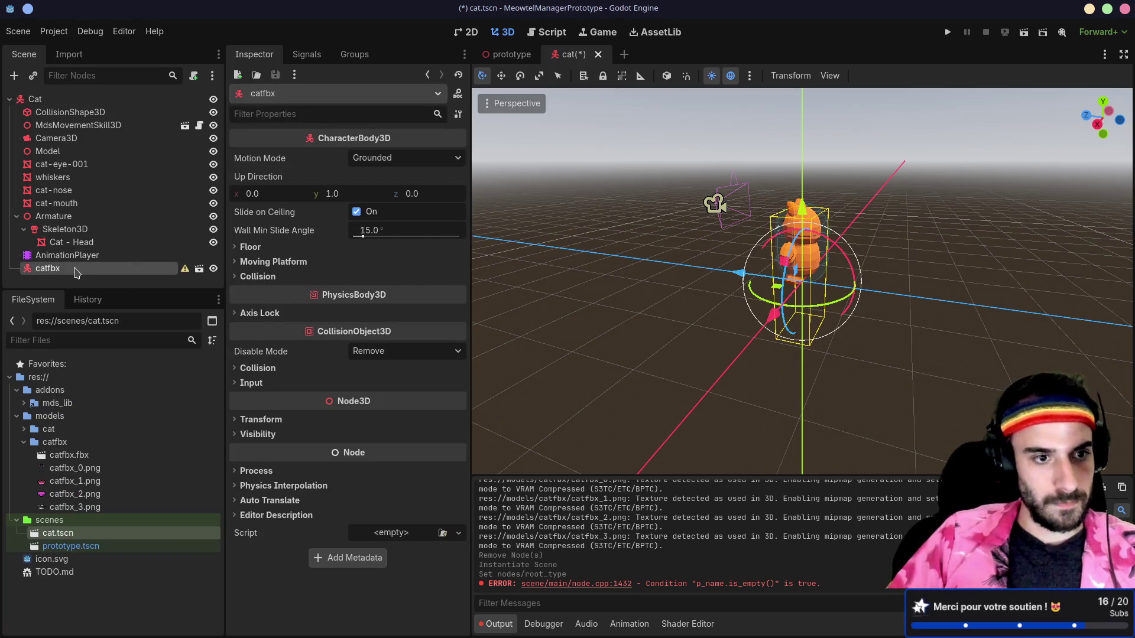
- Reimport catfbx.fbx with plain Node as its root type
double_click(69, 455)
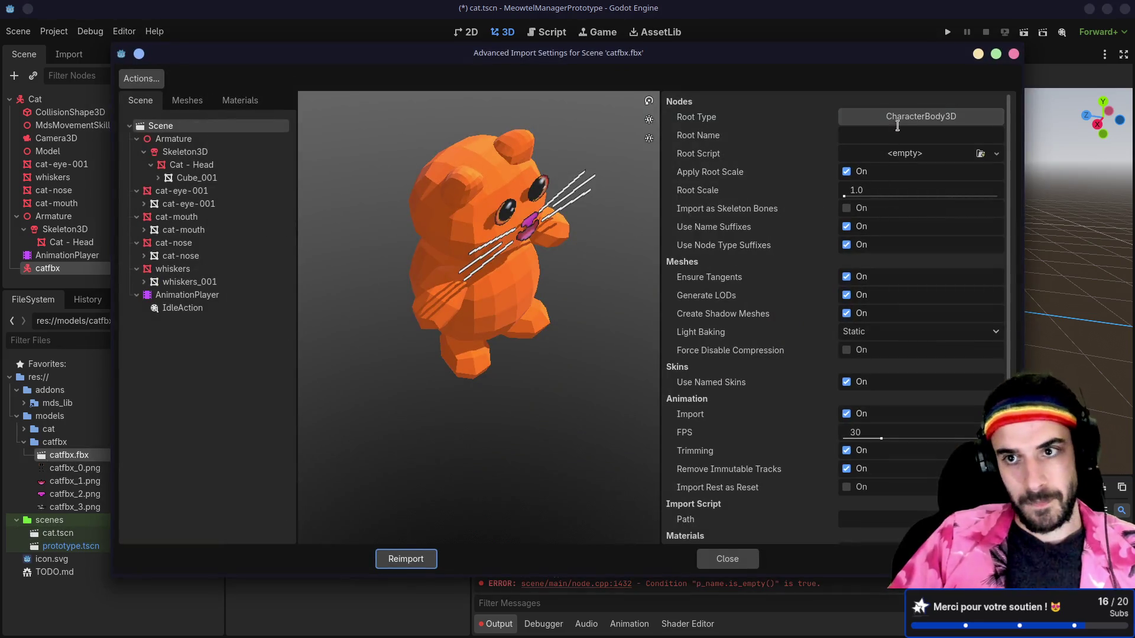
left_click(897, 125)
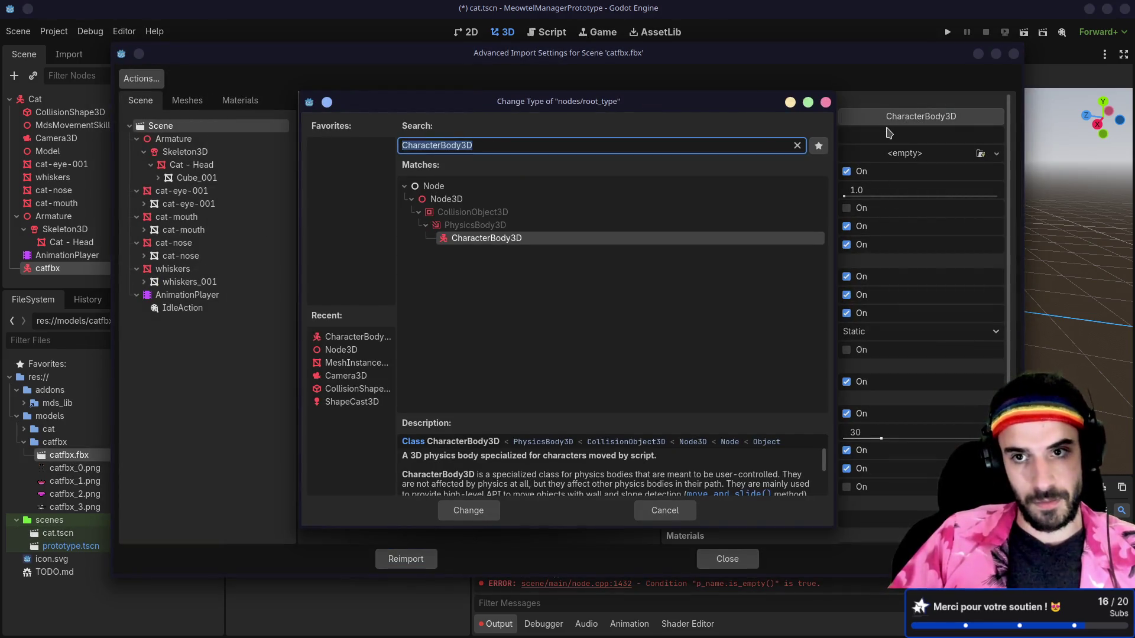
key("BackSpace")
key("Return")
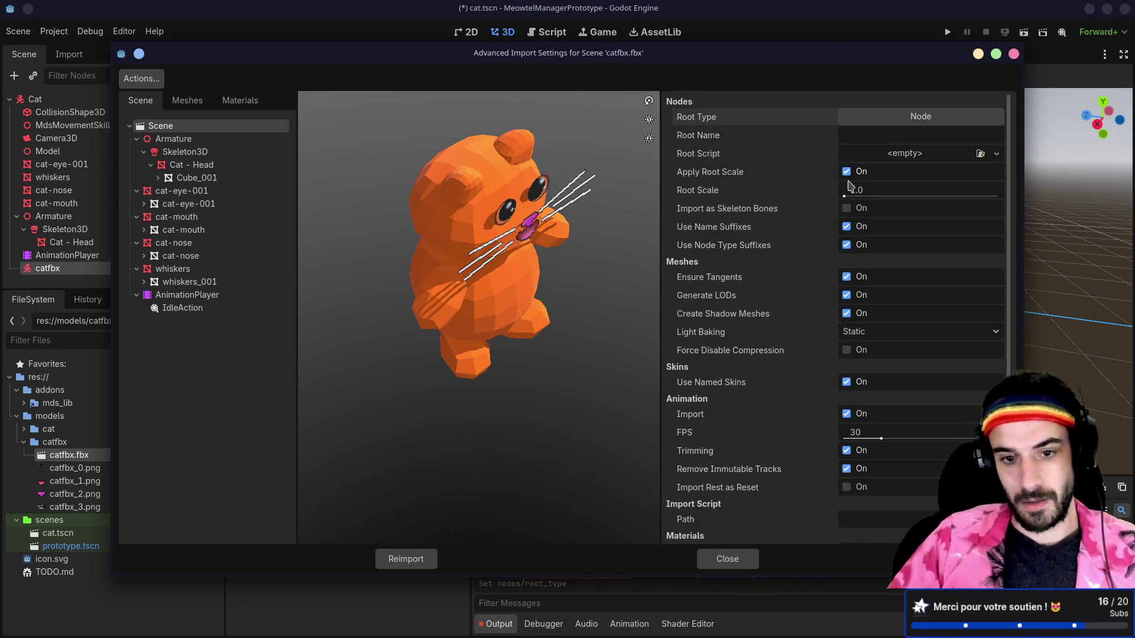
left_click(413, 560)
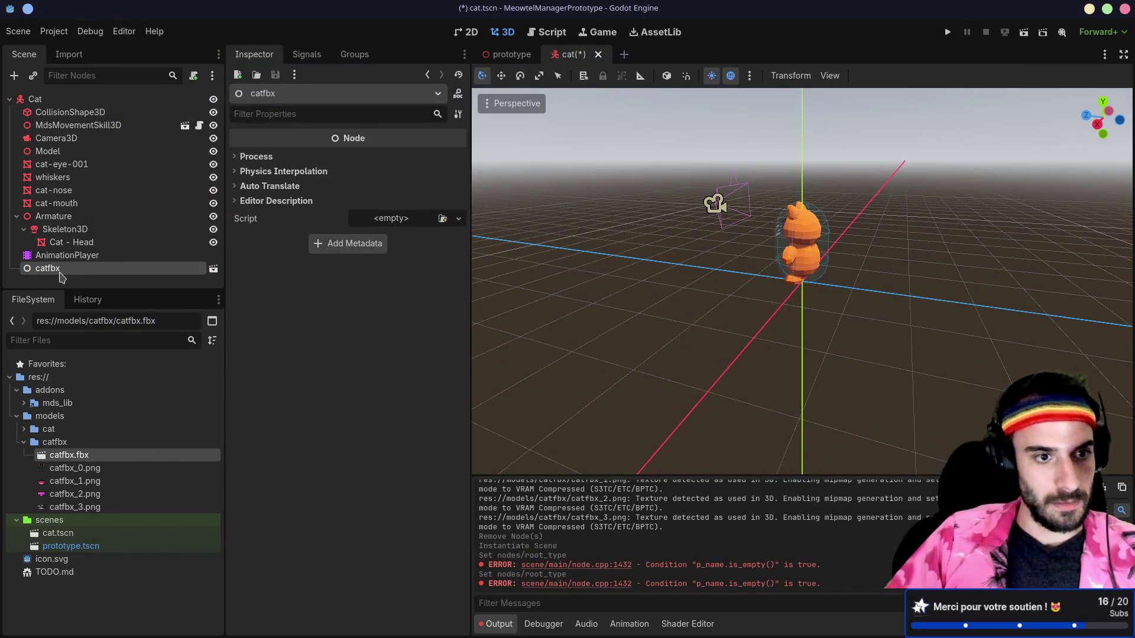
key("F2")
key("Escape")
- Reimport catfbx.fbx again with Node3D as its root type
double_click(194, 454)
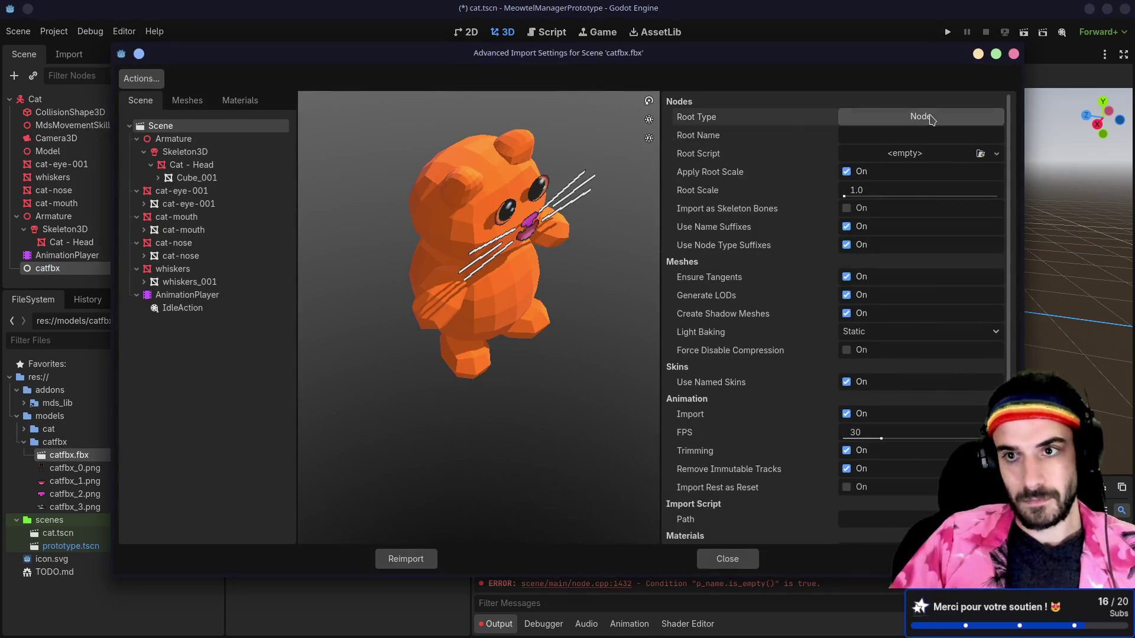
left_click(920, 116)
left_click(446, 316)
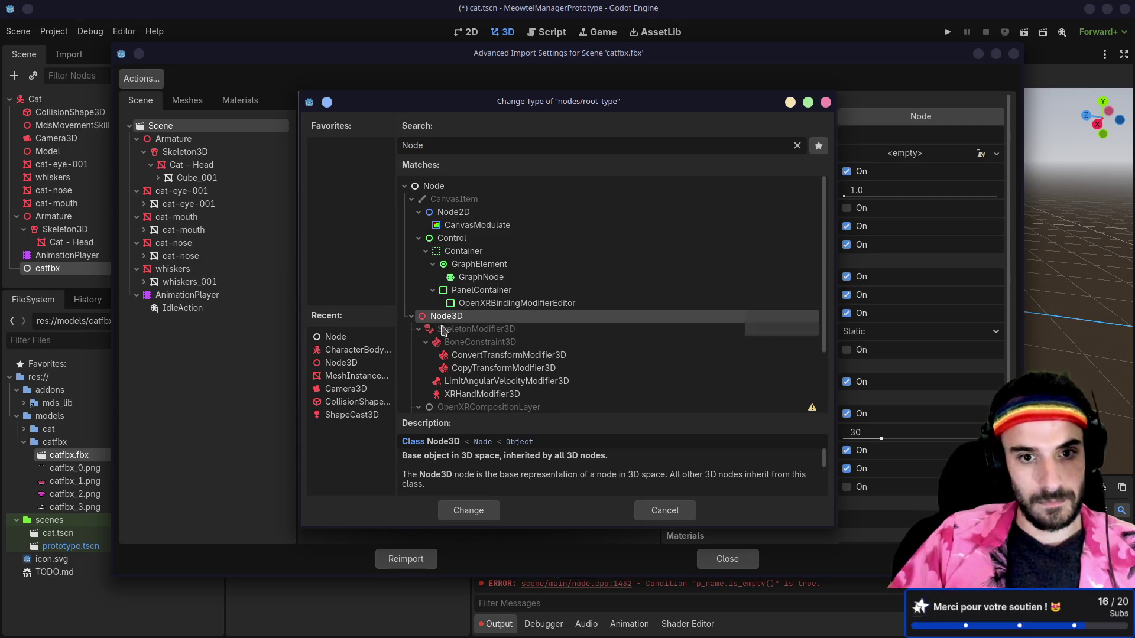
left_click(468, 510)
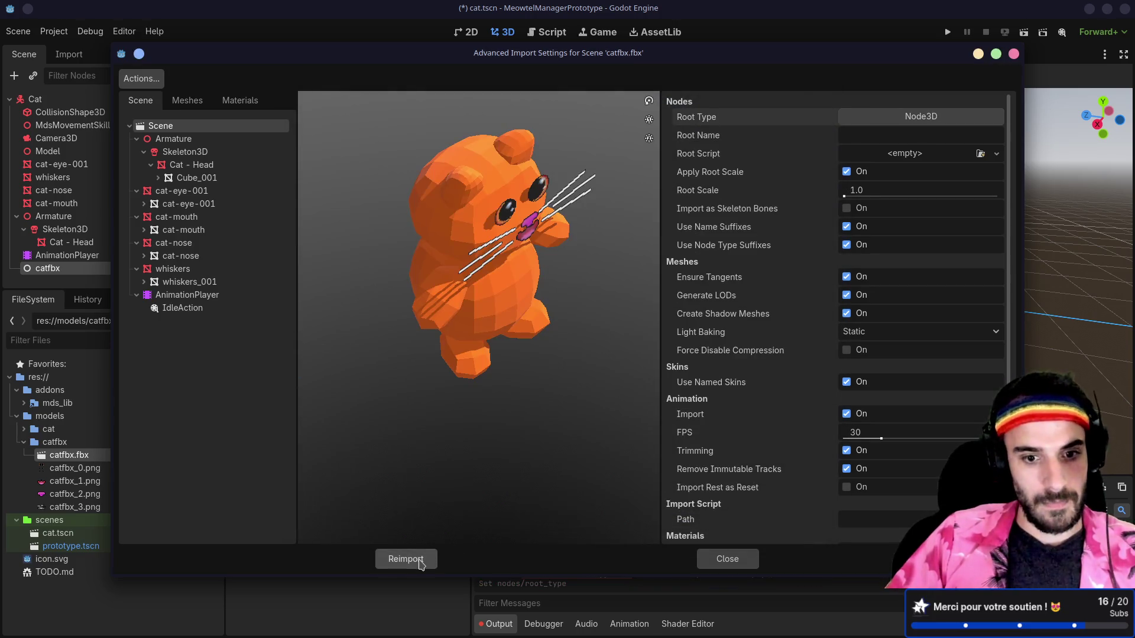
left_click(414, 559)
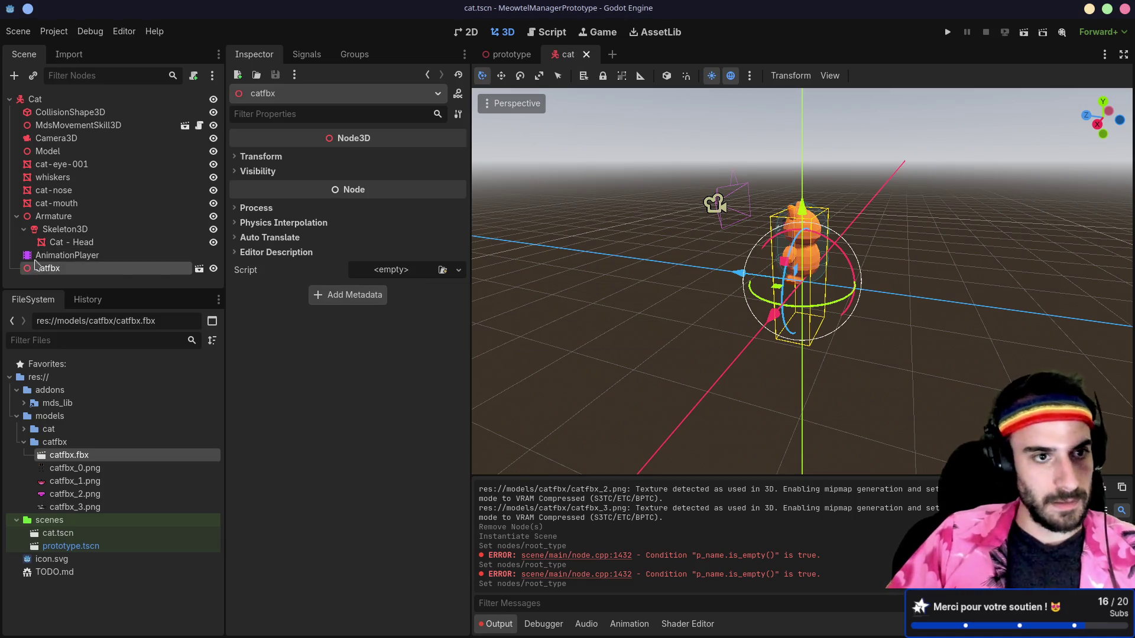
left_click(65, 255)
- Delete the old cat nodes from cat-eye-001 through AnimationPlayer
left_click(60, 167, "shift")
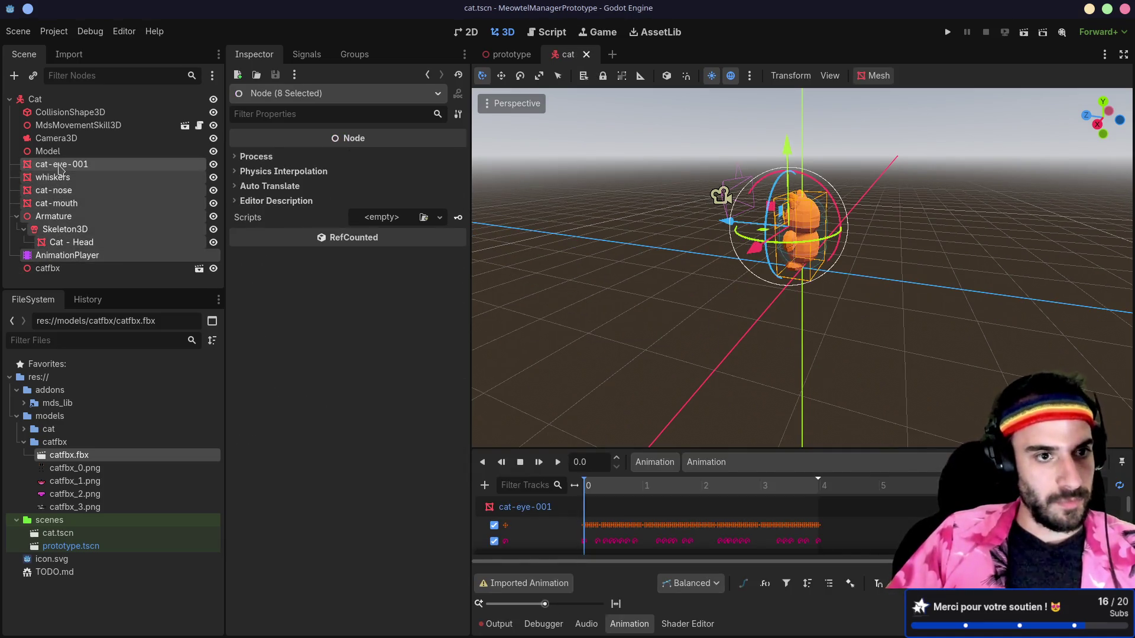
key("Delete")
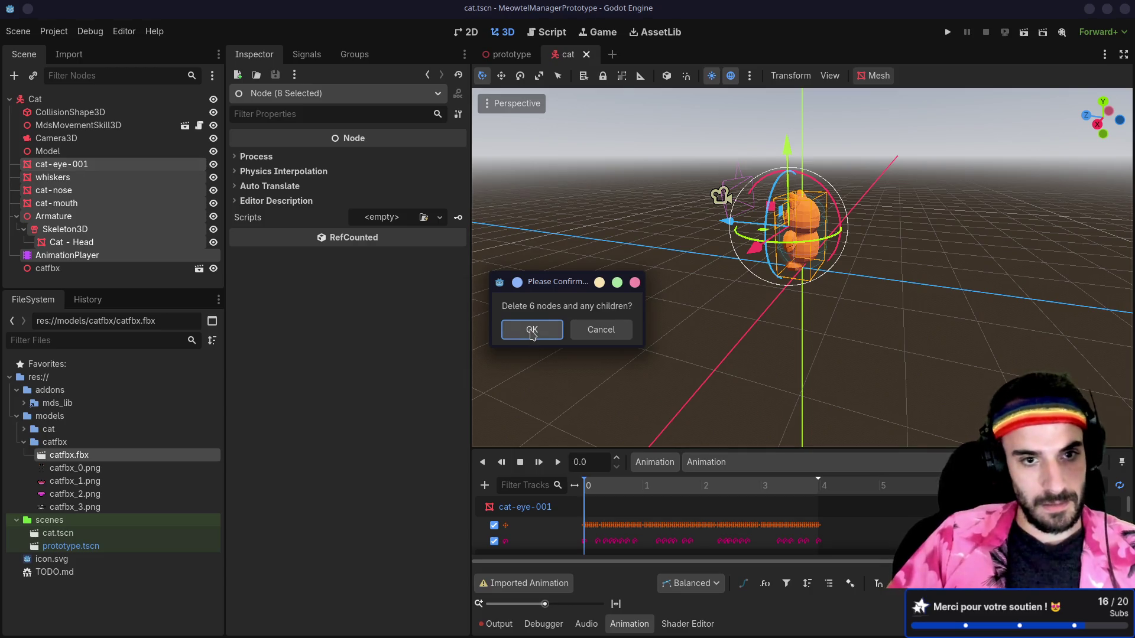
left_click(526, 331)
- Nest catfbx under the Model node and run the cat scene
left_click(47, 164)
mouse_move(47, 167)
left_mouse_down()
mouse_move(46, 155)
mouse_move(24, 155)
left_mouse_up()
left_click(17, 151)
scroll(650, 266, "up", 5)
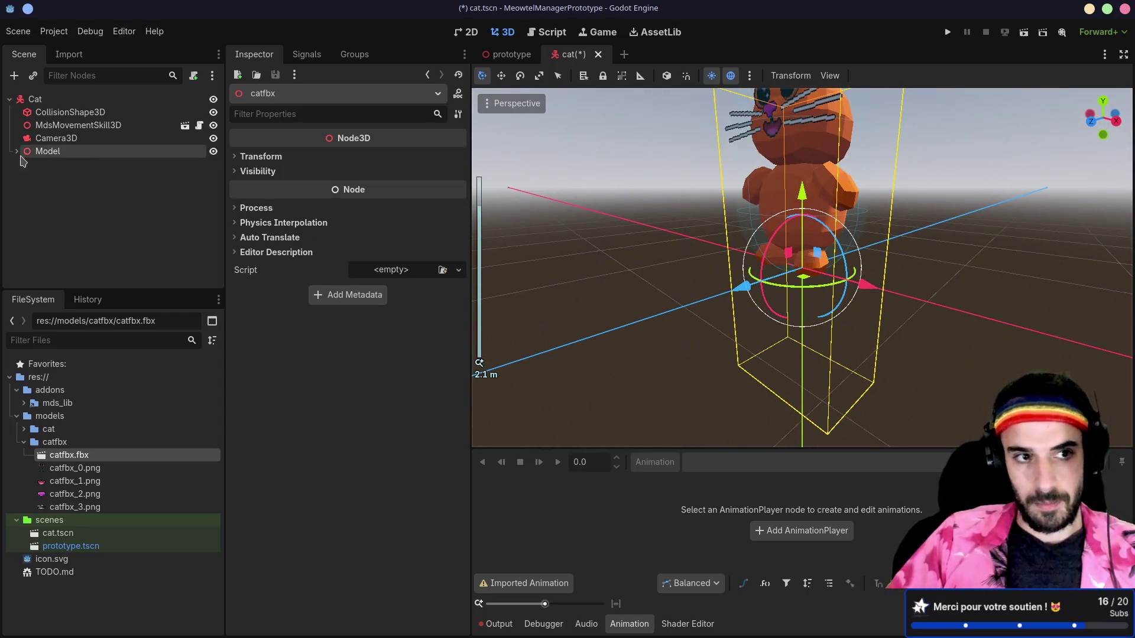
left_click(16, 152)
scroll(591, 296, "down", 3)
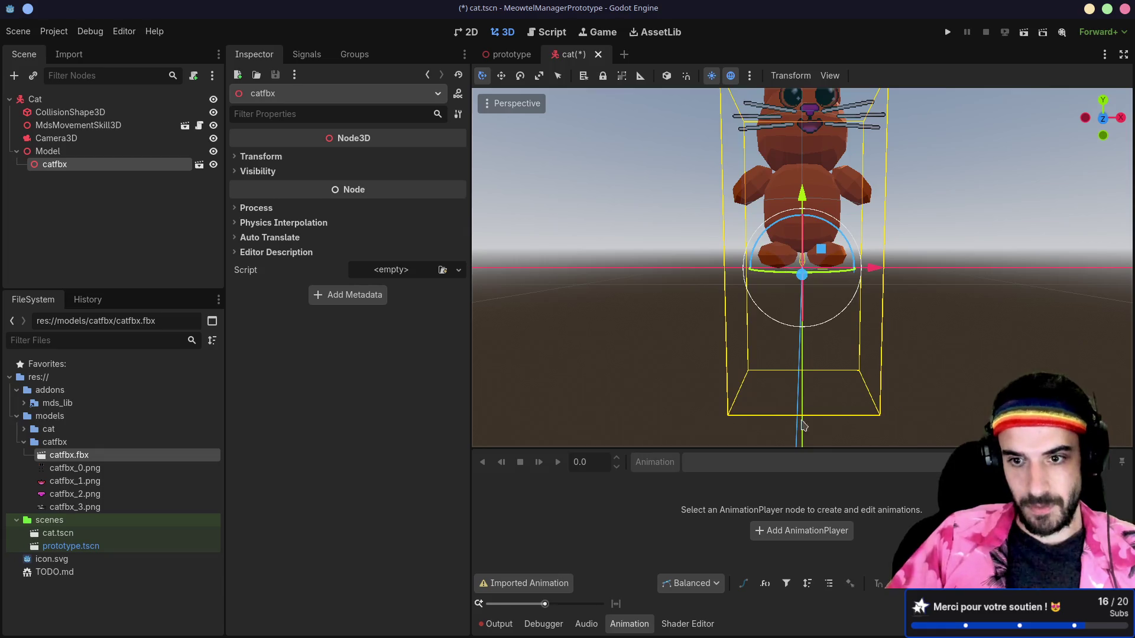
left_click_drag(735, 358, 742, 393)
left_click(1024, 33)
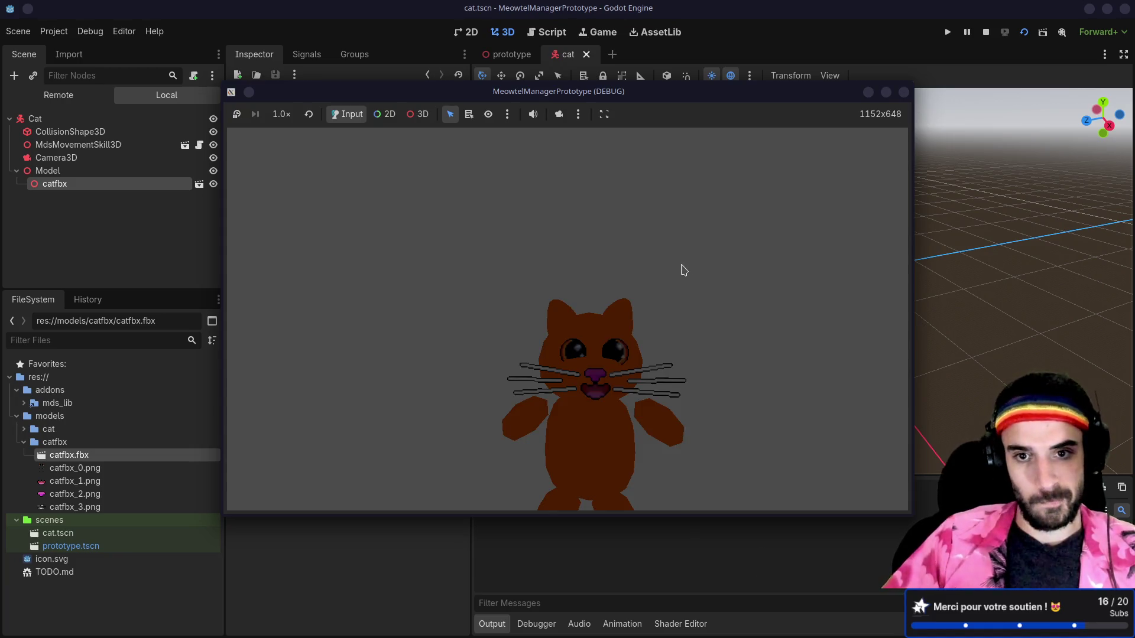
- Relaunch the cat scene to watch the cat, then stop it and orbit the editor view
left_click(903, 92)
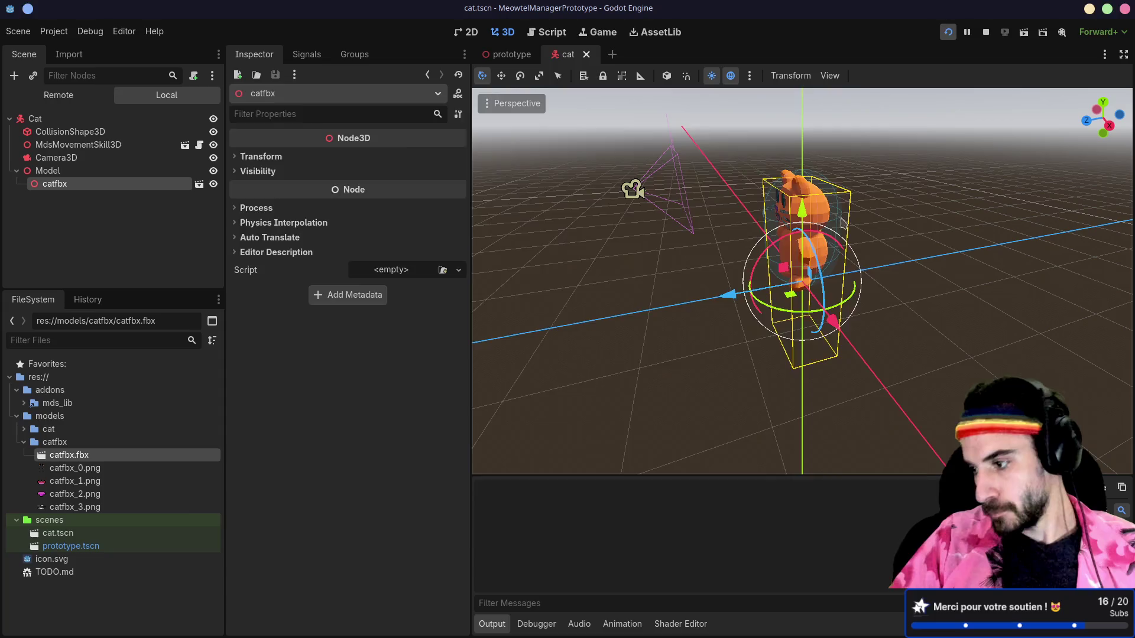
left_click(948, 32)
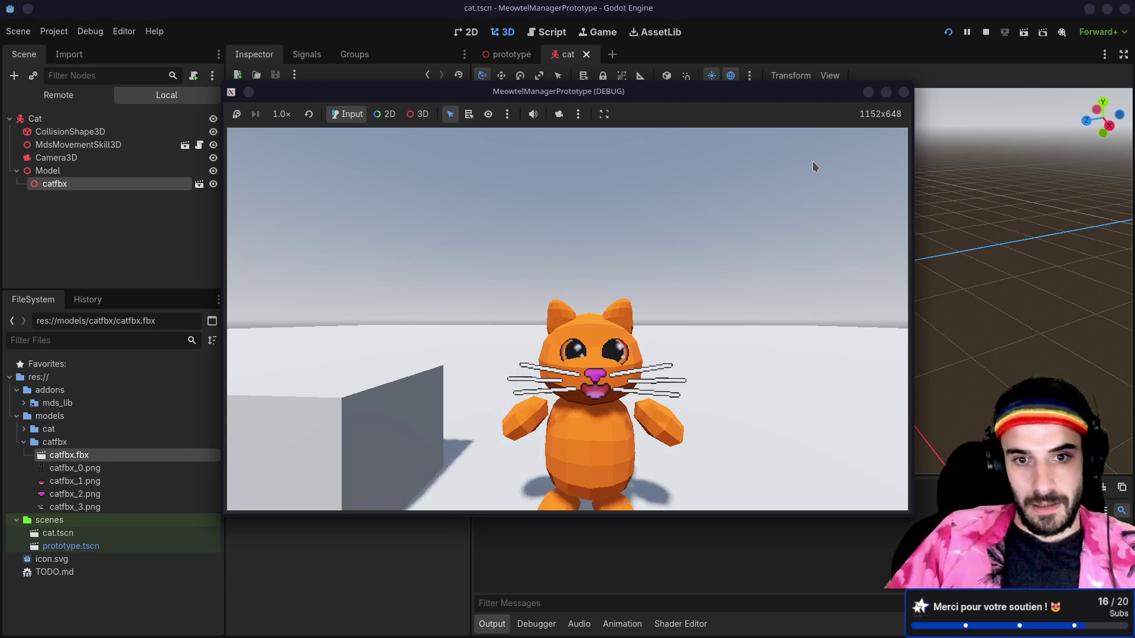
left_click(903, 92)
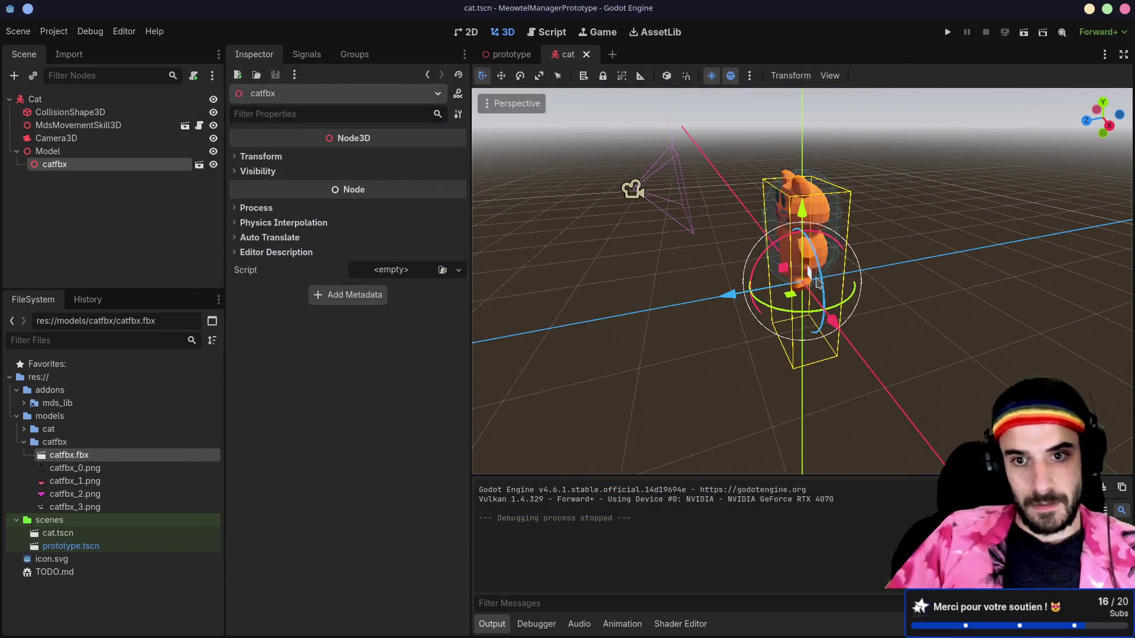
left_click_drag(903, 272, 869, 255)
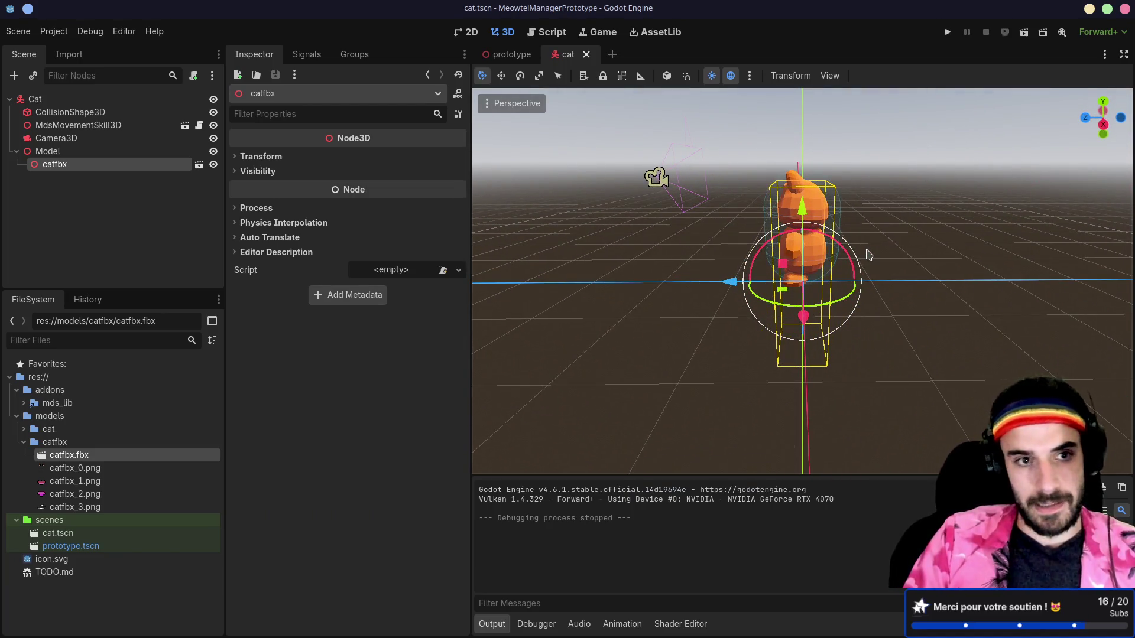
key("super+2")
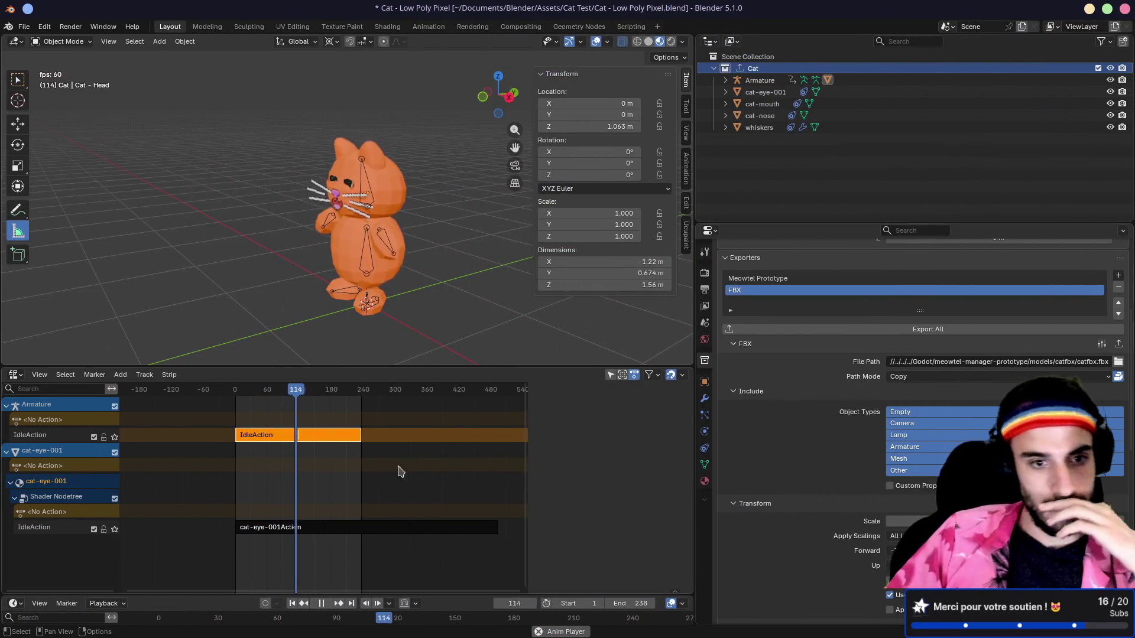
- Stop the animation playback and set the FBX export forward axis to Z Forward
key("space")
scroll(866, 401, "down", 4)
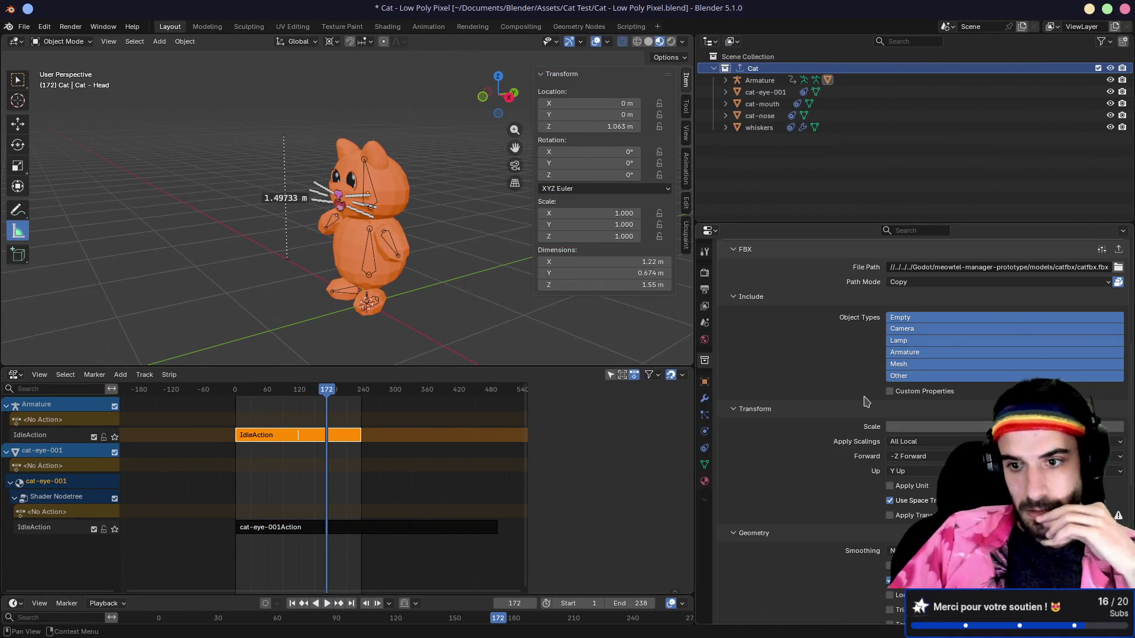
scroll(866, 402, "down", 2)
left_click(910, 409)
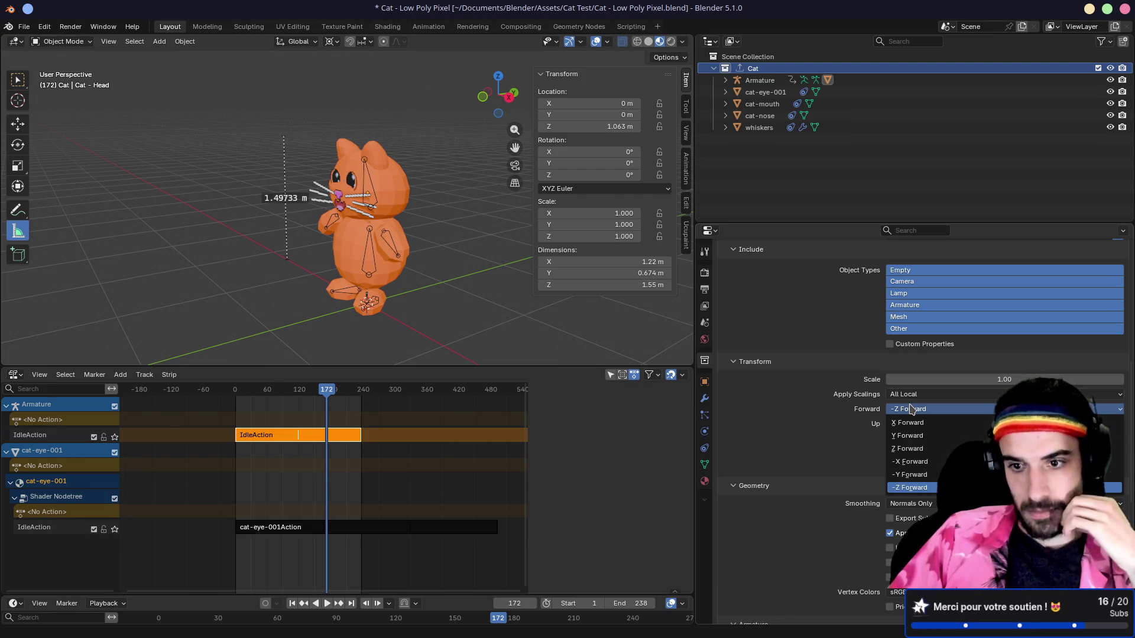
left_click(909, 449)
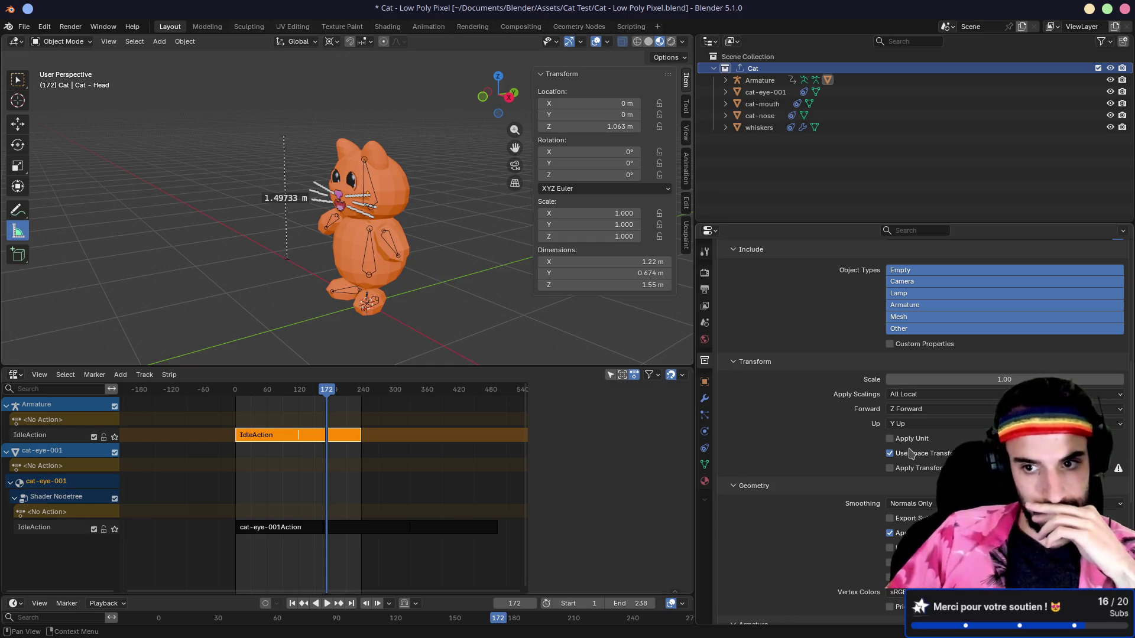
- Export the Cat collection to catfbx.fbx again and return to Godot
scroll(910, 454, "up", 6)
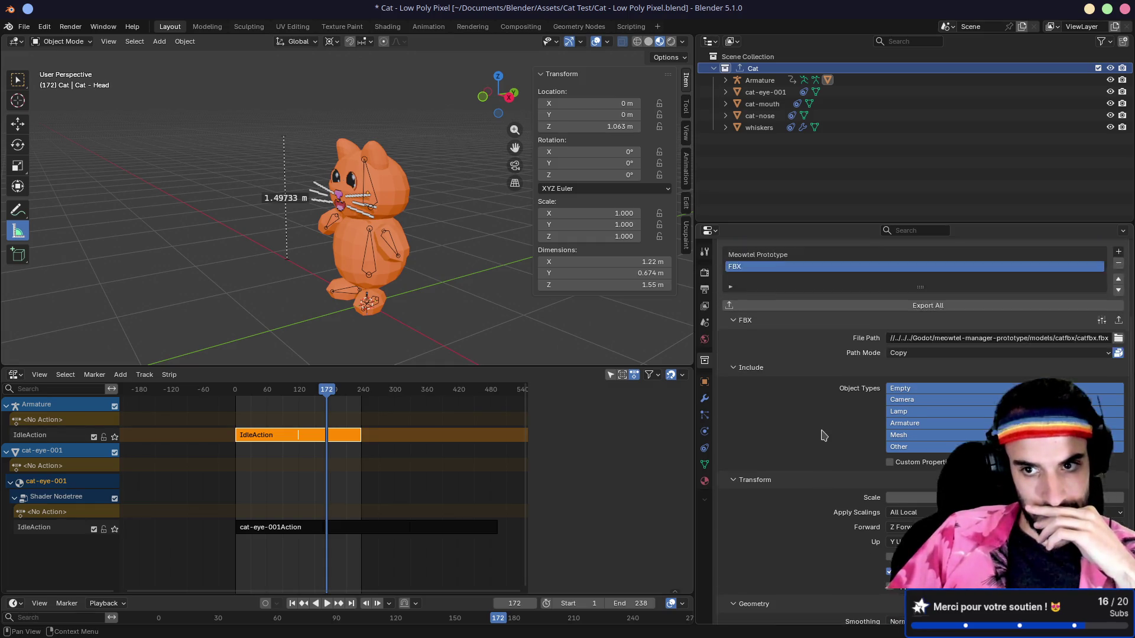
left_click(835, 329)
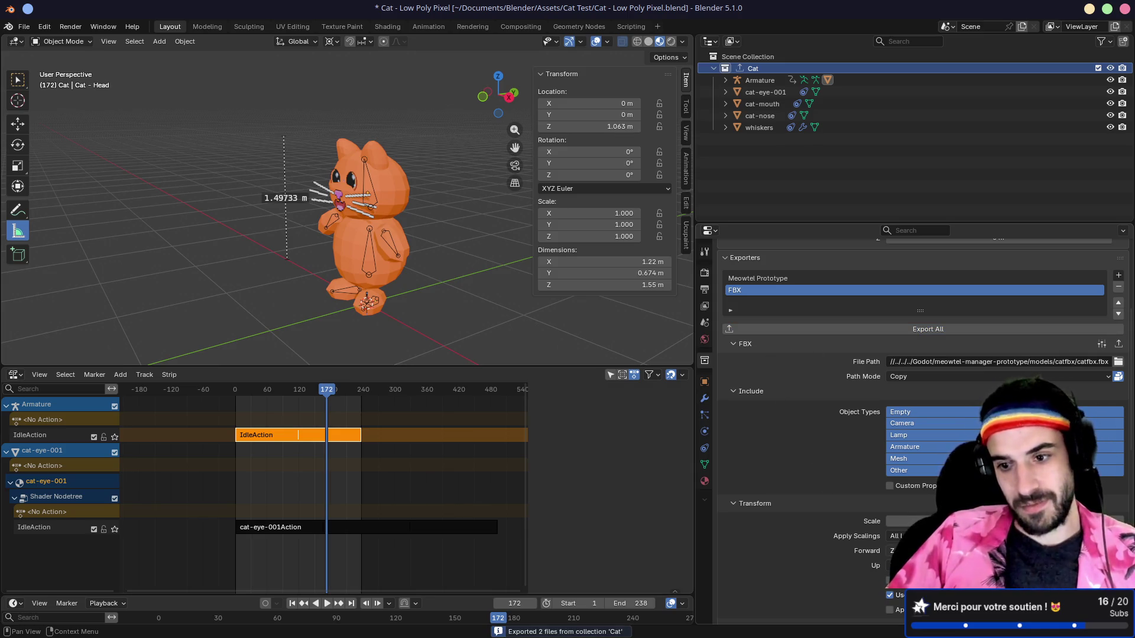
key("super+3")
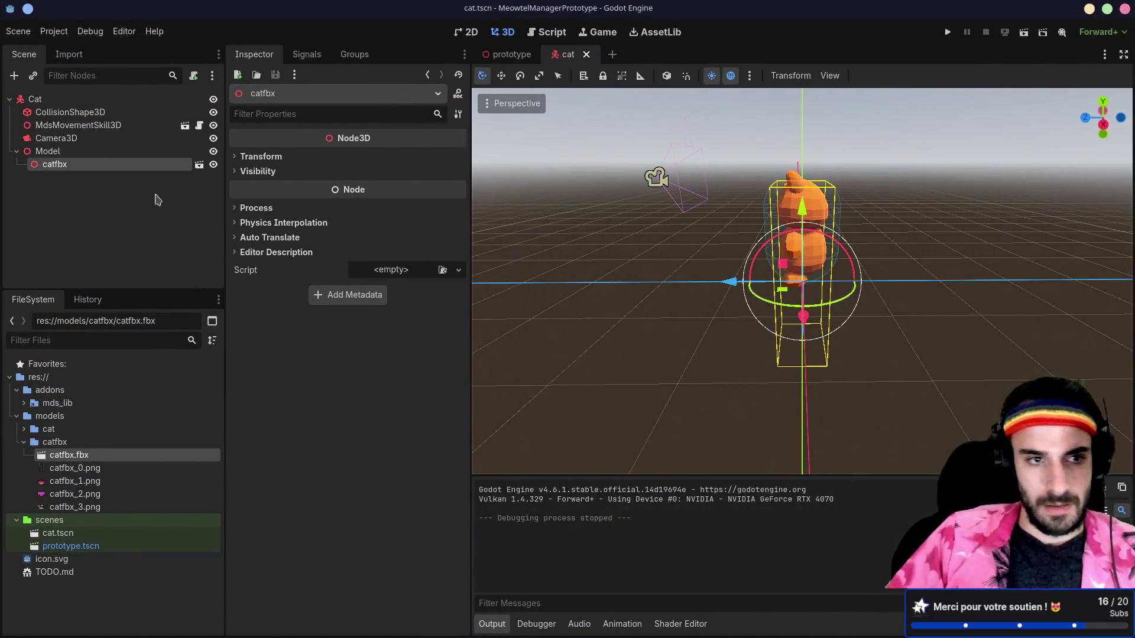
- Replace the old catfbx node with a freshly reimported catfbx.fbx under Model
key("Delete")
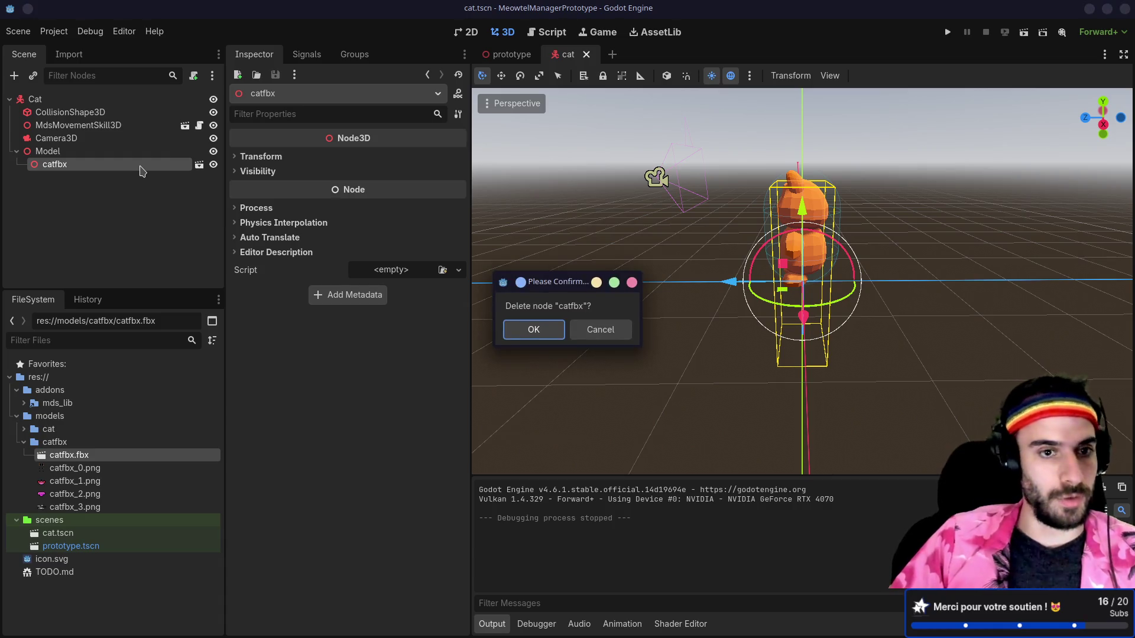
key("Return")
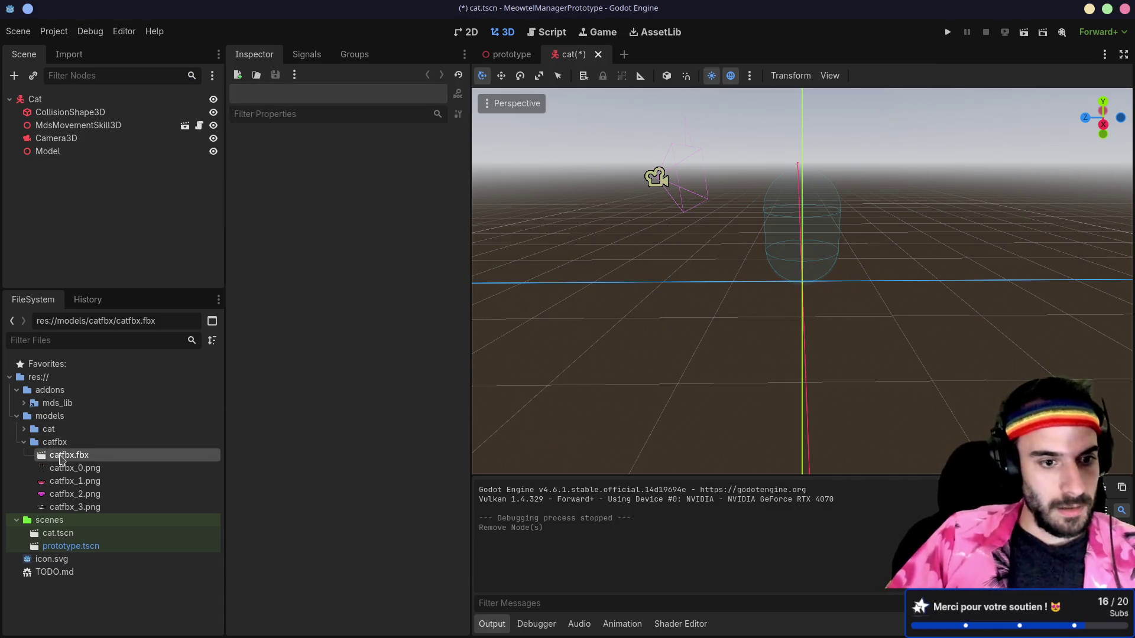
double_click(61, 460)
left_click(402, 558)
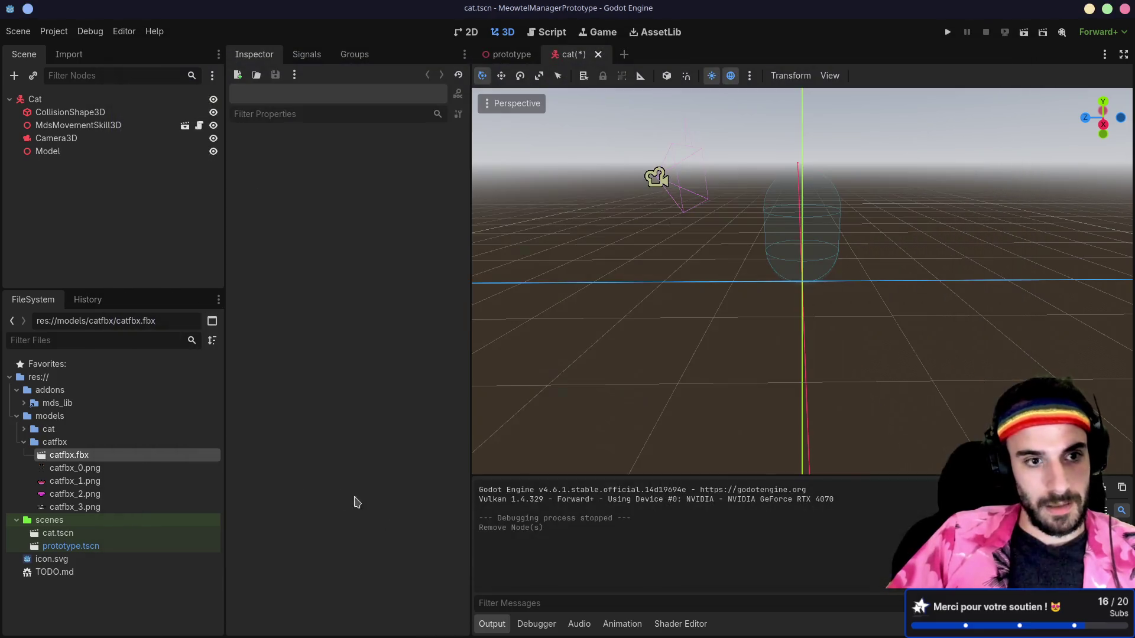
mouse_move(65, 455)
left_mouse_down()
mouse_move(90, 343)
mouse_move(62, 152)
left_mouse_up()
mouse_move(653, 177)
left_mouse_down()
mouse_move(633, 185)
mouse_move(942, 284)
mouse_move(711, 289)
mouse_move(644, 309)
mouse_move(712, 321)
mouse_move(398, 256)
left_mouse_up()
scroll(718, 289, "up", 3)
left_click(88, 152)
left_click(74, 164)
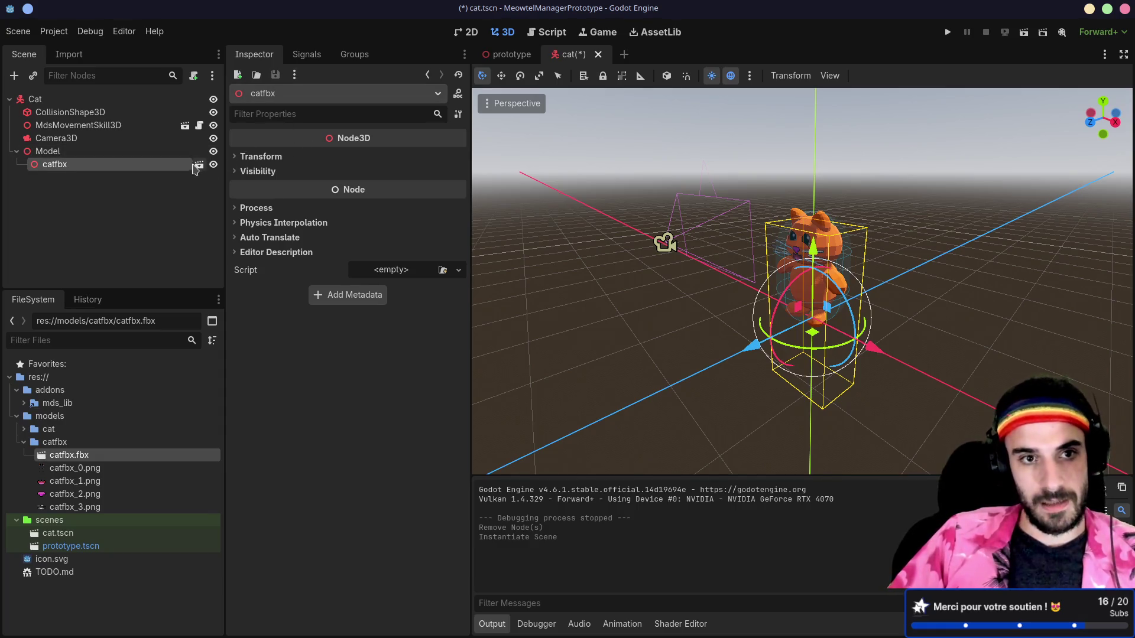
- Try a 180° Y rotation on catfbx, then reset it to 0°
left_click(261, 156)
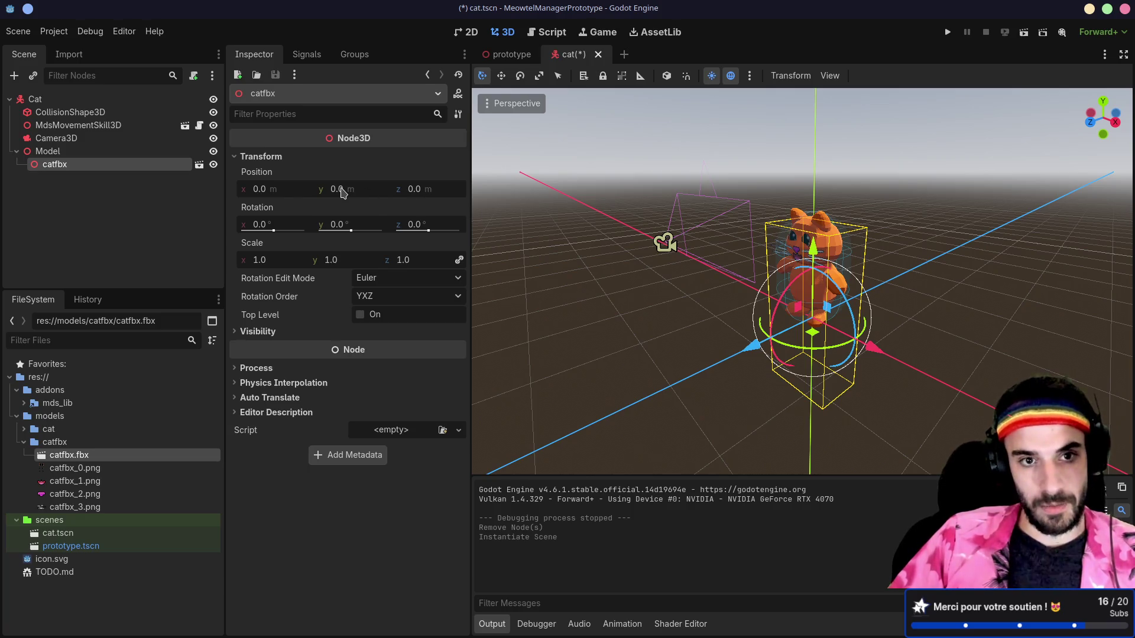
left_click(335, 225)
type("180")
key("Return")
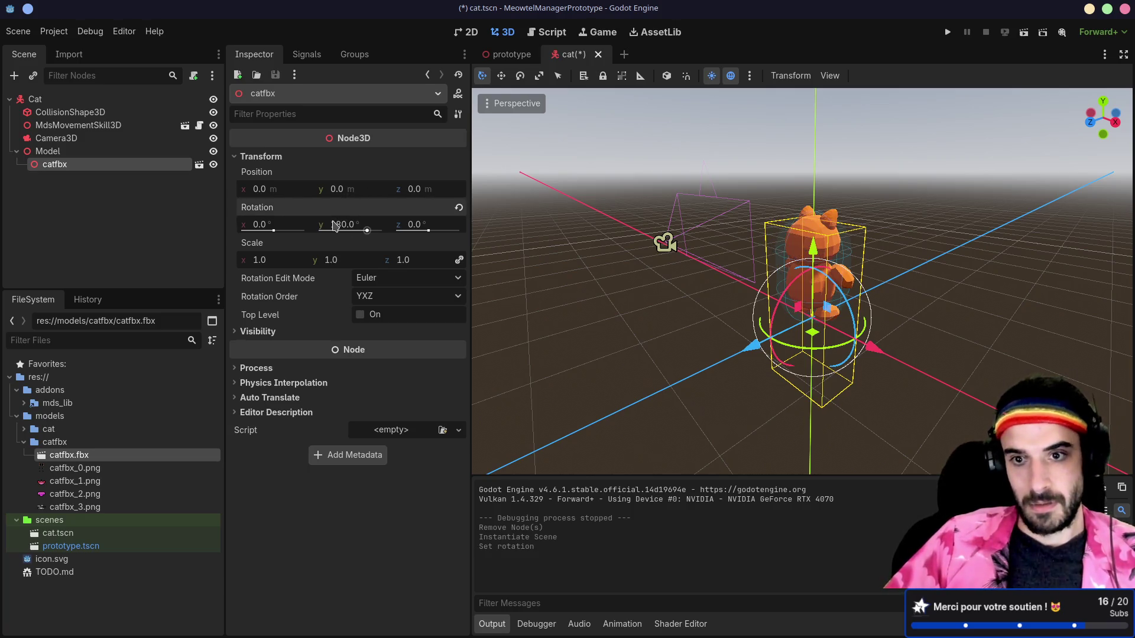
left_click_drag(662, 225, 700, 211)
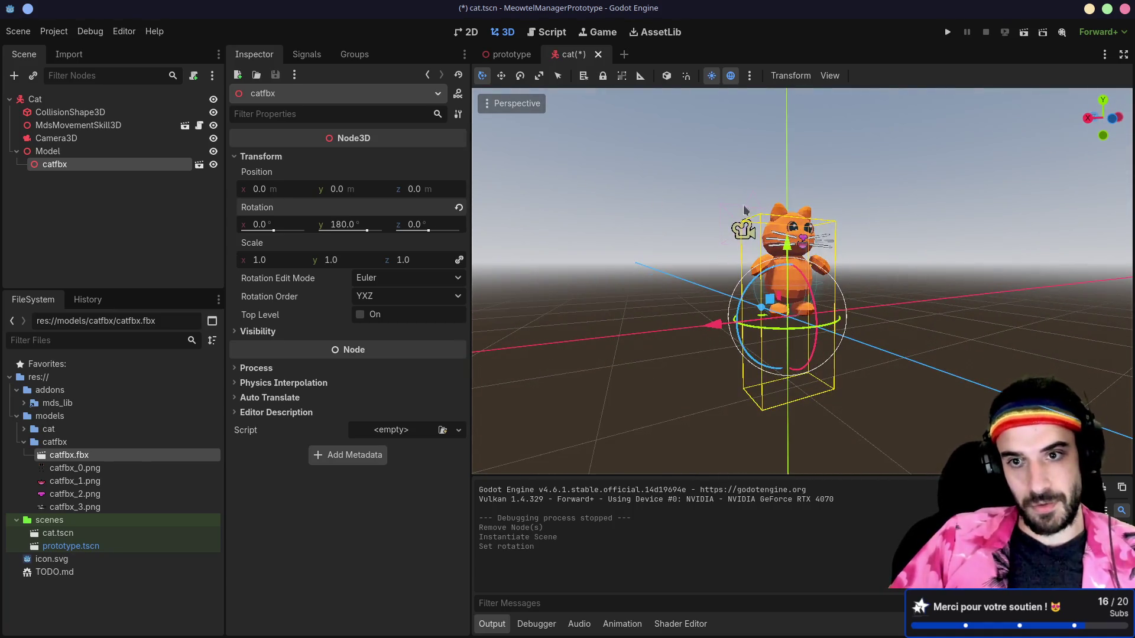
left_click(336, 227)
key("Escape")
left_click(336, 227)
key("Escape")
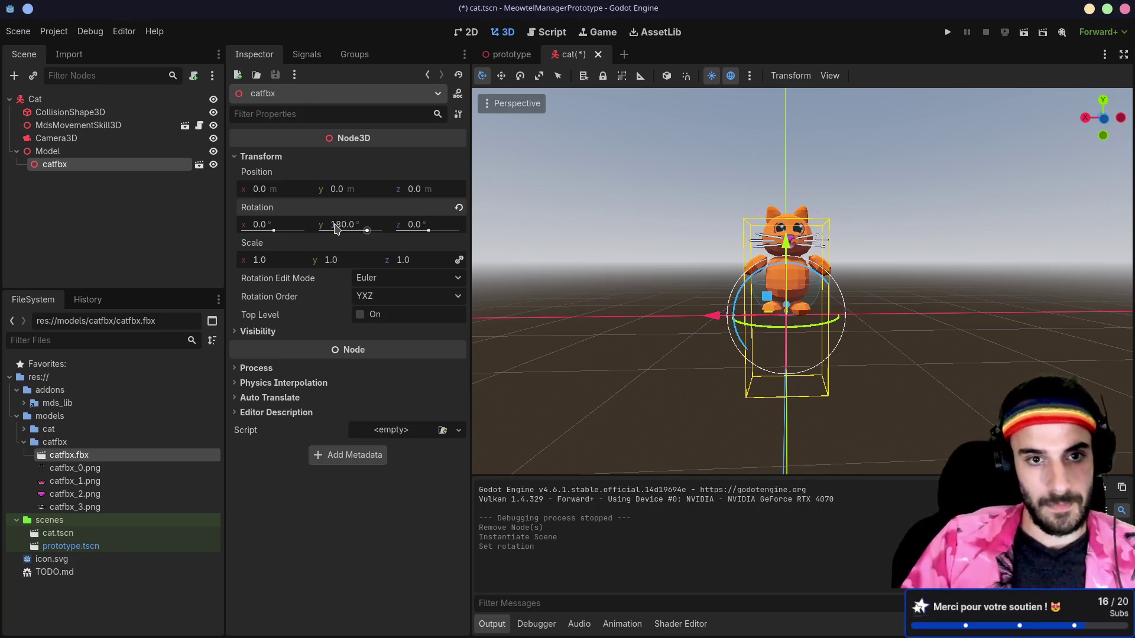
left_click(335, 228)
type("0")
key("Return")
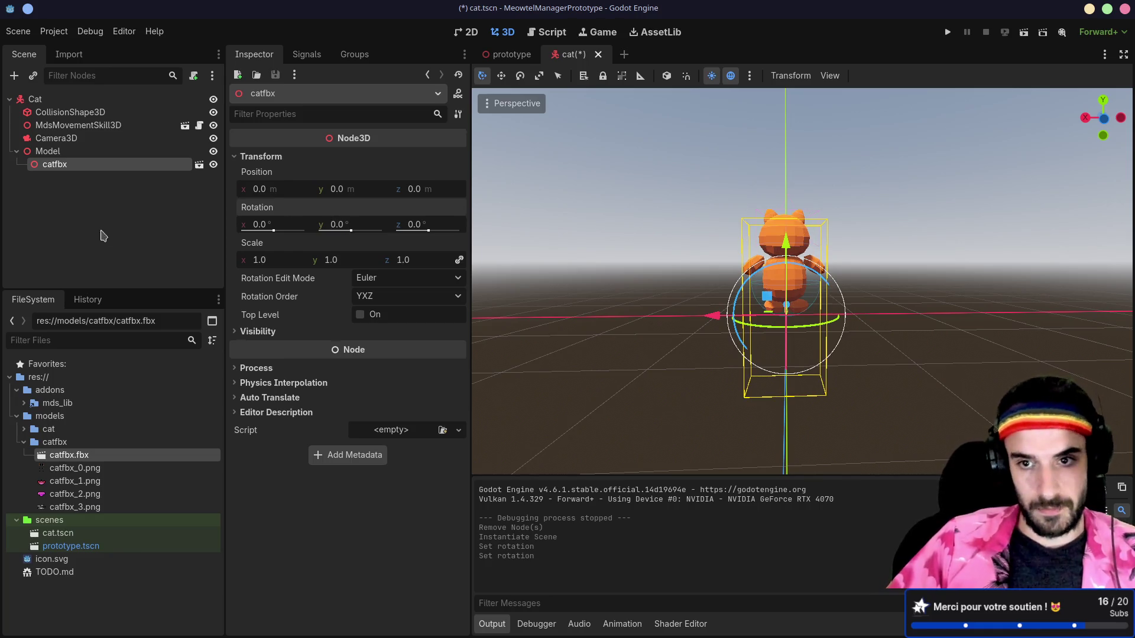
- Orbit around the cat and go back to Blender
left_click_drag(532, 271, 836, 278)
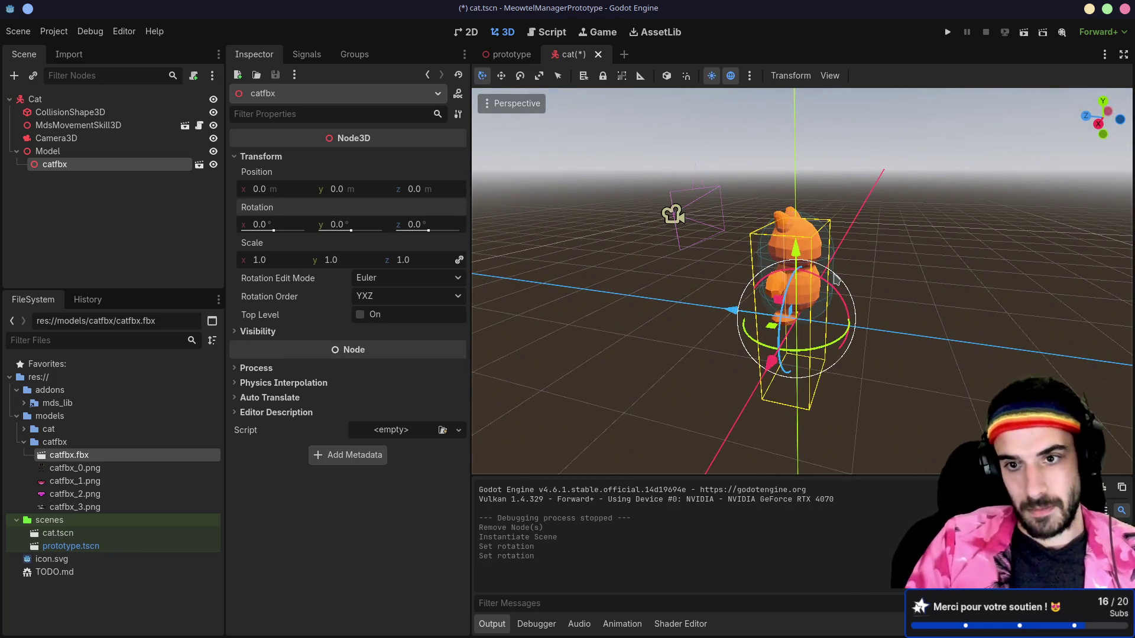
key("alt+Tab")
scroll(867, 424, "down", 5)
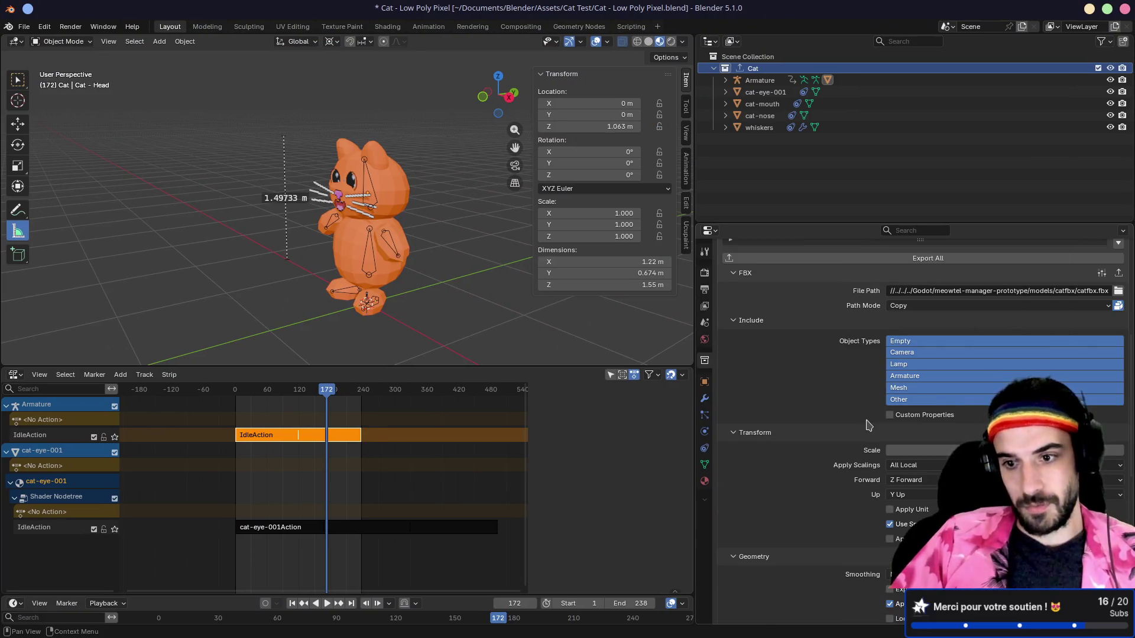
- Set the FBX exporter's Forward axis to -Z Forward
scroll(867, 424, "down", 3)
left_click(908, 409)
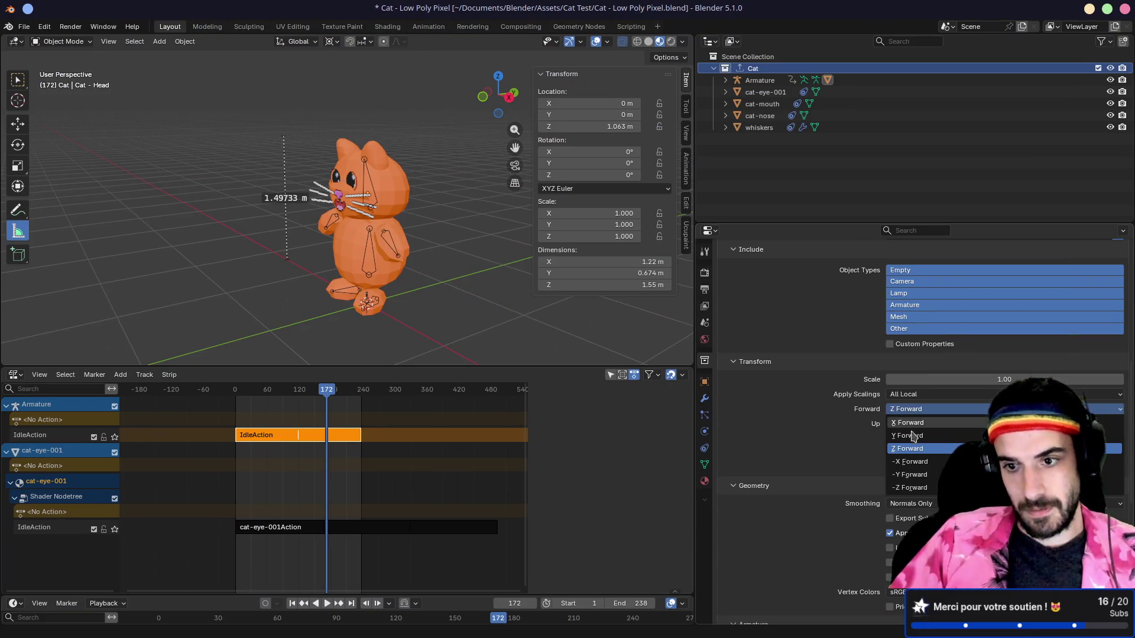
left_click(911, 487)
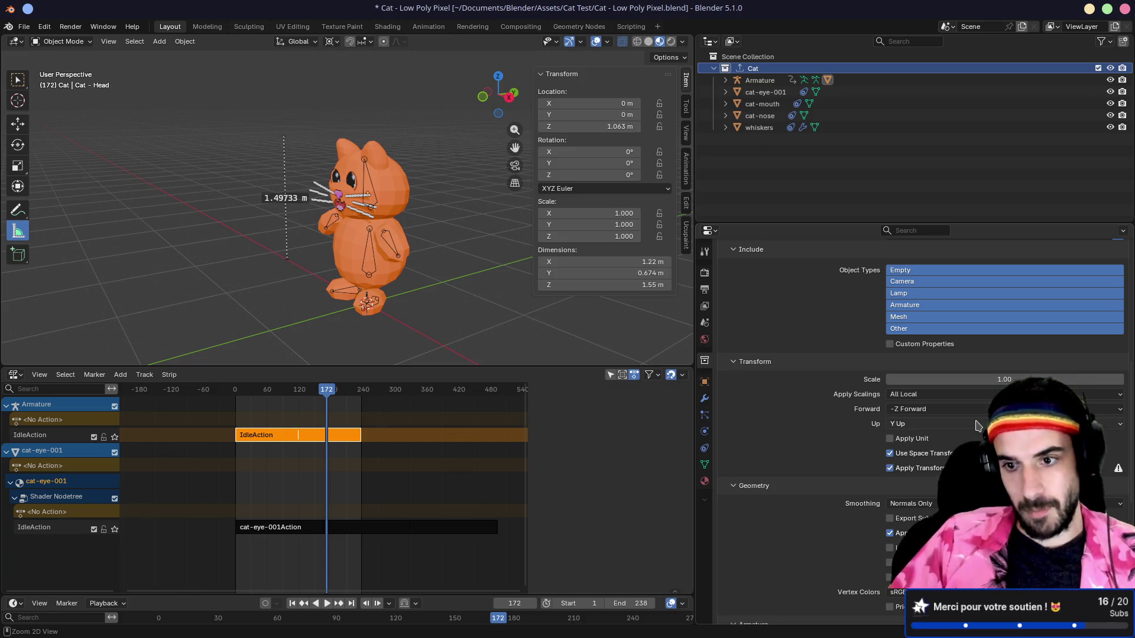
- Save the .blend file and re-export the Cat collection to Godot
key("ctrl+s")
scroll(840, 325, "up", 4)
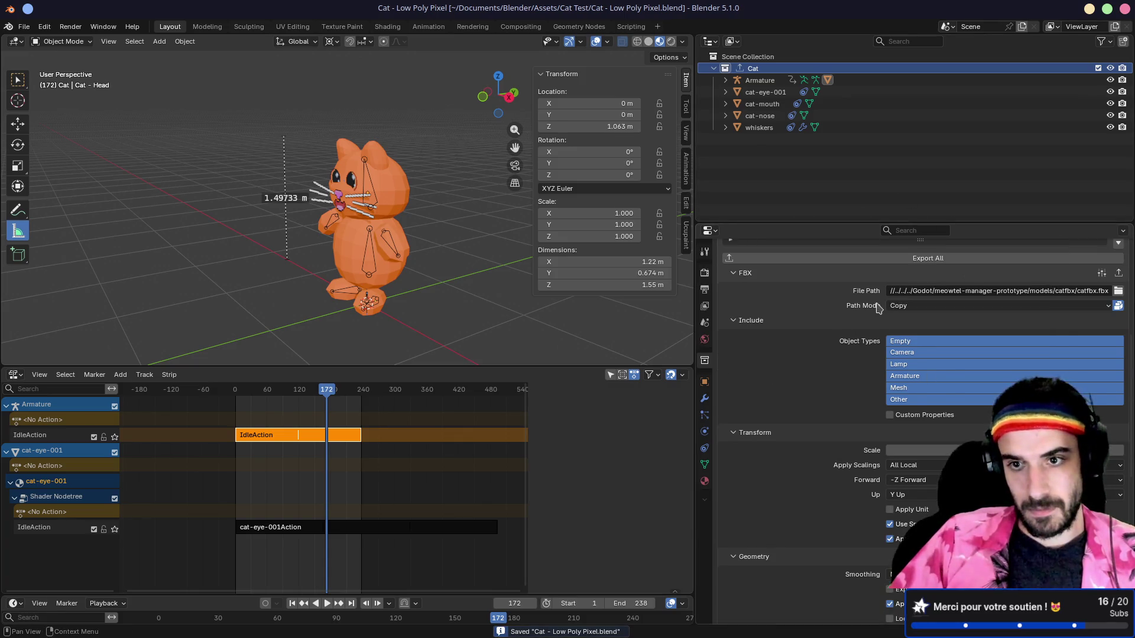
left_click(884, 286)
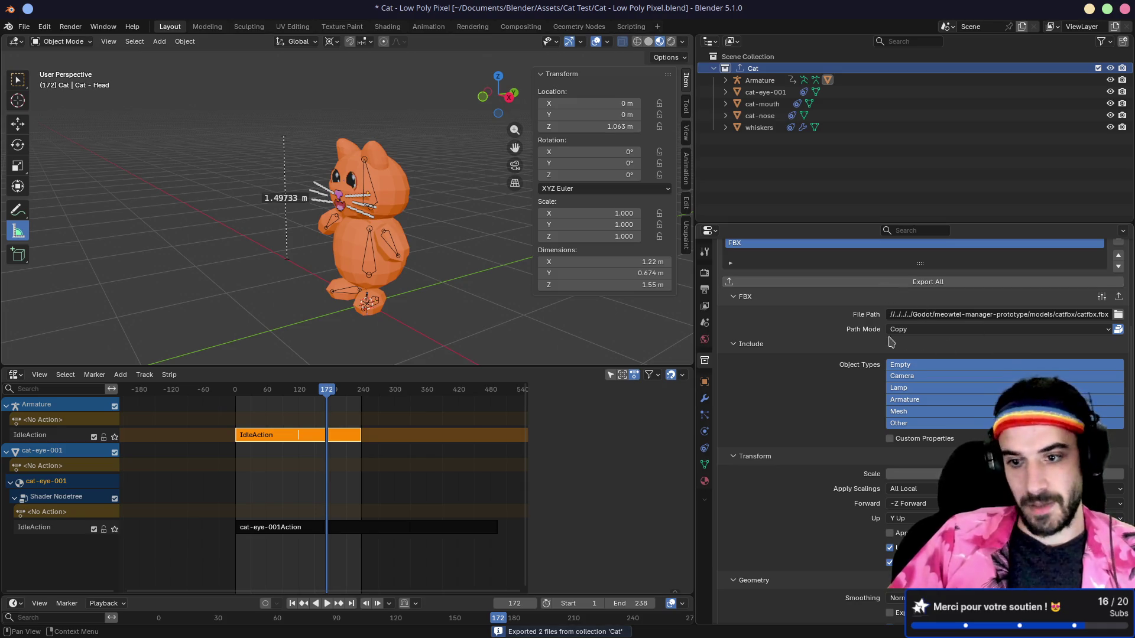
key("alt+Tab")
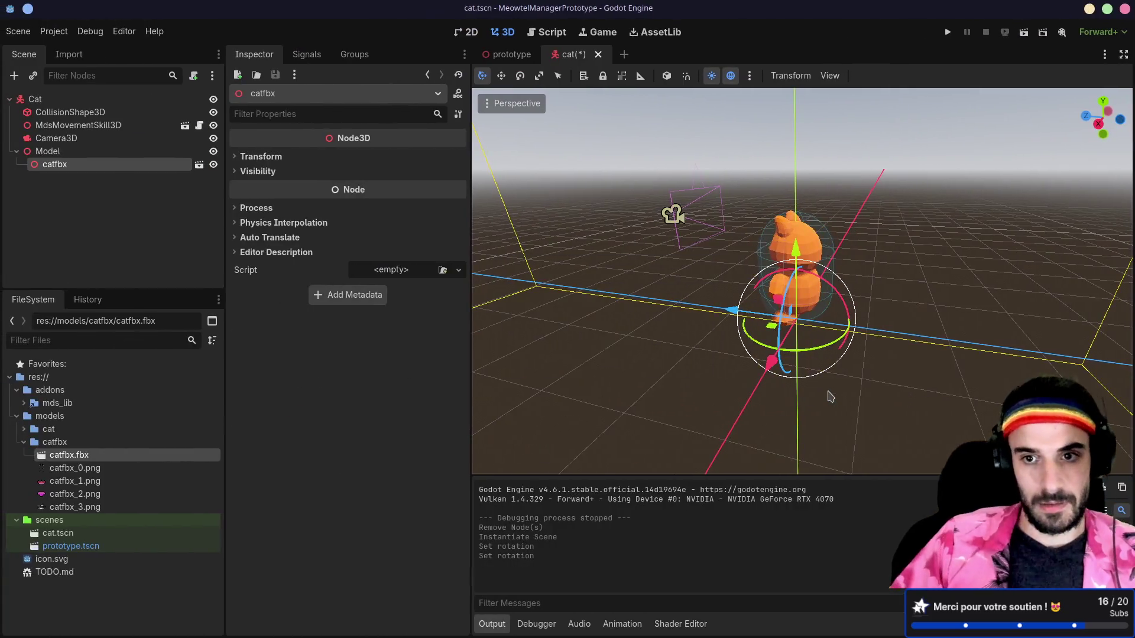
- Zoom Godot's 3D viewport in on the reimported cat, then return to Blender
scroll(755, 256, "down", 5)
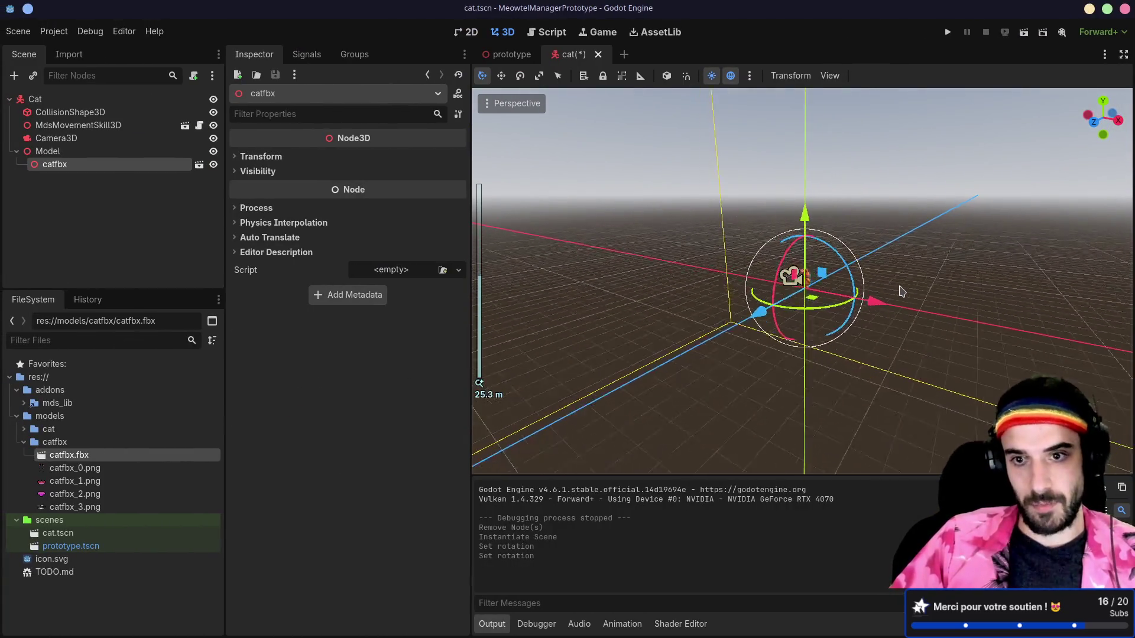
scroll(903, 290, "up", 10)
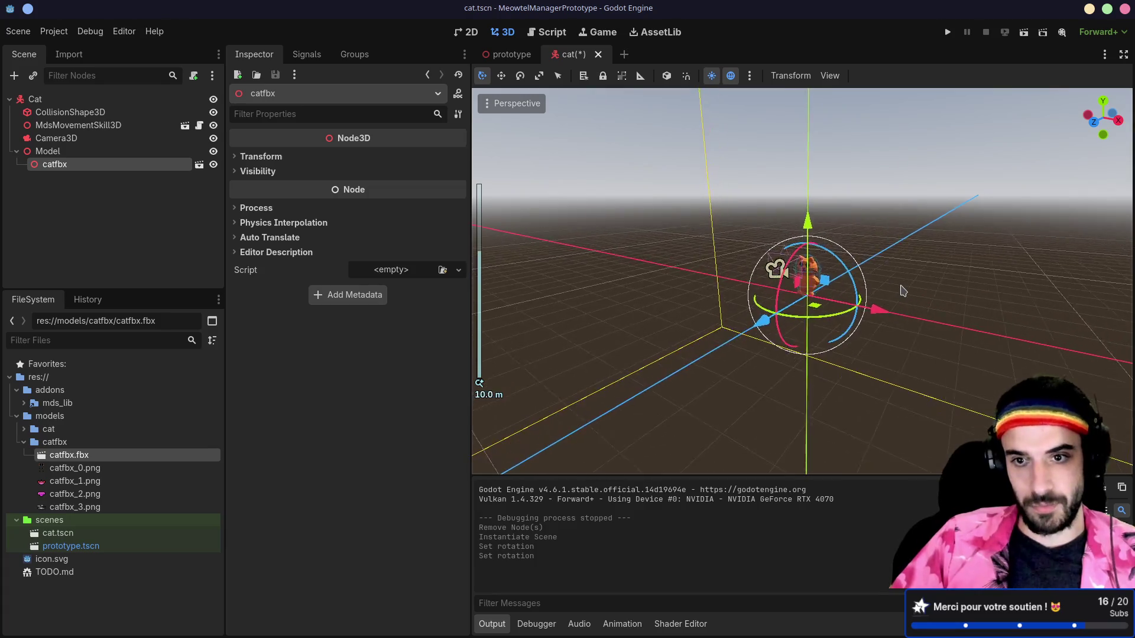
scroll(902, 291, "up", 5)
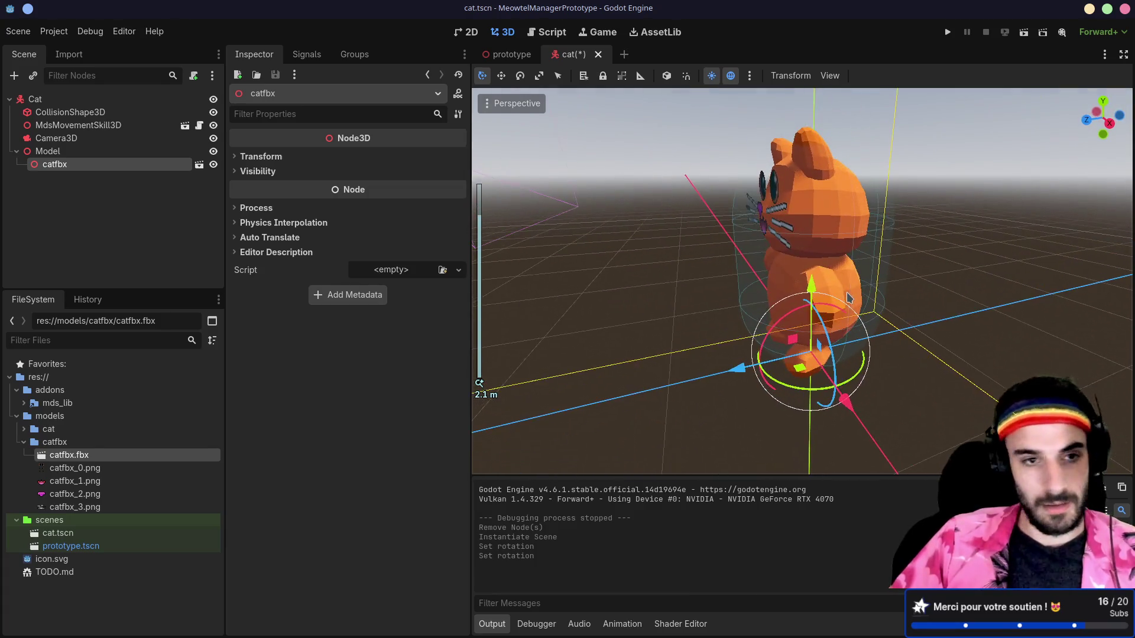
key("alt+Tab")
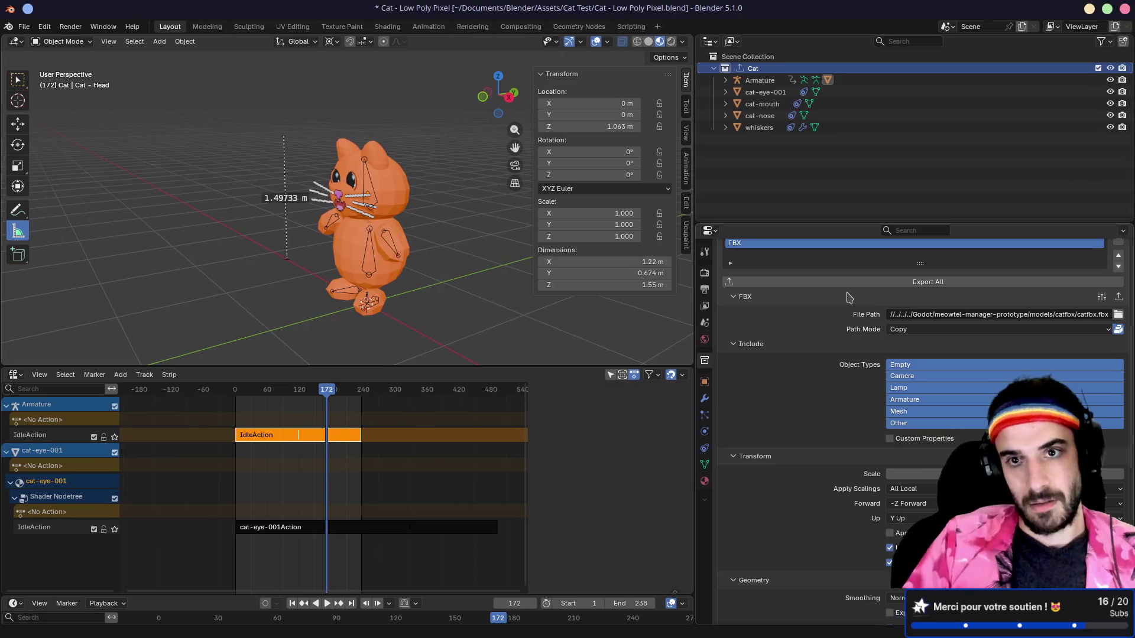
- Scroll through the Cat collection's FBX exporter settings in the Properties panel
scroll(455, 217, "down", 4)
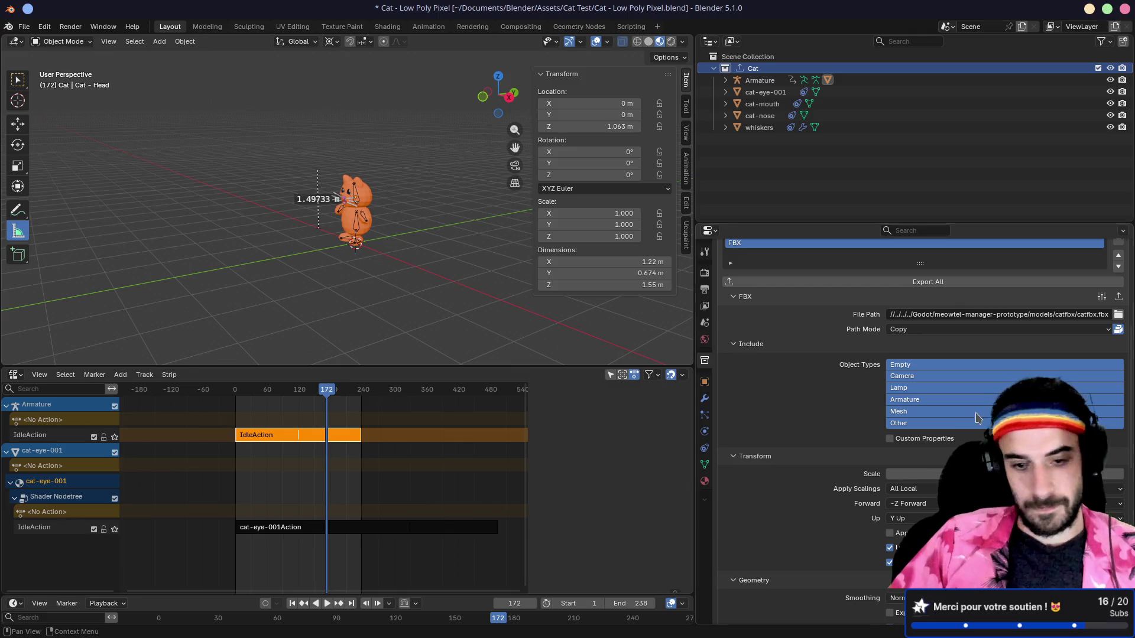
mouse_move(564, 626)
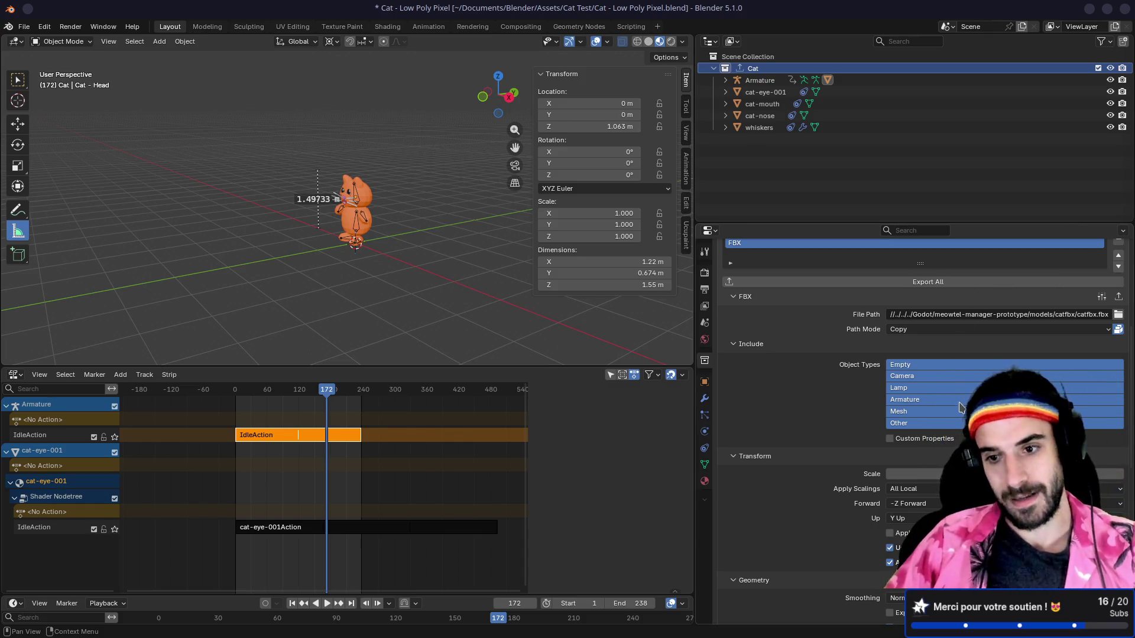
scroll(922, 408, "down", 2)
scroll(855, 310, "up", 3)
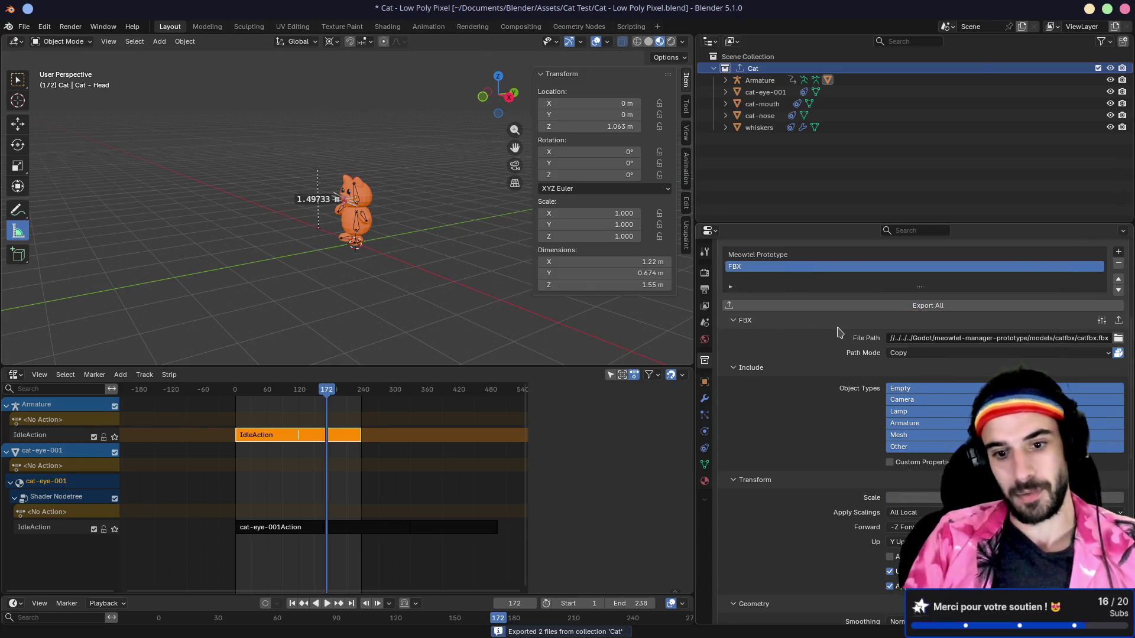
- In Godot, open catfbx.fbx's Advanced Import Settings and close them again
key("alt+Tab")
key("super+Right")
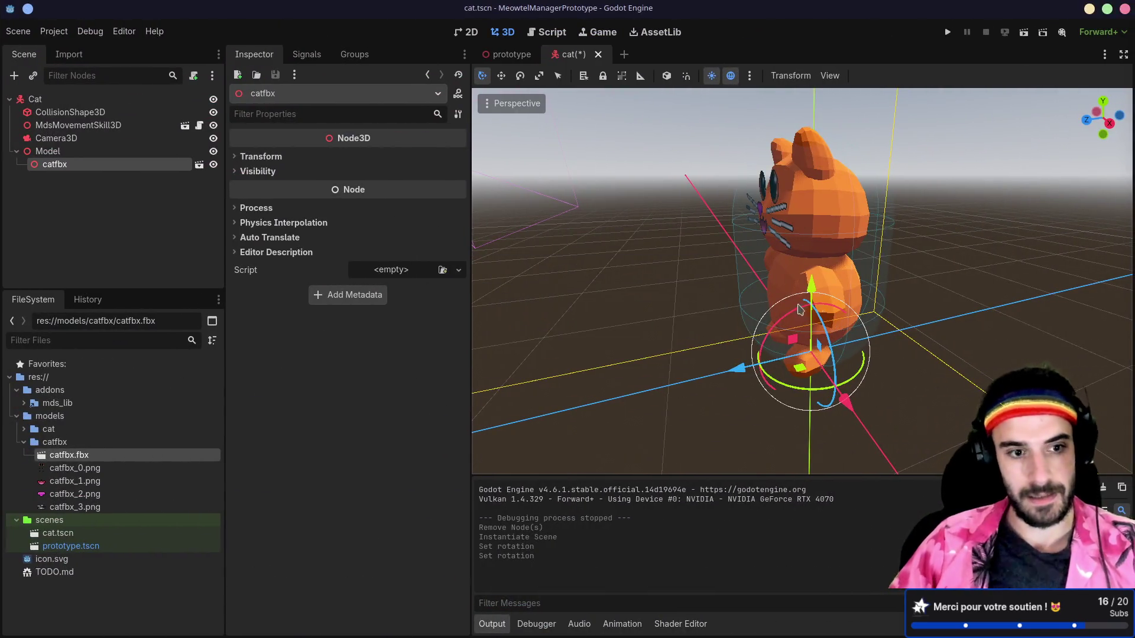
scroll(523, 367, "down", 5)
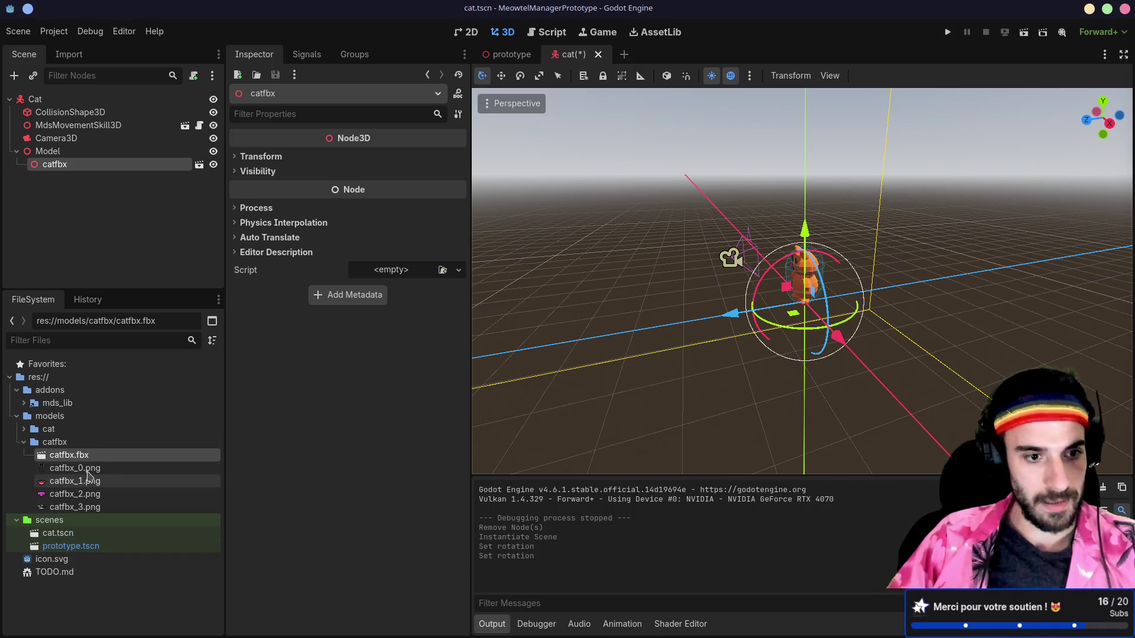
double_click(87, 455)
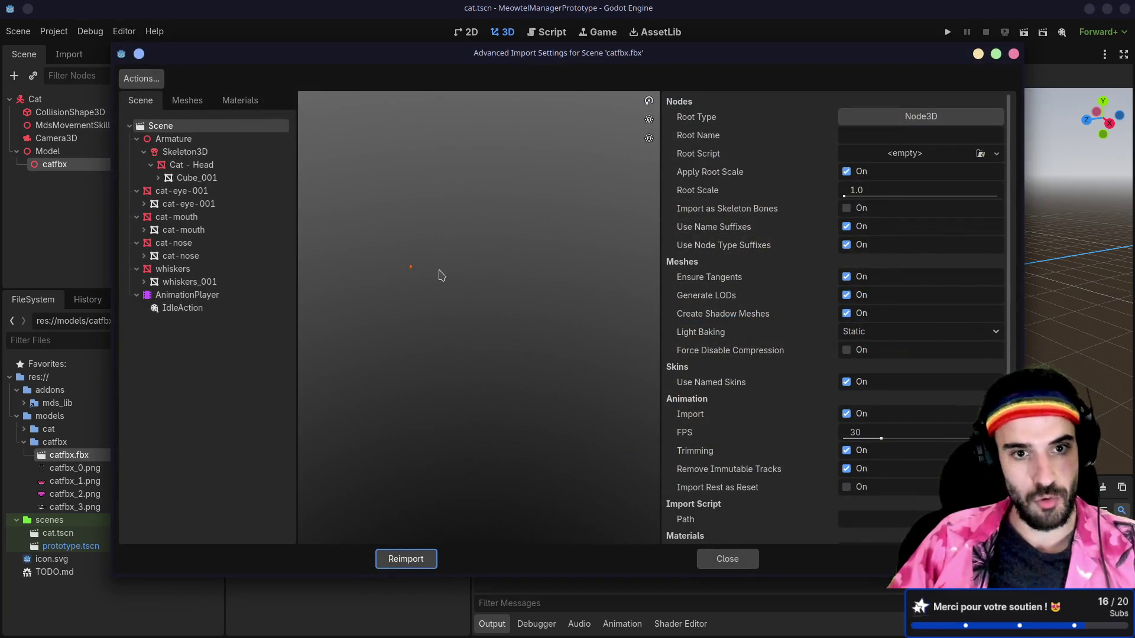
left_click(1014, 53)
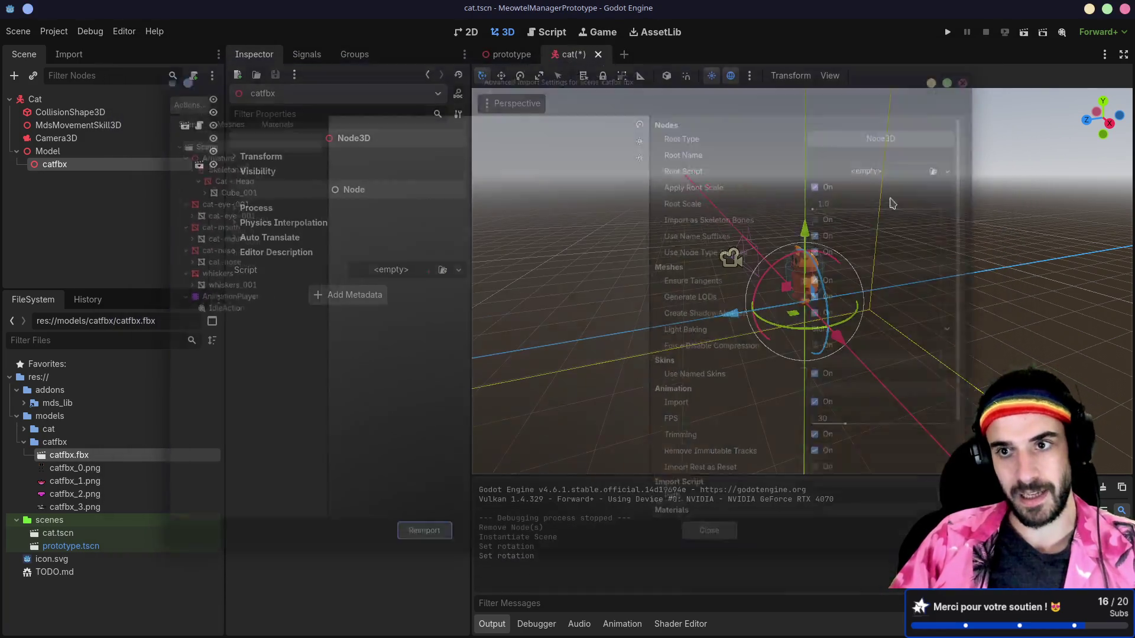
- Zoom and orbit the 3D viewport to inspect the imported cat, then return to Blender
scroll(861, 255, "down", 5)
scroll(861, 256, "down", 10)
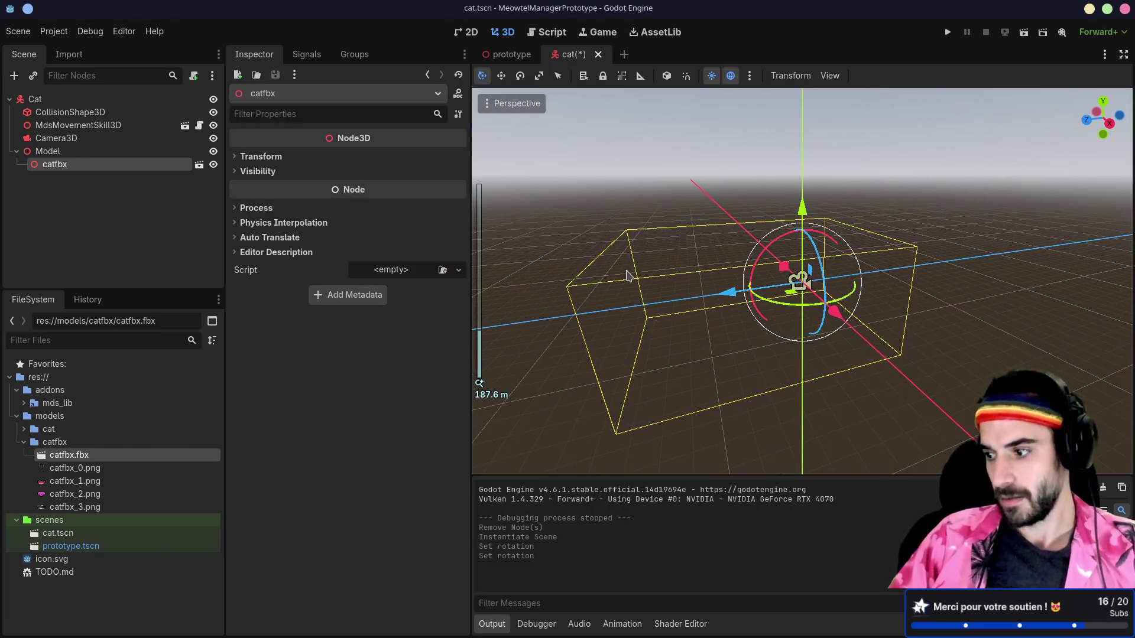
mouse_move(696, 280)
left_mouse_down()
mouse_move(962, 240)
mouse_move(774, 288)
left_mouse_up()
scroll(773, 287, "up", 5)
scroll(808, 286, "up", 5)
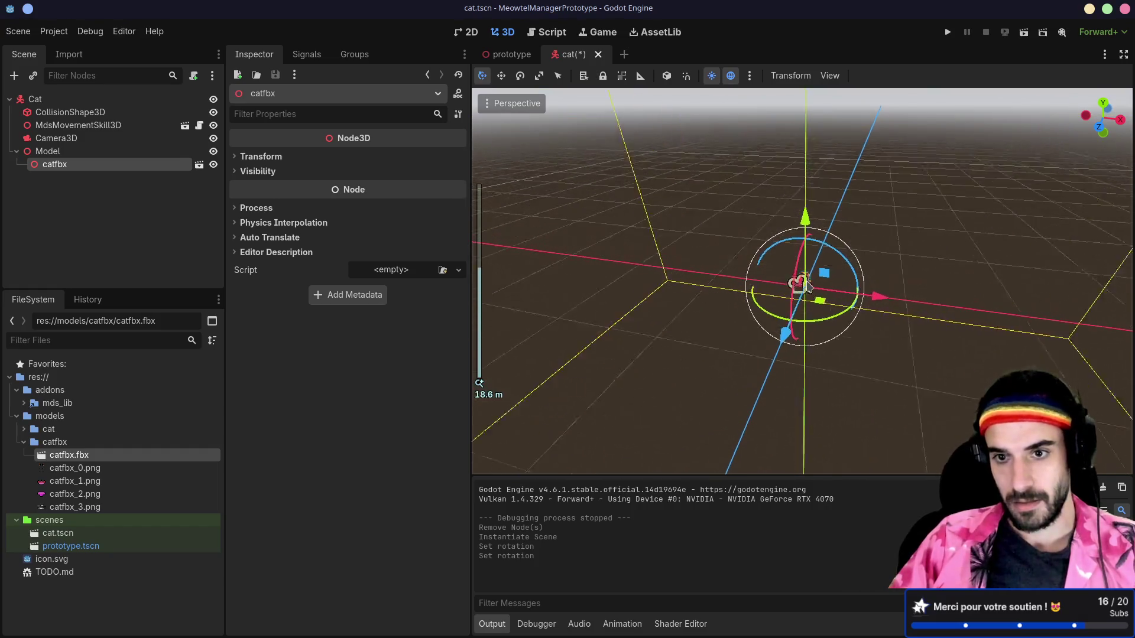
scroll(808, 286, "up", 5)
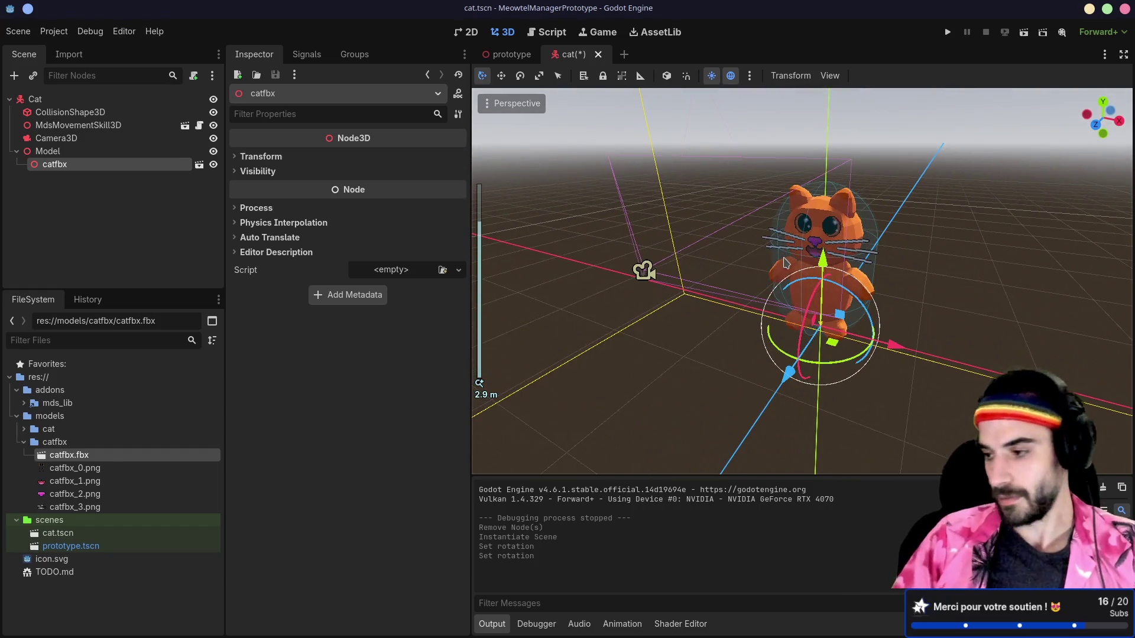
key("alt+Tab")
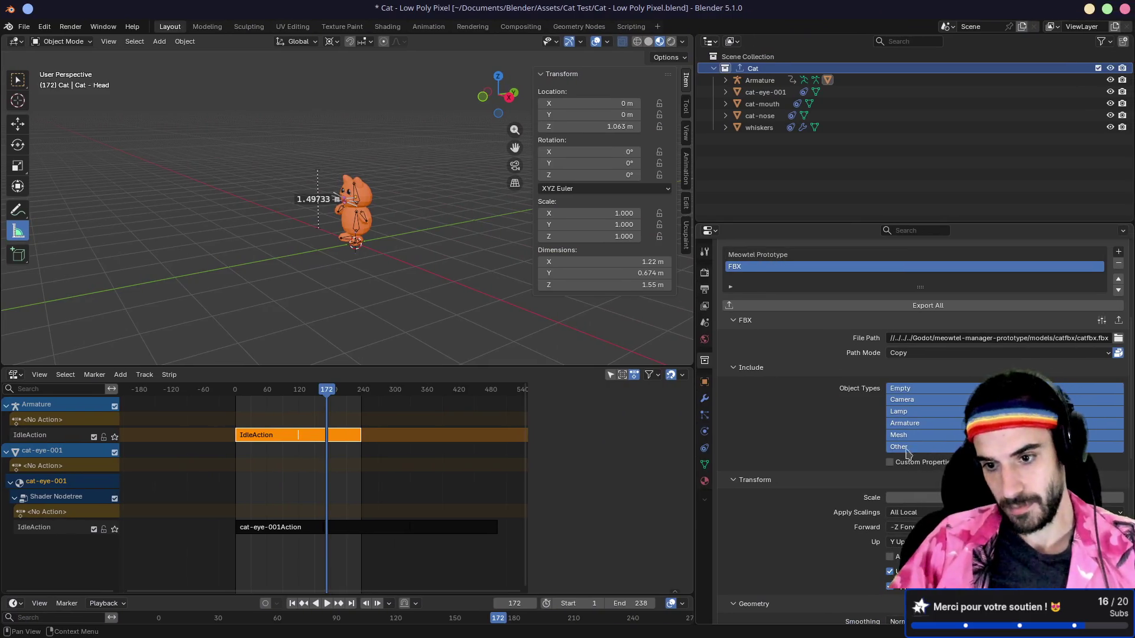
- Export the Cat collection to catfbx.fbx with the FBX exporter
scroll(876, 492, "down", 1)
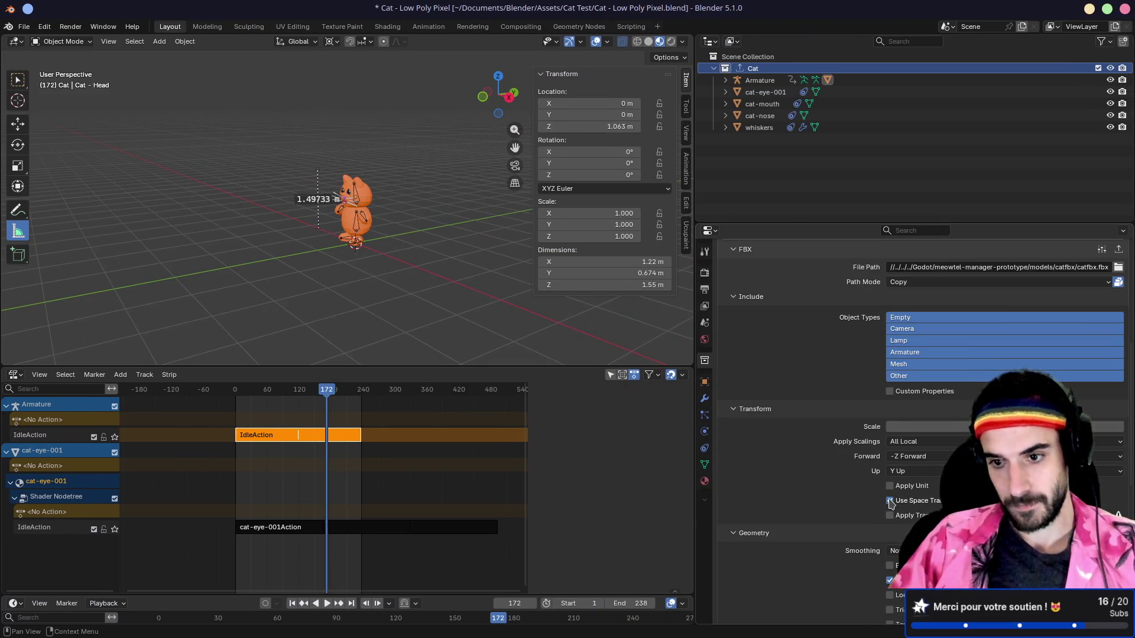
scroll(881, 354, "up", 2)
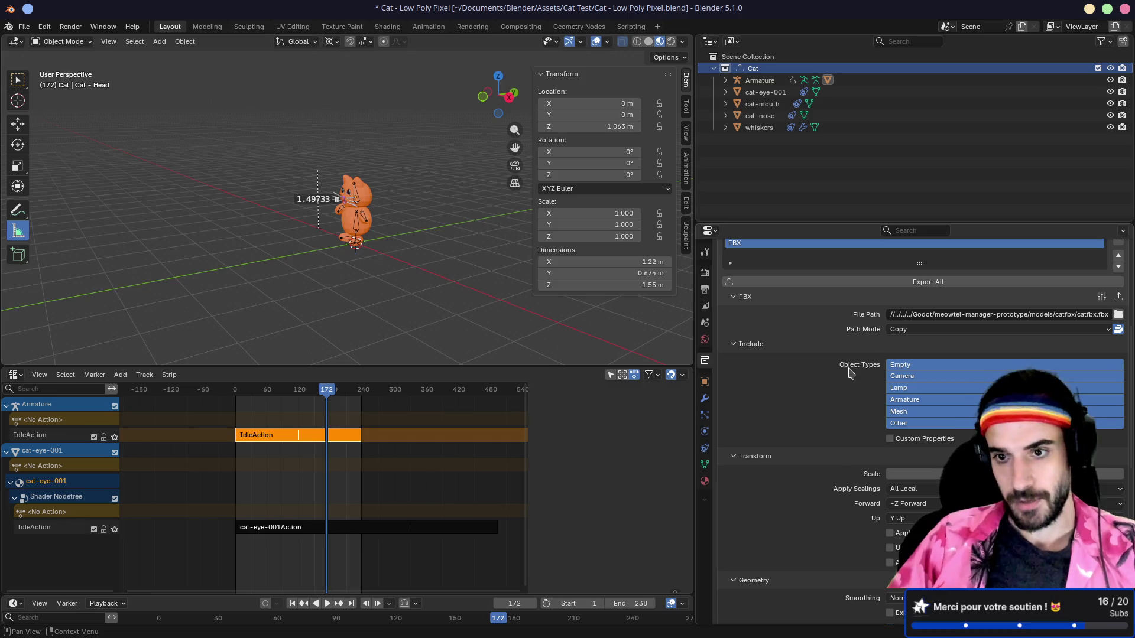
left_click(870, 282)
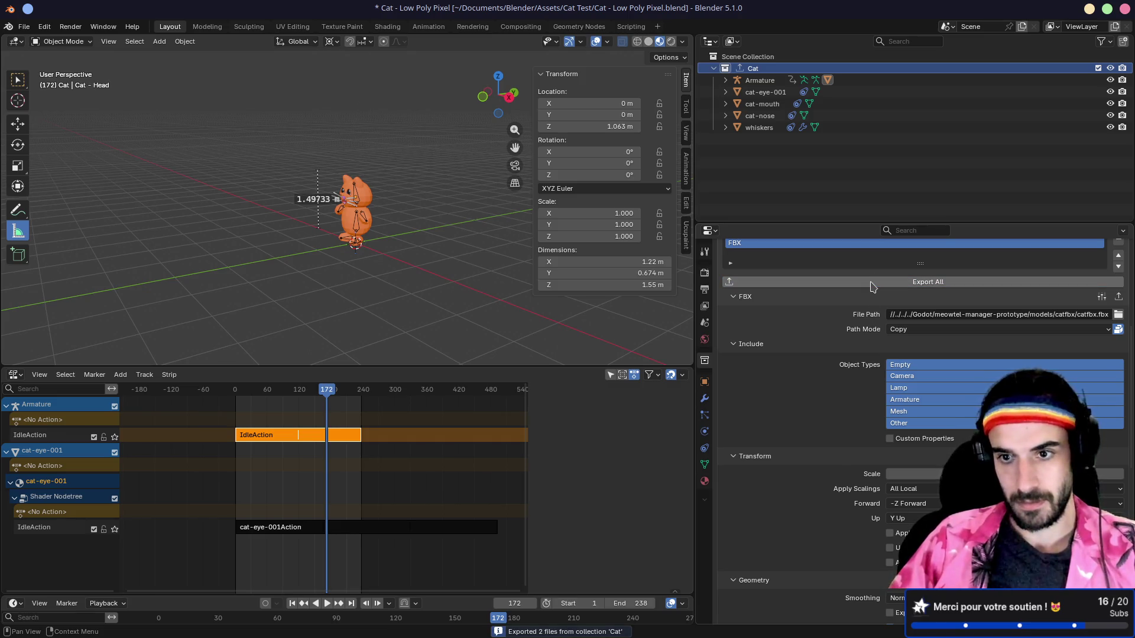
- Orbit Godot's viewport to eye level, finding the cat lying on its side, then return to Blender
key("super+Left")
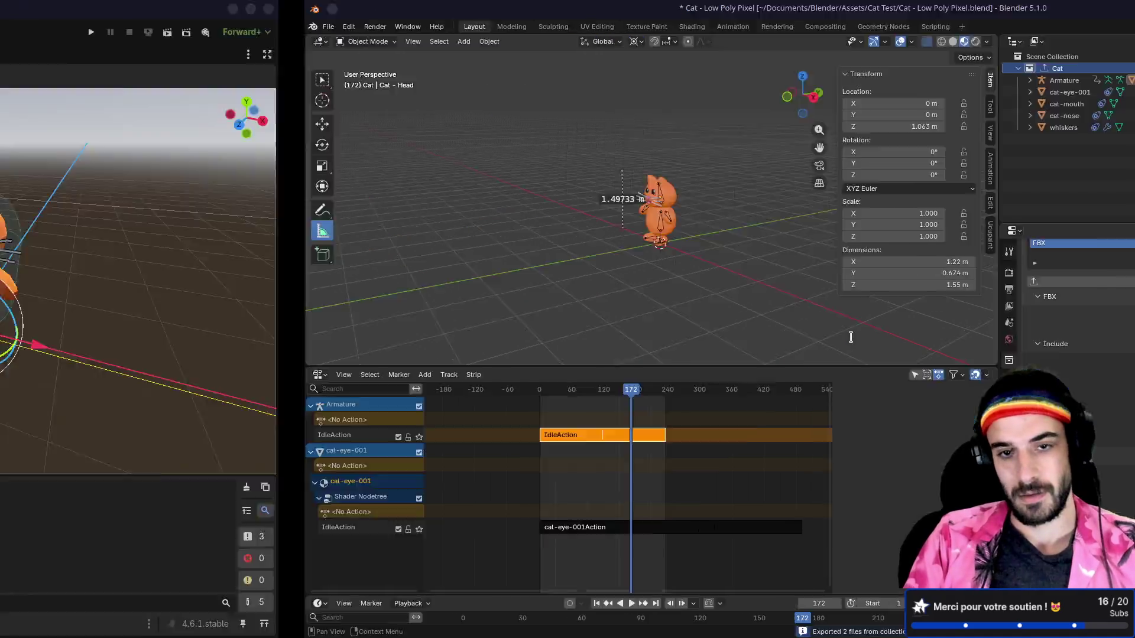
key("super+Right")
mouse_move(923, 315)
left_mouse_down()
mouse_move(843, 253)
mouse_move(891, 198)
mouse_move(968, 163)
left_mouse_up()
left_click_drag(964, 164, 949, 186)
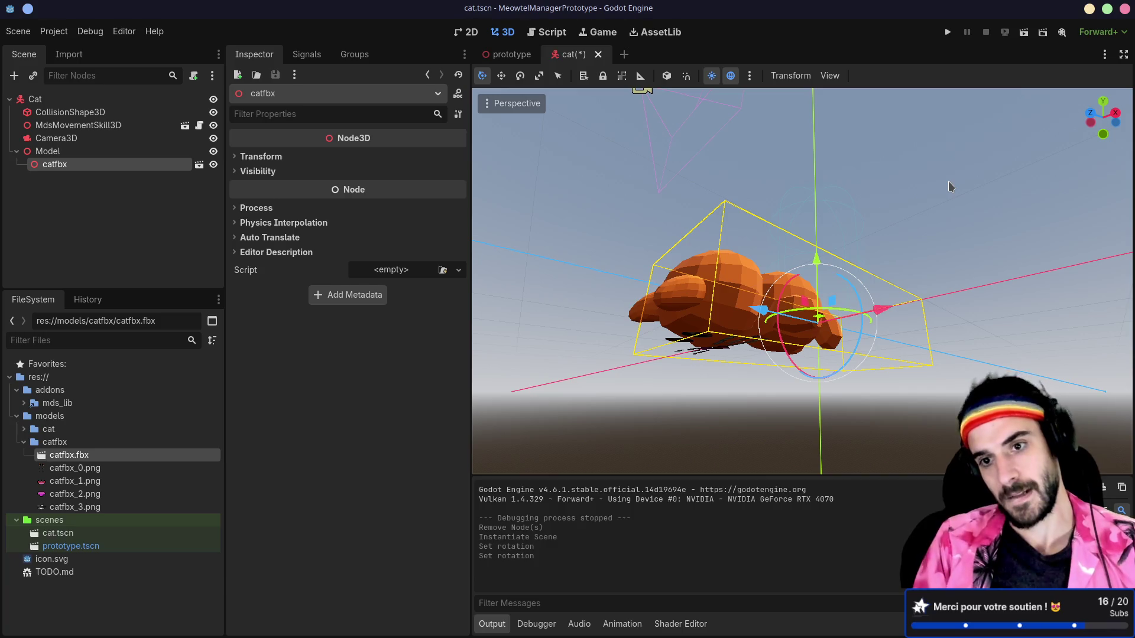
key("super+2")
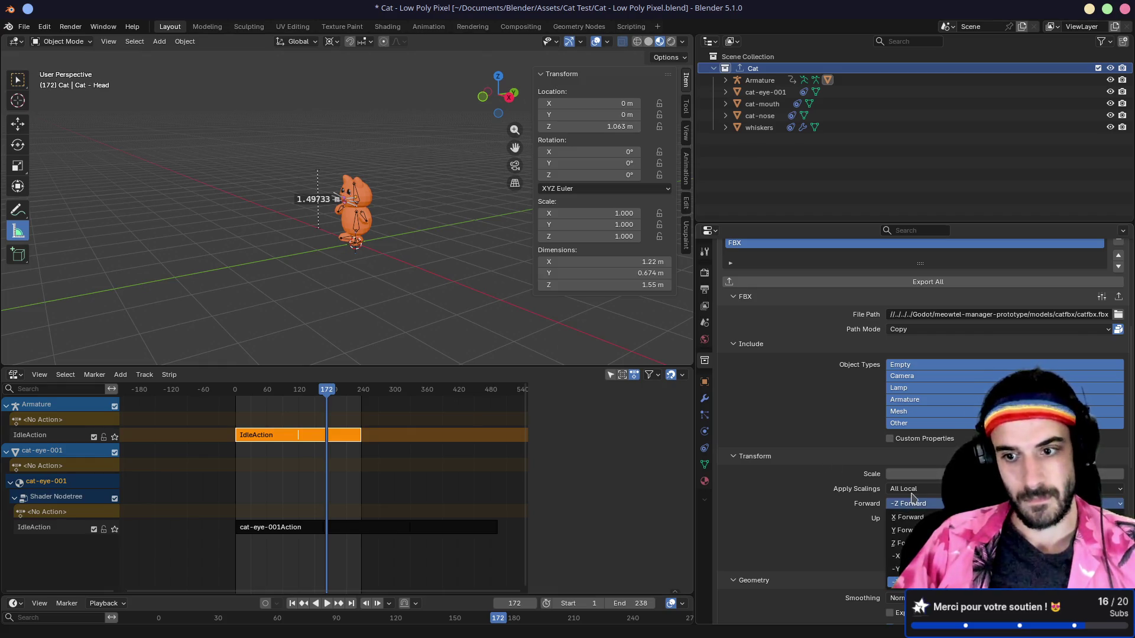
- Save the .blend file, re-export Cat to FBX and glance at it in Godot
scroll(869, 467, "up", 5)
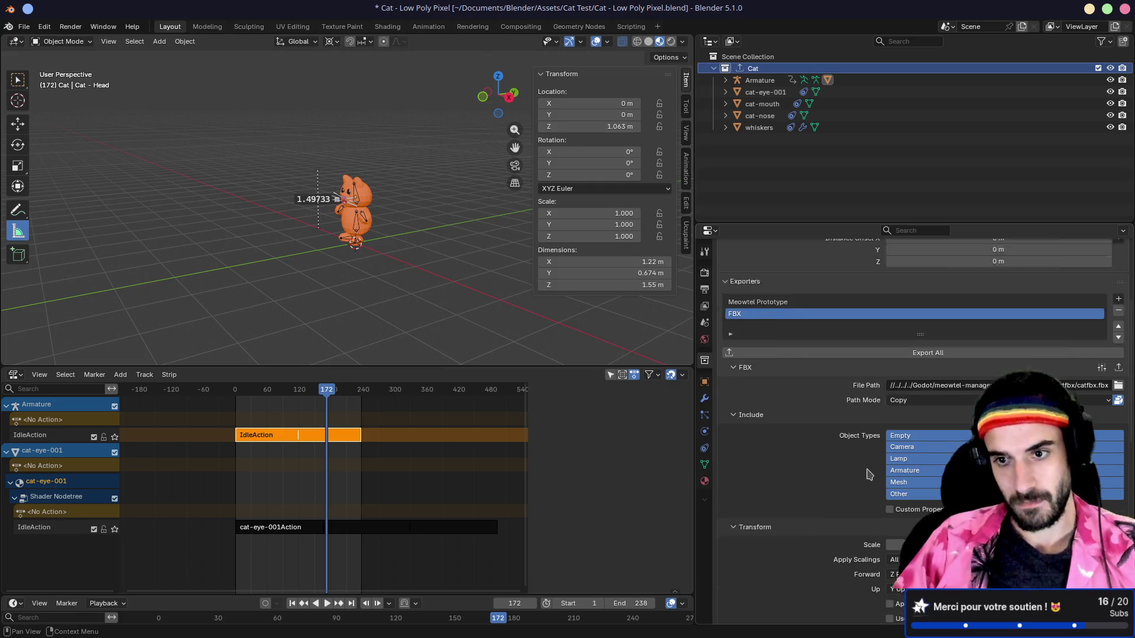
key("ctrl+s")
left_click(877, 403)
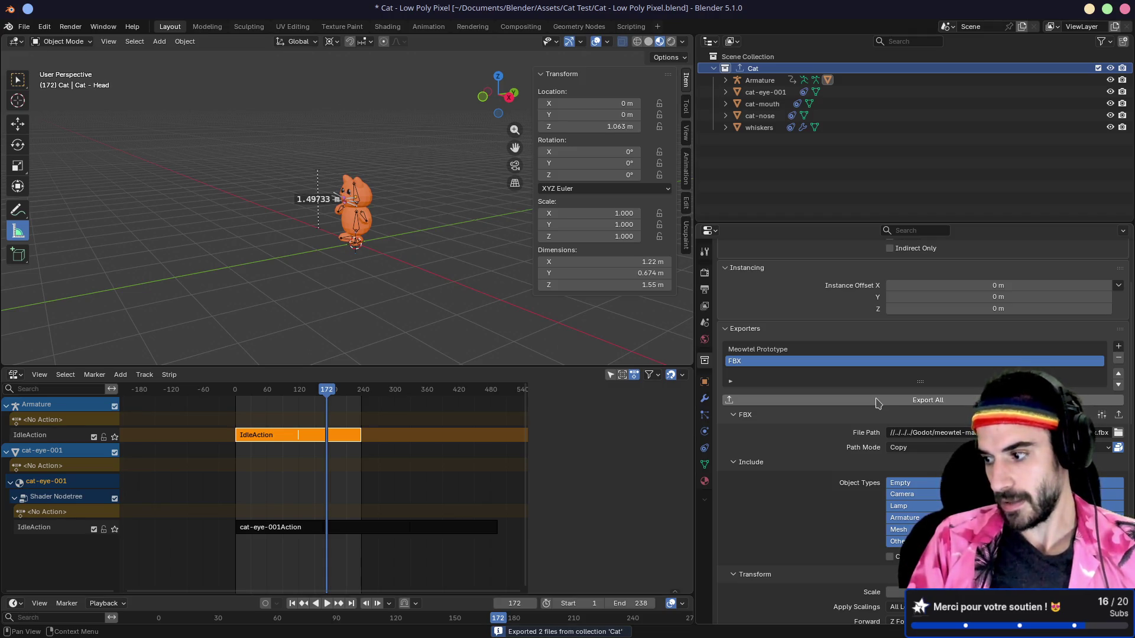
key("alt+Tab")
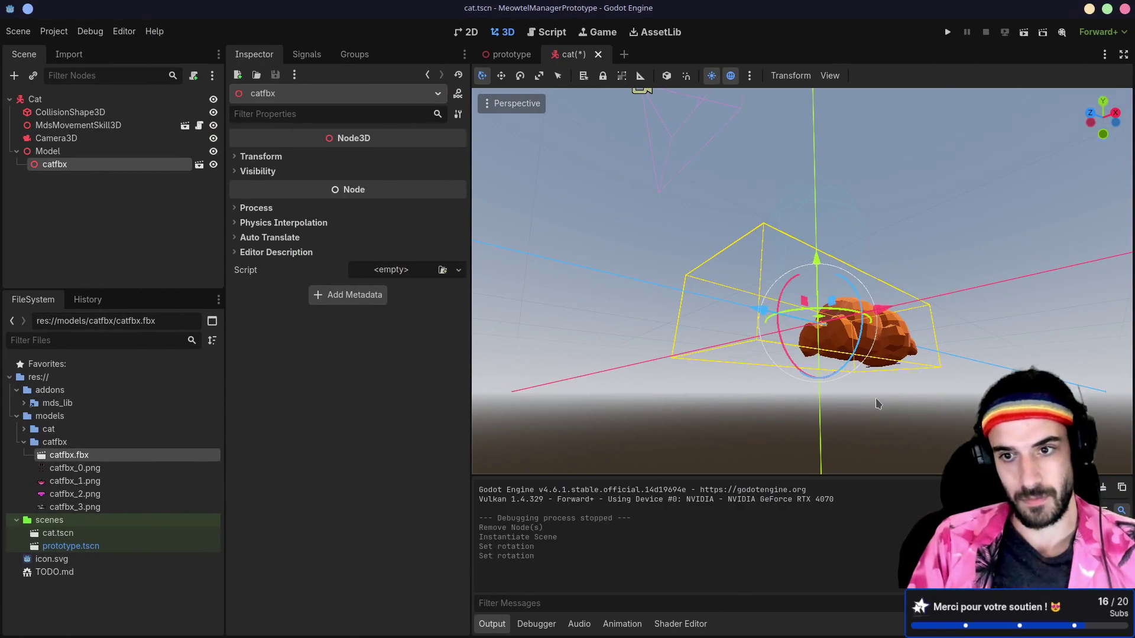
key("alt+Tab")
key("alt+Tab")
key("alt+Tab")
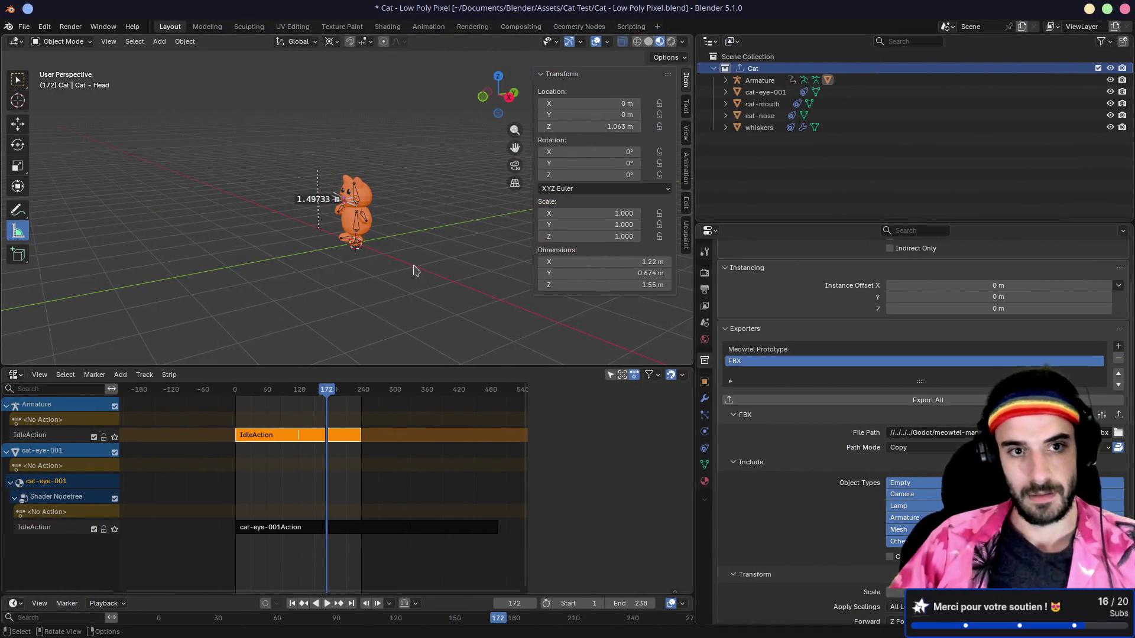
- Select all of the cat's objects and apply Rotation & Scale
key("ctrl+a")
key("Escape")
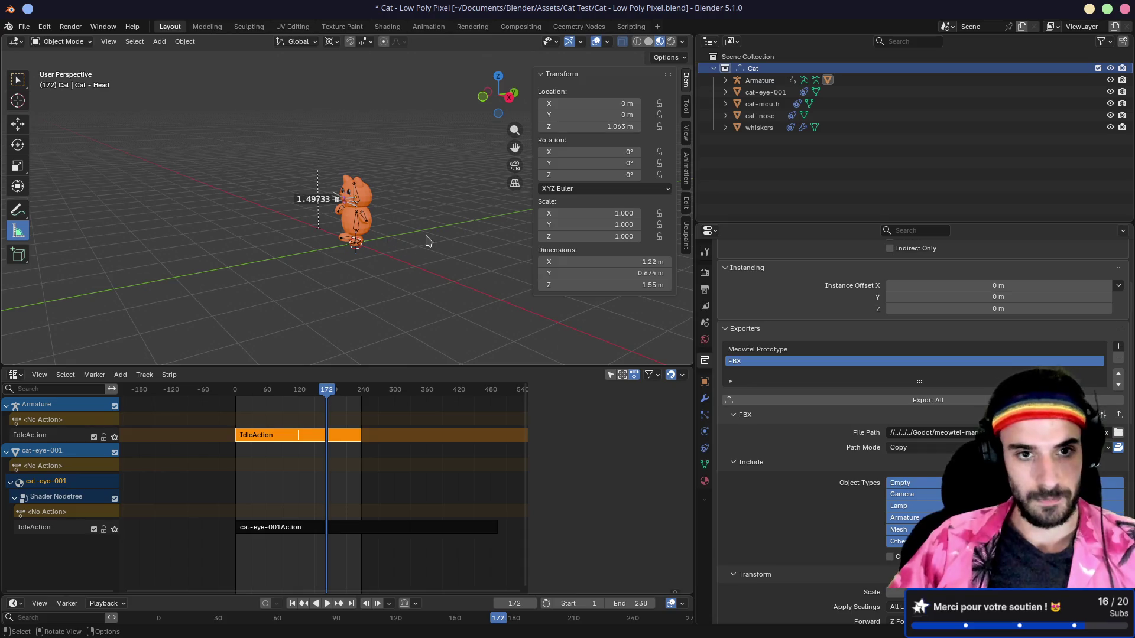
key("a")
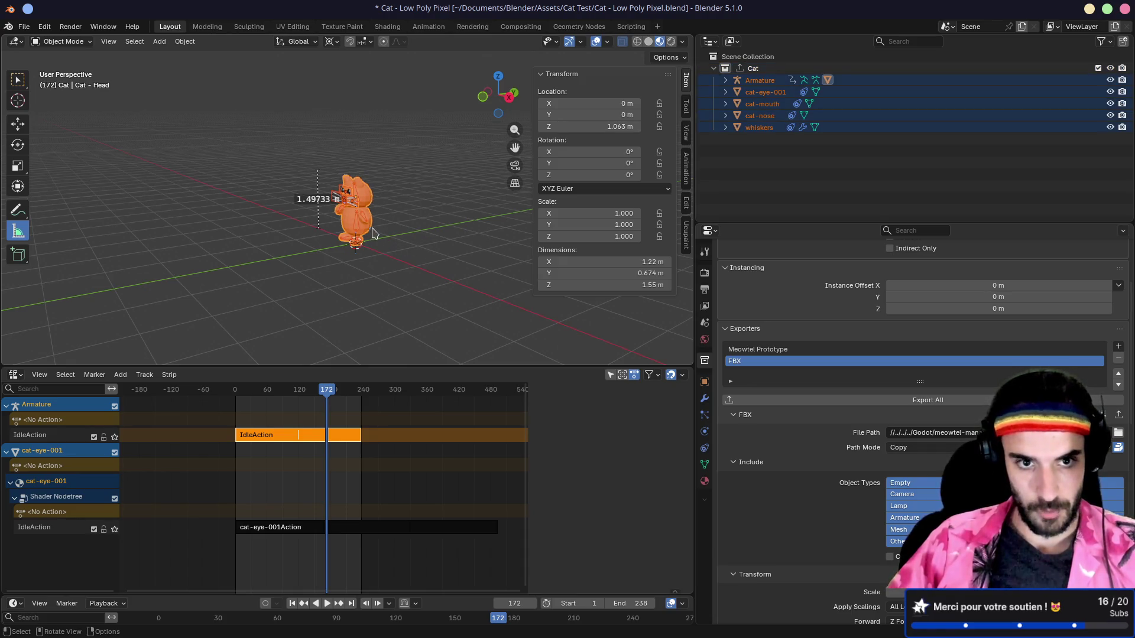
key("ctrl+a")
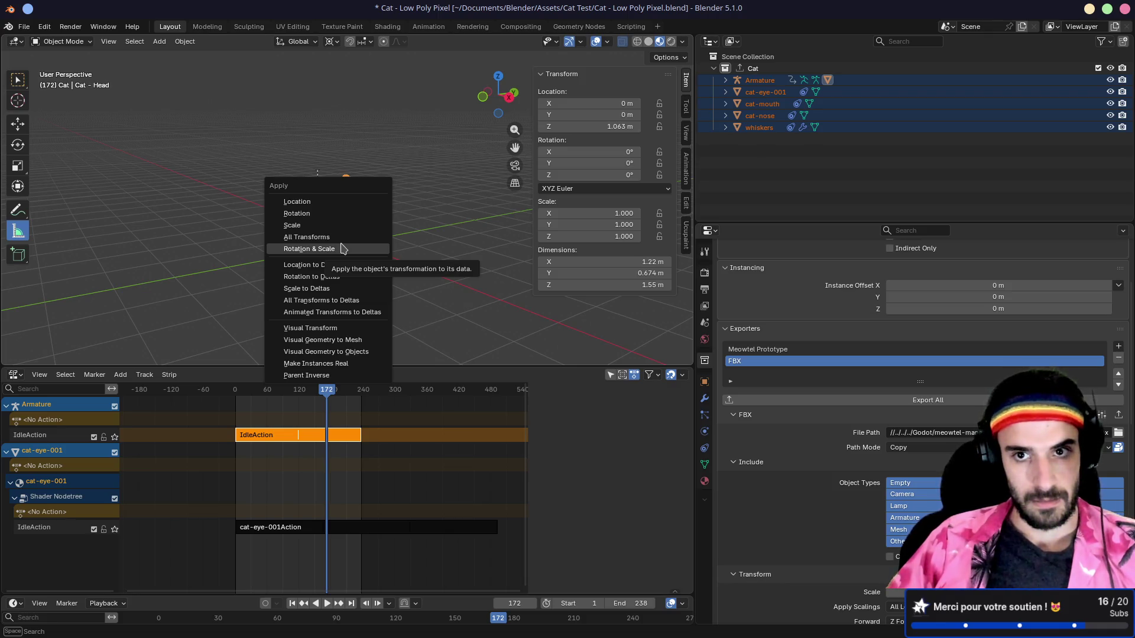
left_click(342, 248)
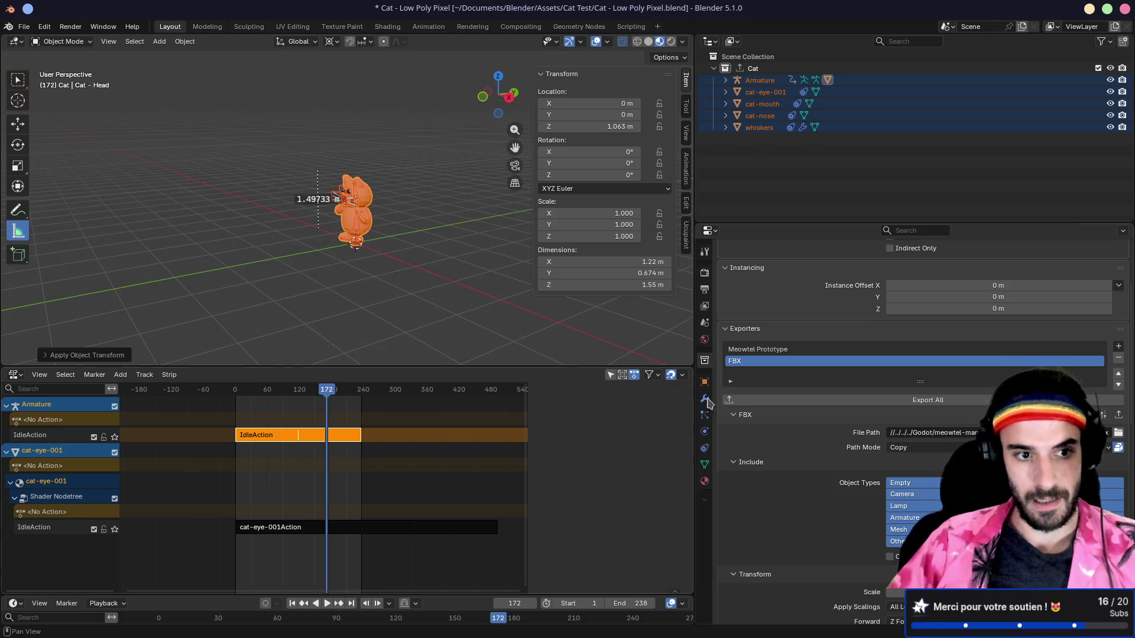
- Re-export the Cat collection as FBX and check the result in Godot
left_click(886, 403)
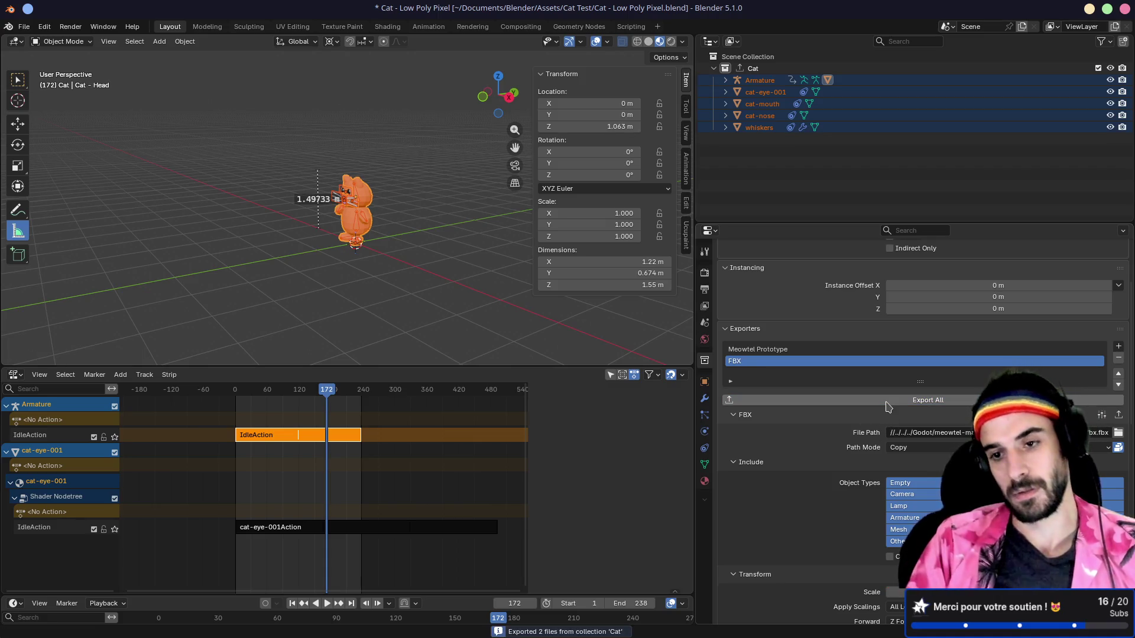
key("super+Left")
key("super+Right")
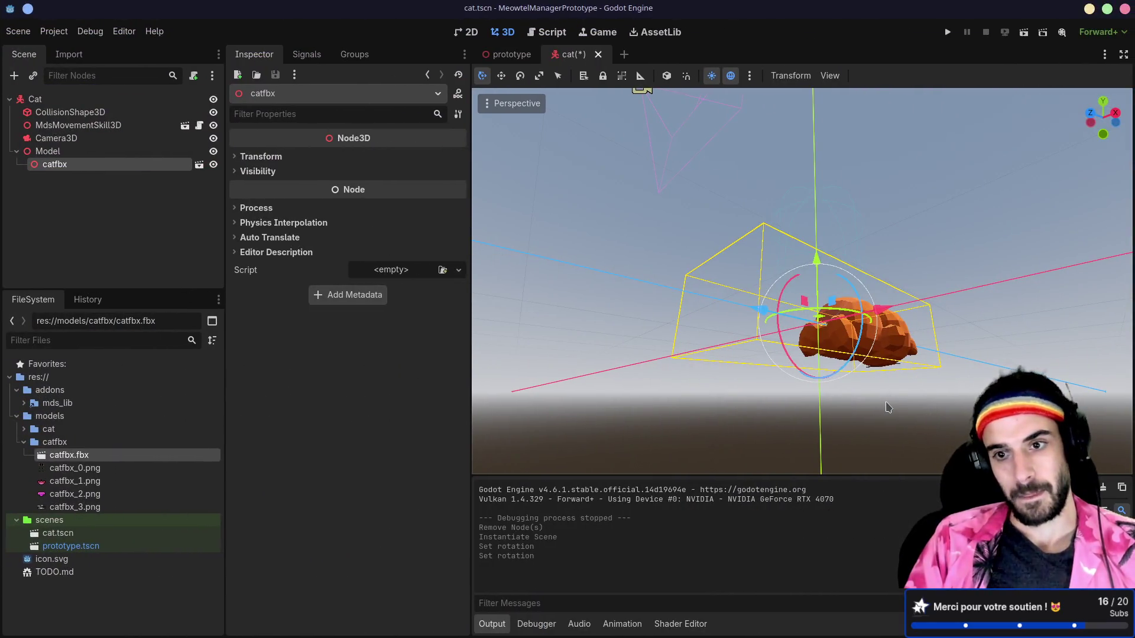
key("super+Right")
scroll(879, 425, "down", 8)
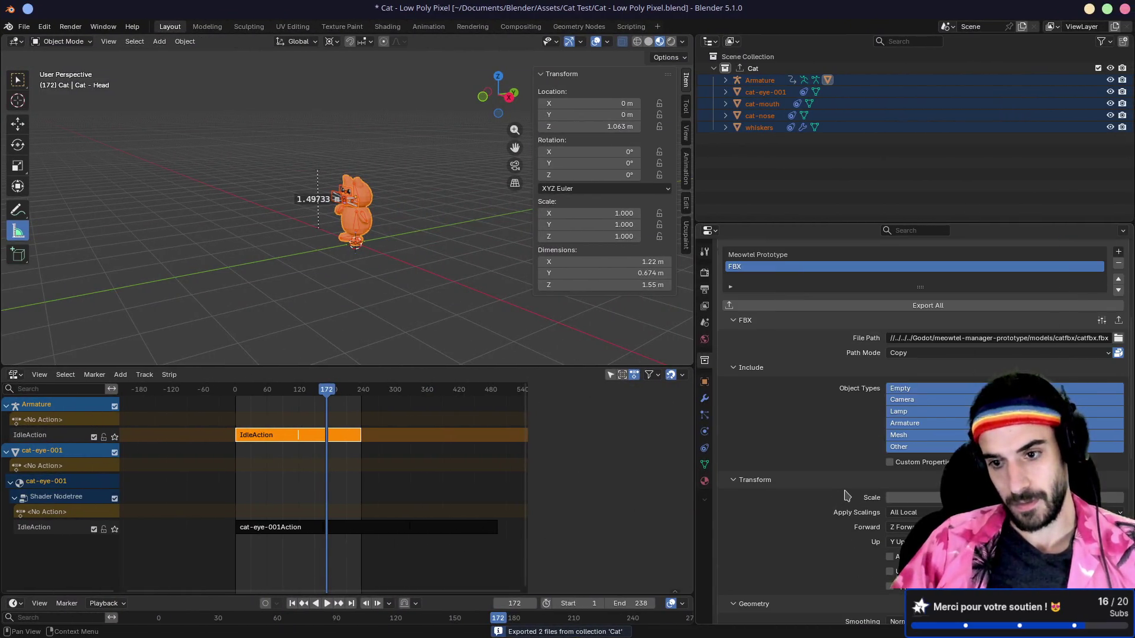
- Set the export Forward axis to -Z Forward and re-export the Cat collection
left_click(905, 432)
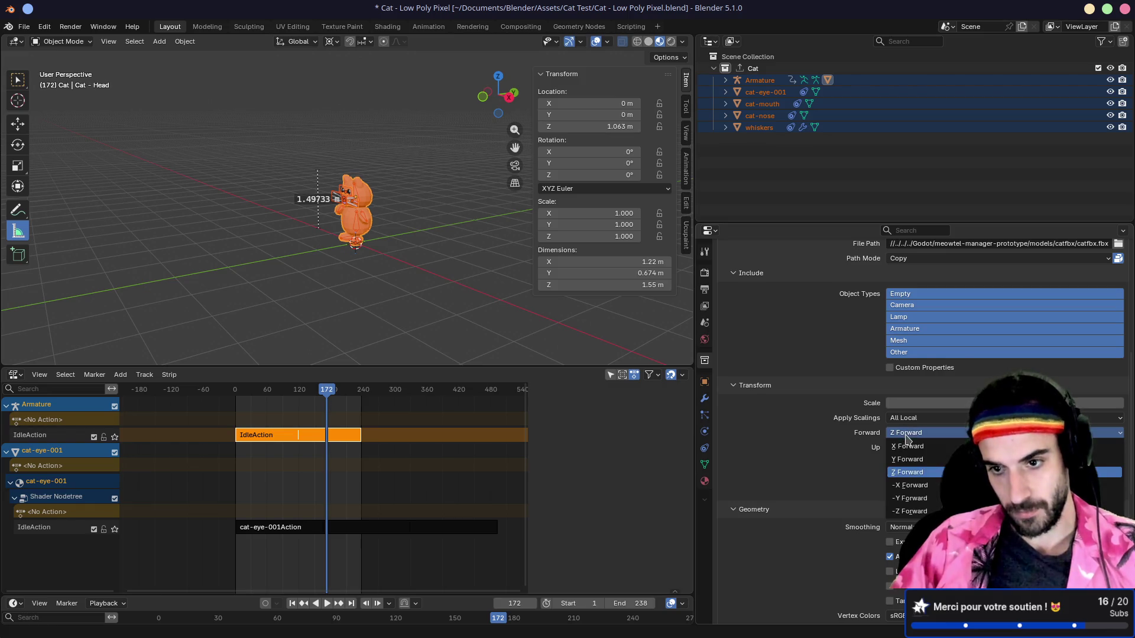
left_click(914, 512)
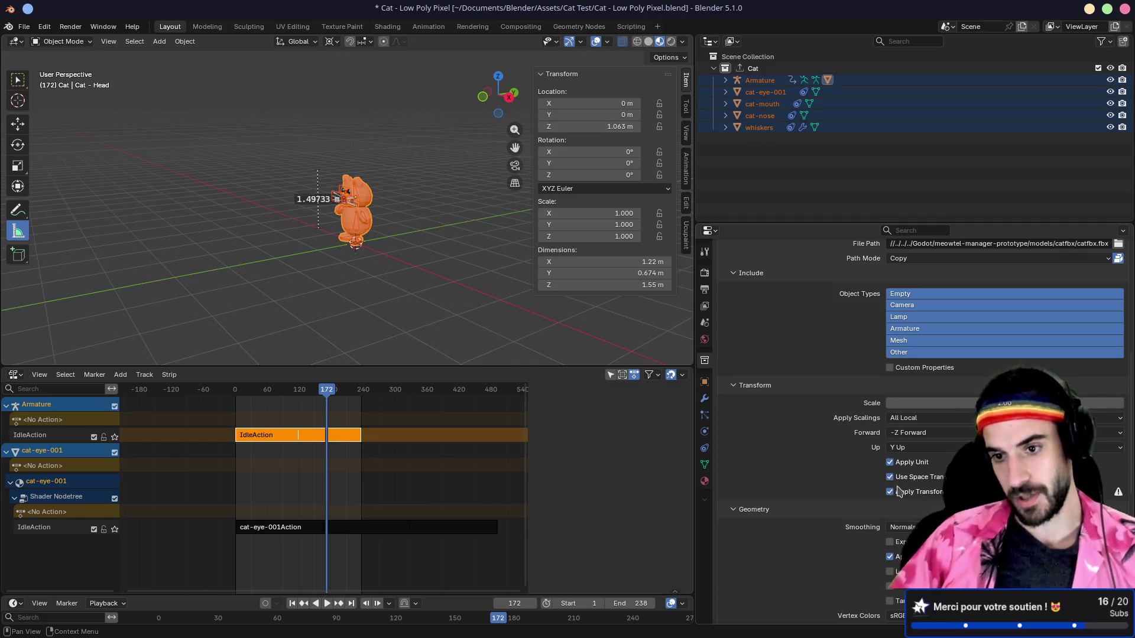
scroll(824, 433, "up", 4)
left_click(858, 313)
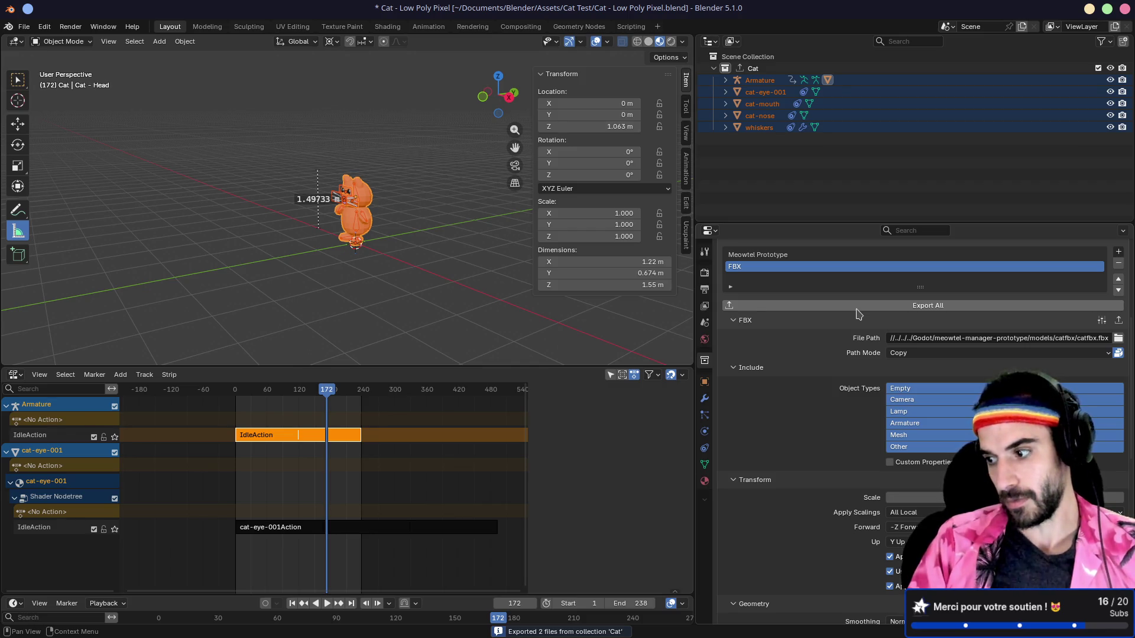
- Orbit around the reimported cat in Godot, confirming it stands upright, then return to Blender
key("alt+Tab")
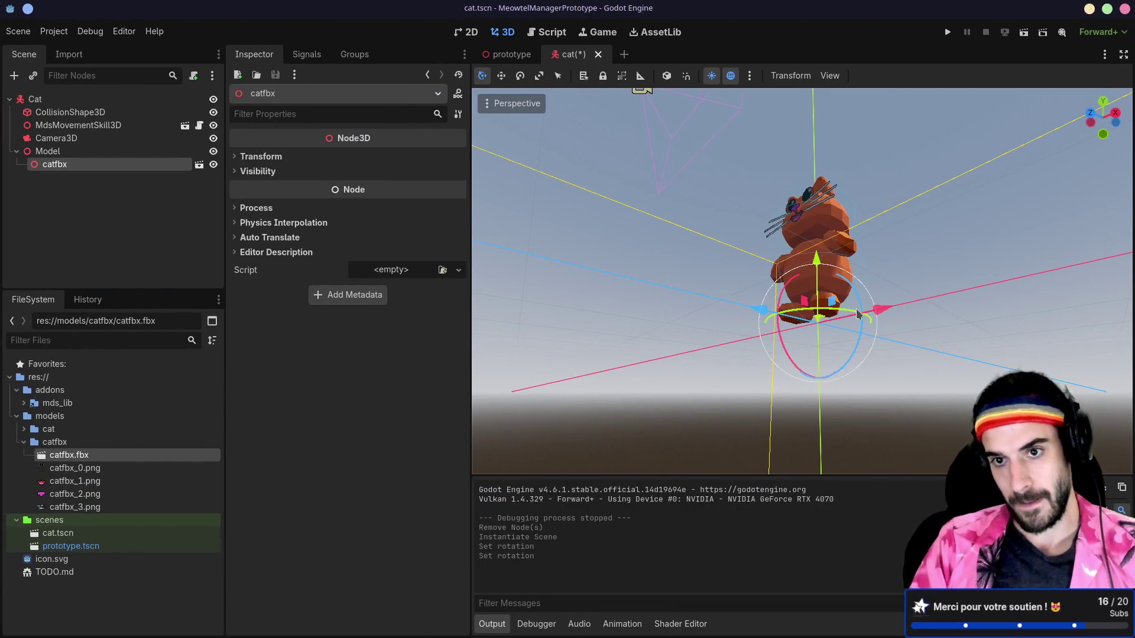
scroll(858, 313, "down", 6)
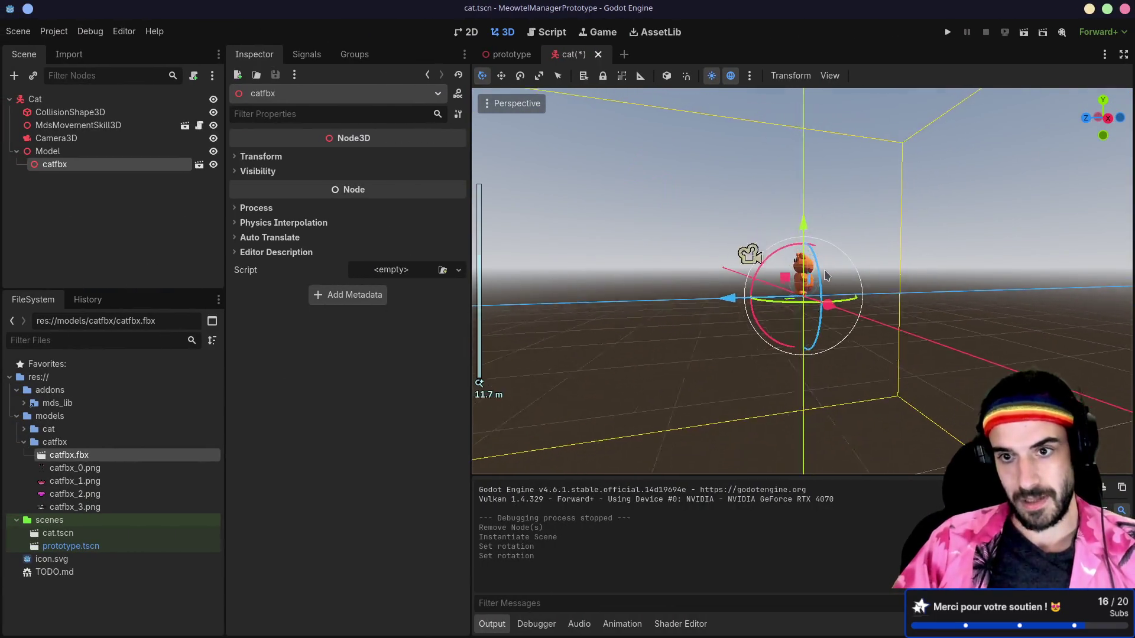
scroll(827, 269, "down", 10)
left_click_drag(827, 271, 808, 324)
scroll(761, 177, "up", 15)
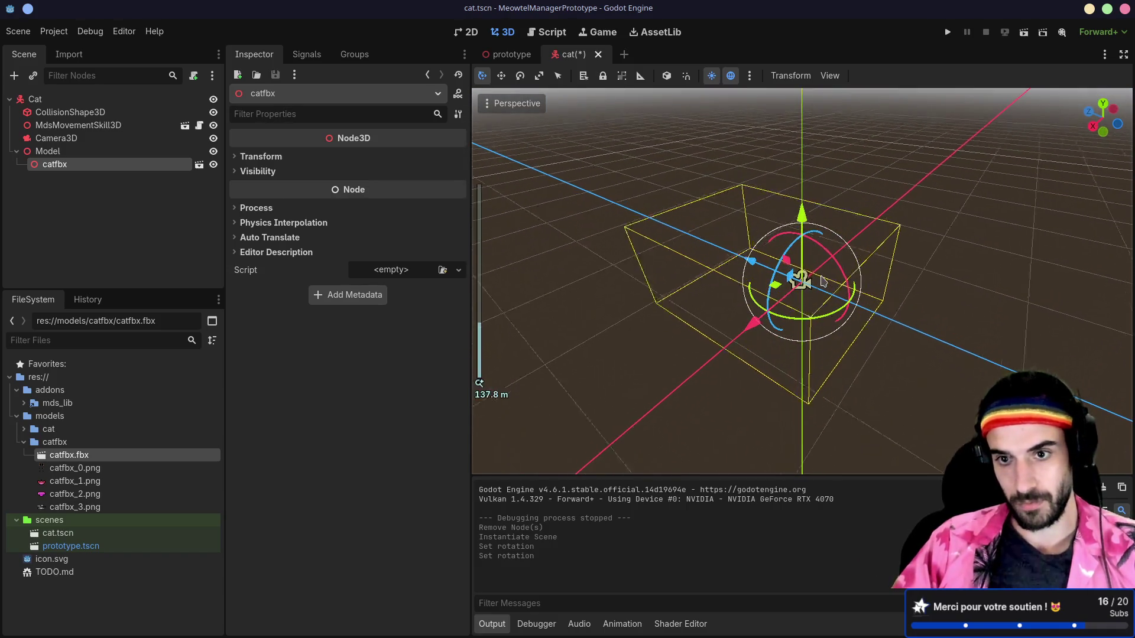
left_click_drag(756, 276, 867, 240)
key("alt+Tab")
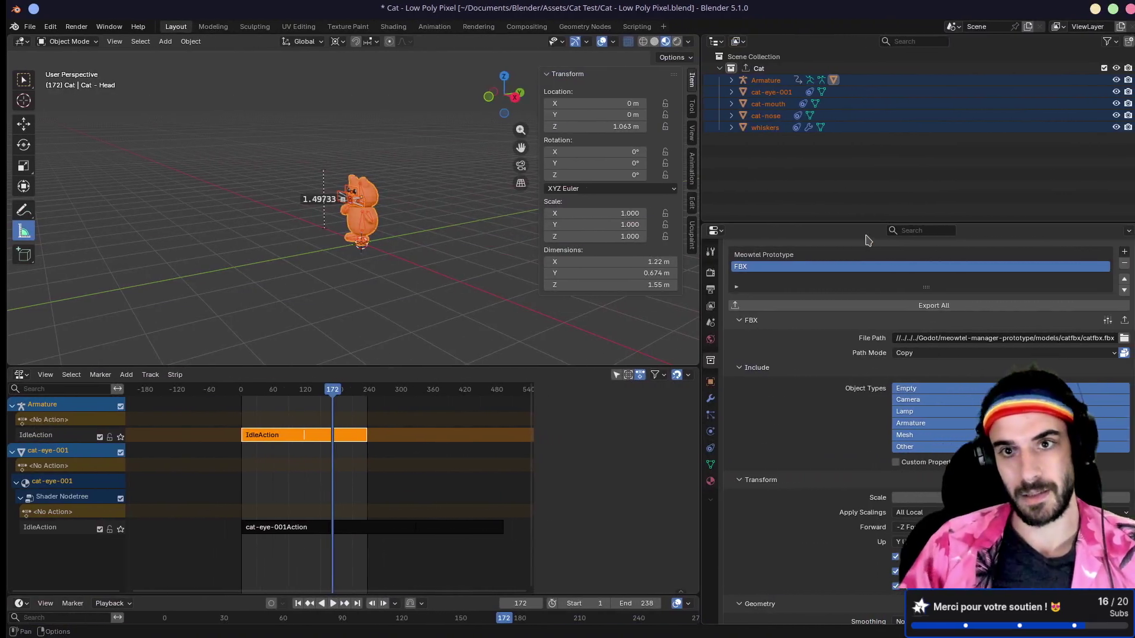
- Select the Armature, save the file and apply Rotation & Scale to the cat's objects
left_click(761, 82)
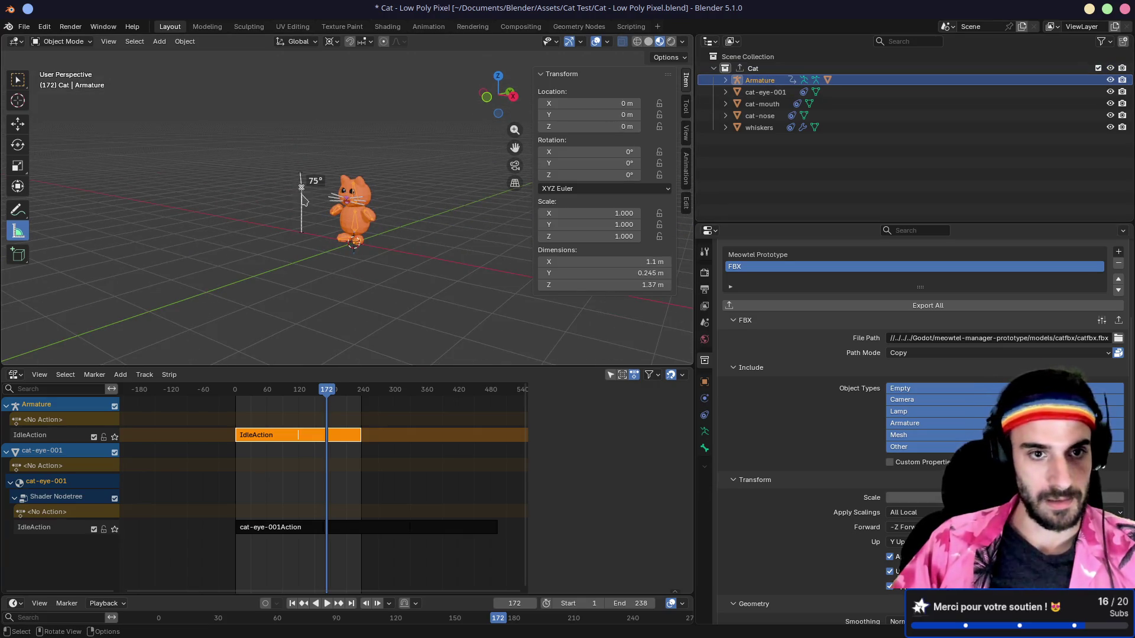
key("ctrl+s")
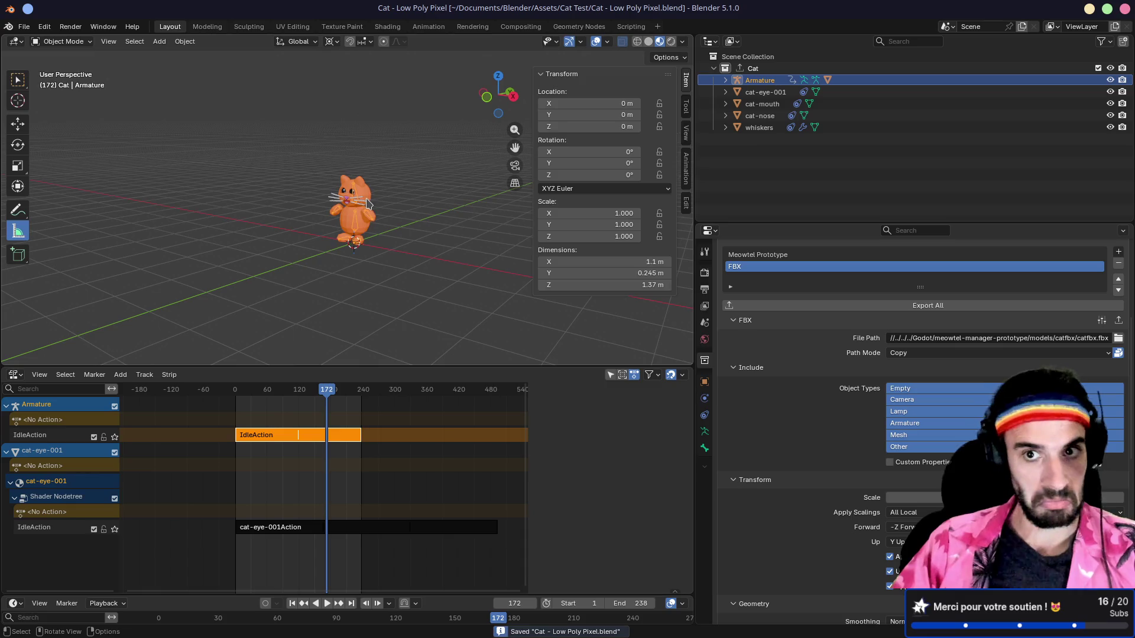
mouse_move(365, 219)
left_mouse_down()
mouse_move(291, 283)
mouse_move(358, 251)
left_mouse_up()
key("ctrl+a")
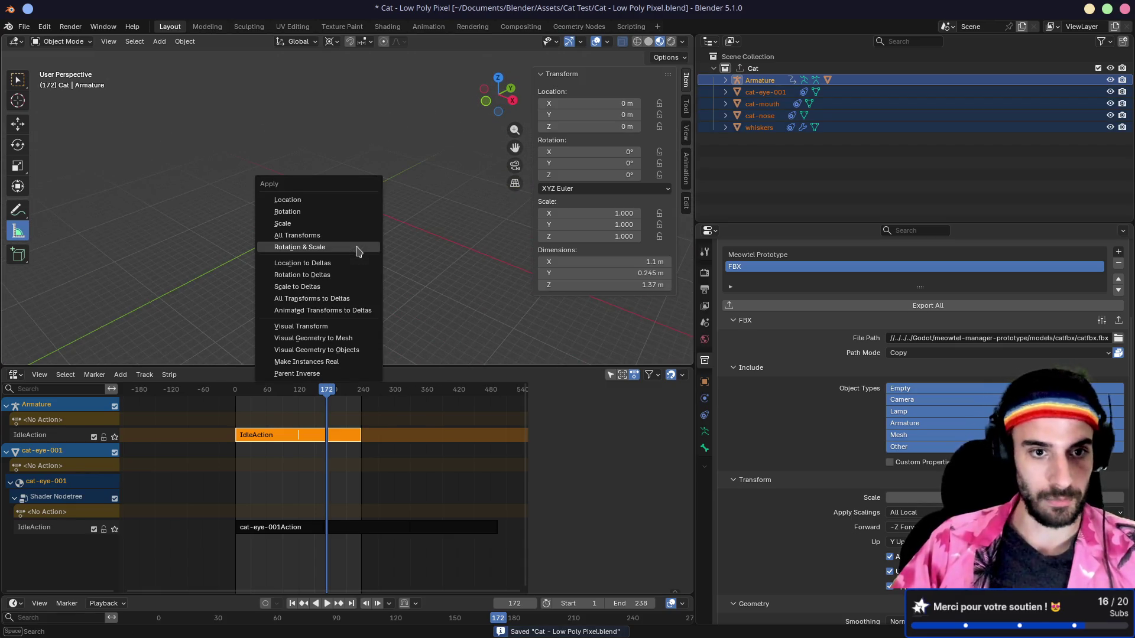
left_click(355, 247)
- Apply All Transforms to the cat and export the Cat collection as catfbx.fbx
key("ctrl+a")
left_click(337, 238)
scroll(373, 208, "up", 5)
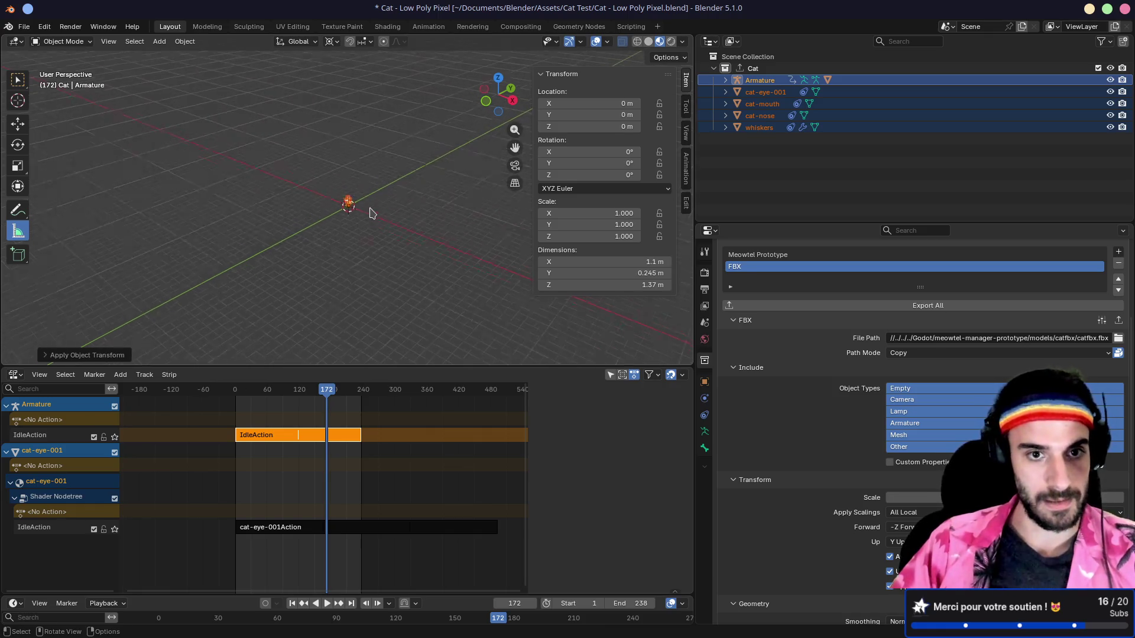
scroll(394, 219, "up", 3)
left_click_drag(394, 219, 438, 208)
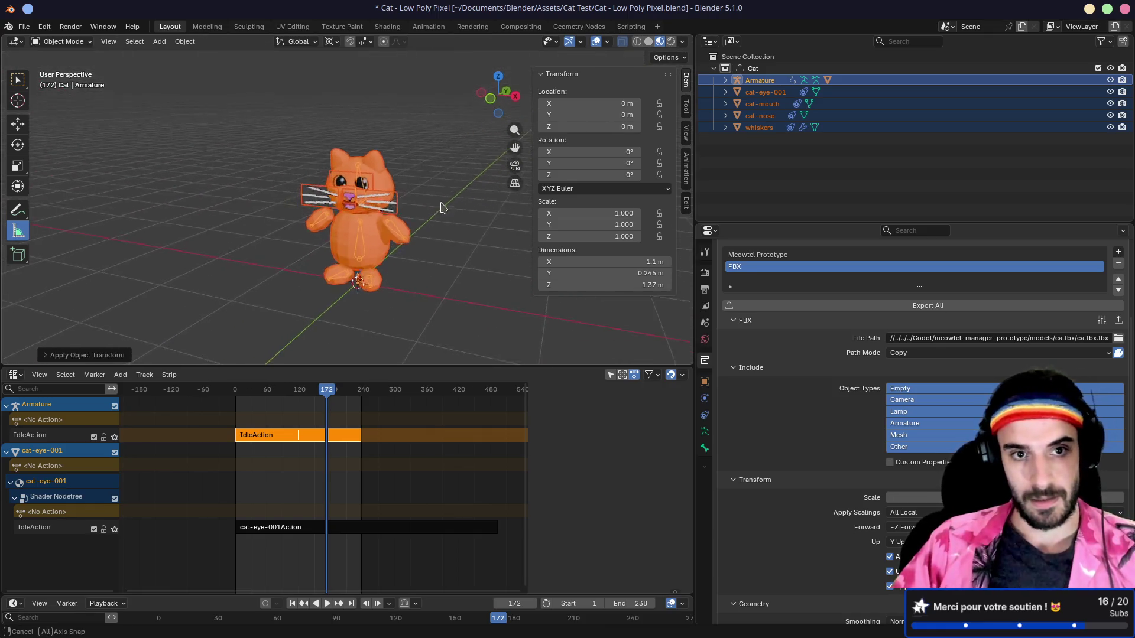
left_click(864, 307)
key("alt+Tab")
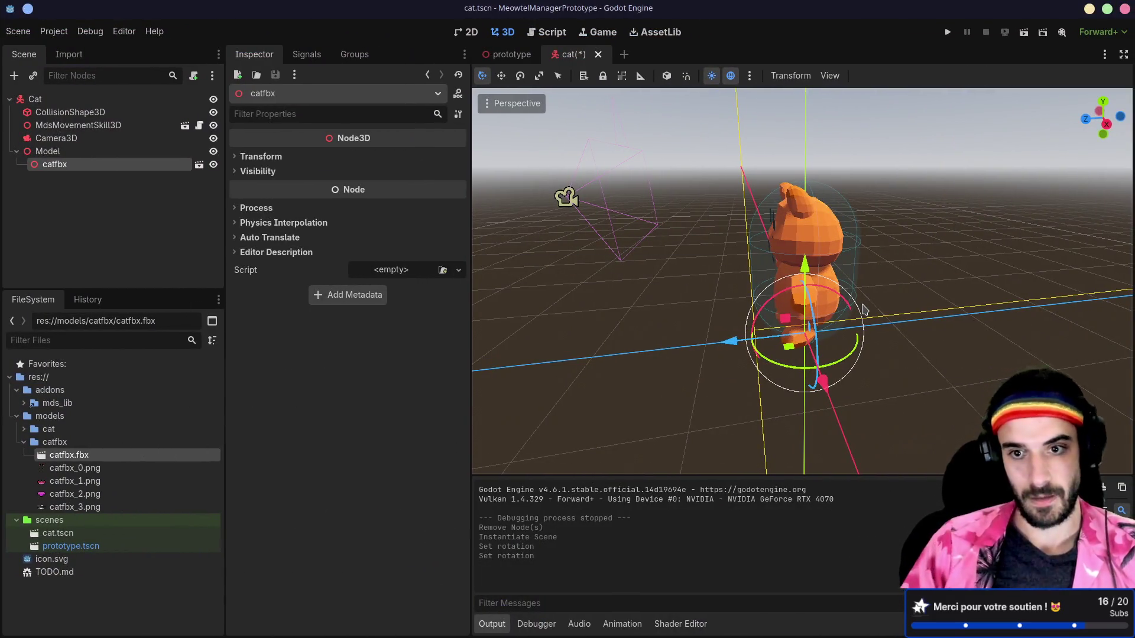
scroll(864, 307, "down", 10)
mouse_move(951, 304)
left_mouse_down()
mouse_move(915, 354)
mouse_move(922, 363)
left_mouse_up()
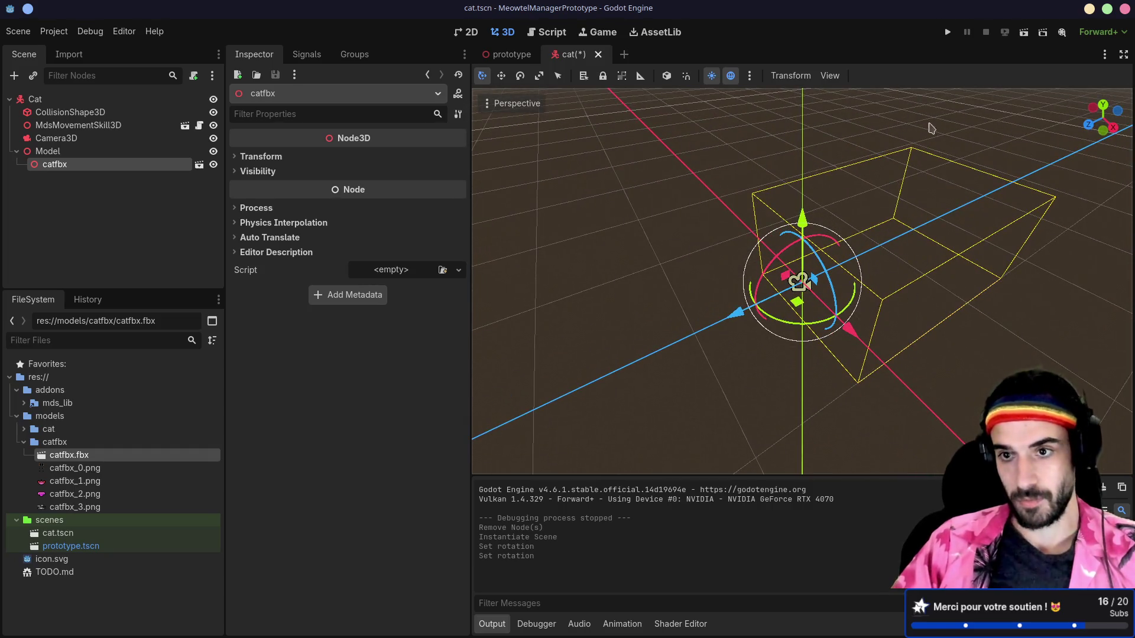
scroll(939, 284, "up", 10)
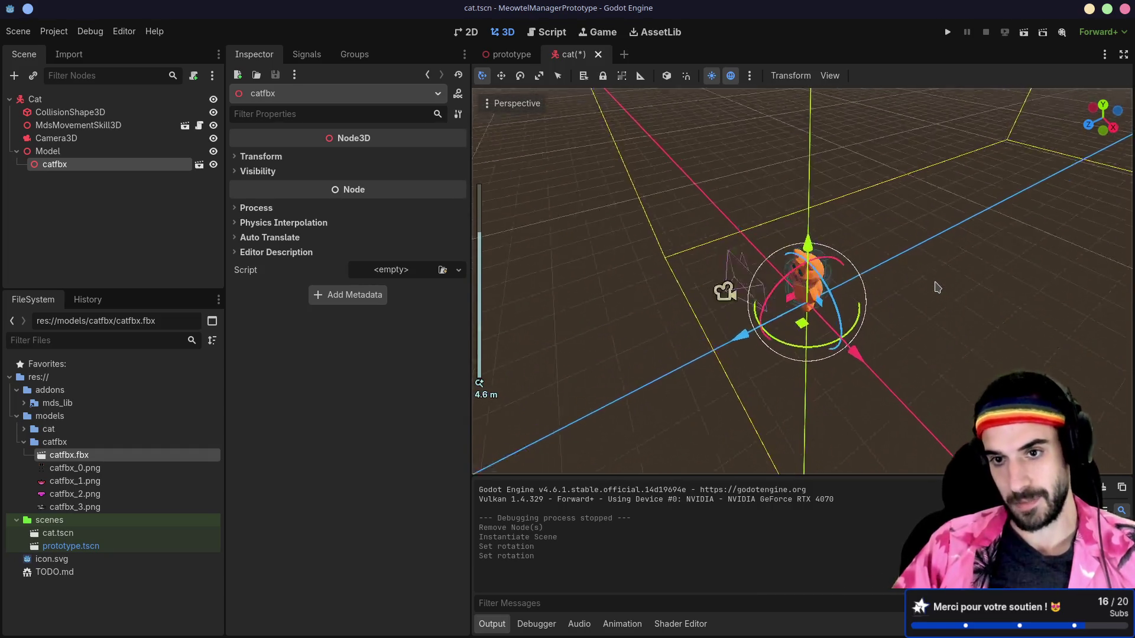
key("alt+Tab")
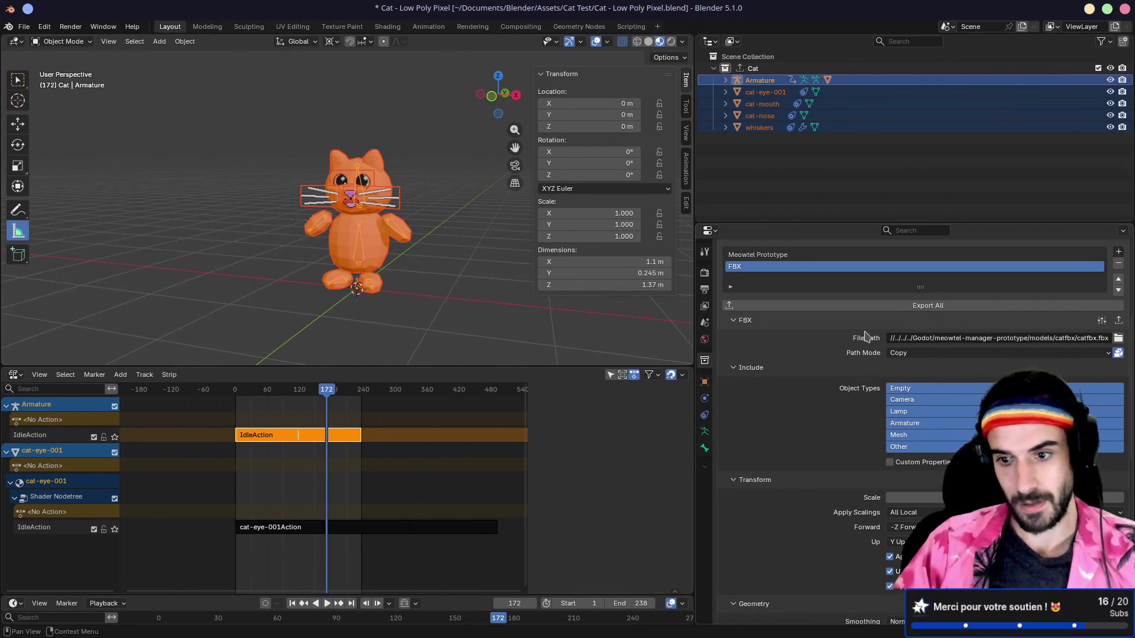
- Re-export the Cat collection and zoom in on the reimported cat in Godot
scroll(854, 543, "down", 3)
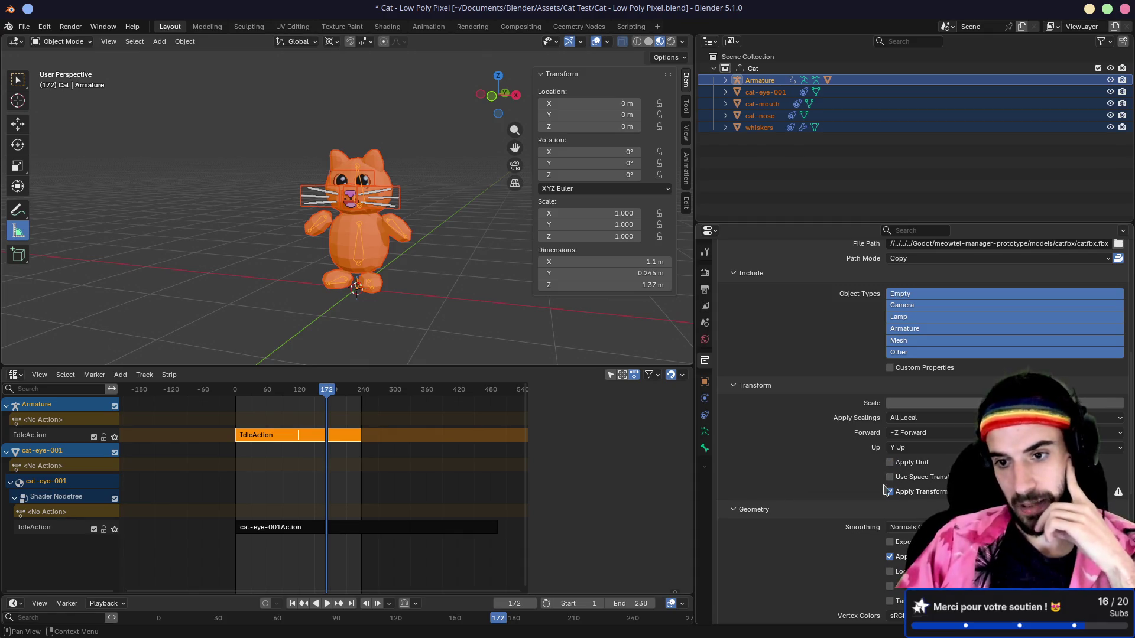
scroll(863, 404, "up", 5)
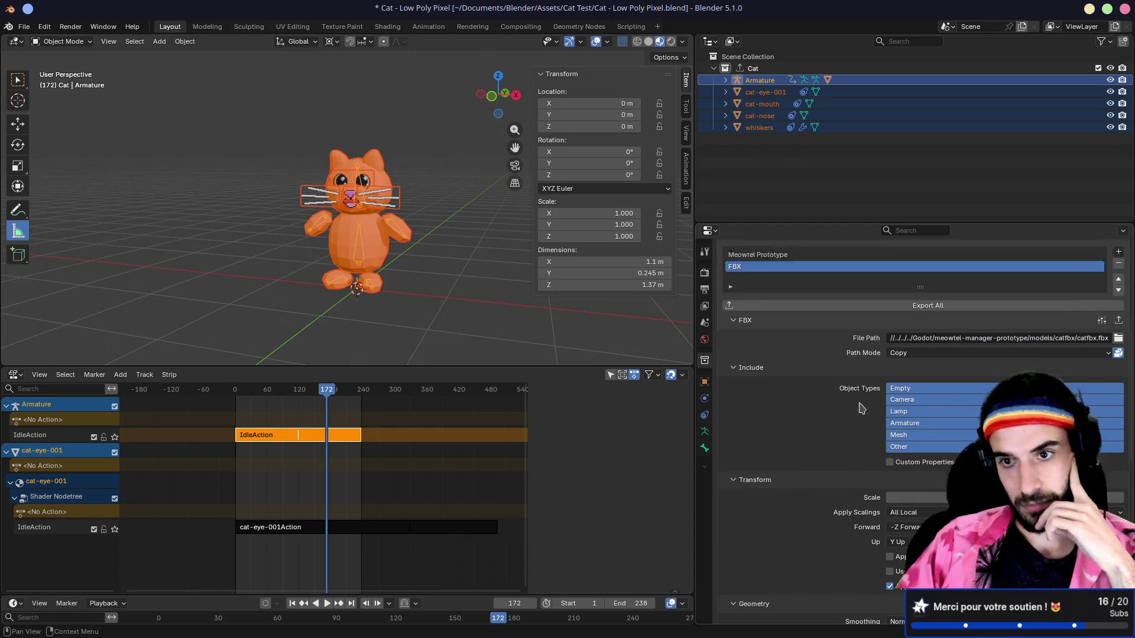
left_click(869, 330)
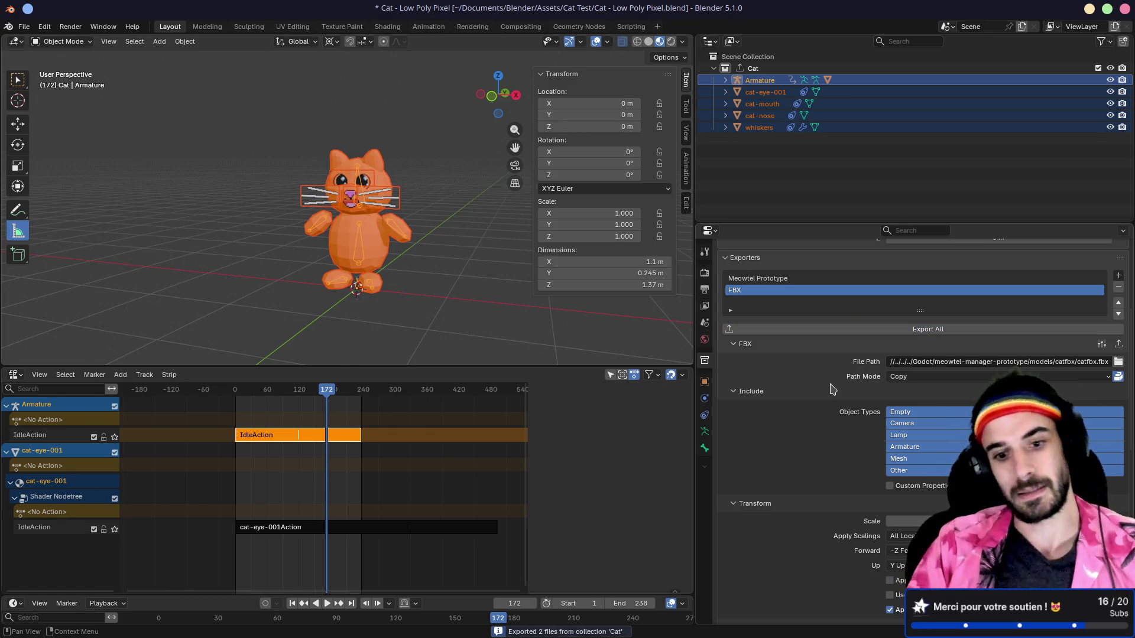
key("alt+Tab")
key("alt+Tab")
key("alt+Tab")
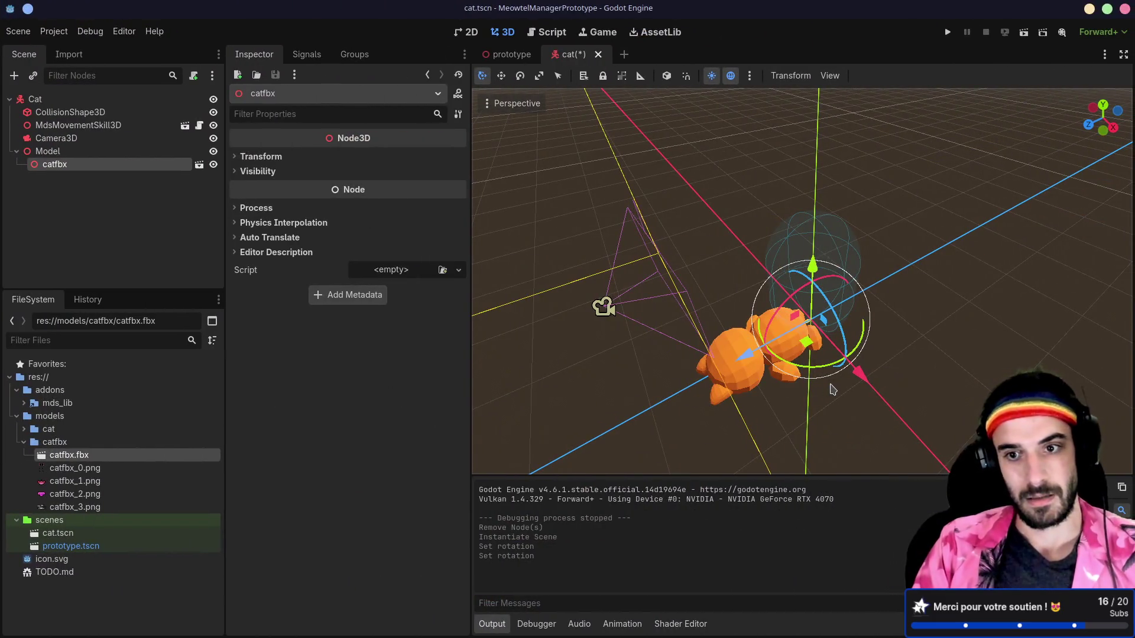
scroll(832, 389, "down", 10)
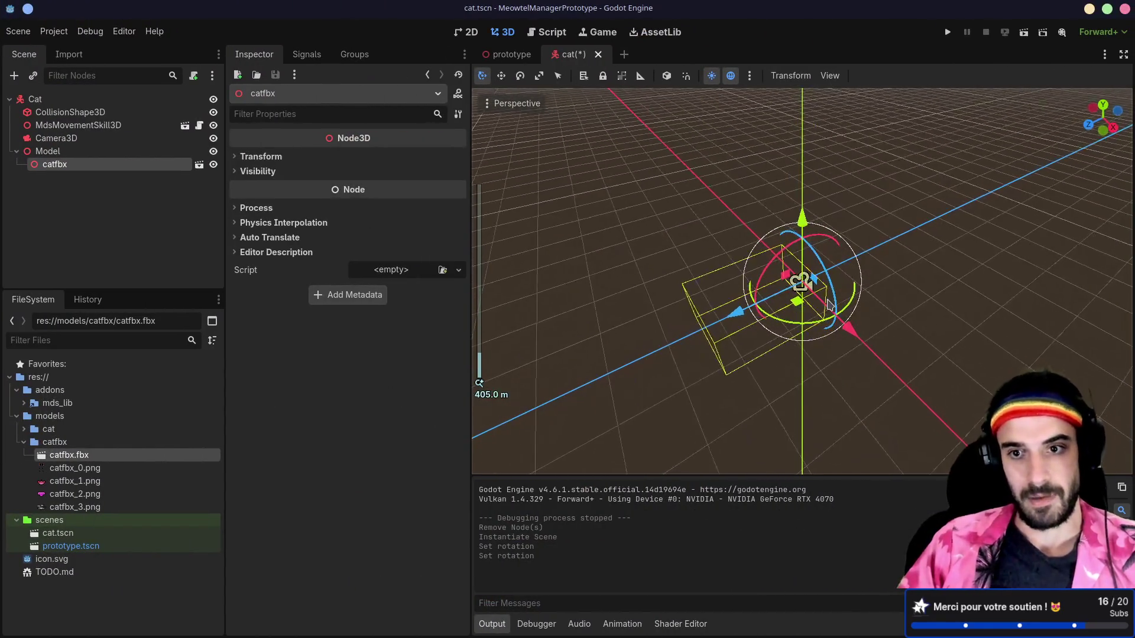
scroll(830, 305, "up", 10)
scroll(828, 304, "down", 15)
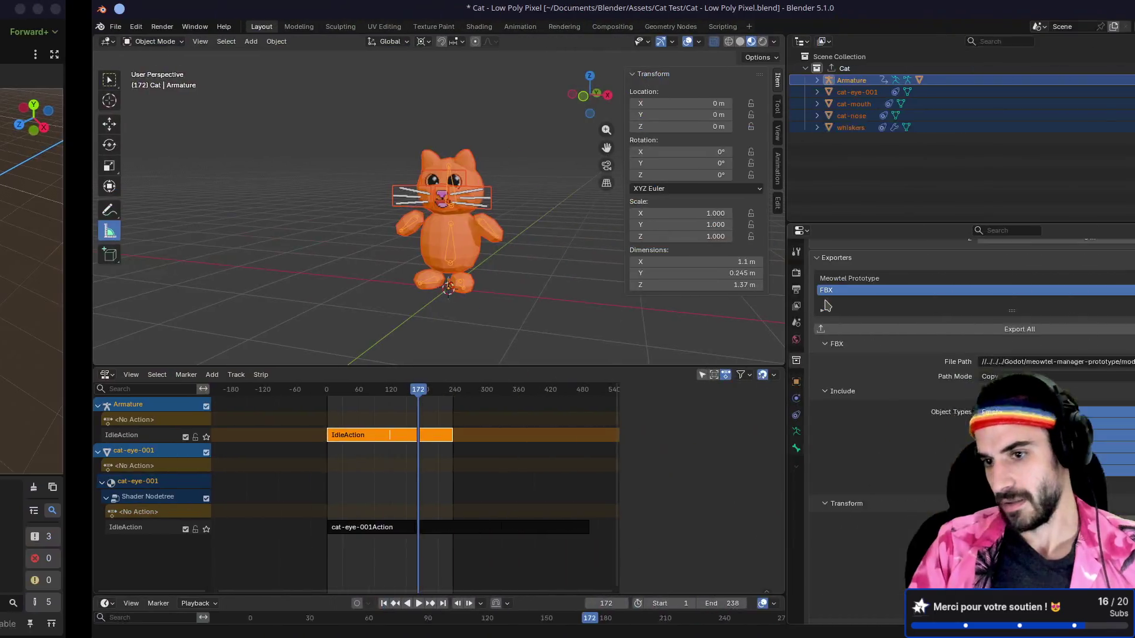
key("alt+Tab")
- Export the cat FBX again and view it from a low side angle in Godot
scroll(817, 414, "down", 2)
scroll(818, 460, "down", 2)
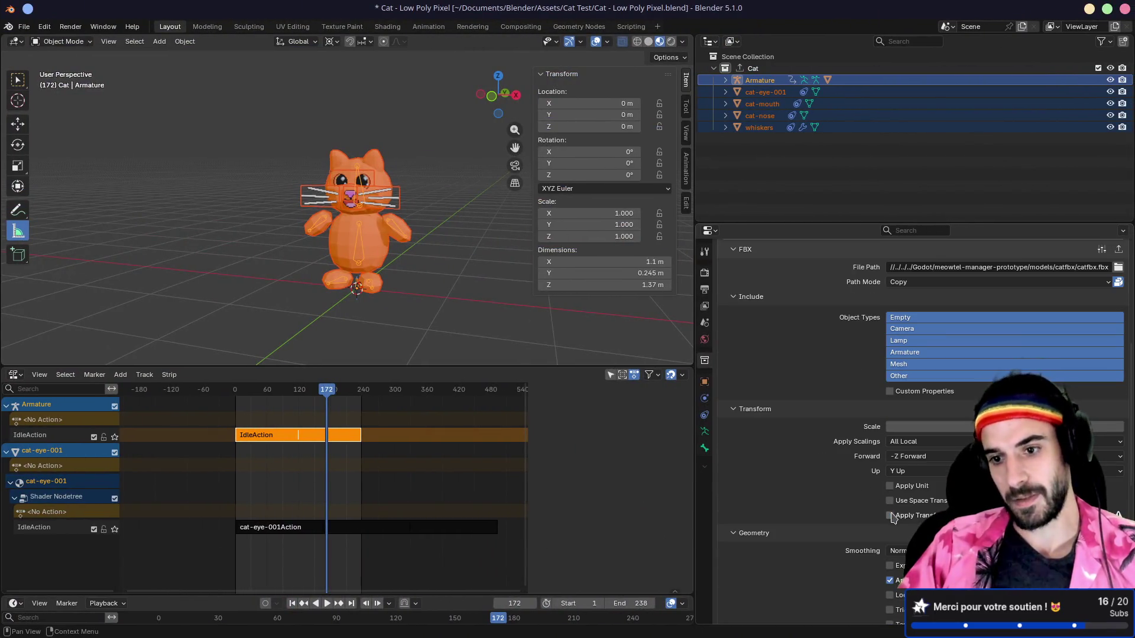
scroll(835, 467, "up", 4)
left_click(830, 329)
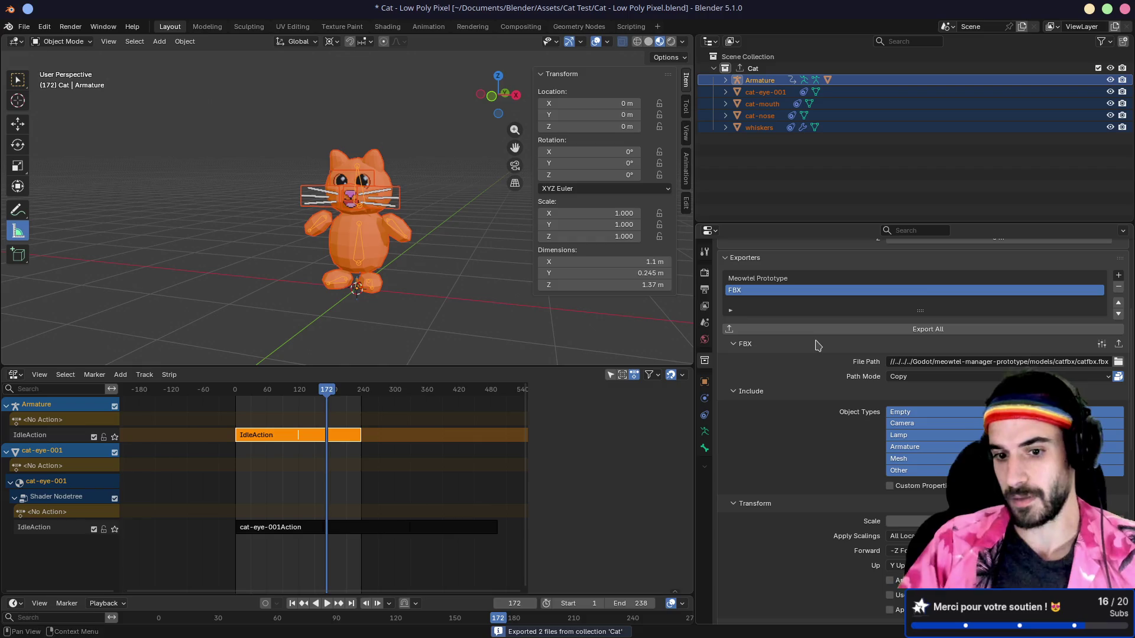
key("alt+Tab")
scroll(785, 376, "down", 1)
mouse_move(784, 376)
left_mouse_down()
mouse_move(877, 217)
mouse_move(738, 355)
mouse_move(779, 374)
left_mouse_up()
key("alt+Tab")
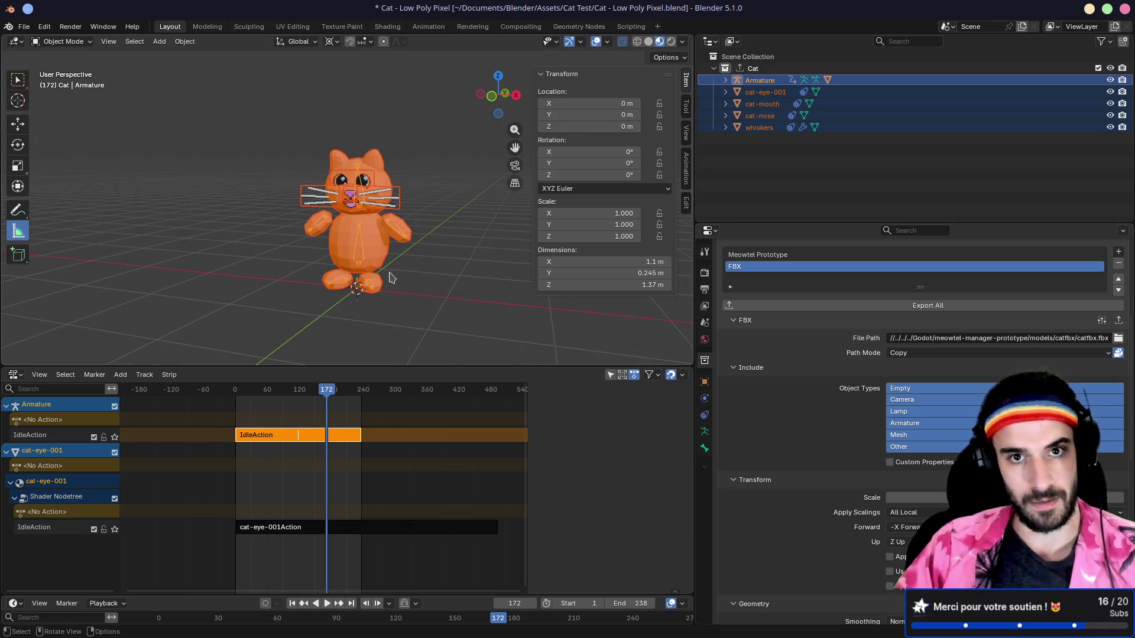
- Export the cat with -Y Forward and Z Up and view it from the front in Godot
left_click_drag(415, 183, 511, 101)
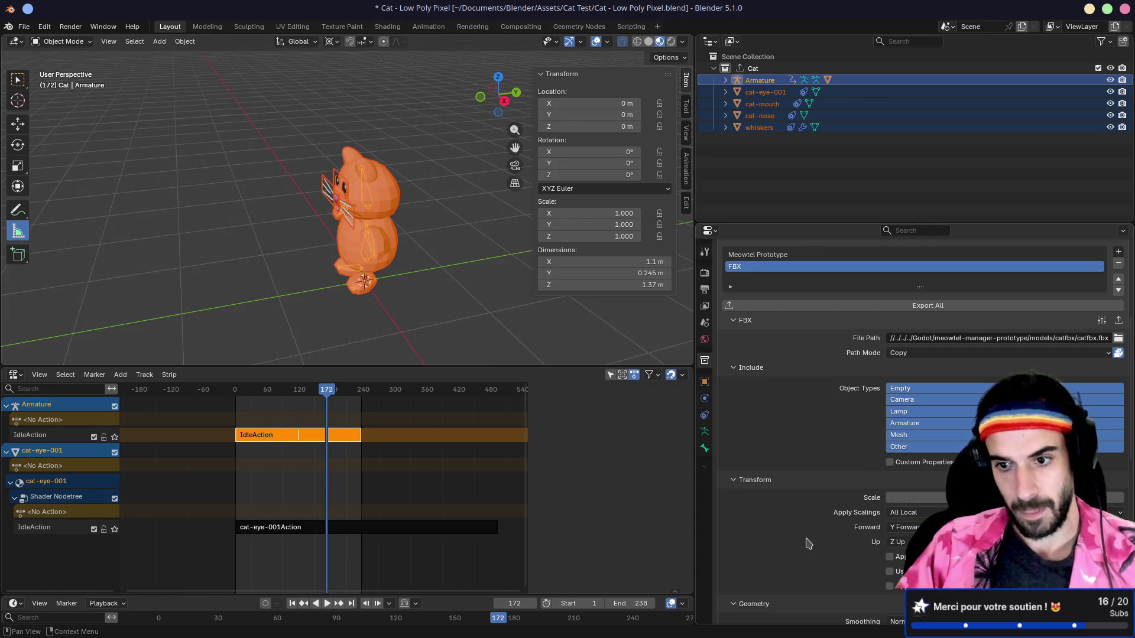
scroll(809, 544, "up", 4)
left_click(862, 401)
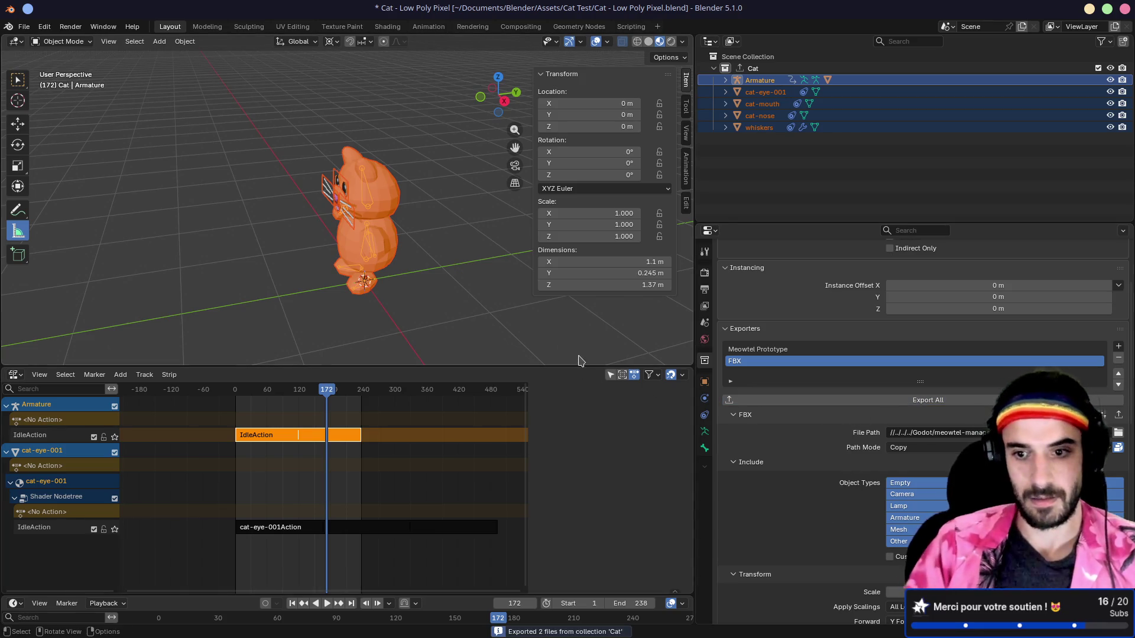
key("alt+Tab")
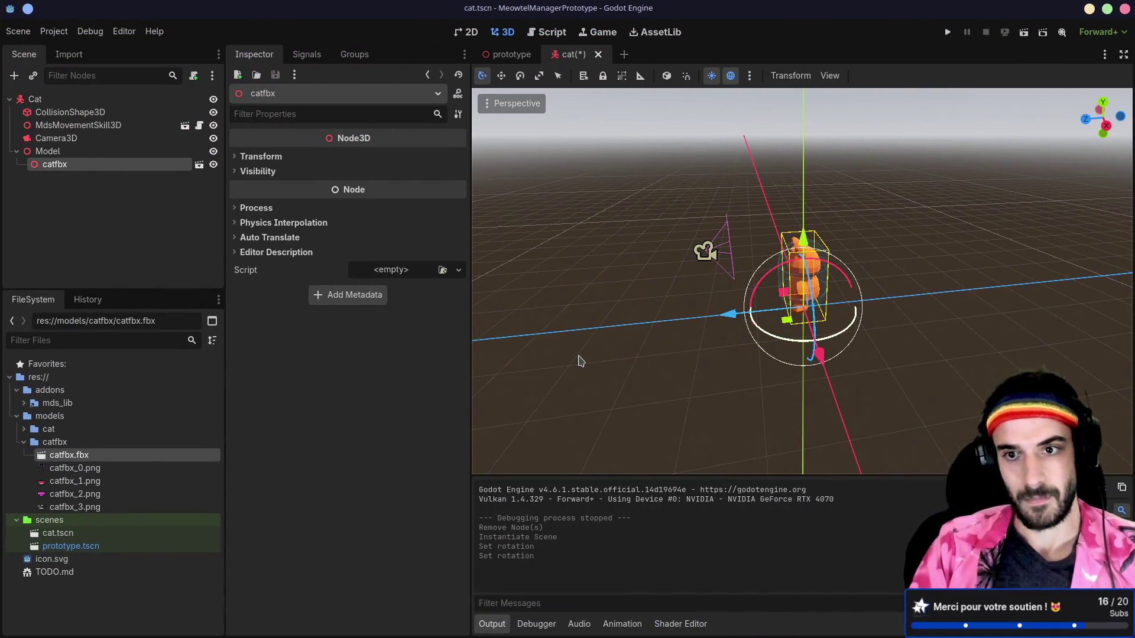
scroll(721, 281, "up", 5)
left_click_drag(721, 282, 897, 266)
scroll(887, 273, "down", 2)
scroll(896, 266, "down", 1)
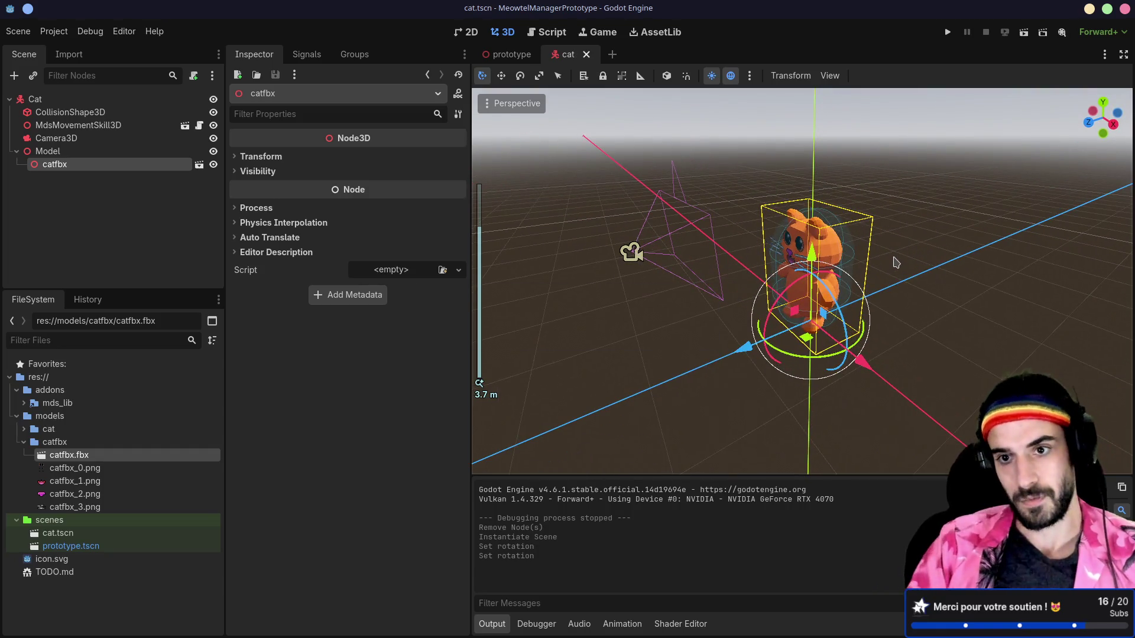
key("alt+Tab")
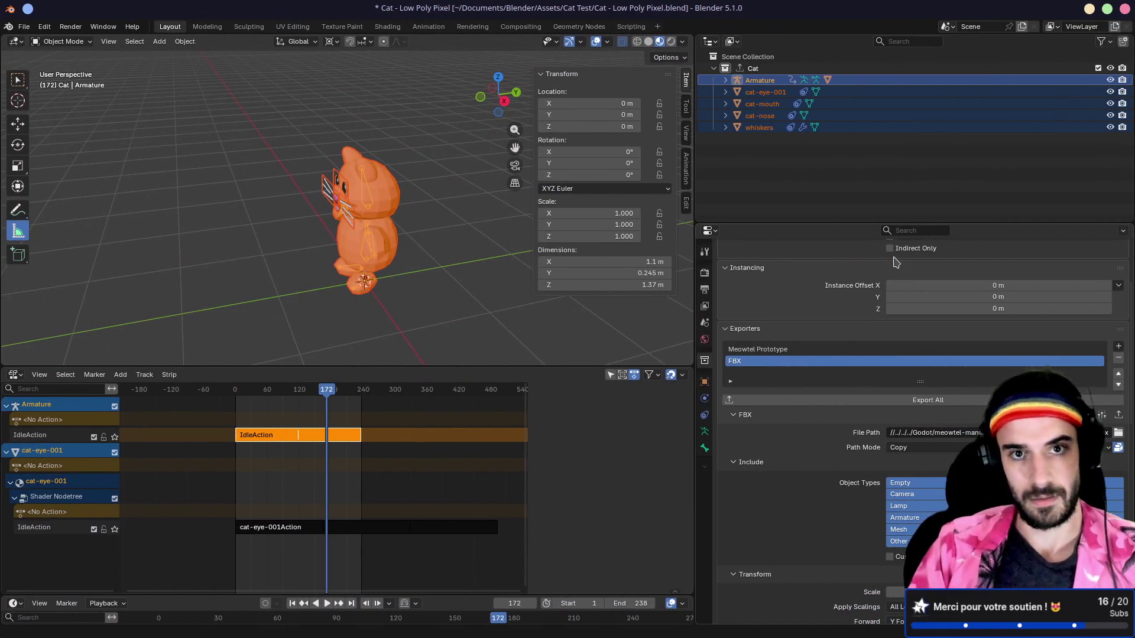
- Export once more and orbit around the now-upright cat in Godot
scroll(859, 477, "down", 4)
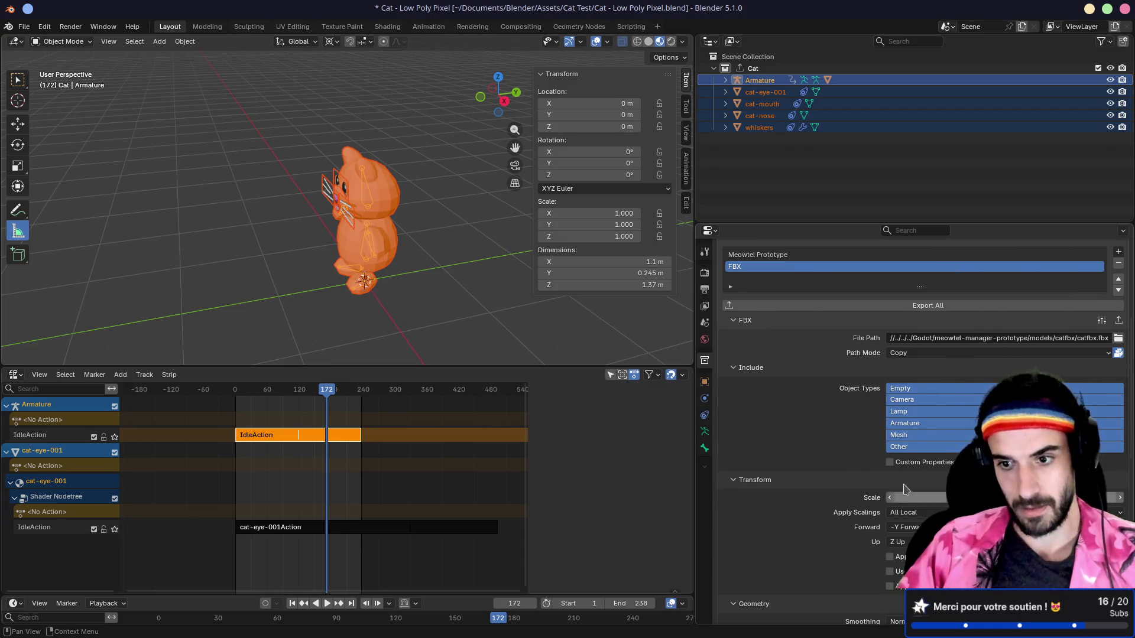
scroll(860, 494, "up", 3)
left_click(856, 374)
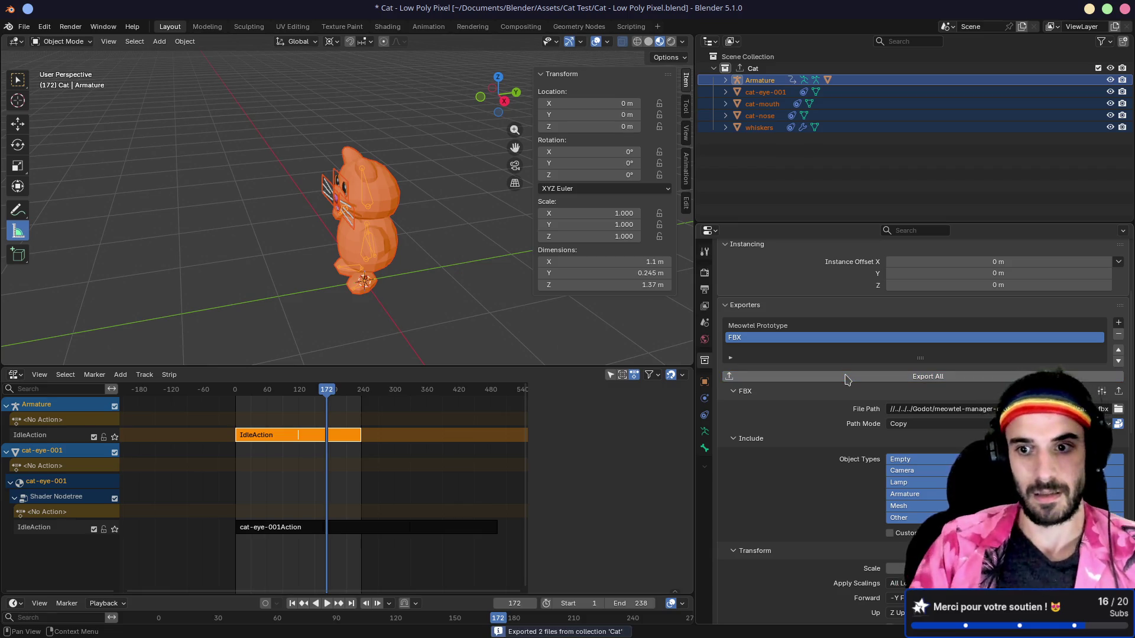
key("alt+Tab")
mouse_move(965, 287)
left_mouse_down()
mouse_move(749, 314)
mouse_move(905, 258)
mouse_move(737, 260)
mouse_move(757, 246)
mouse_move(747, 240)
left_mouse_up()
scroll(749, 313, "up", 5)
scroll(905, 258, "down", 5)
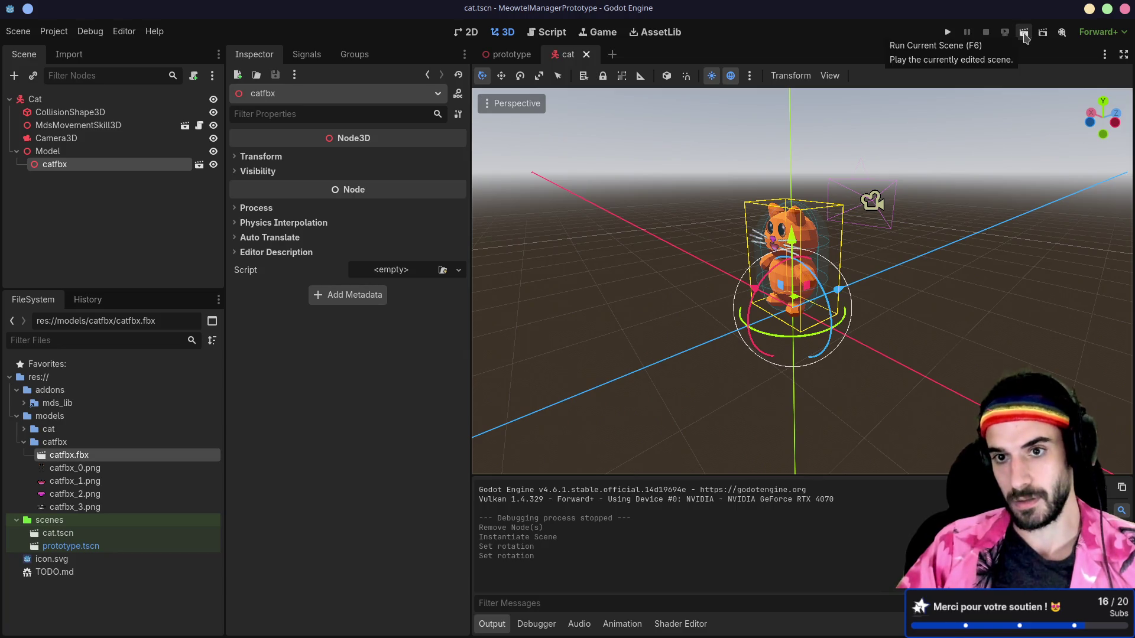
- In the prototype scene, move the box to the right of the cat and run the game
left_click(510, 53)
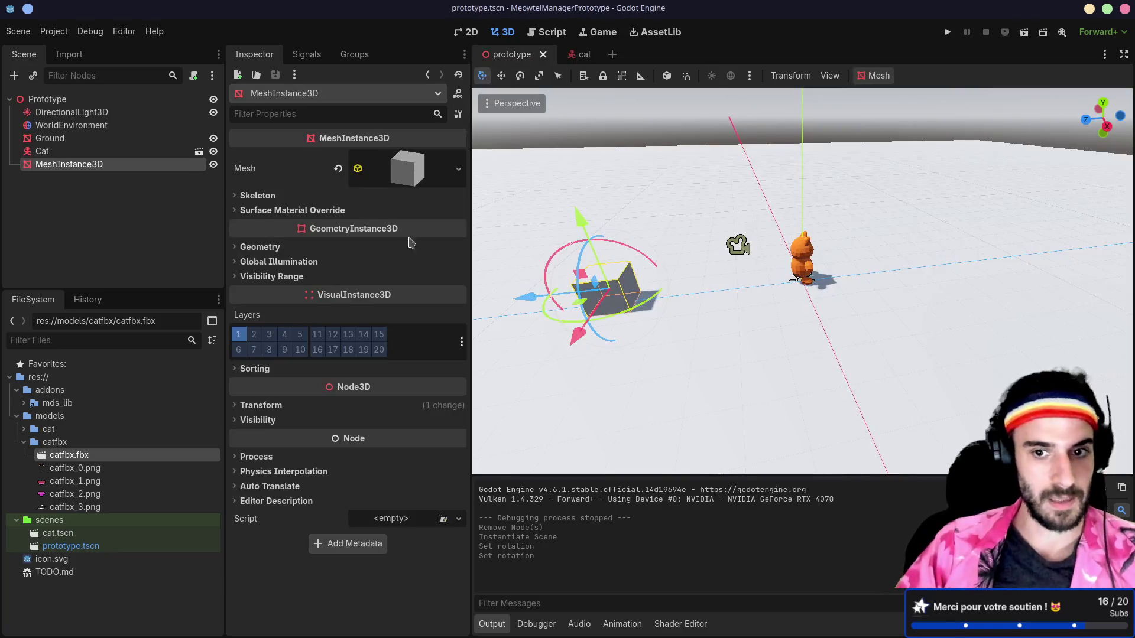
left_click_drag(680, 278, 993, 261)
left_click(1024, 34)
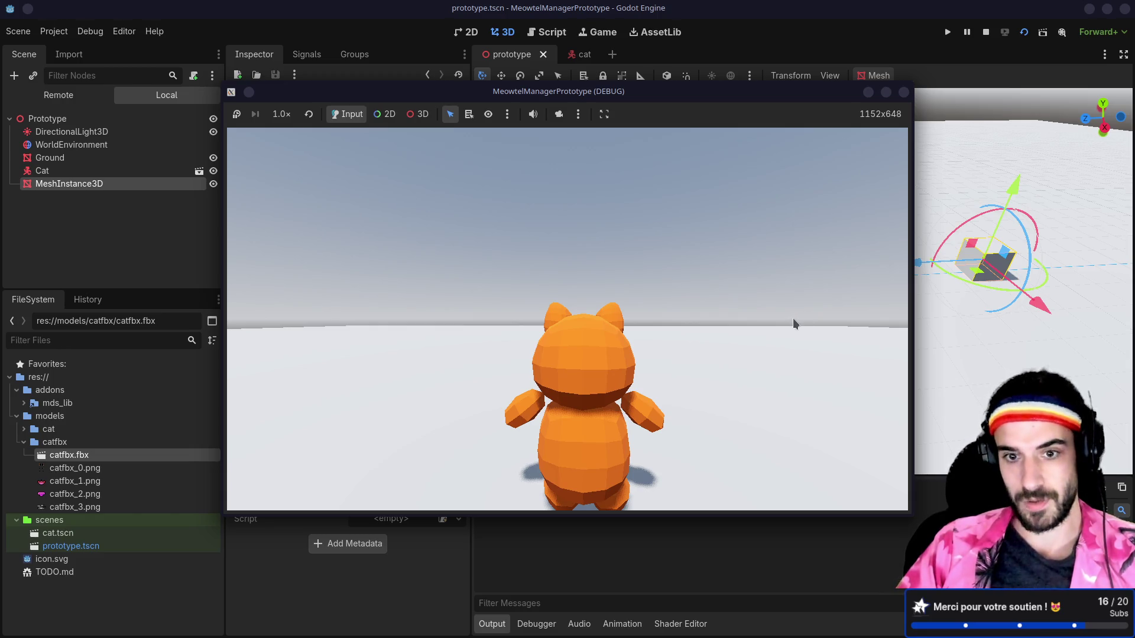
- Drive the cat around the grey box with the W, A, S, D keys, then stop the game
key("d")
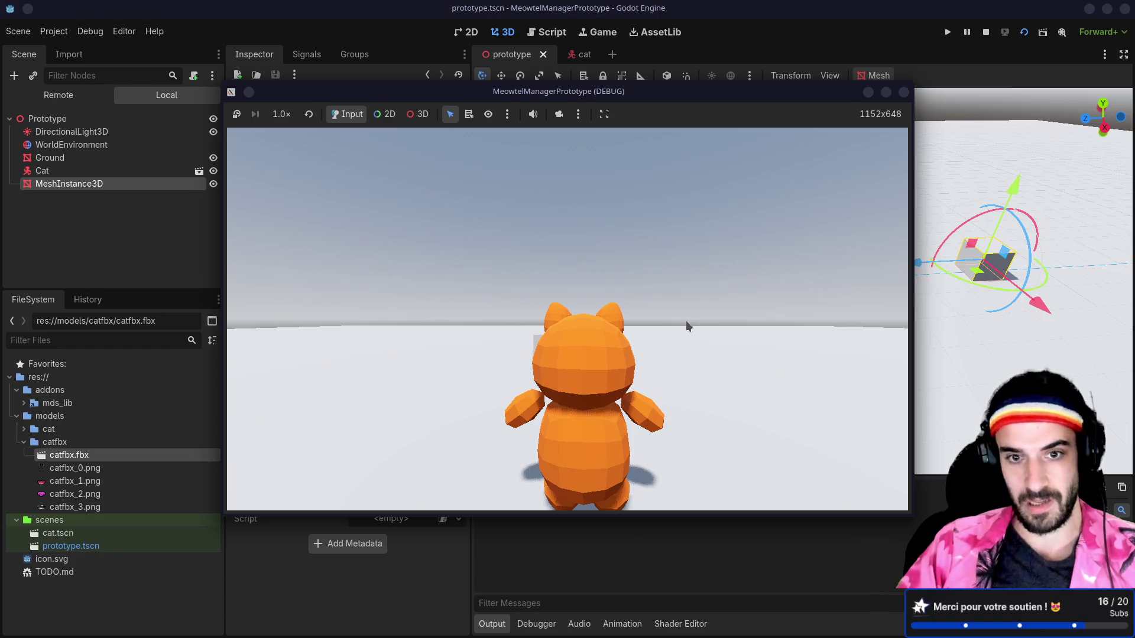
key("d")
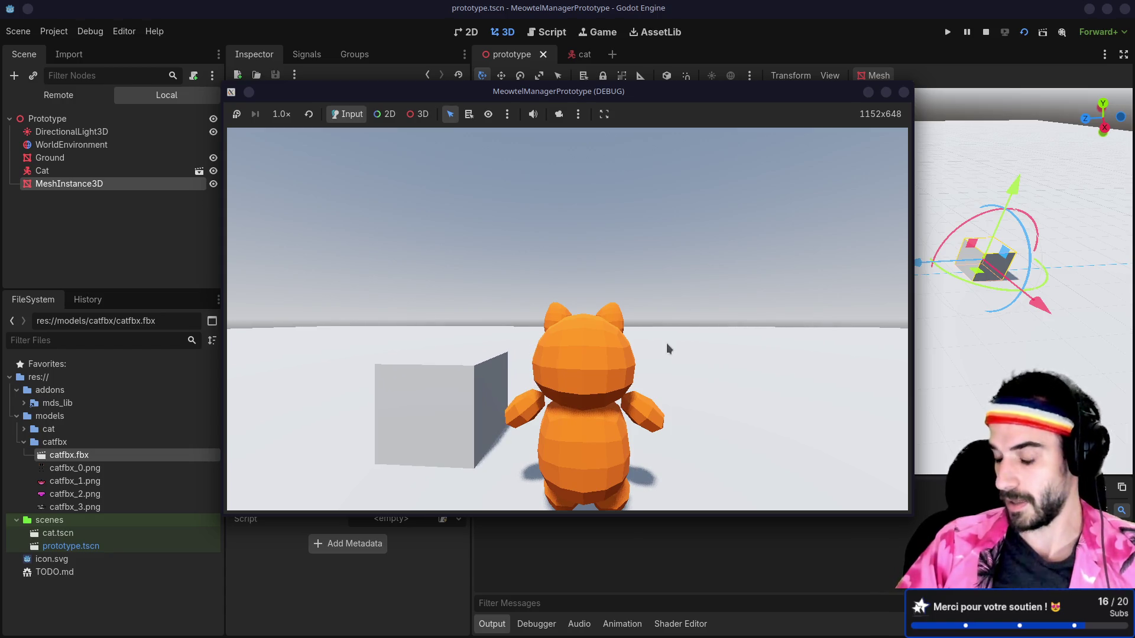
key("s")
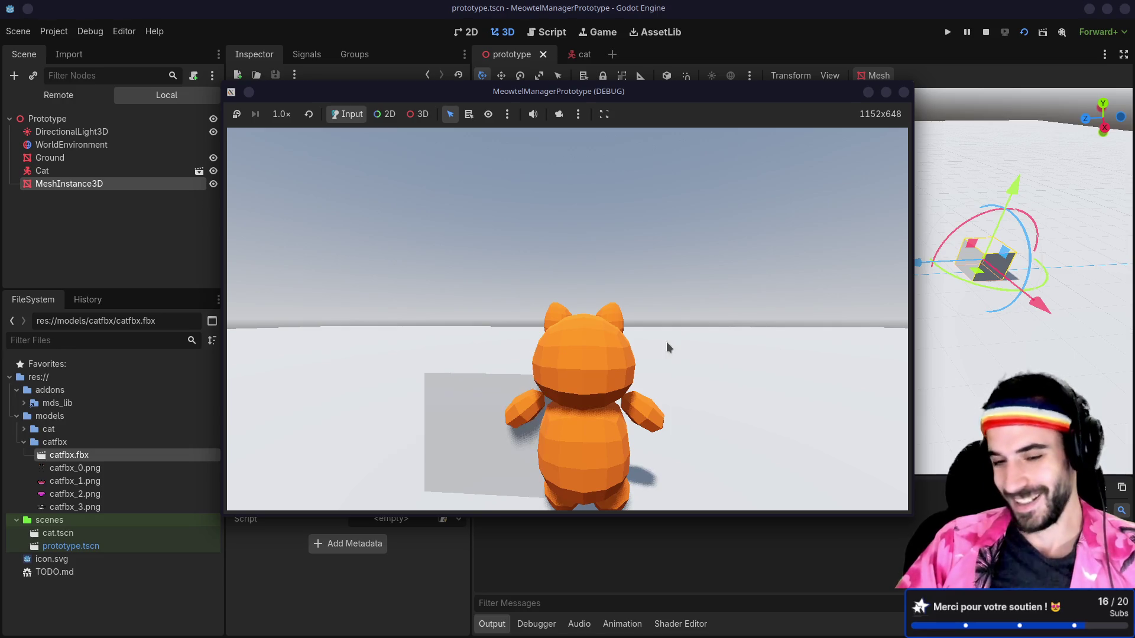
key("a")
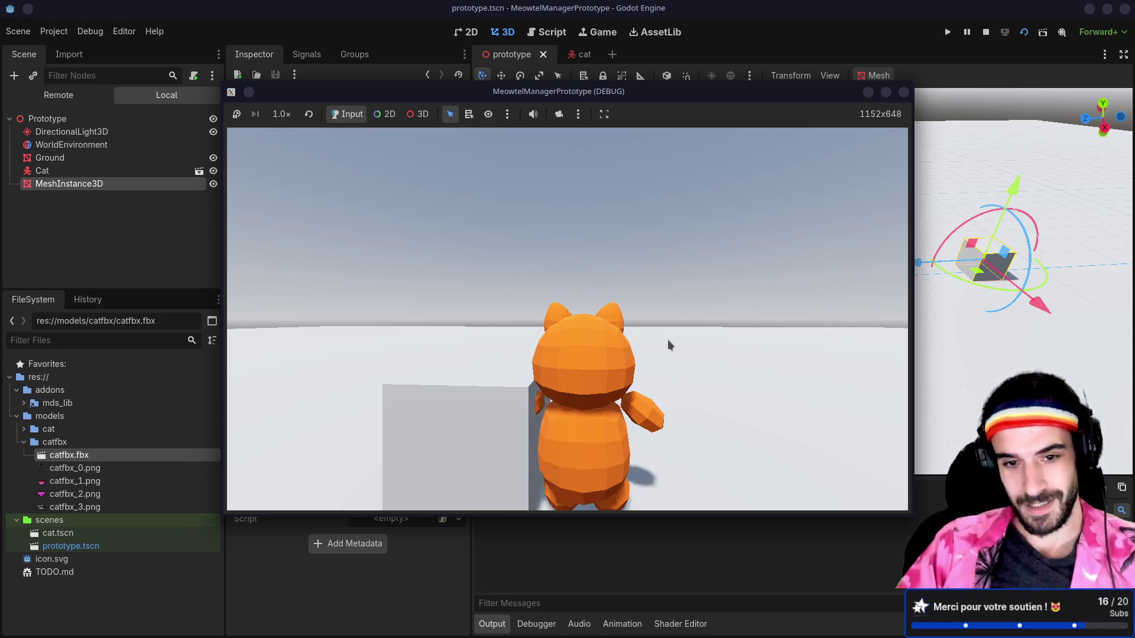
key("w")
key("s")
key("w")
key("a")
key("d")
key("a")
key("w")
key("w")
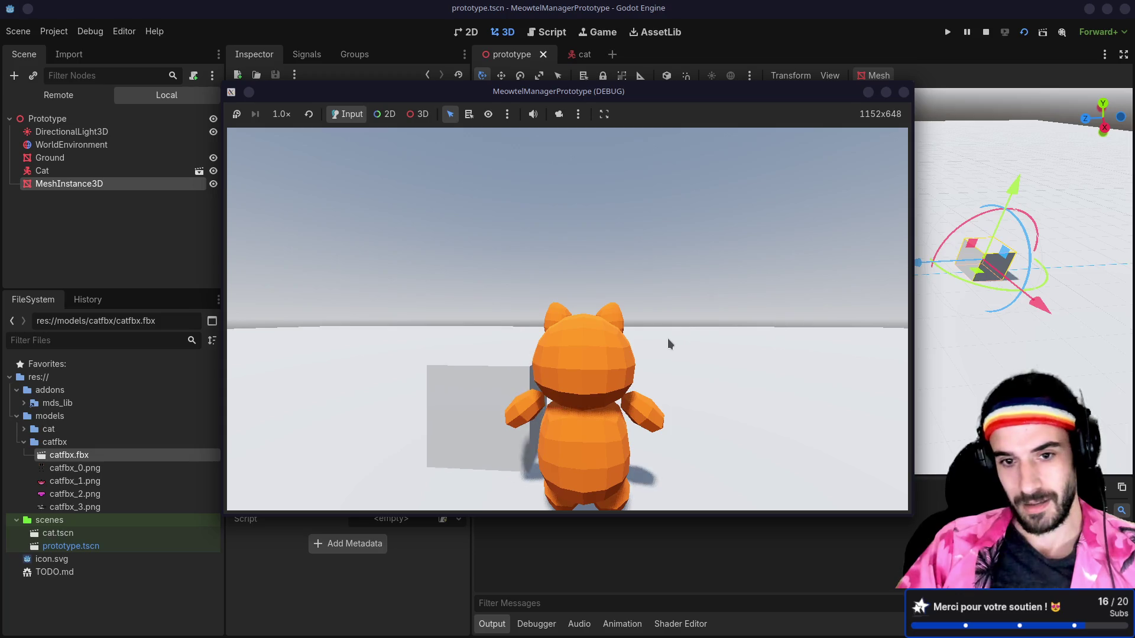
key("a")
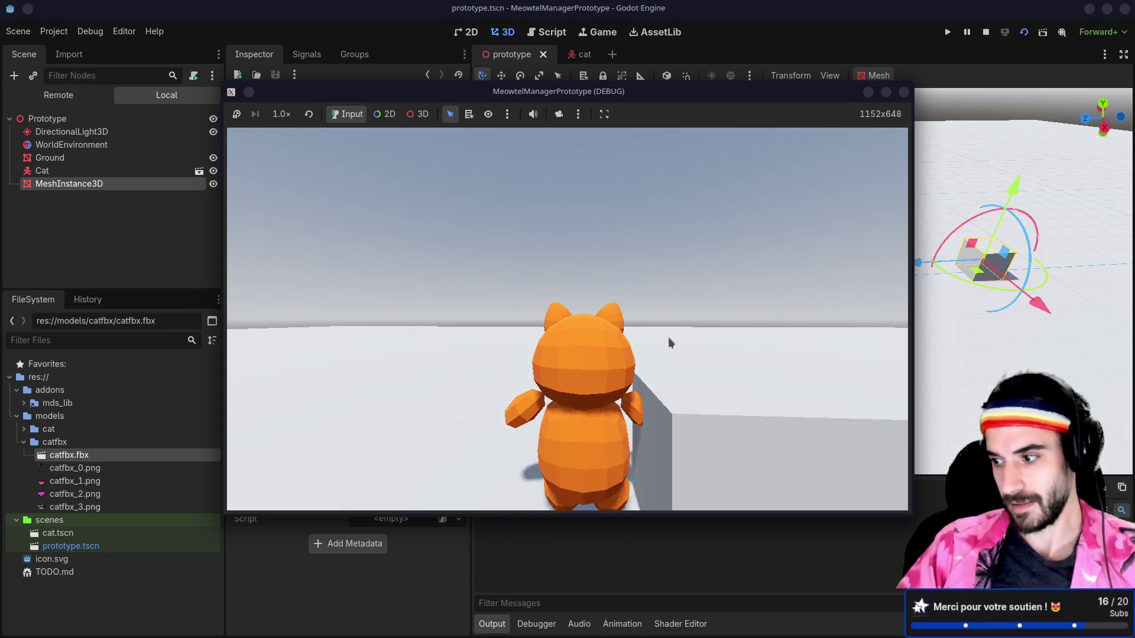
key("w")
key("d")
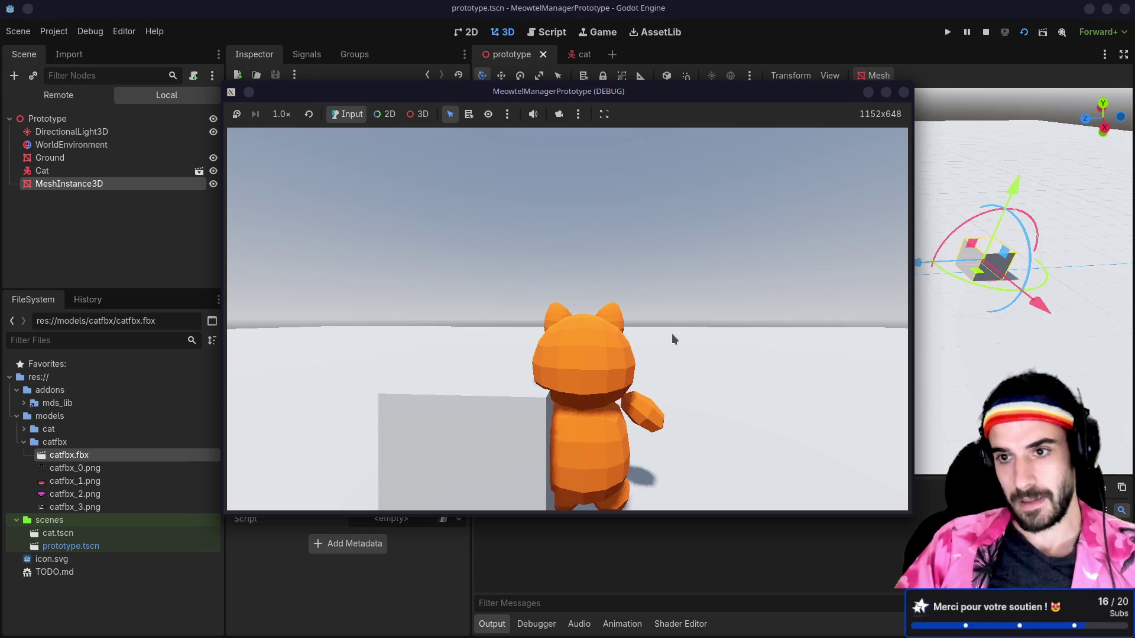
left_click(902, 93)
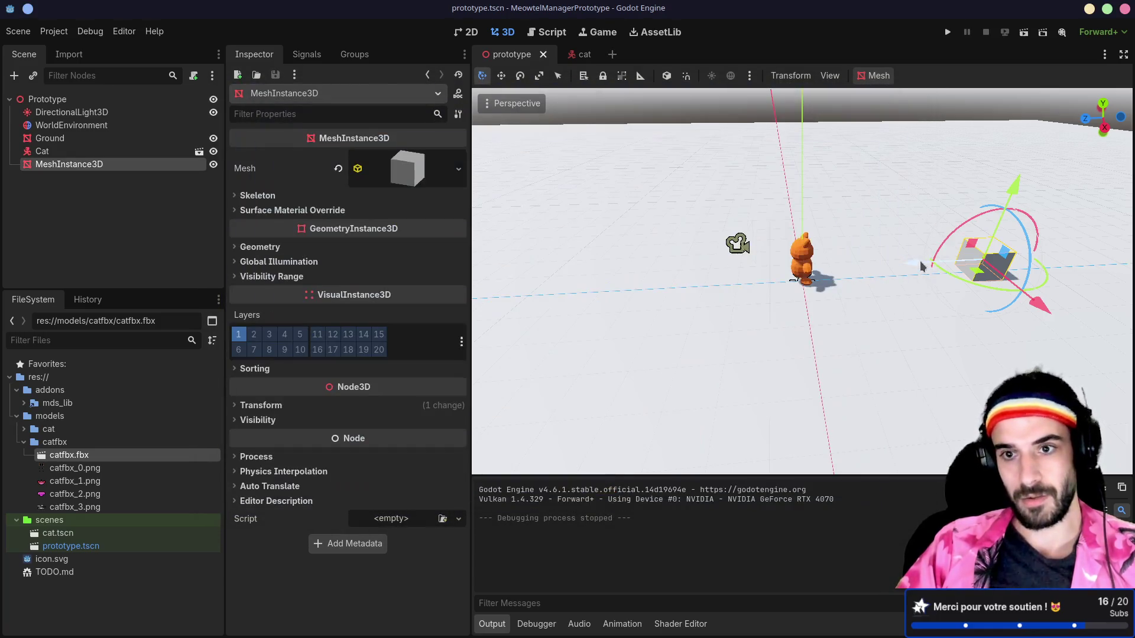
- Open the cat scene and orbit the 3D viewport to see the cat's side
scroll(838, 262, "up", 3)
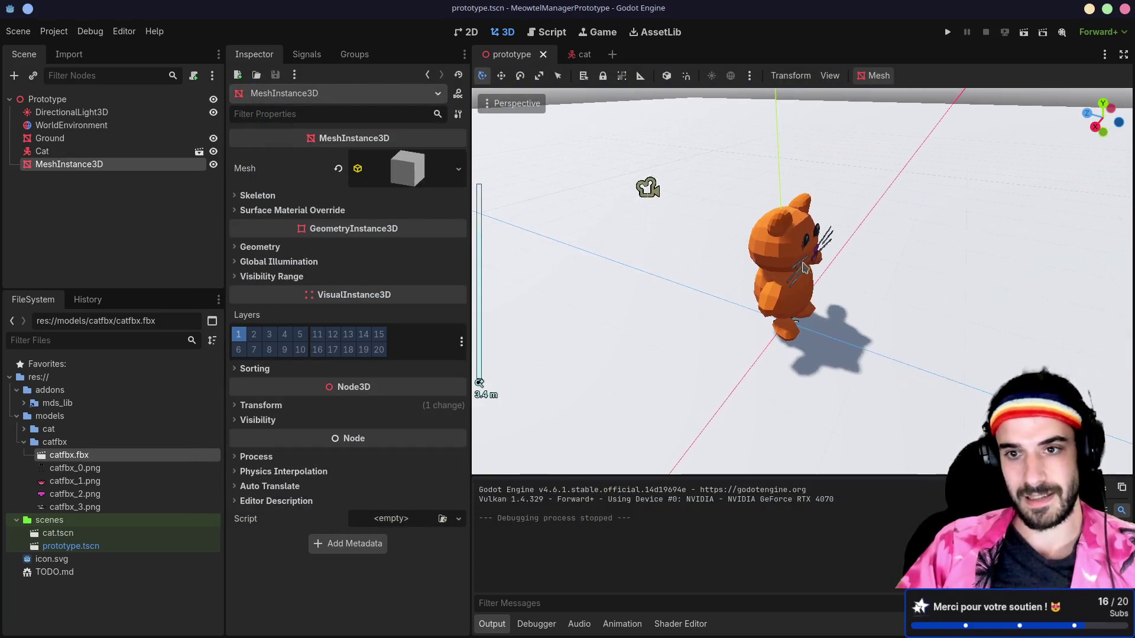
left_click(50, 138)
left_click(569, 54)
scroll(873, 203, "up", 2)
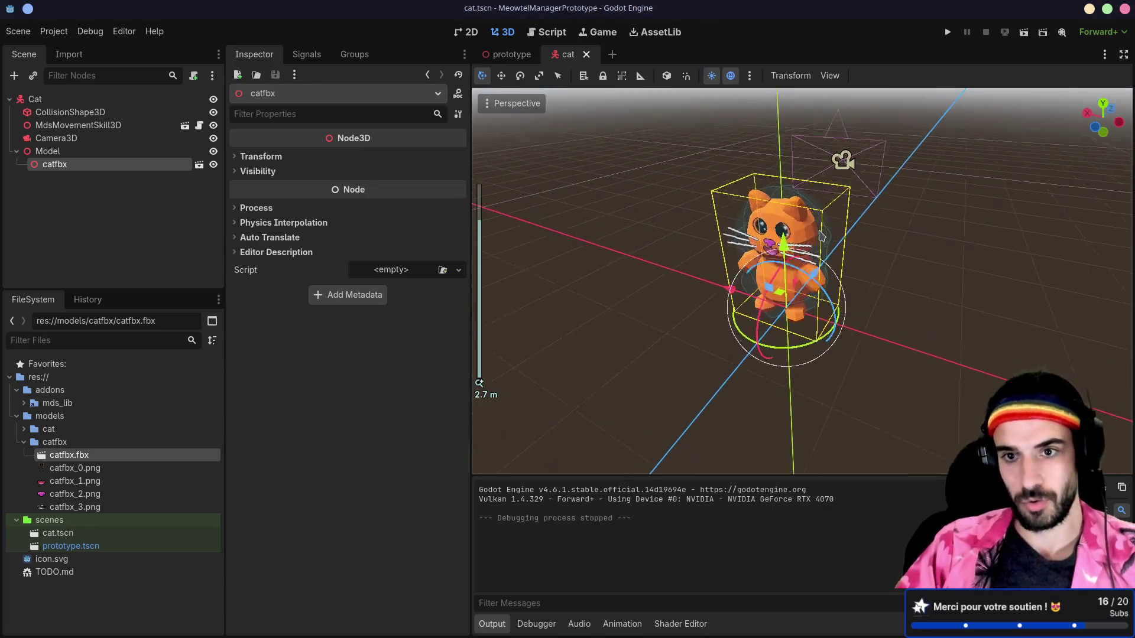
scroll(822, 237, "up", 2)
scroll(827, 233, "down", 3)
left_click_drag(833, 232, 909, 219)
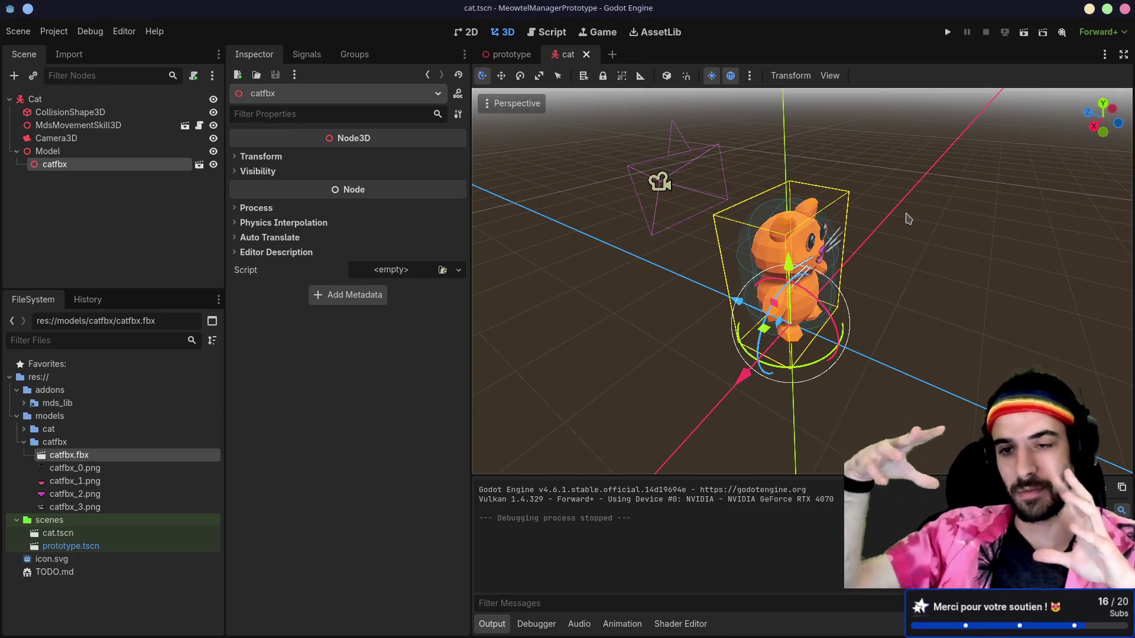
- Zoom and orbit to view the cat from the front, then hide the cat model
scroll(861, 288, "down", 15)
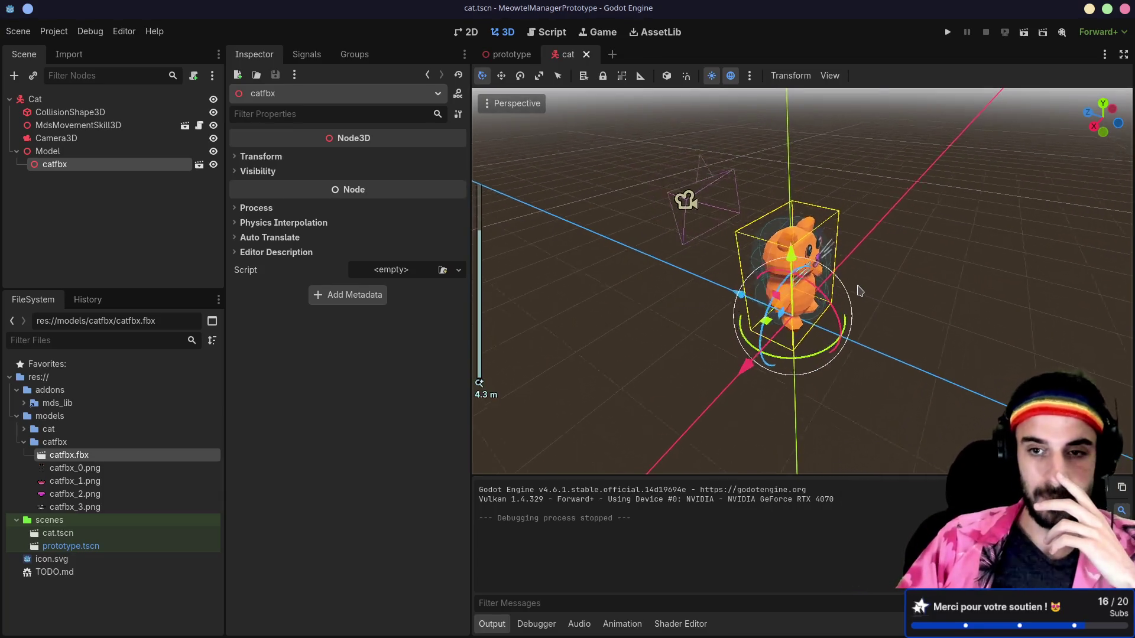
scroll(861, 289, "down", 12)
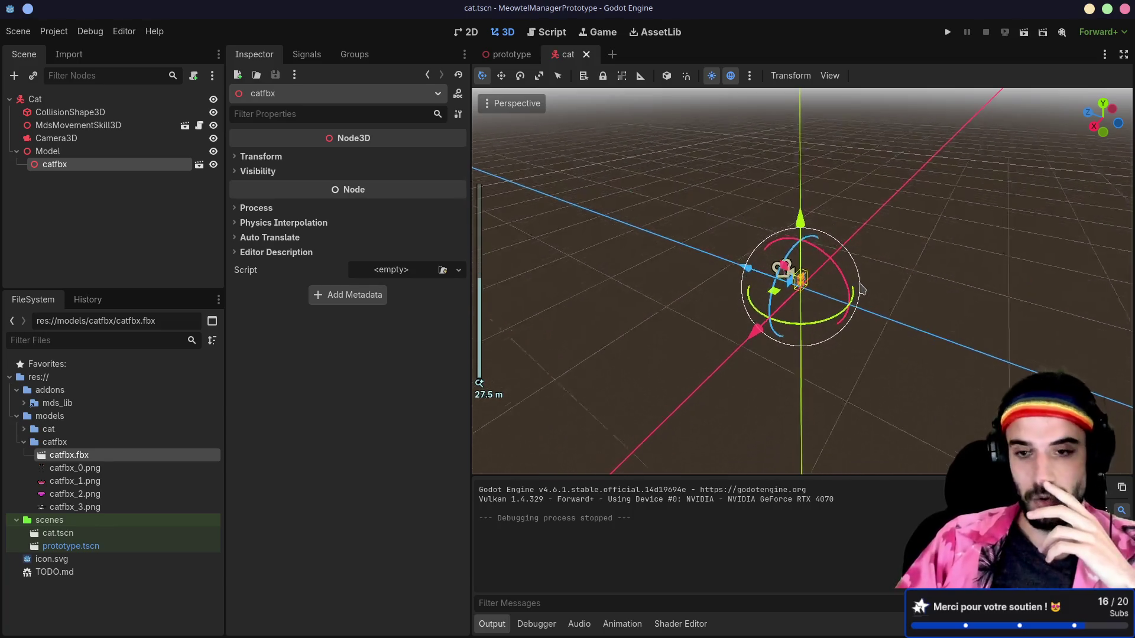
scroll(881, 304, "down", 5)
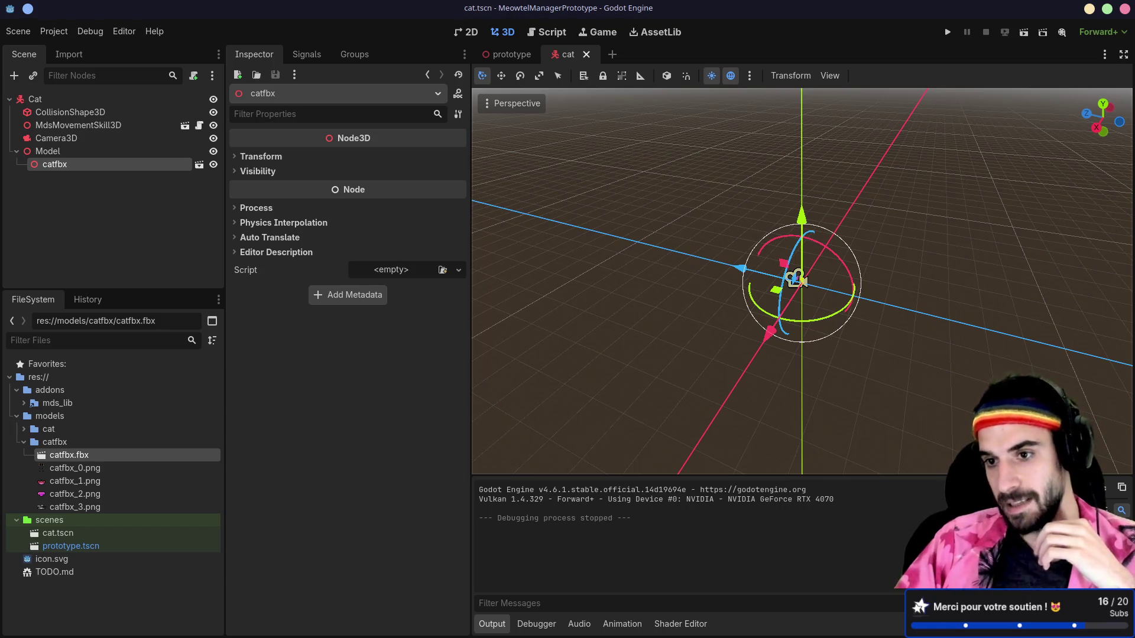
scroll(889, 359, "up", 20)
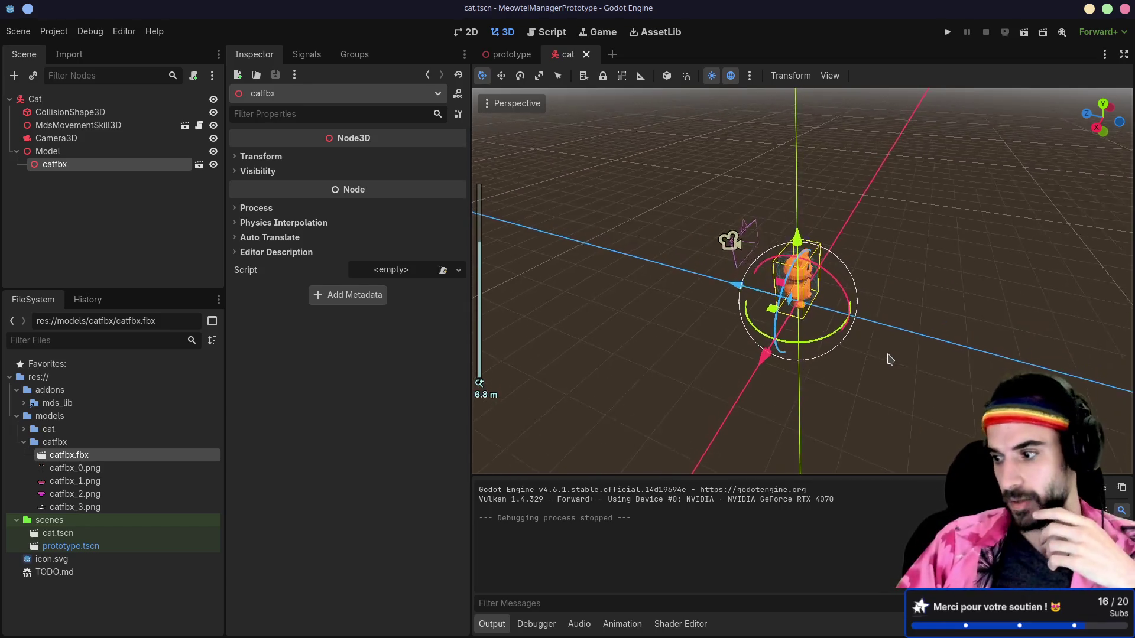
mouse_move(890, 360)
left_mouse_down()
mouse_move(807, 294)
mouse_move(801, 137)
left_mouse_up()
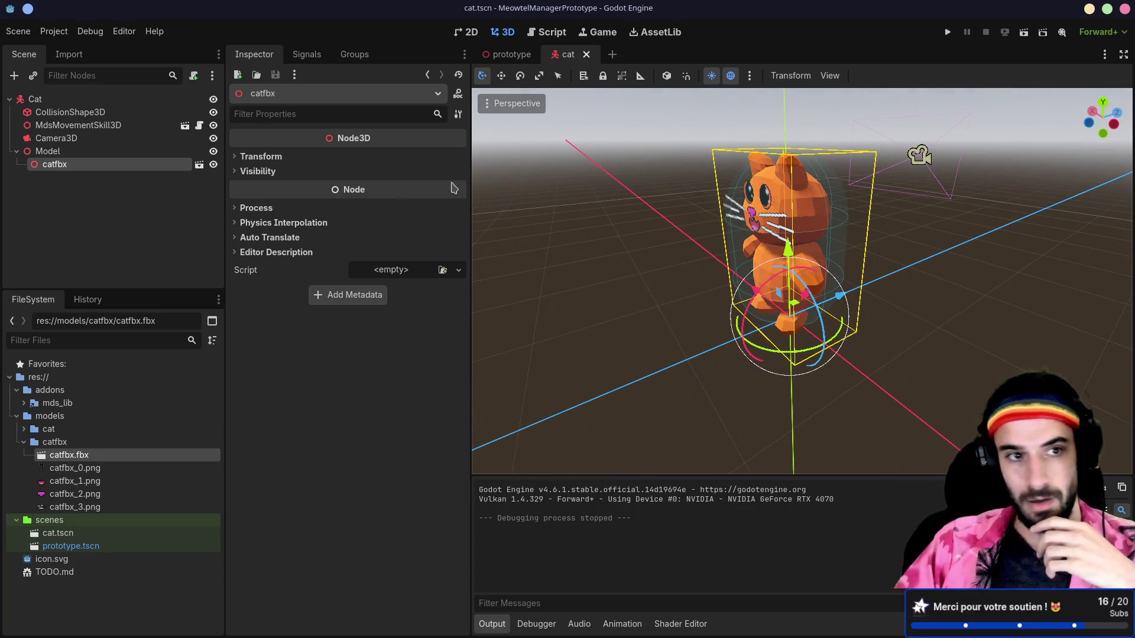
left_click(213, 151)
left_click_drag(769, 236, 825, 235)
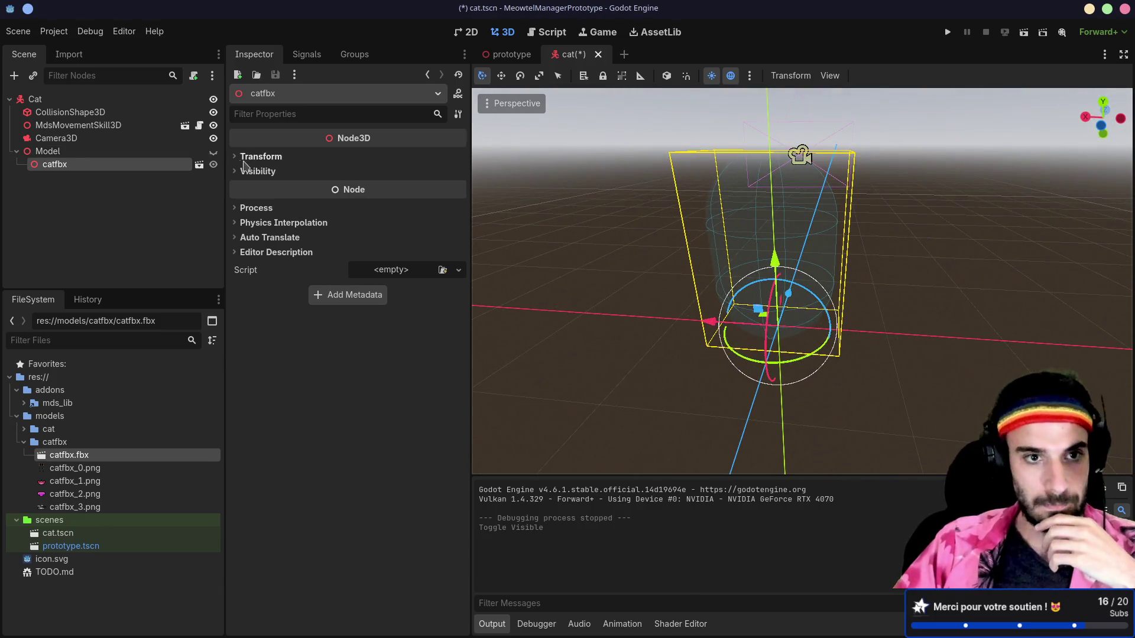
- Unhide the cat, make catfbx's children editable, select AnimationPlayer, and run the scene
left_click(213, 152)
left_click_drag(591, 225, 903, 226)
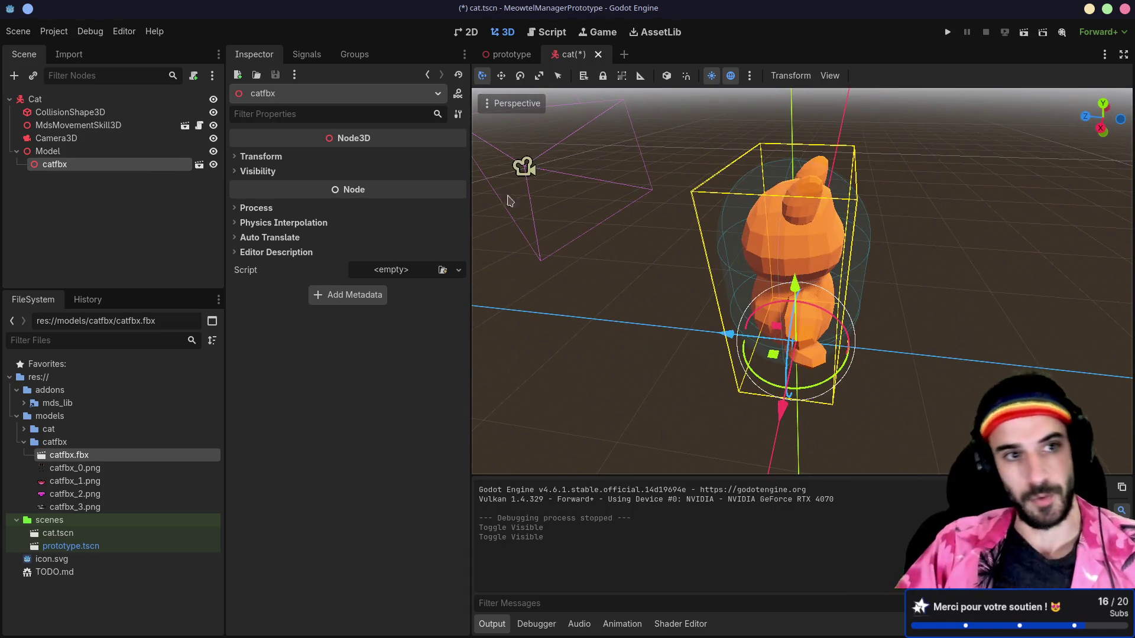
right_click(145, 167)
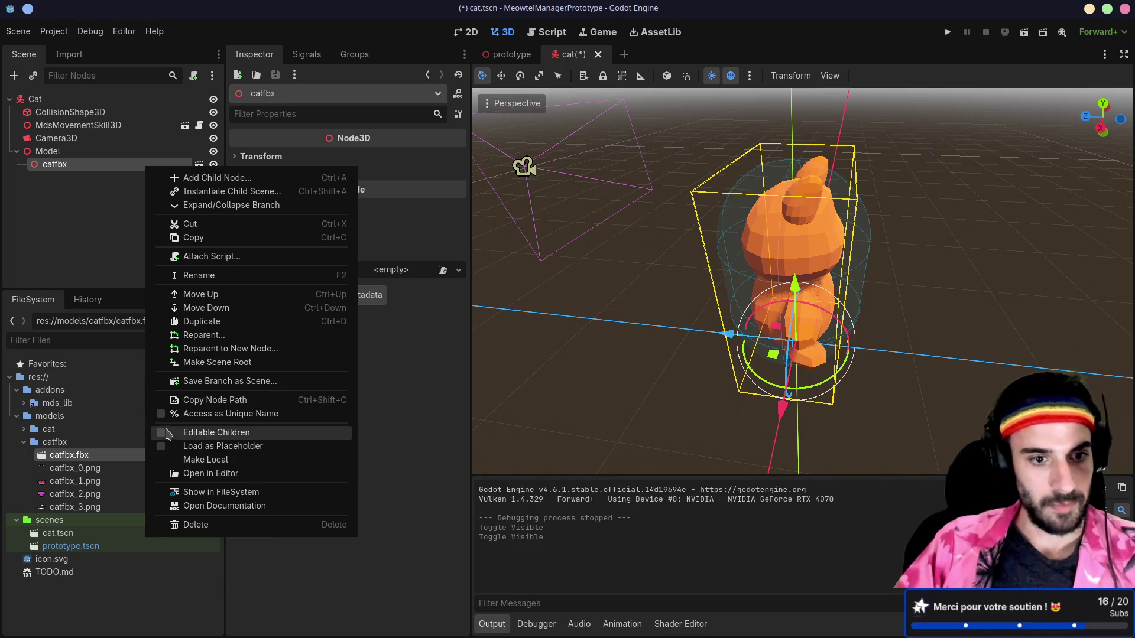
left_click(163, 437)
left_click(94, 271)
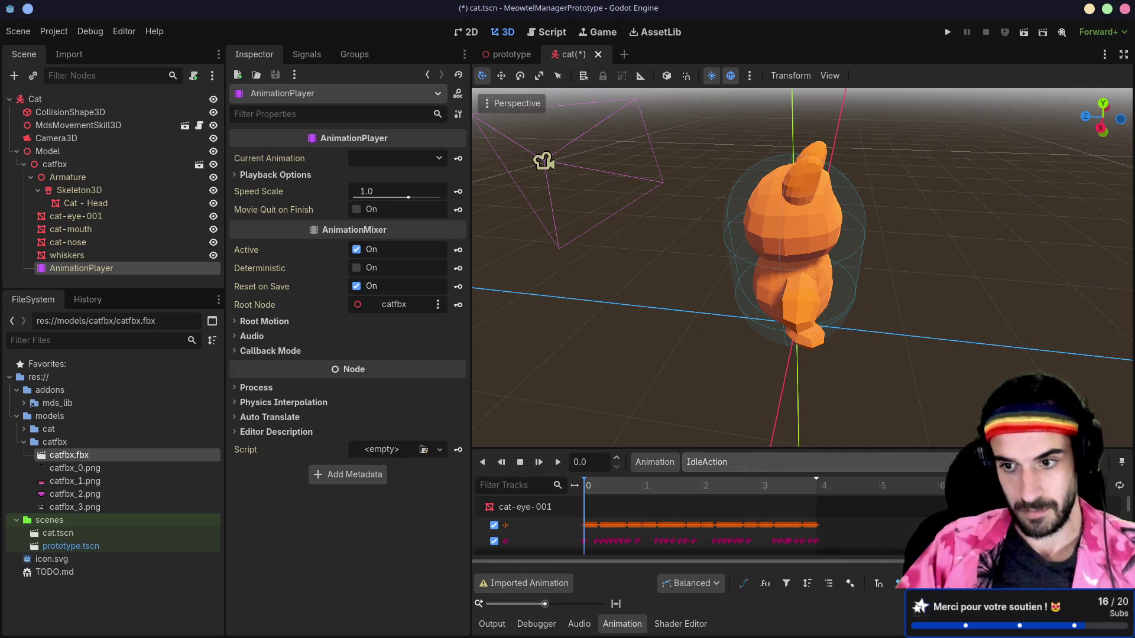
left_click(1023, 33)
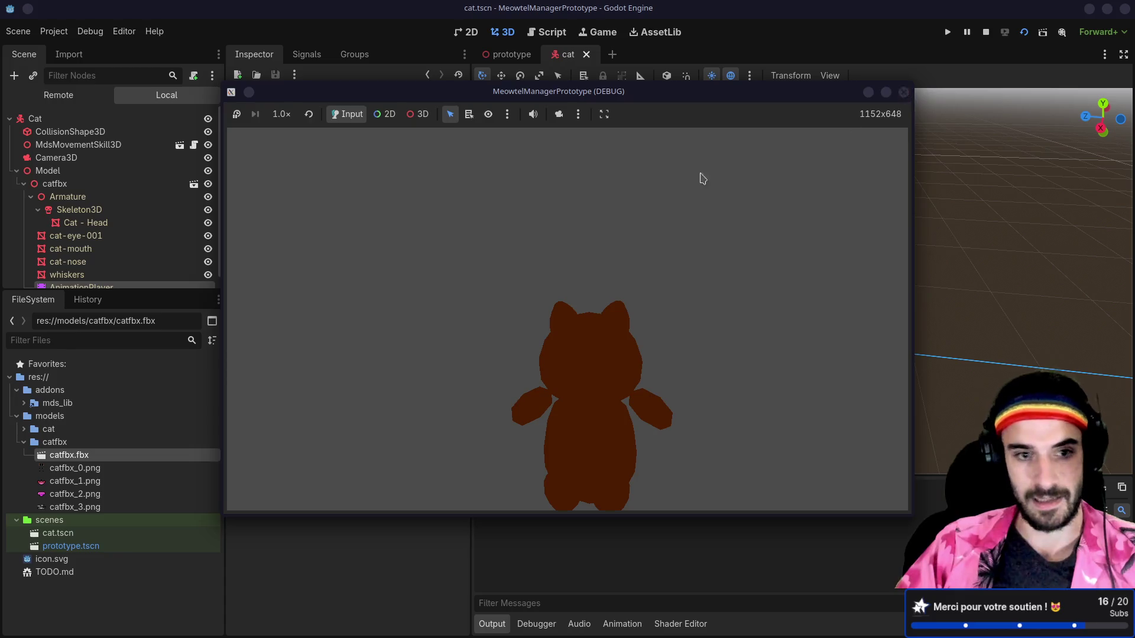
- Stop the game, preview IdleAction in catfbx.fbx import settings, reimport, and delete catfbx
key("F8")
double_click(66, 457)
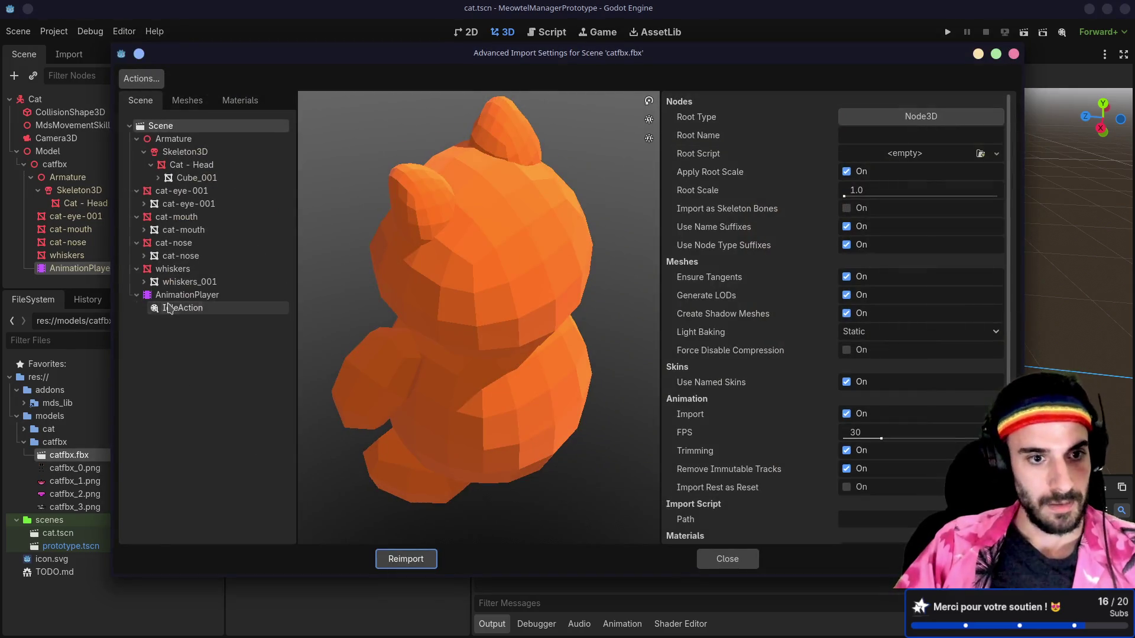
left_click(169, 308)
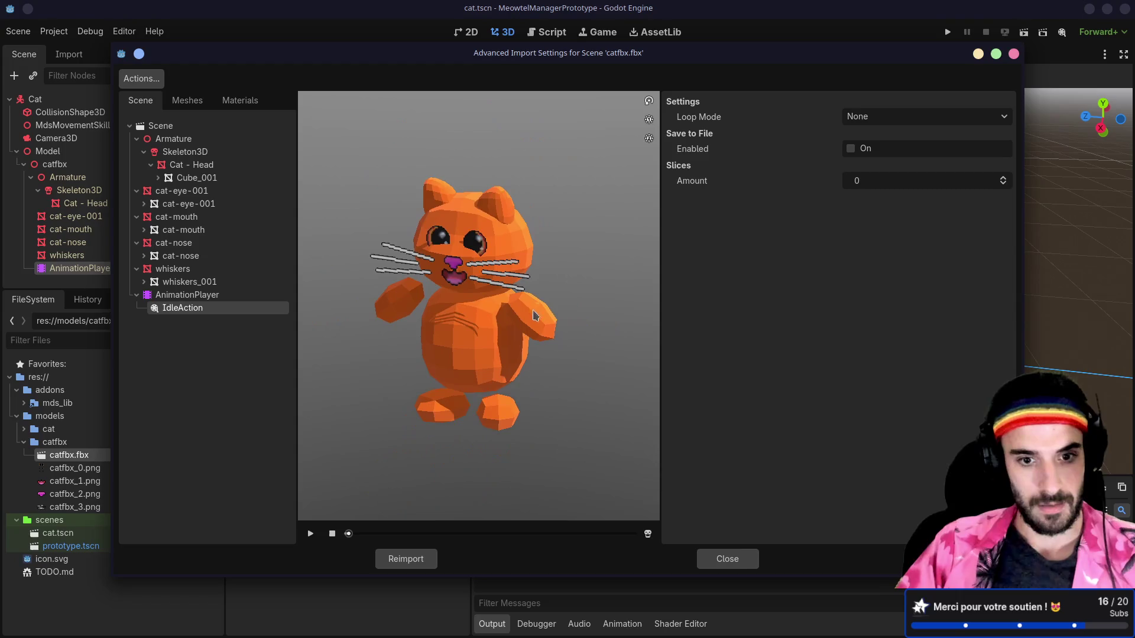
left_click(311, 533)
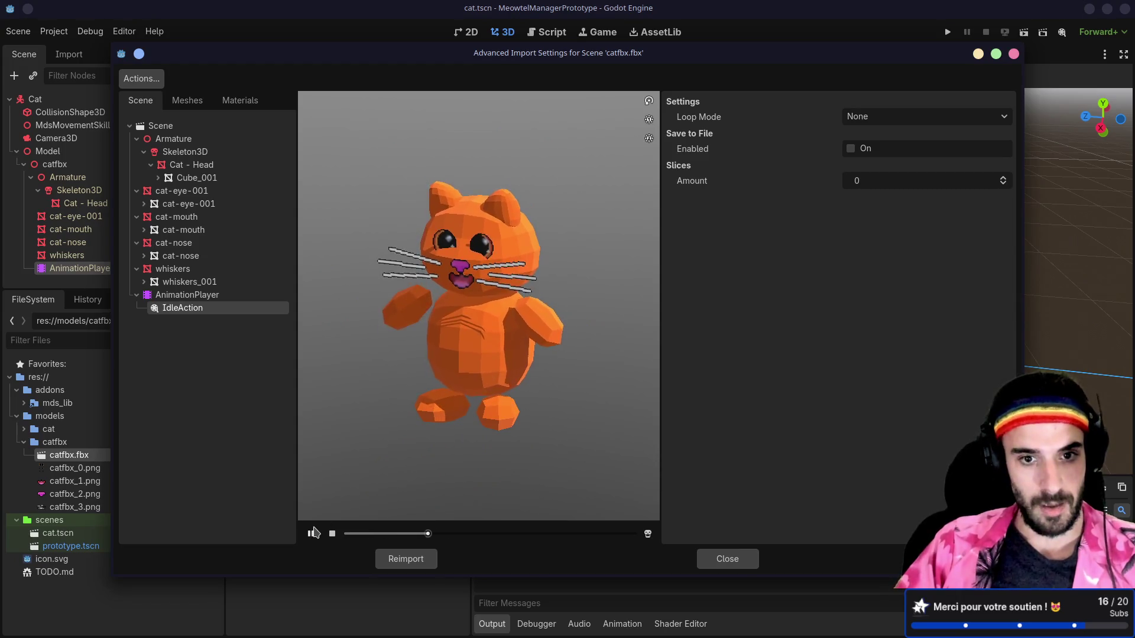
left_click(402, 558)
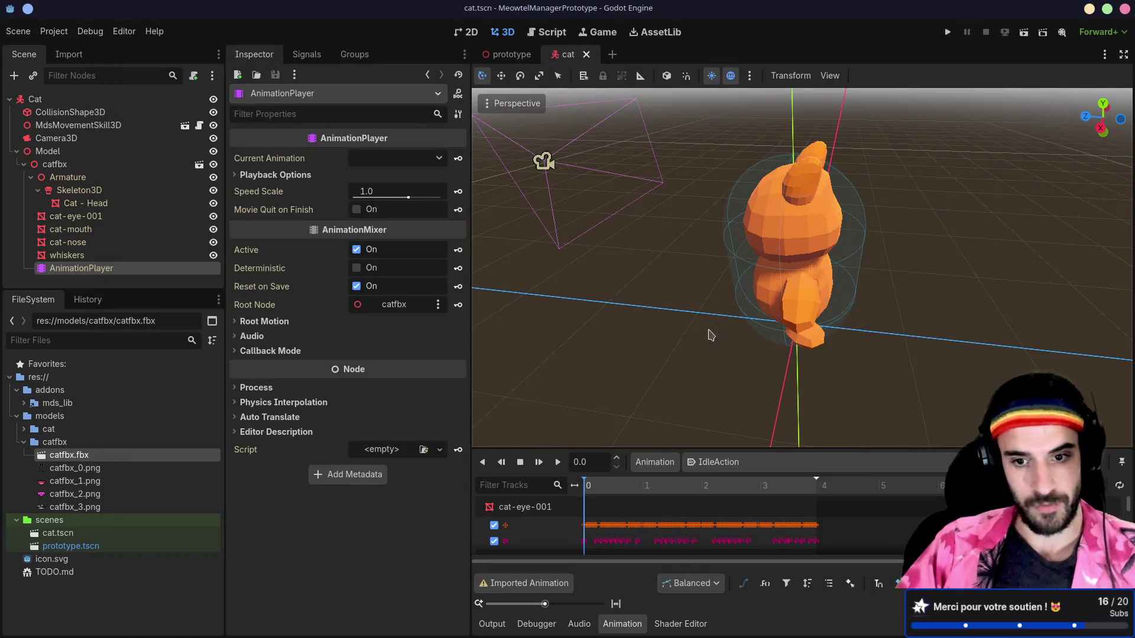
left_click(65, 165)
key("Delete")
- Confirm deleting catfbx, re-add catfbx.fbx under Model, and dismiss the open-scene prompt
left_click(534, 329)
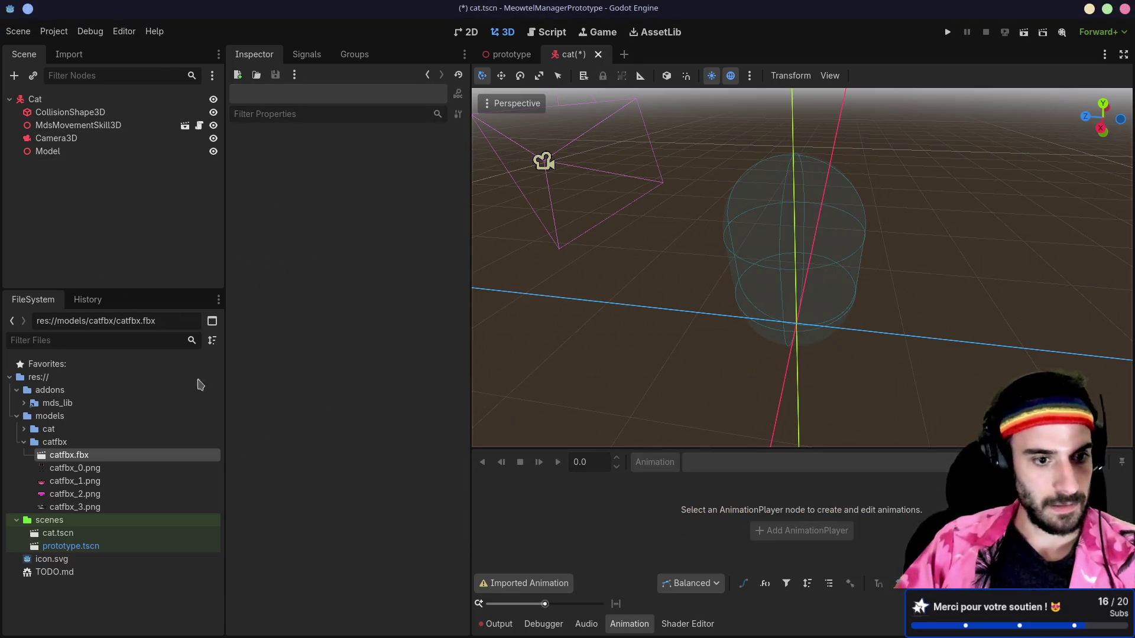
mouse_move(77, 456)
left_mouse_down()
mouse_move(122, 358)
mouse_move(88, 155)
left_mouse_up()
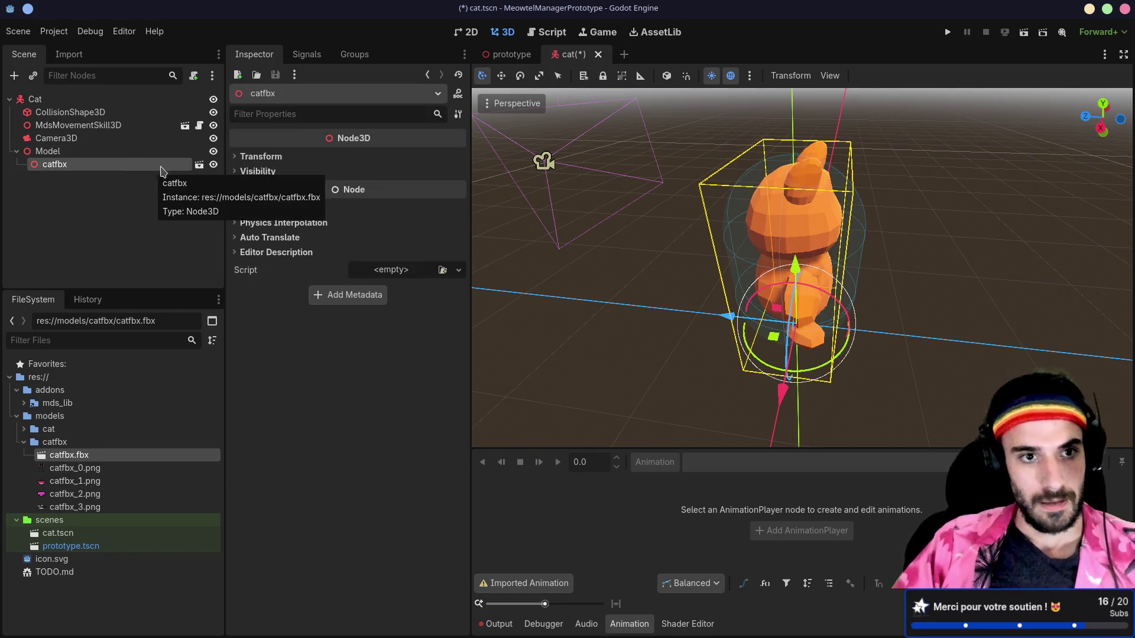
left_click(200, 165)
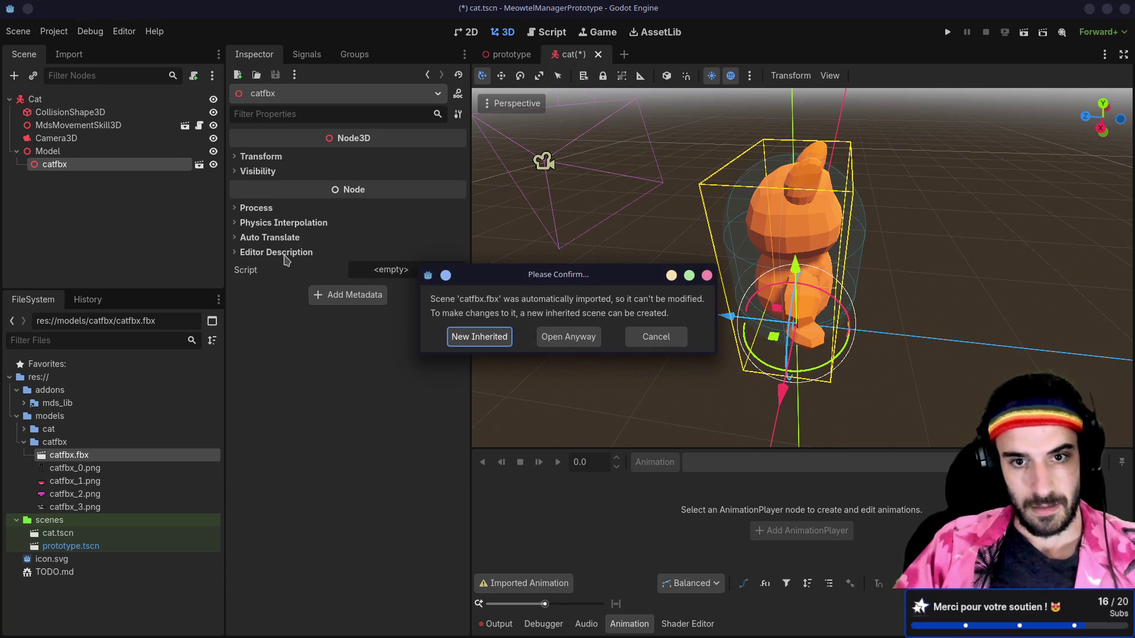
key("Escape")
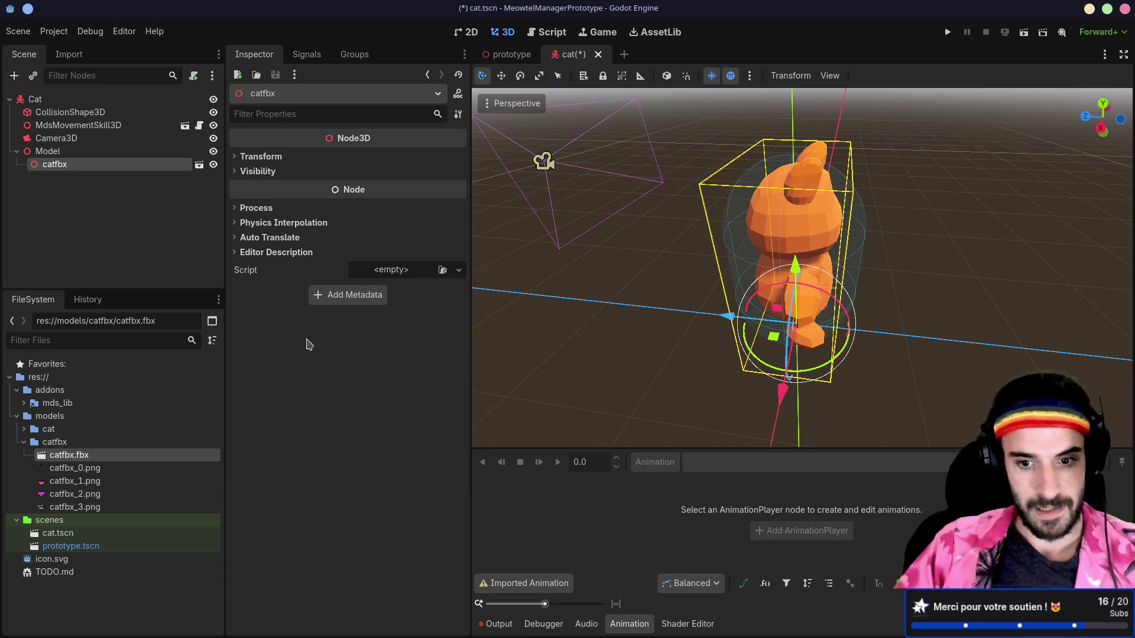
- Glance at the Aseprite window twice, return to Godot, and bring up catfbx's node options
left_click(578, 620)
left_click(578, 622)
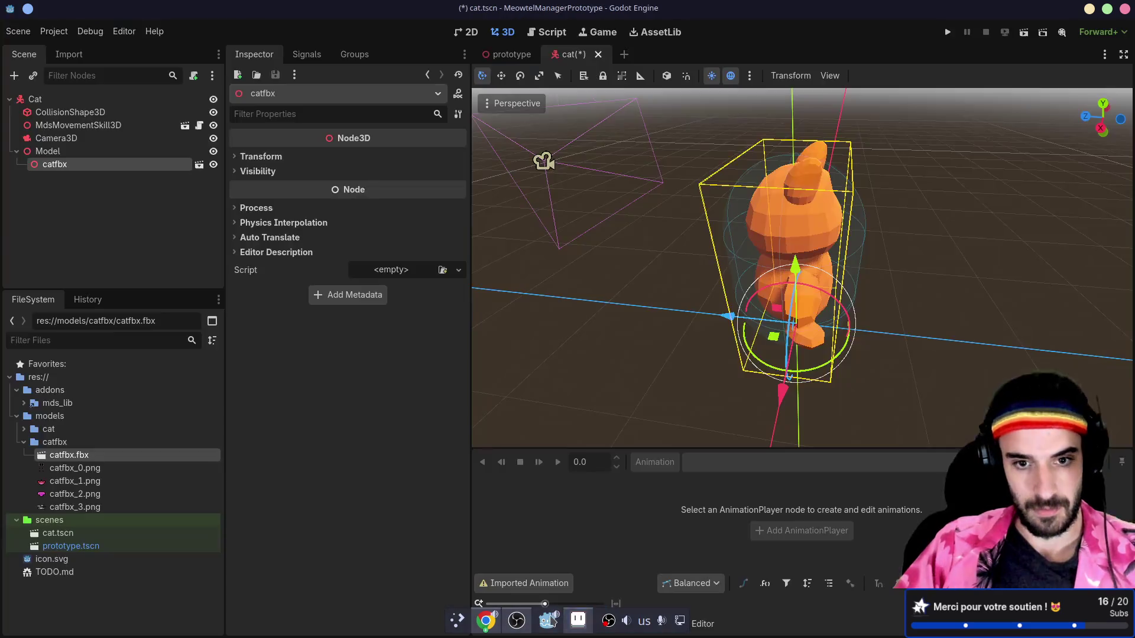
left_click(579, 620)
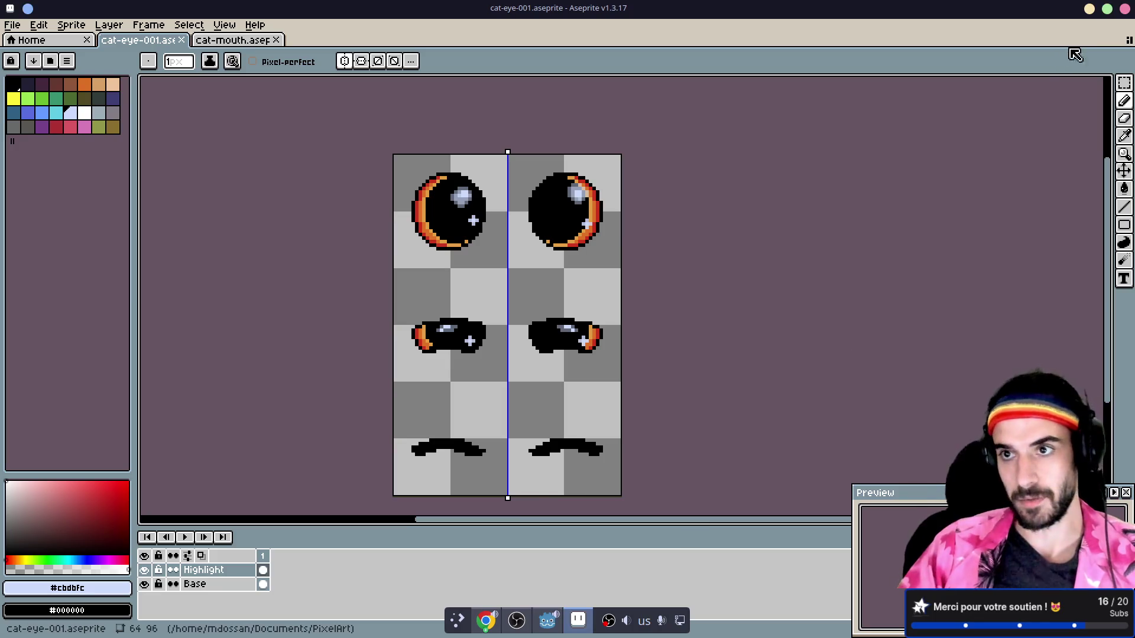
left_click(579, 621)
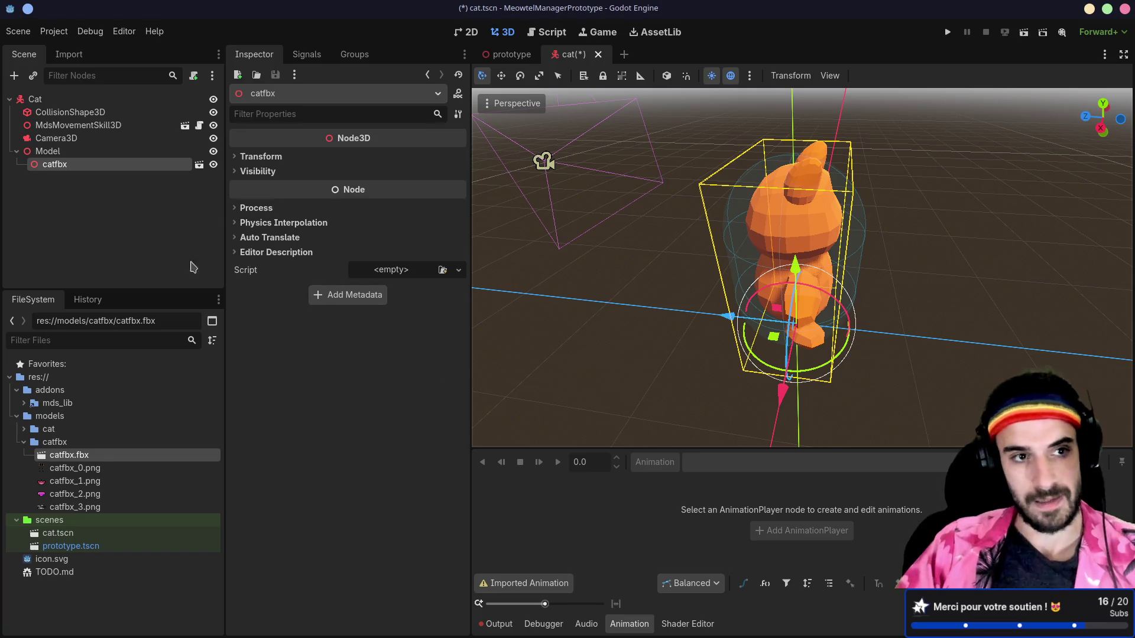
right_click(76, 167)
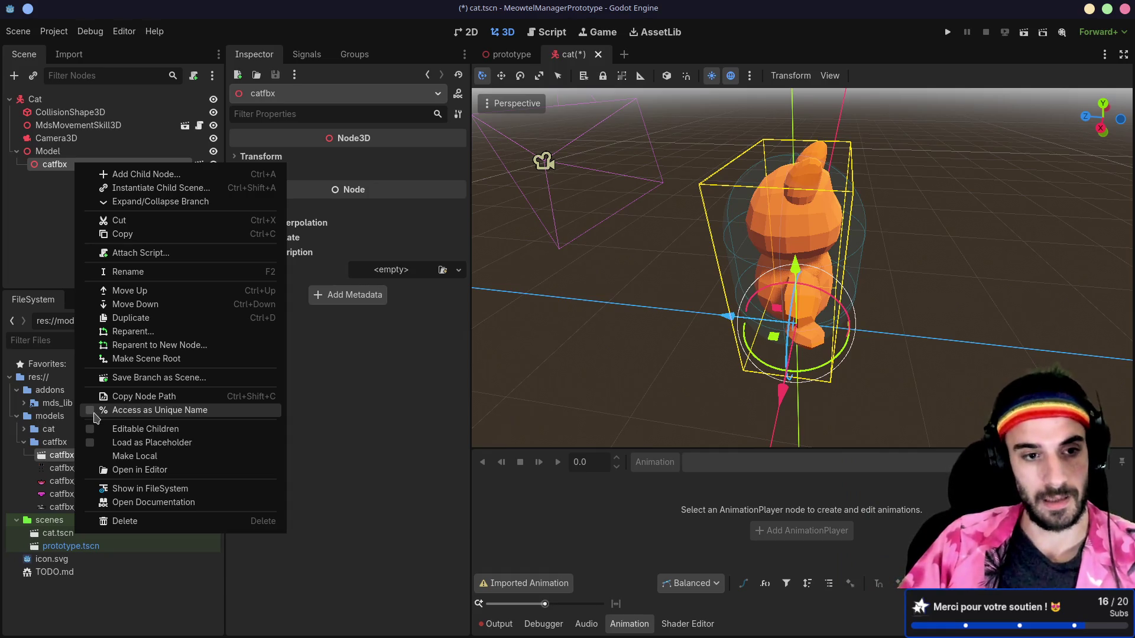
- Make catfbx's children editable again and play IdleAction from its AnimationPlayer
left_click(116, 430)
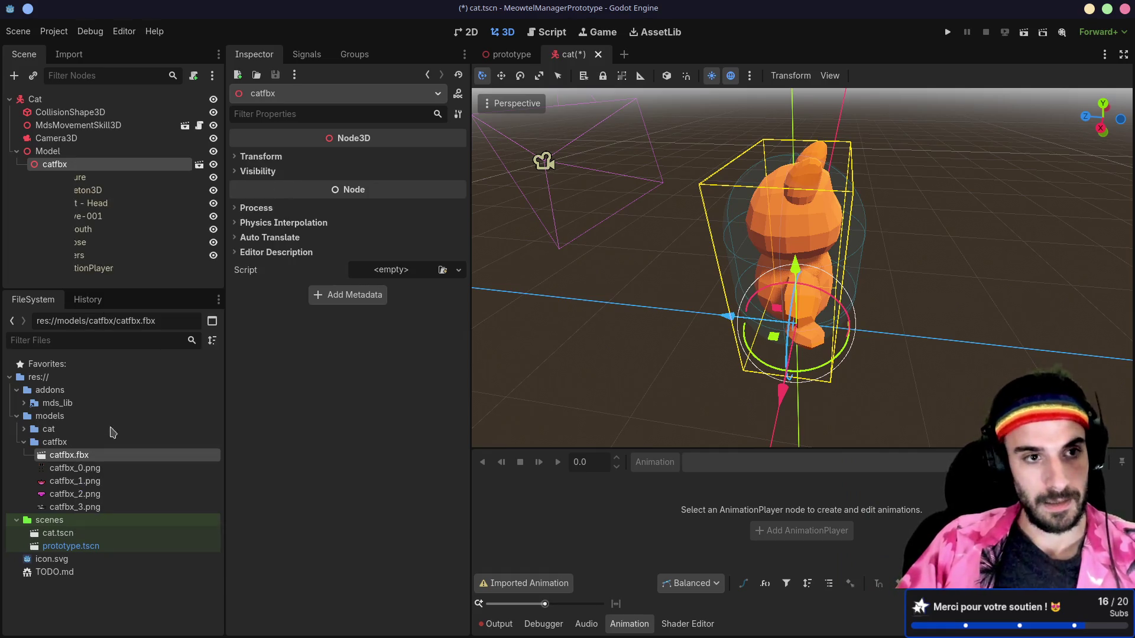
left_click(81, 267)
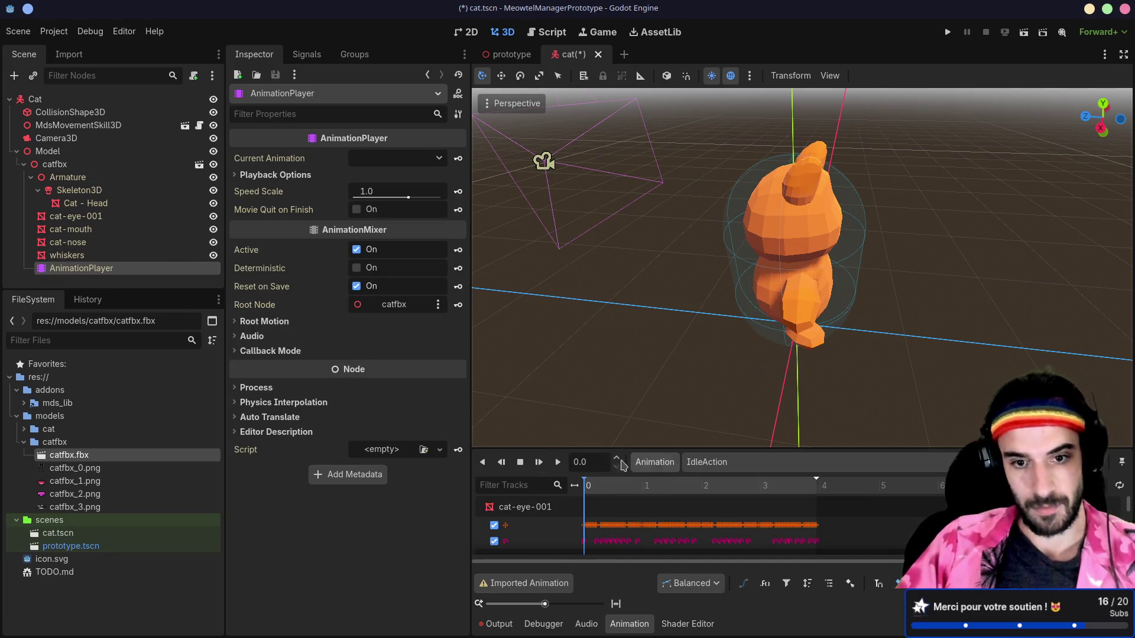
left_click(558, 466)
mouse_move(948, 362)
left_mouse_down()
mouse_move(803, 305)
mouse_move(753, 303)
mouse_move(782, 294)
left_mouse_up()
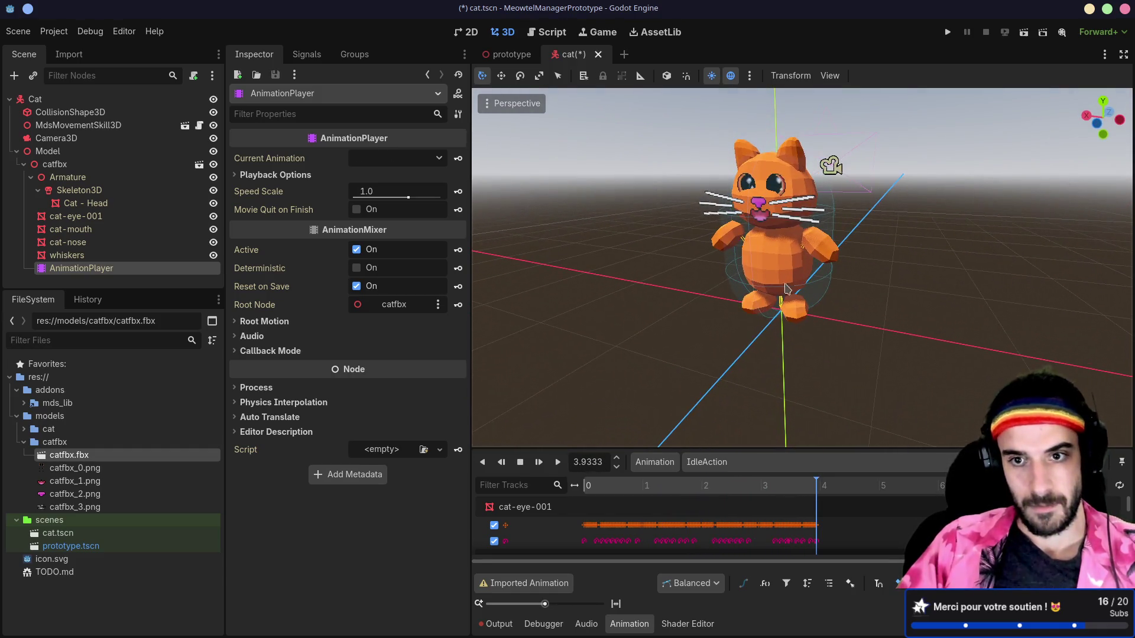
- Replay IdleAction, stop it at frame 0, and open catfbx.fbx's advanced import settings
left_click(558, 465)
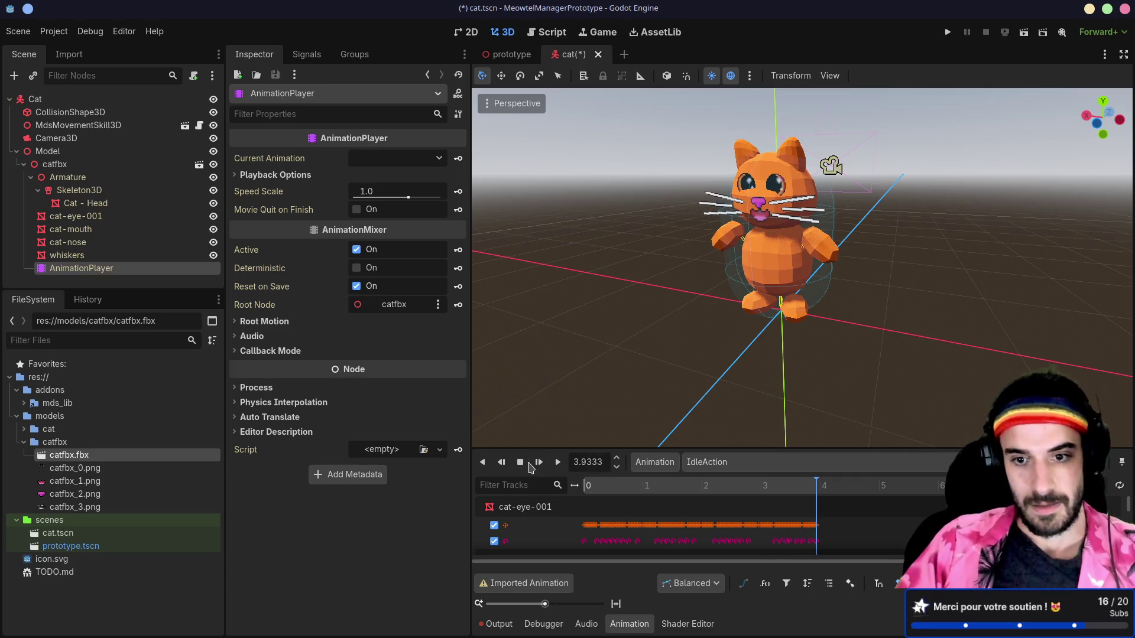
left_click(529, 466)
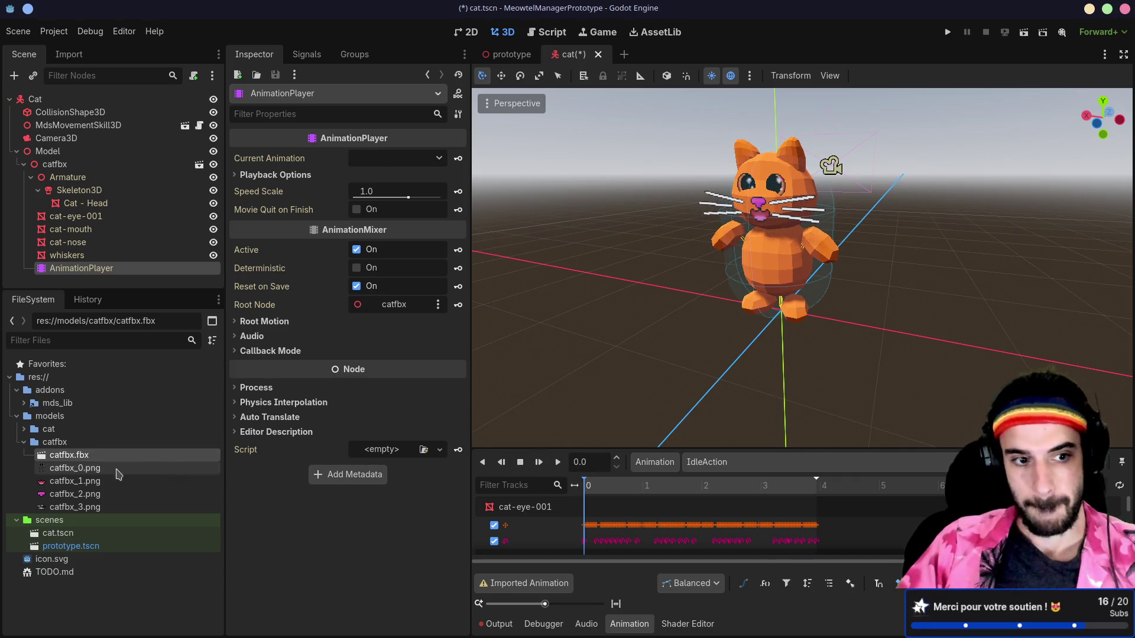
double_click(96, 456)
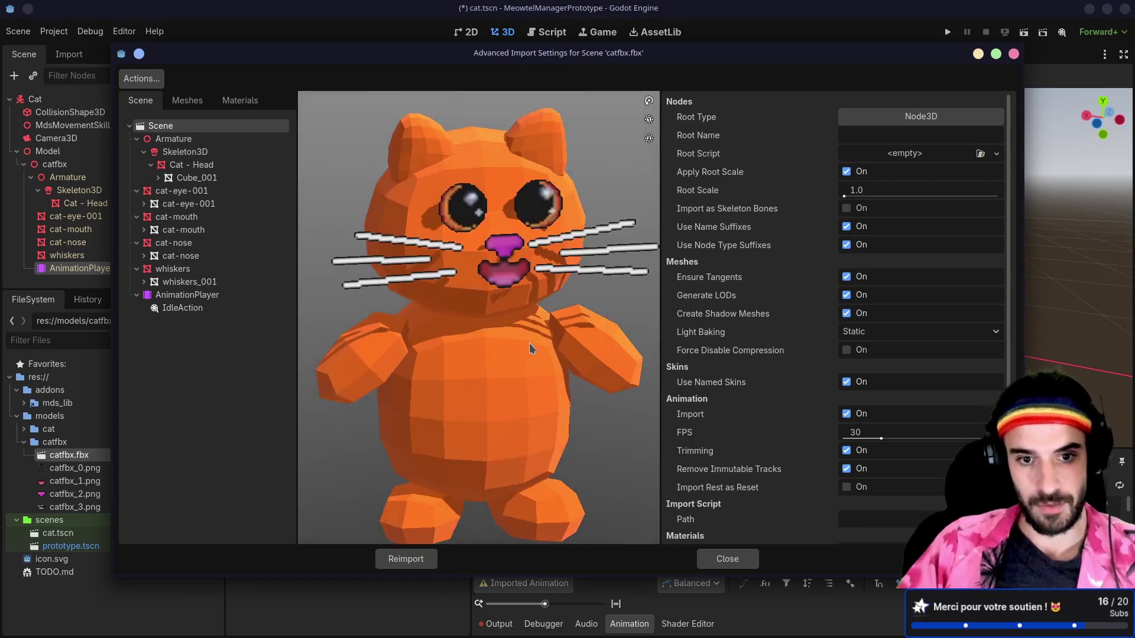
- Set IdleAction's Loop Mode to Linear in the import settings and close the dialog
left_click(218, 309)
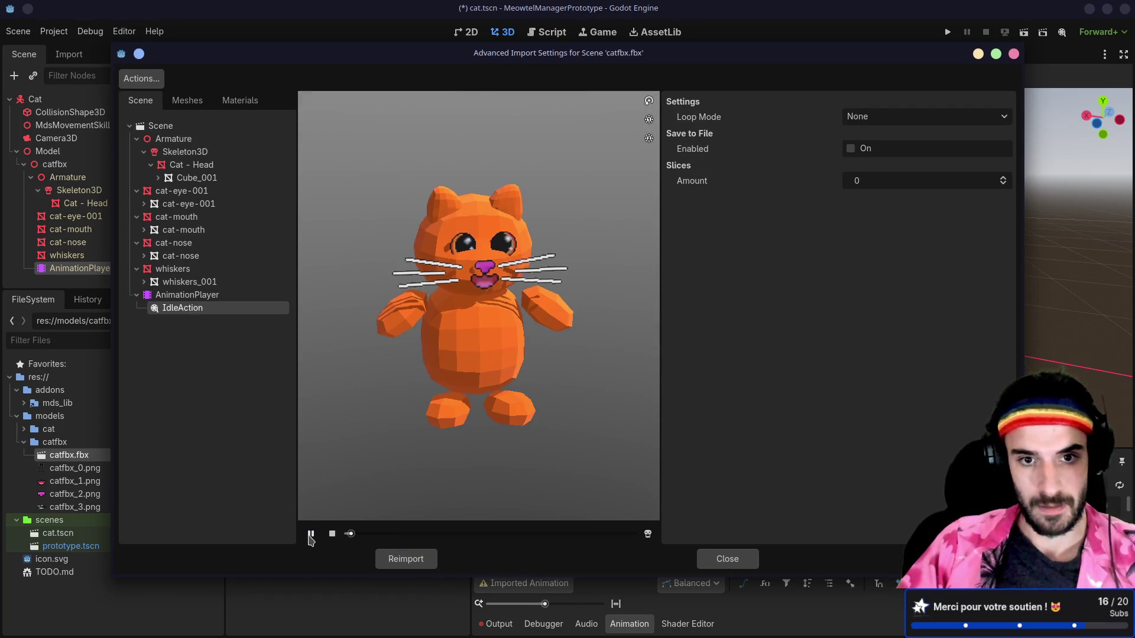
left_click(879, 120)
left_click(862, 147)
mouse_move(488, 383)
left_mouse_down()
mouse_move(552, 398)
mouse_move(506, 381)
left_mouse_up()
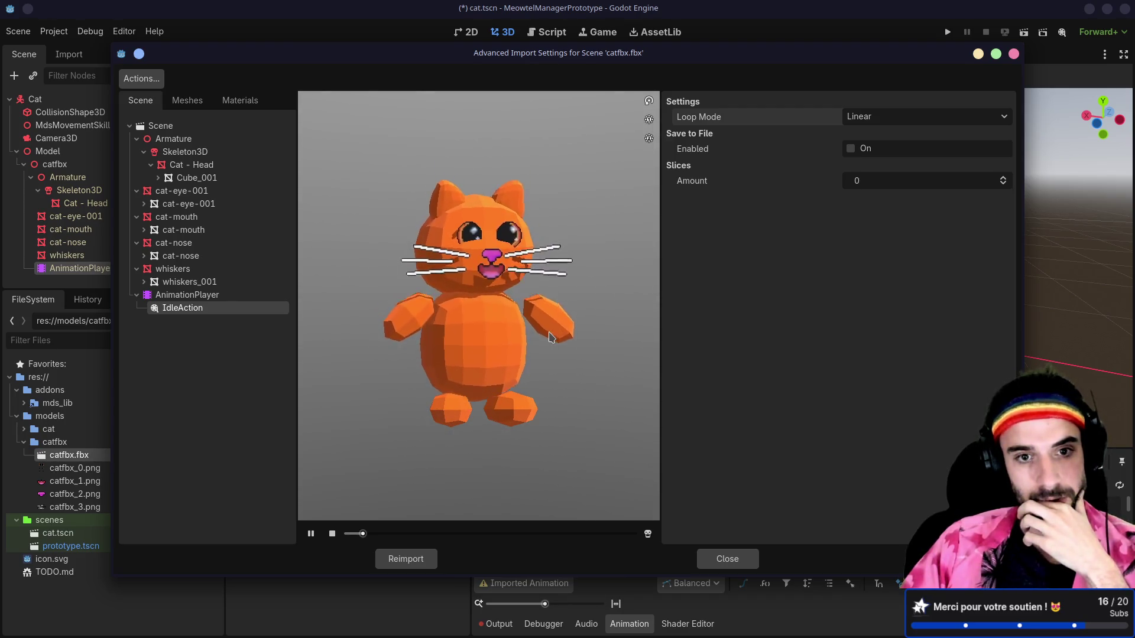
left_click_drag(542, 350, 503, 356)
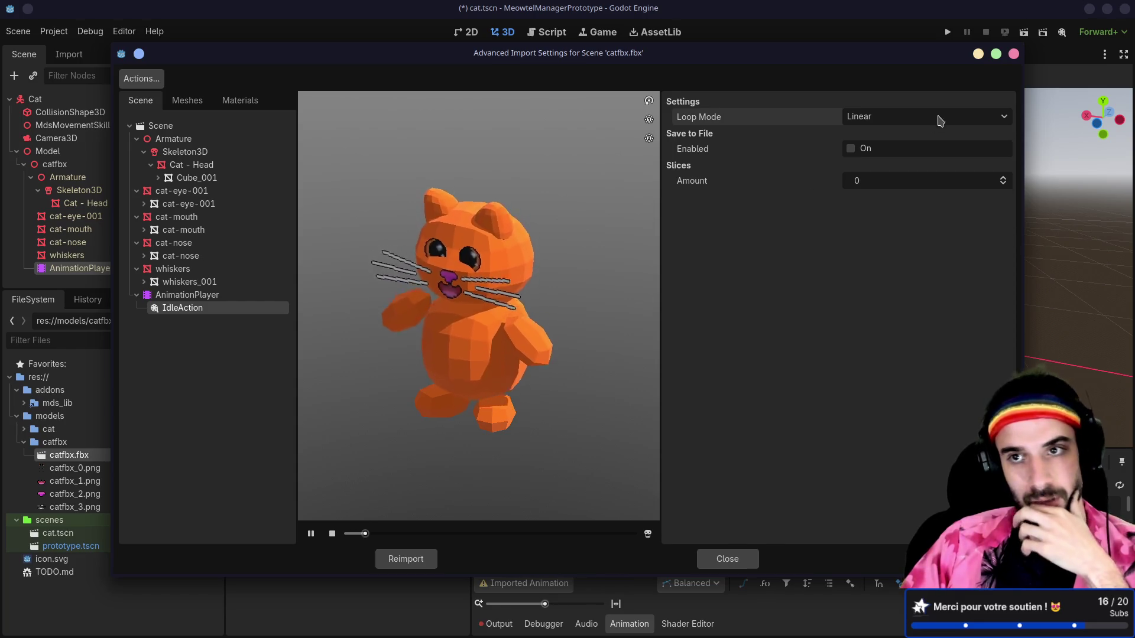
left_click(1014, 54)
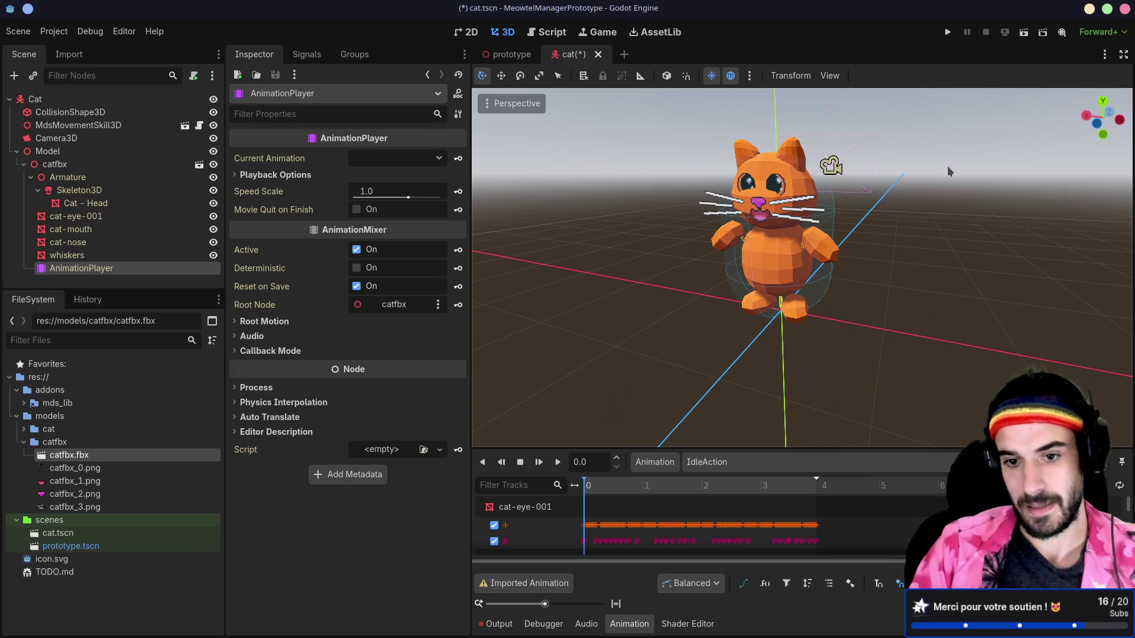
- Enlarge the animation panel, scroll through the skeleton tracks, and reopen catfbx.fbx's import settings
left_click_drag(683, 444, 567, 272)
scroll(559, 407, "down", 3)
scroll(558, 407, "down", 1)
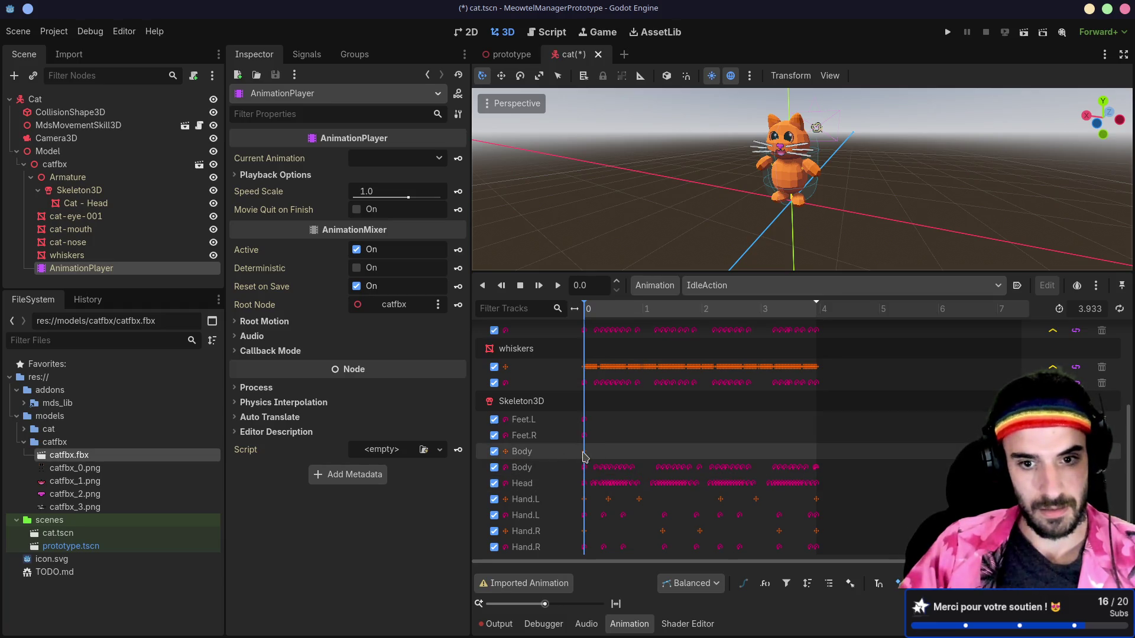
double_click(86, 458)
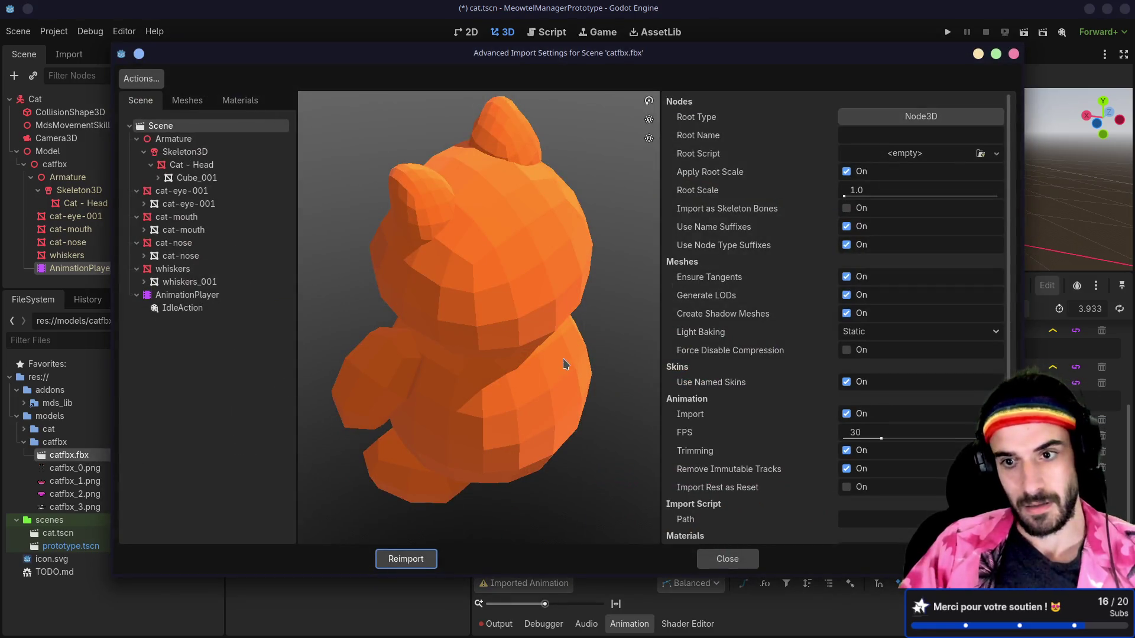
- Disable the AnimationPlayer optimizer, reimport catfbx.fbx, and play IdleAction to check it
left_click(224, 299)
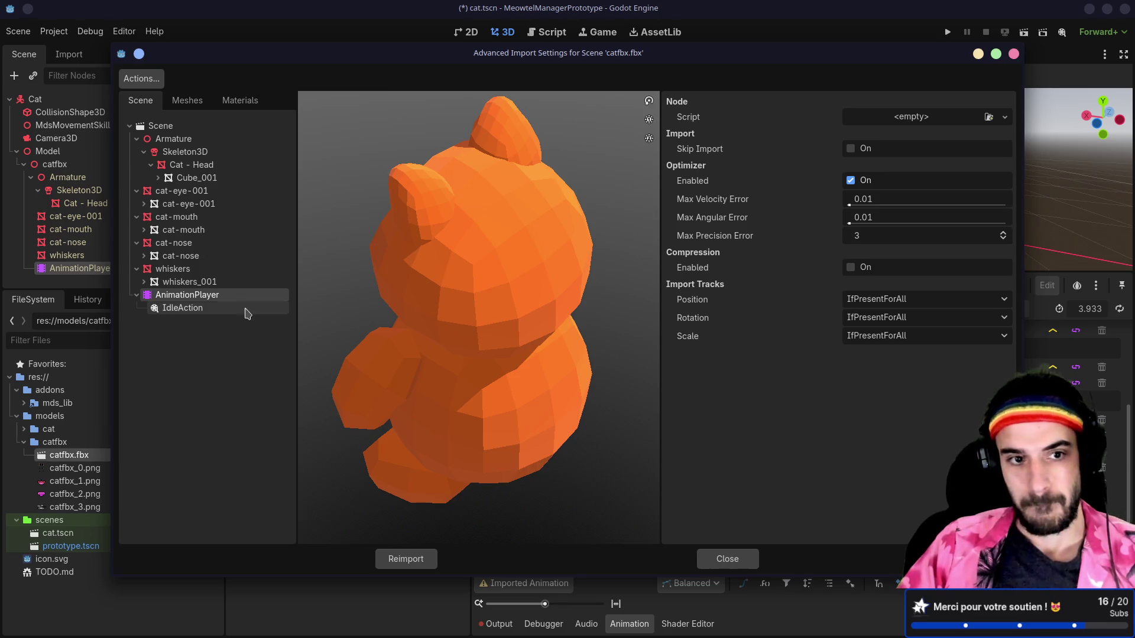
left_click(195, 308)
left_click(210, 297)
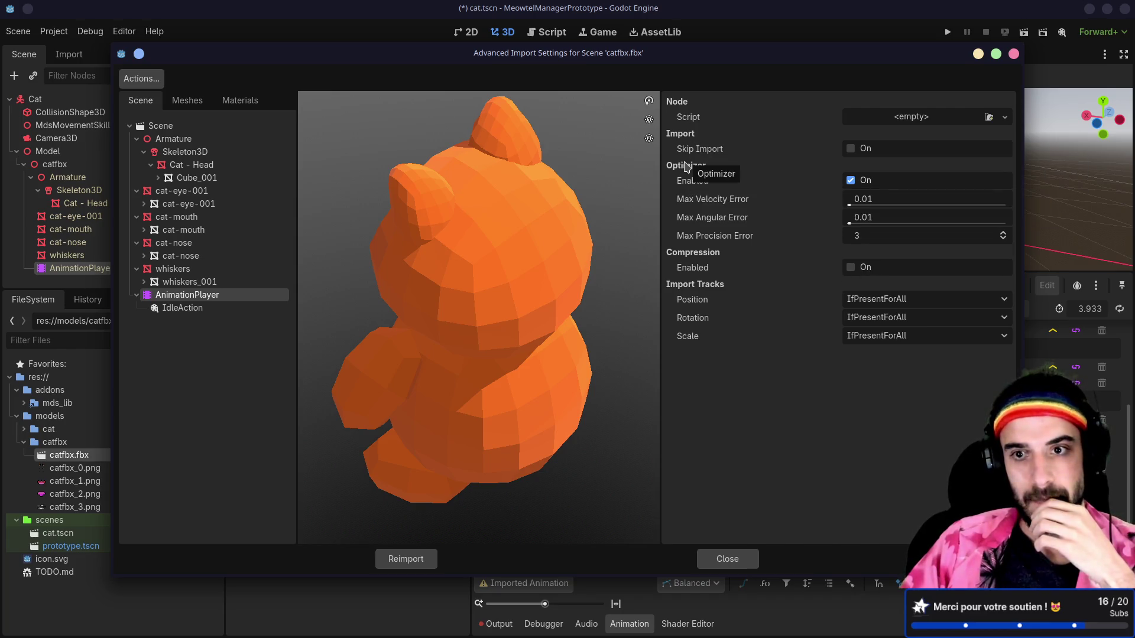
left_click(851, 182)
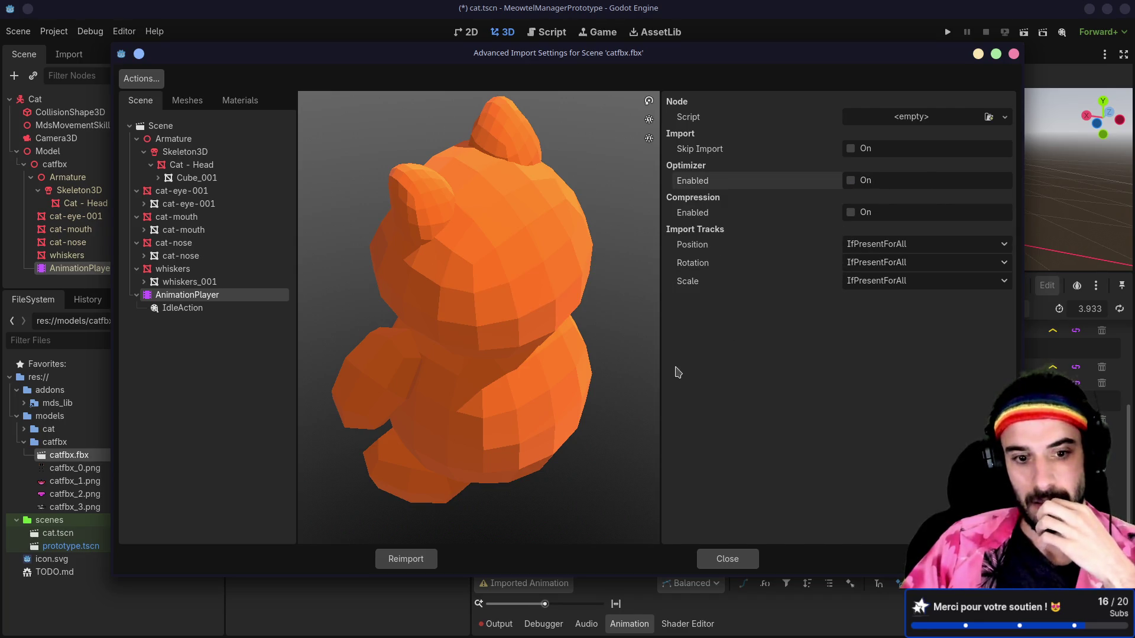
left_click(395, 557)
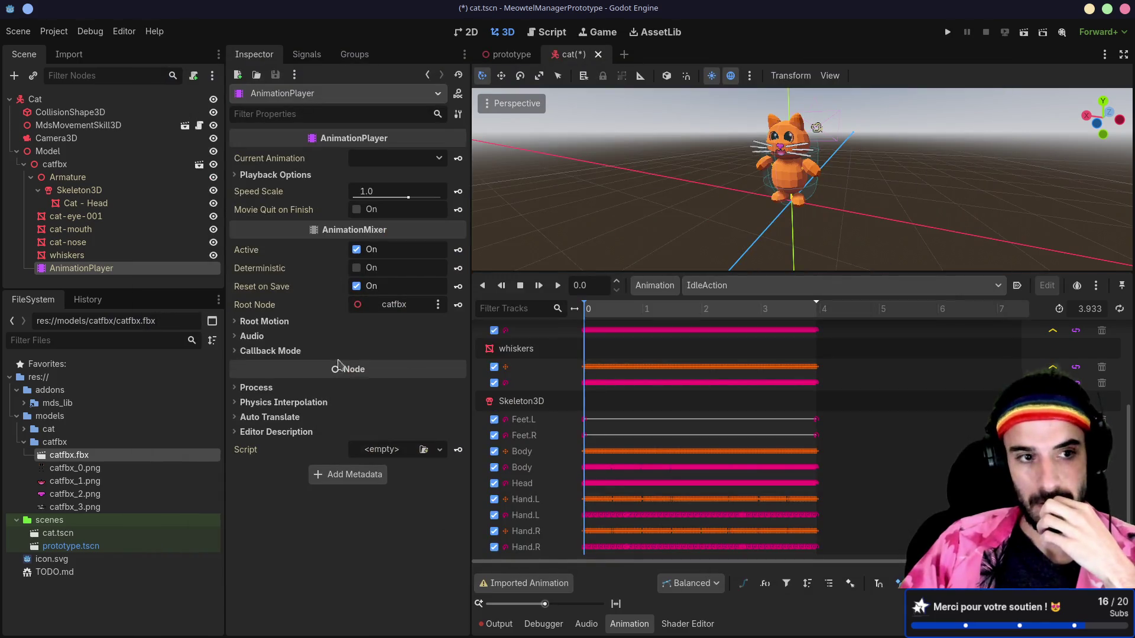
left_click(557, 286)
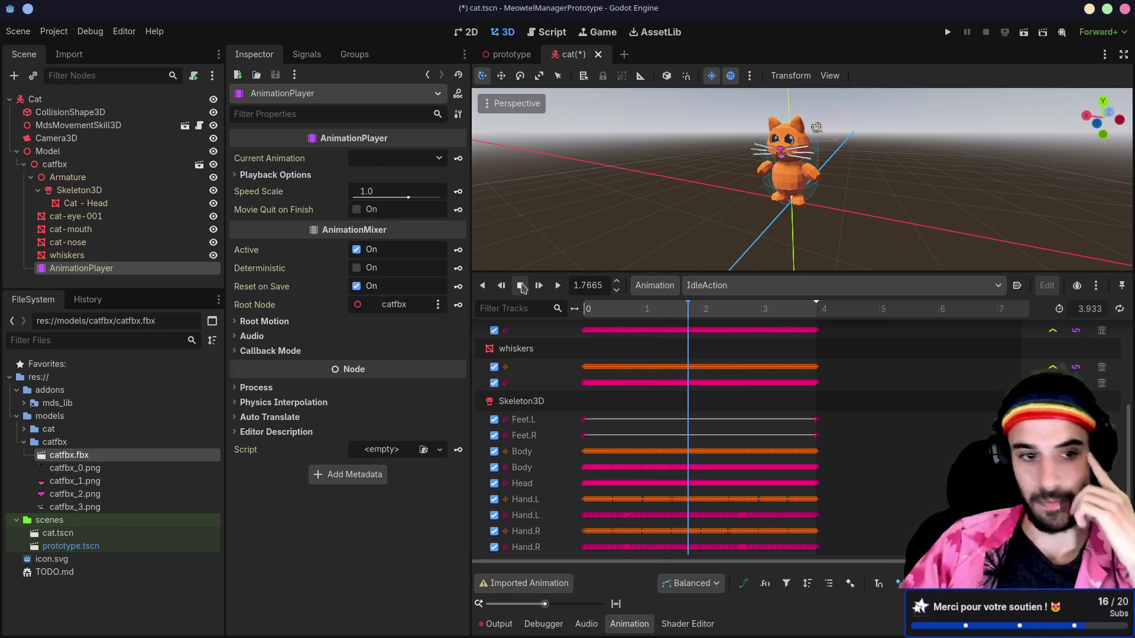
- Reimport catfbx.fbx again with the optimizer off, then enlarge the 3D viewport
double_click(95, 456)
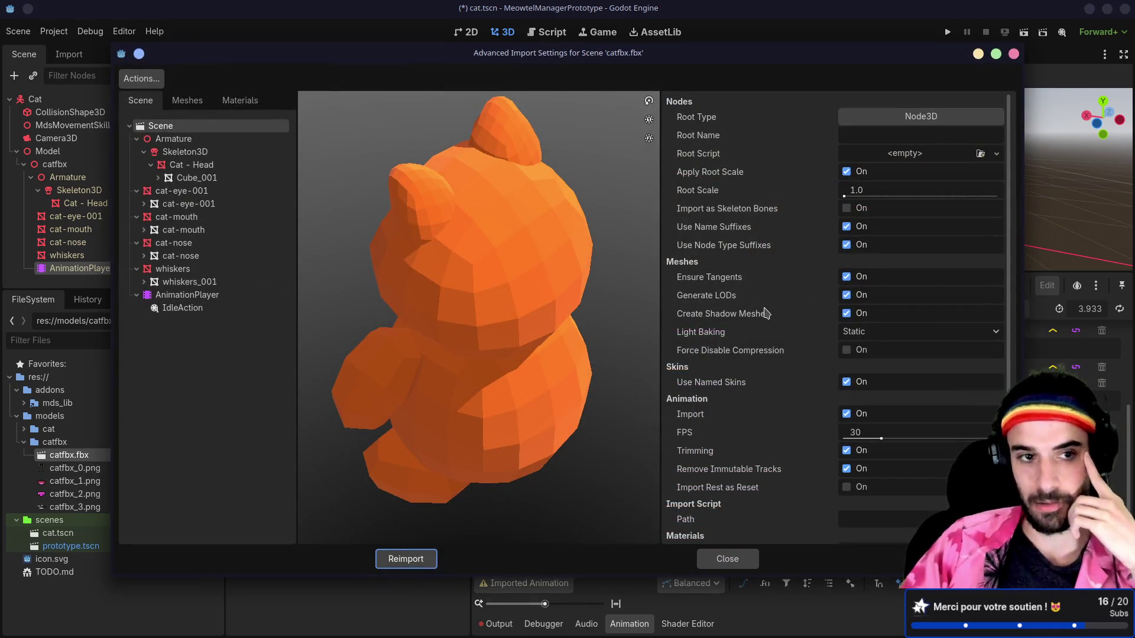
left_click(187, 295)
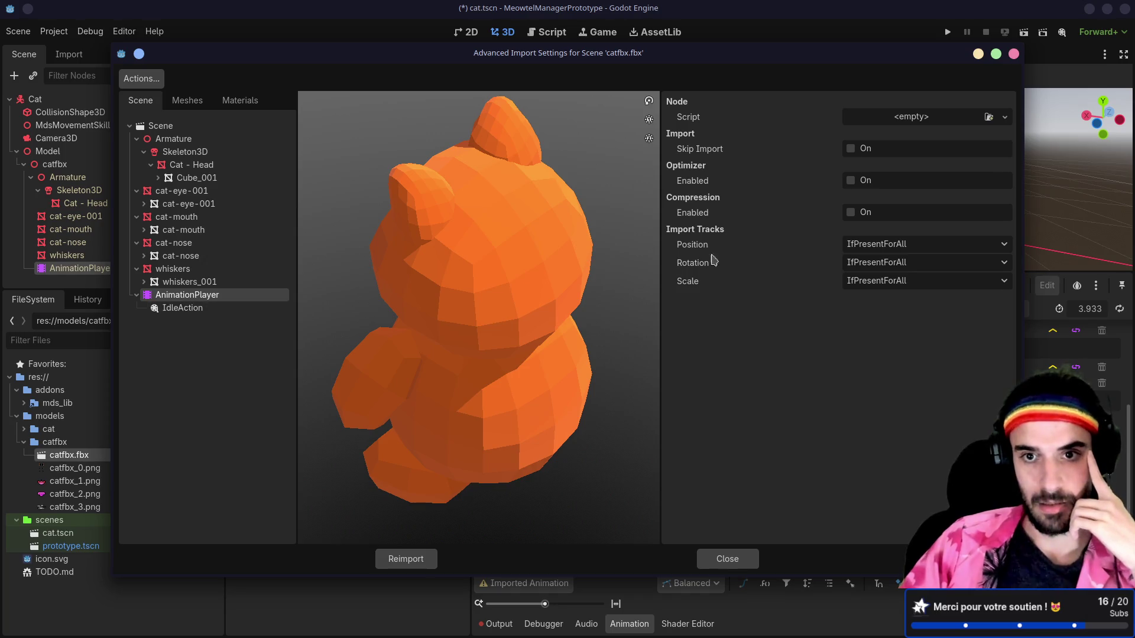
left_click(851, 181)
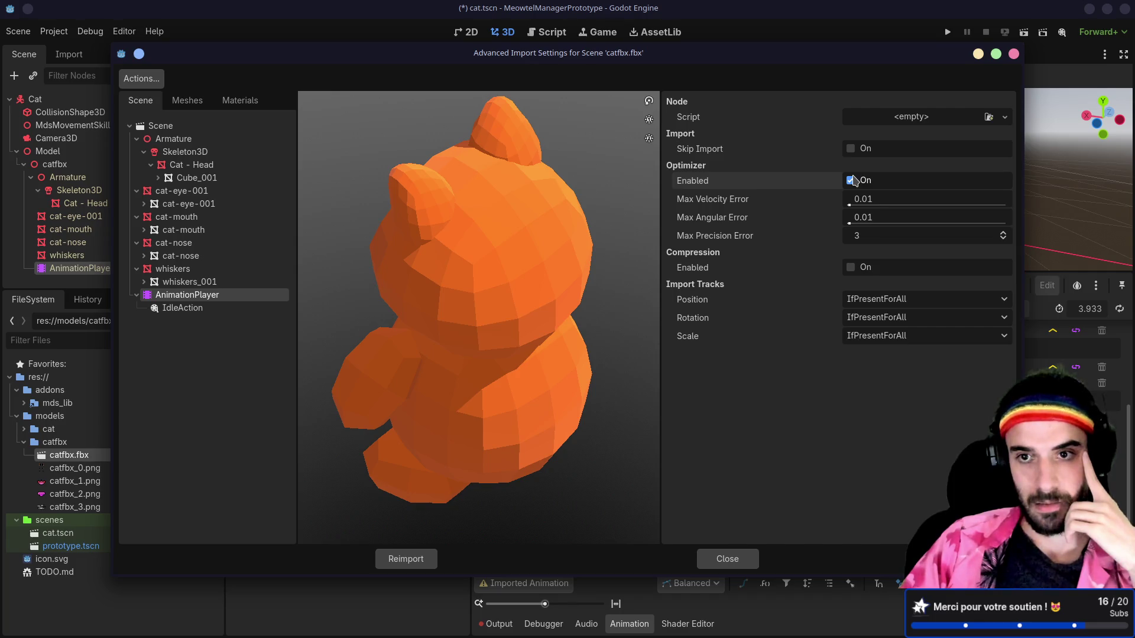
left_click(851, 181)
left_click(399, 557)
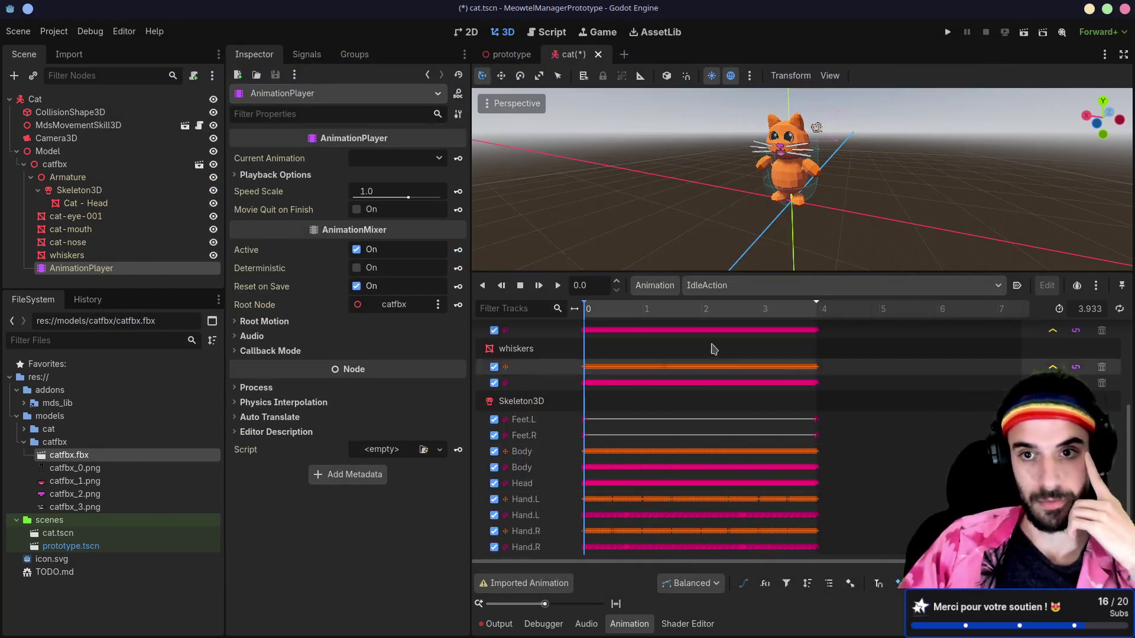
double_click(109, 458)
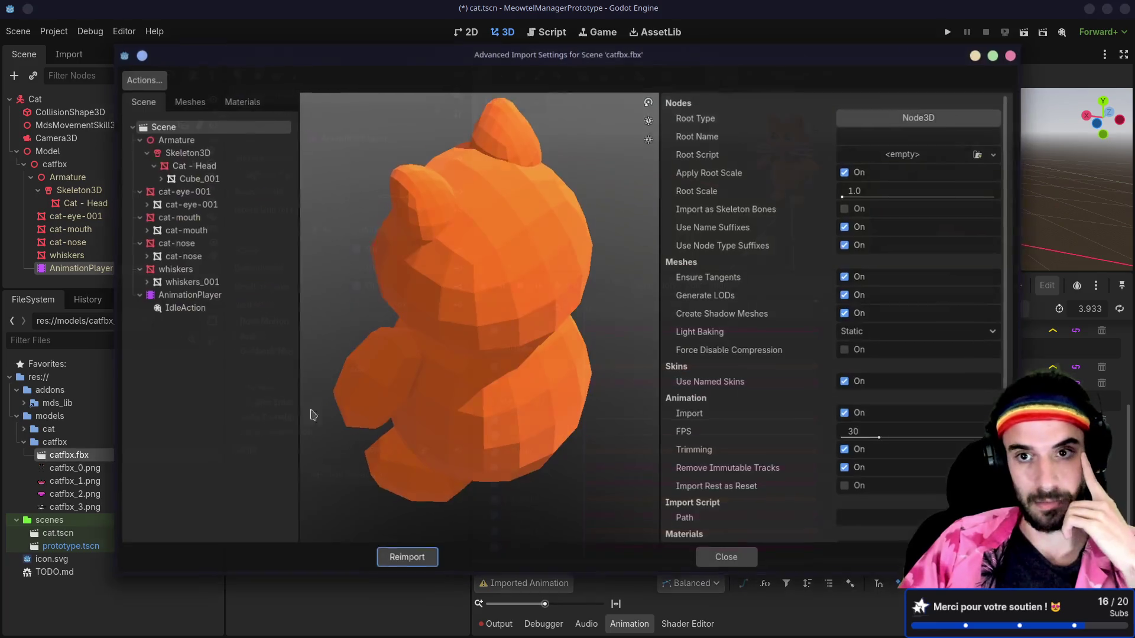
left_click(415, 557)
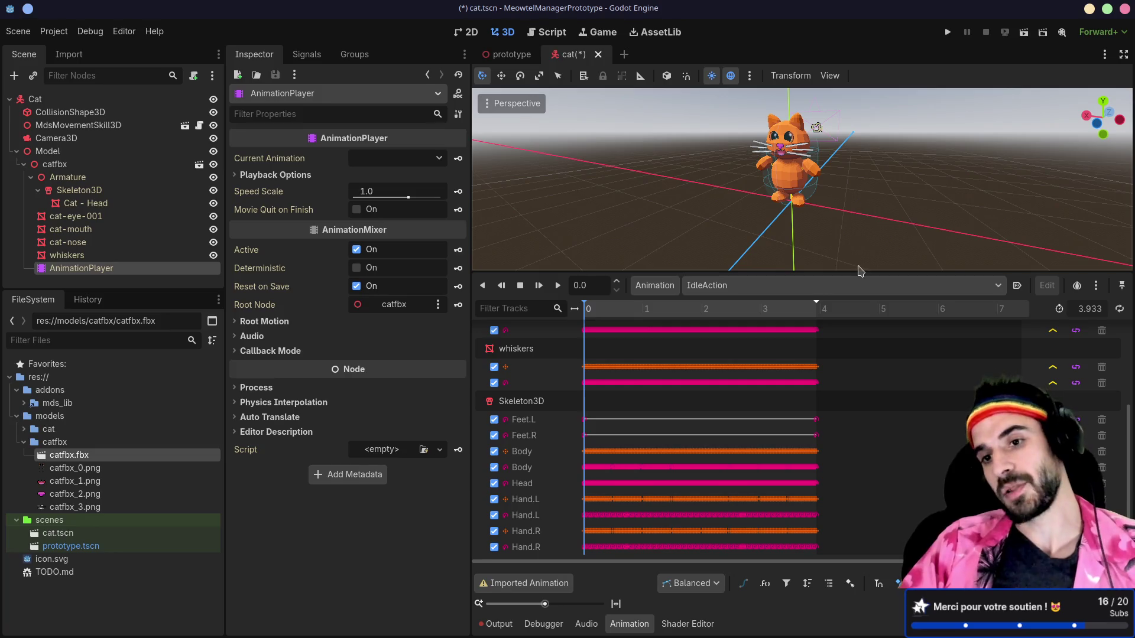
left_click_drag(855, 272, 831, 427)
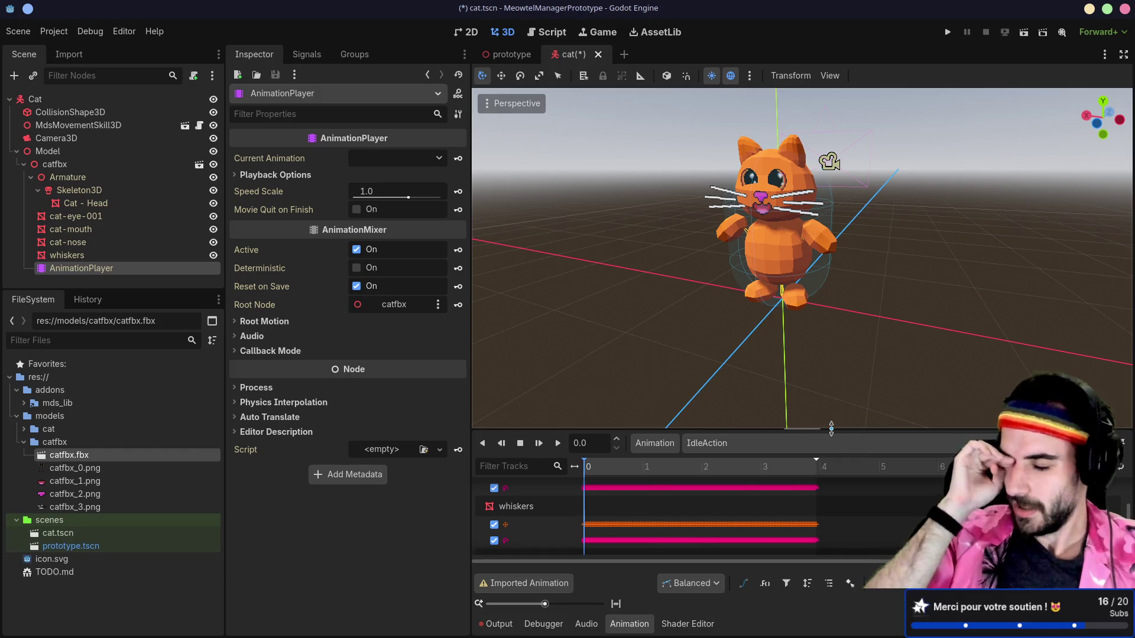
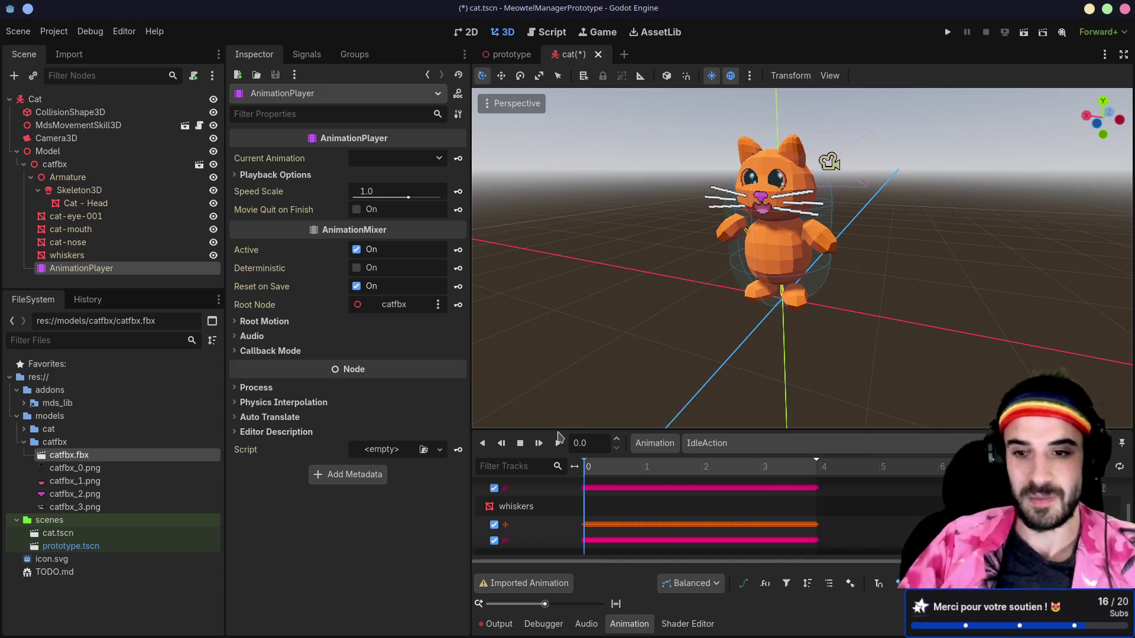
- Play the cat's IdleAction animation in the editor preview, orbiting the viewport to watch it from other angles
left_click(558, 442)
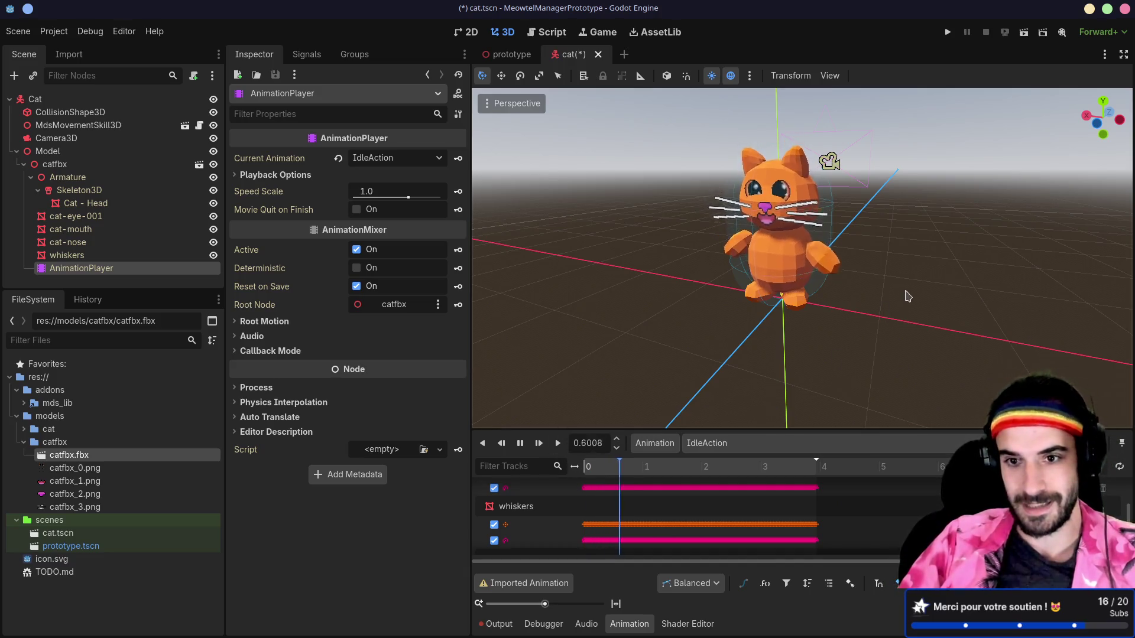
left_click(817, 295)
mouse_move(877, 291)
left_mouse_down()
mouse_move(904, 276)
mouse_move(892, 344)
left_mouse_up()
left_click(557, 443)
left_click_drag(752, 301, 949, 301)
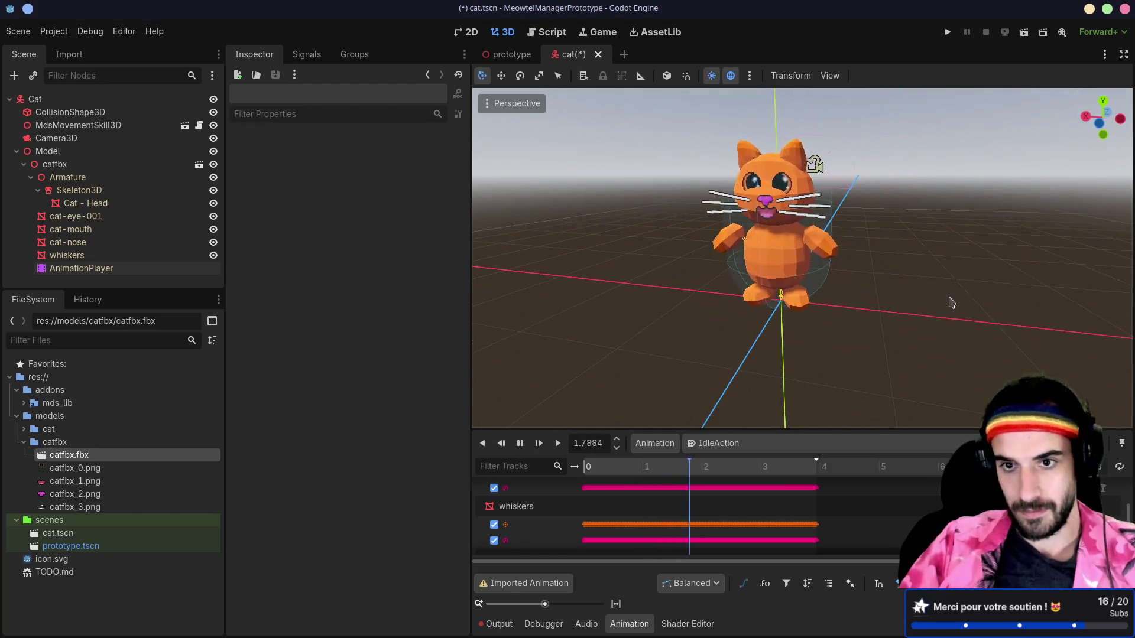
- Test-run the game, walking the cat forward with W, then close it
left_click(947, 32)
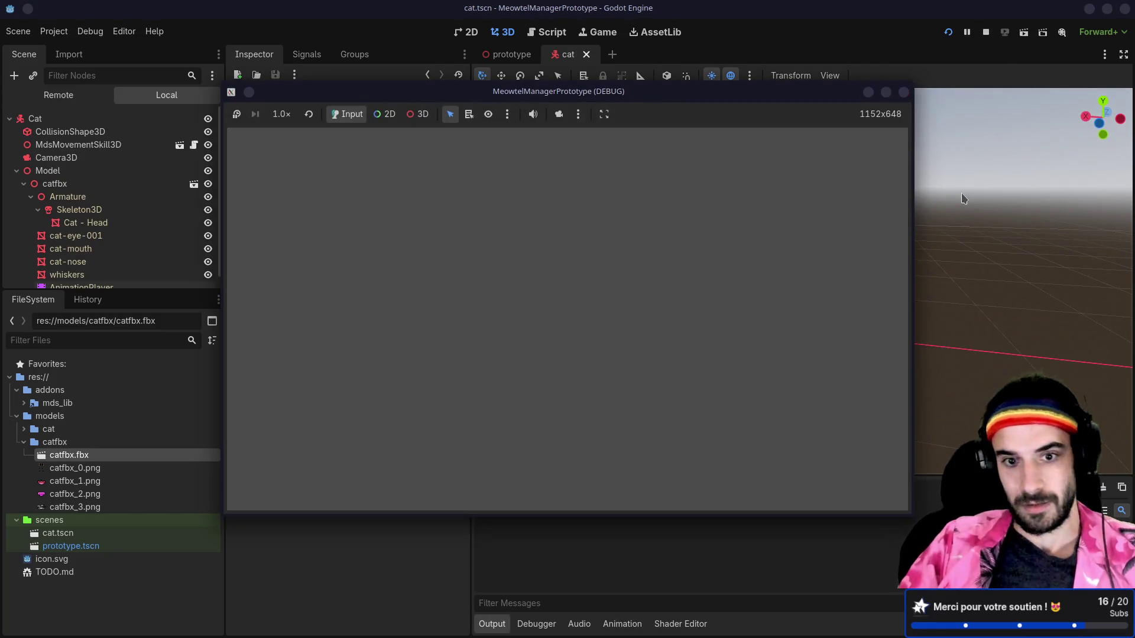
key("w")
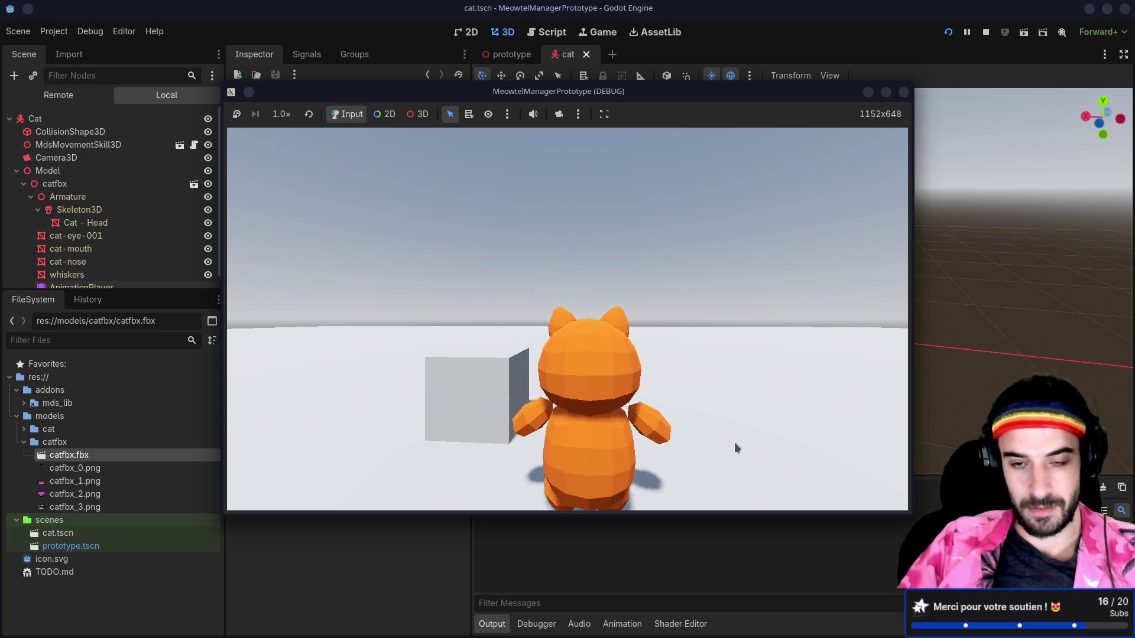
left_click(907, 95)
- Set IdleAction's Loop Mode to Linear in catfbx.fbx's import settings, reimport, and run the game again
double_click(65, 455)
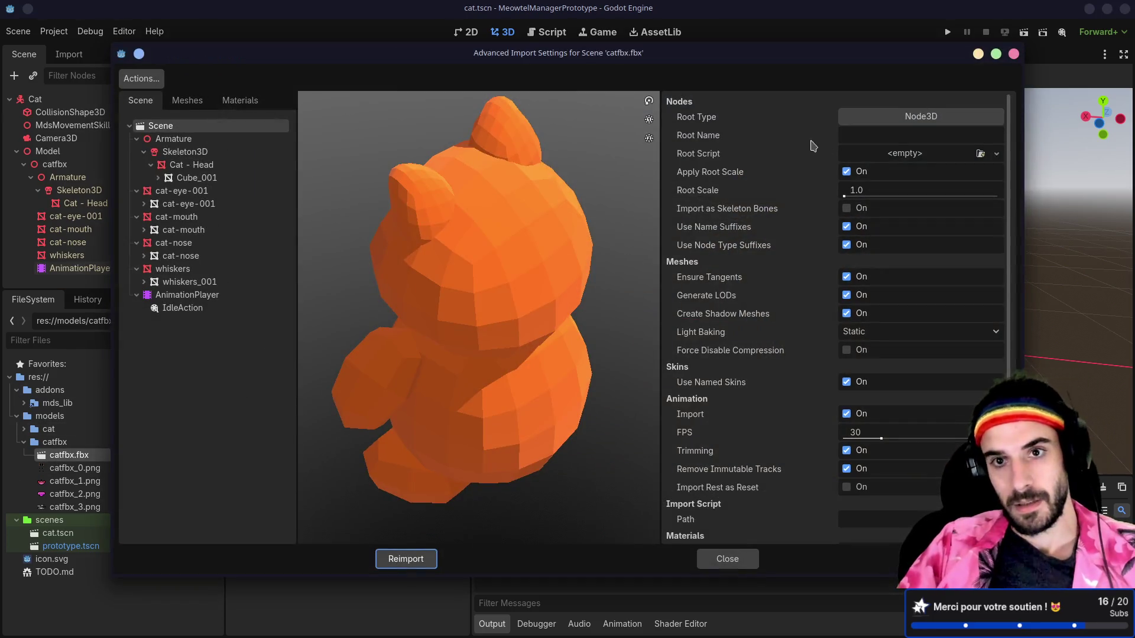
left_click(269, 307)
left_click(911, 123)
left_click(883, 149)
left_click(433, 560)
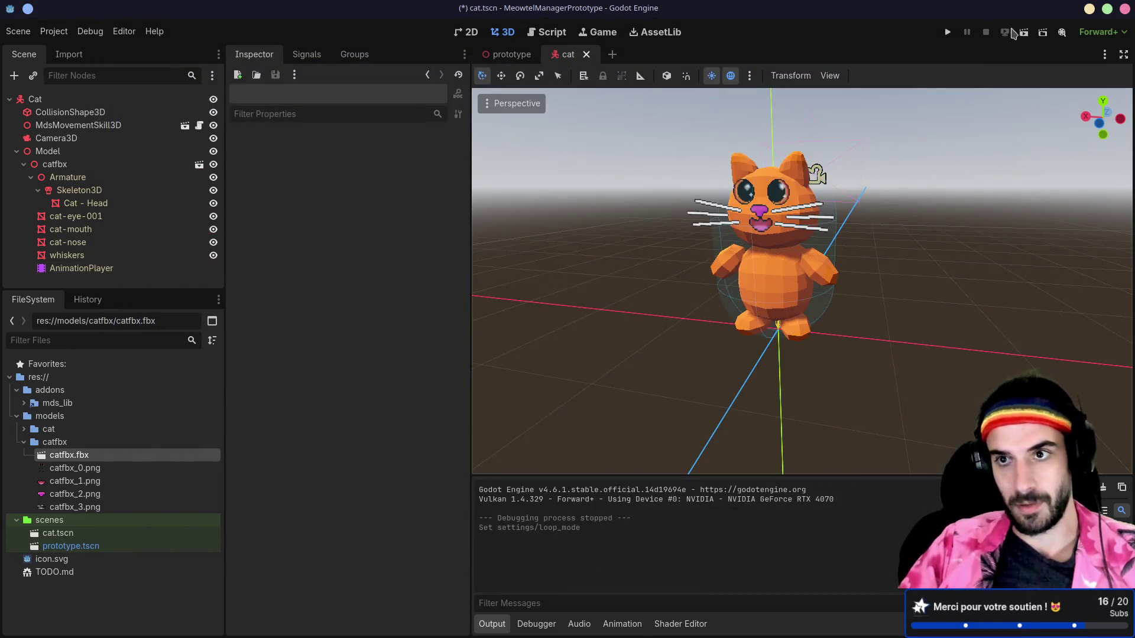
left_click(953, 33)
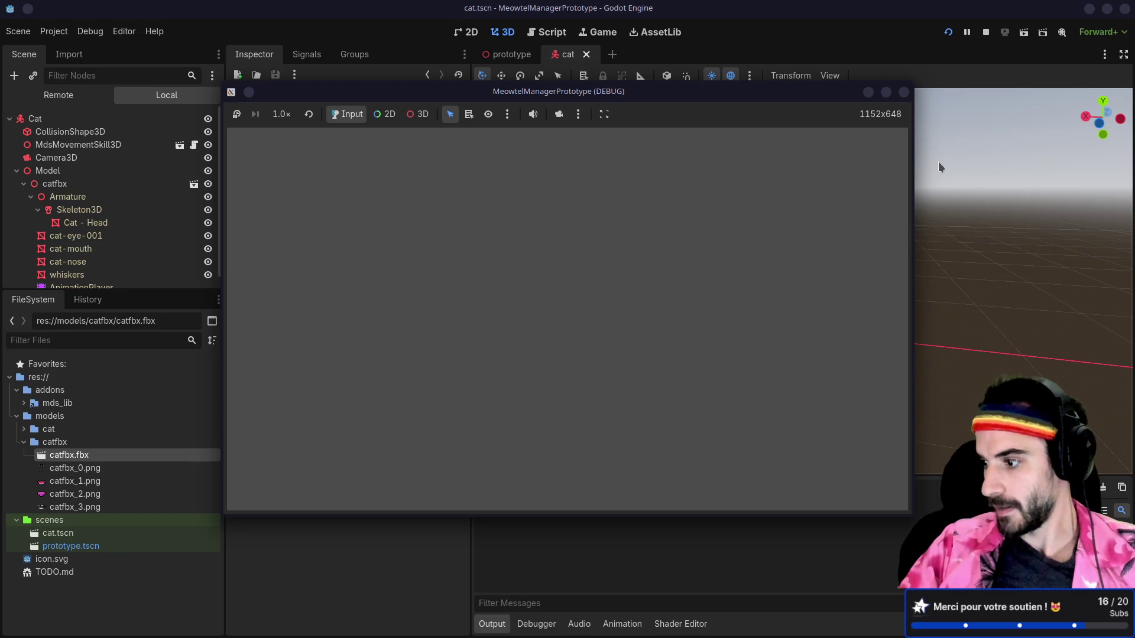
- Drive the cat around the box with W, A and D to check the looping idle, then close the game
key("w")
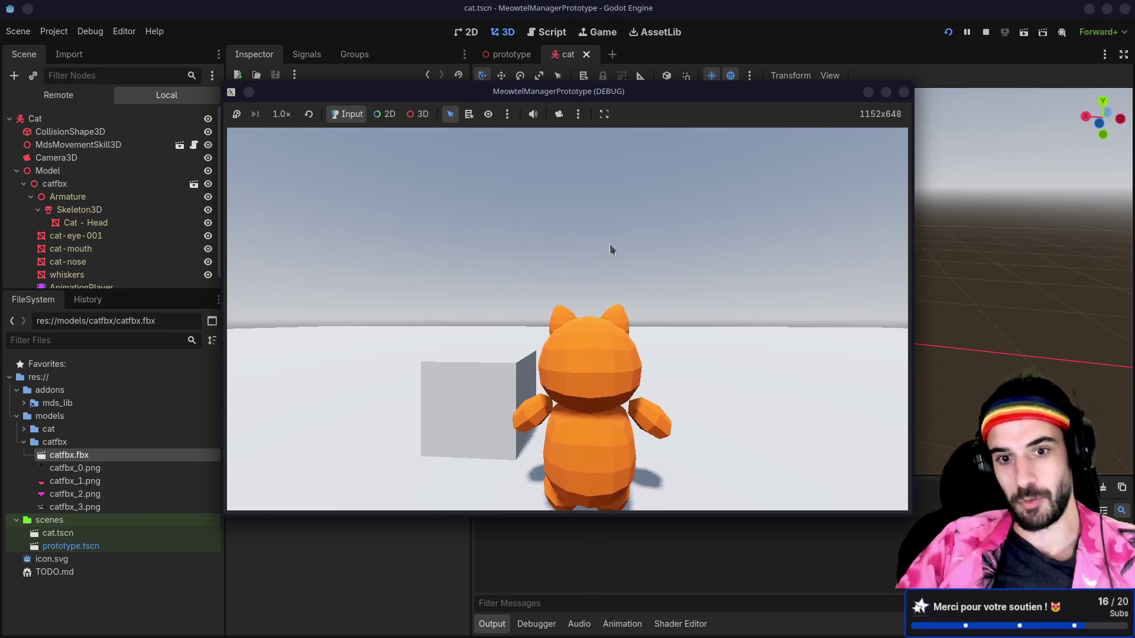
key("a")
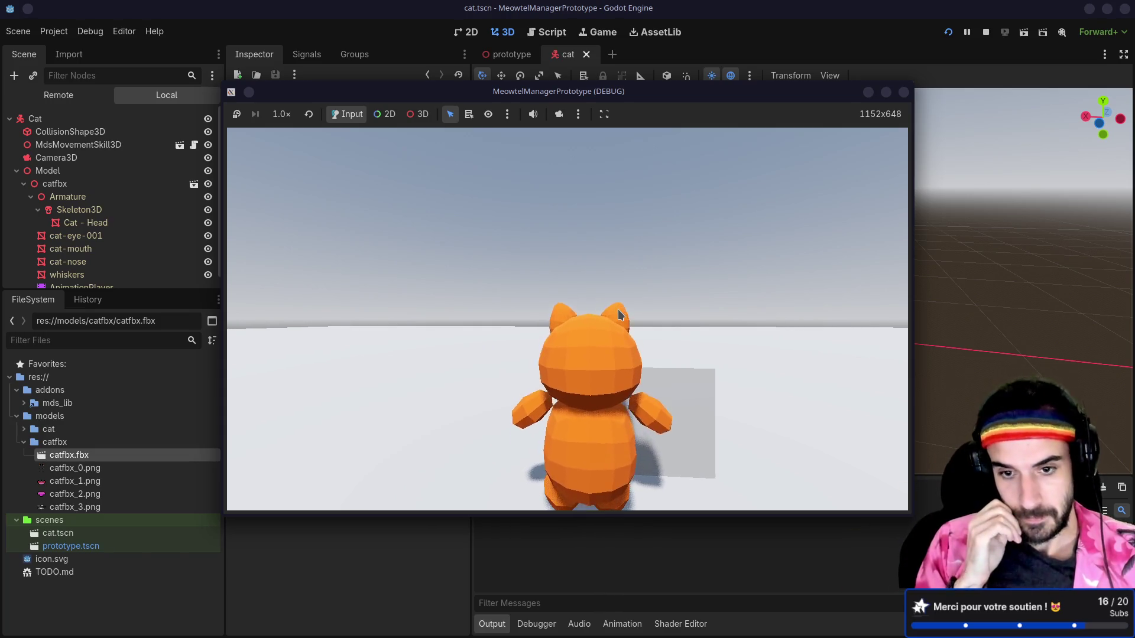
key("w")
key("d")
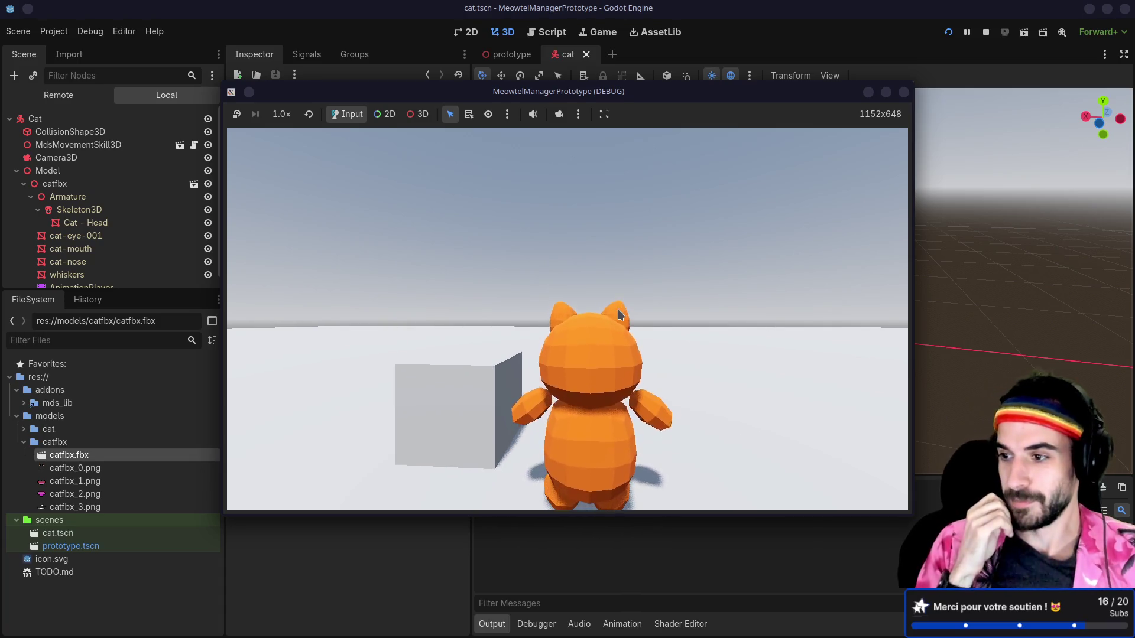
key("a")
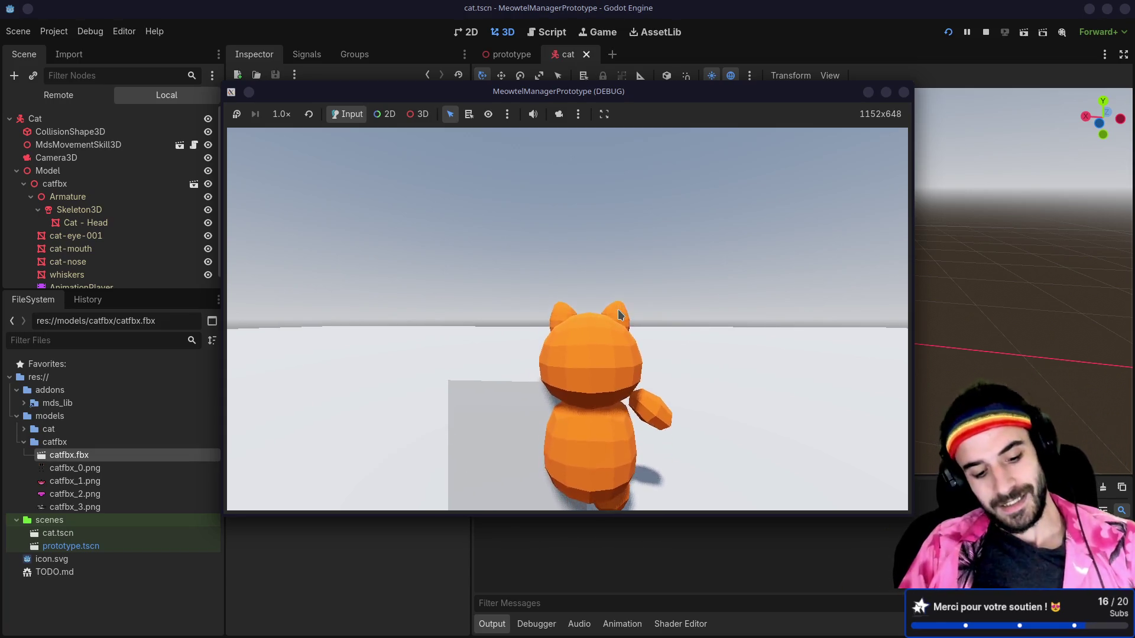
key("d")
key("a")
key("d")
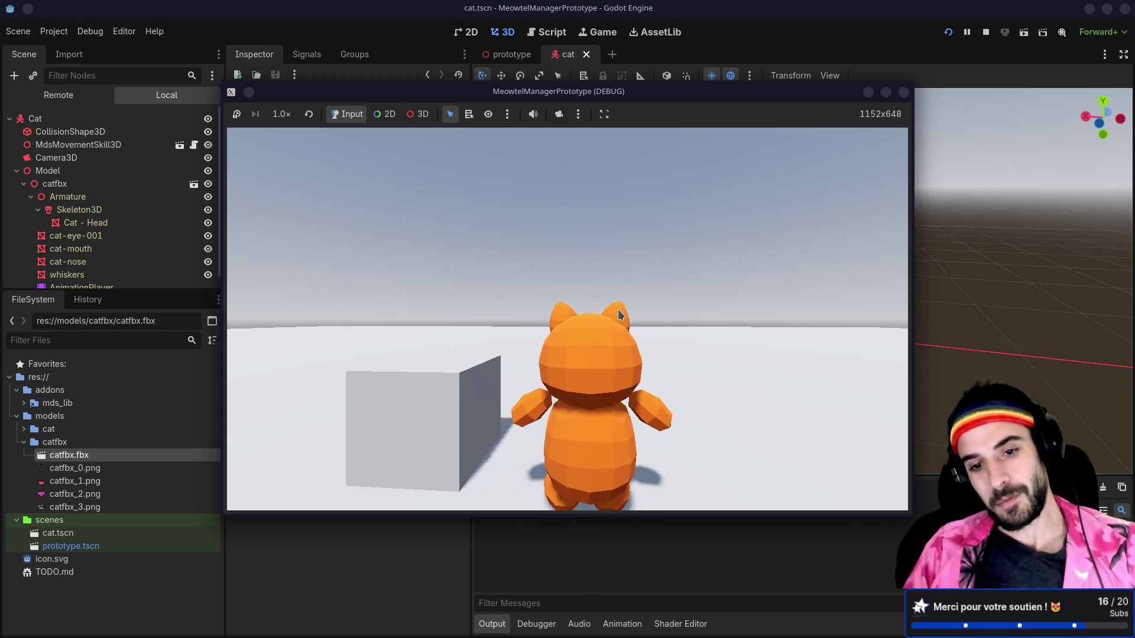
key("a")
key("d")
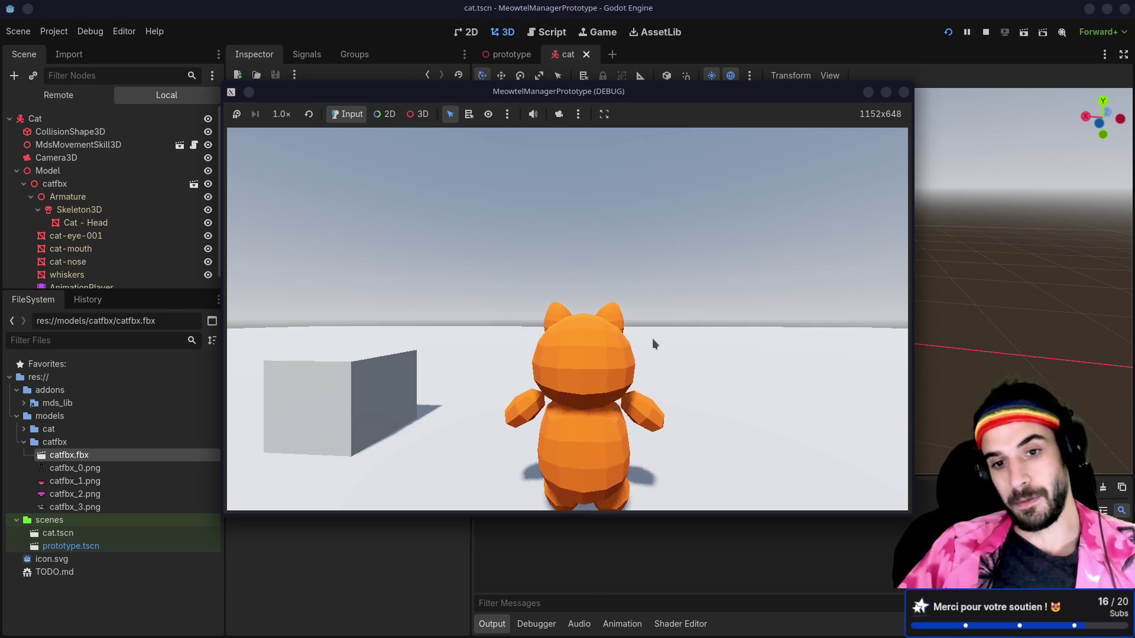
key("a")
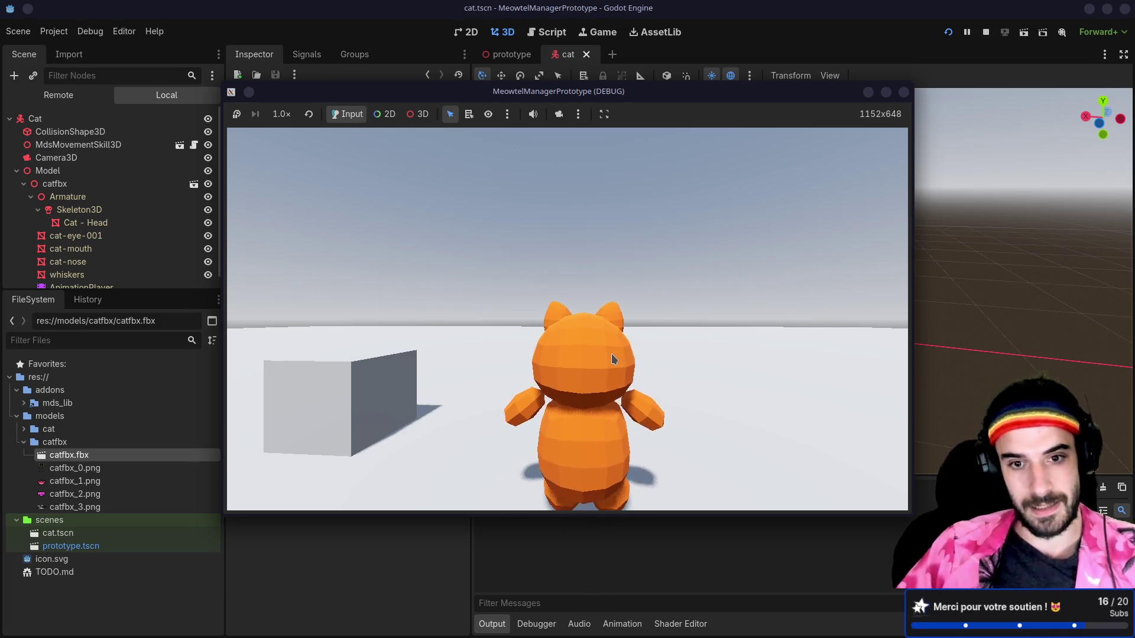
key("d")
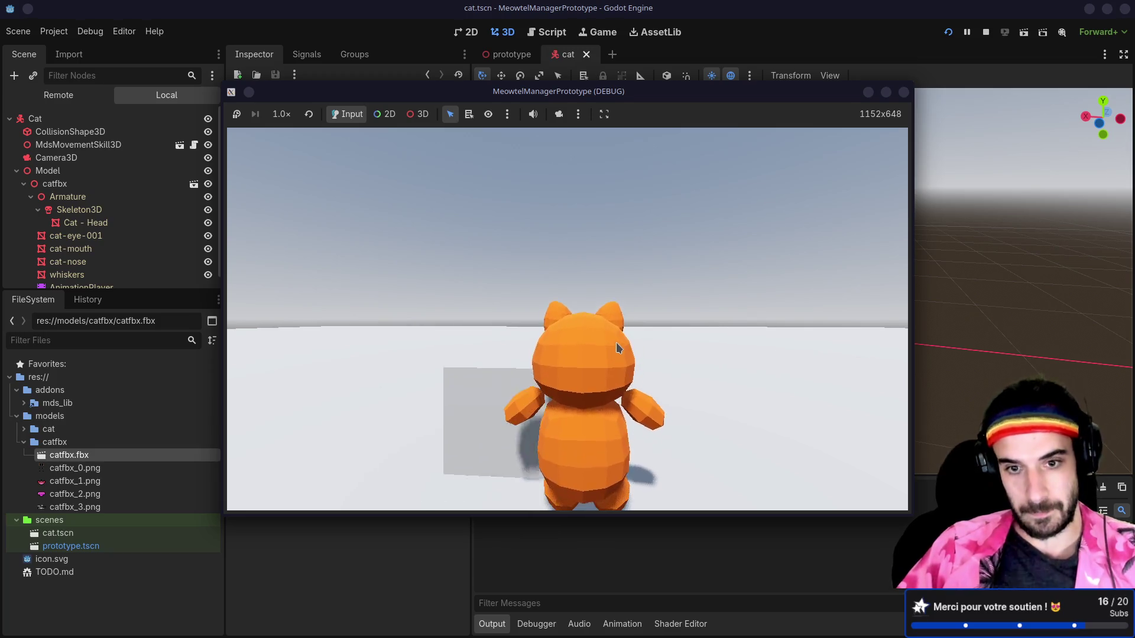
key("a")
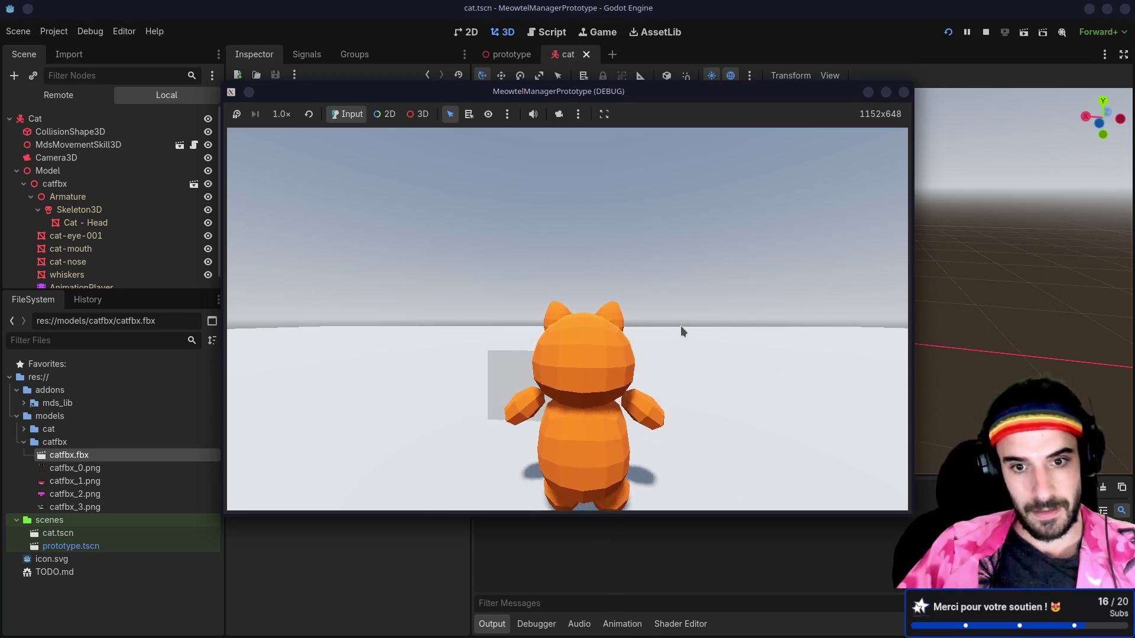
left_click(904, 93)
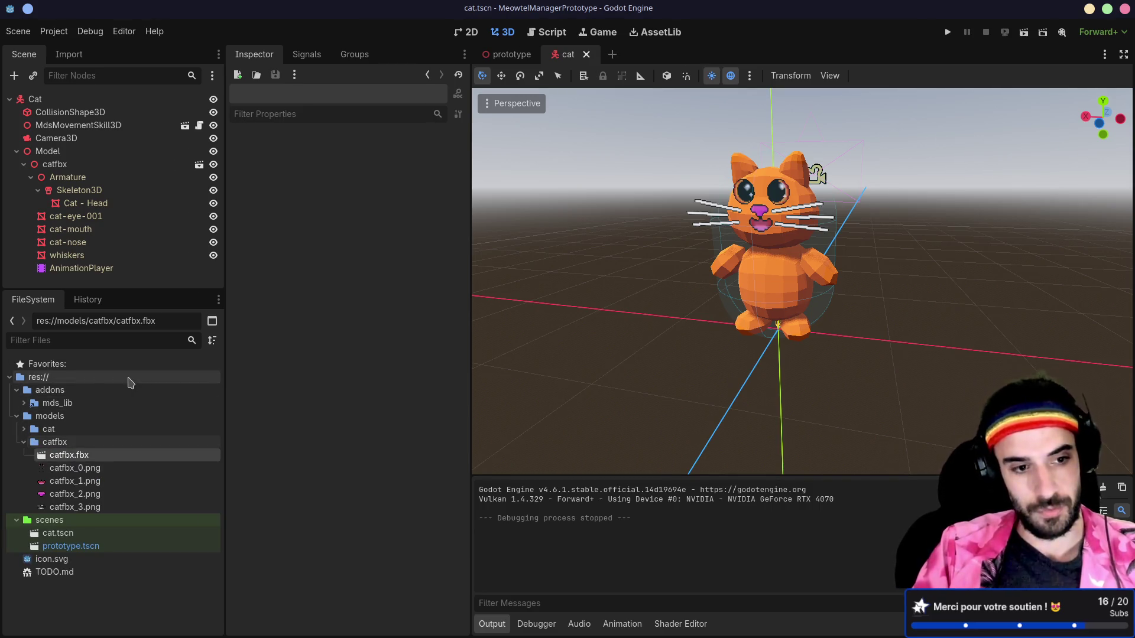
- In Blender, delete the Meowtel Prototype exporter from the Cat collection's Exporters list
key("alt+Tab")
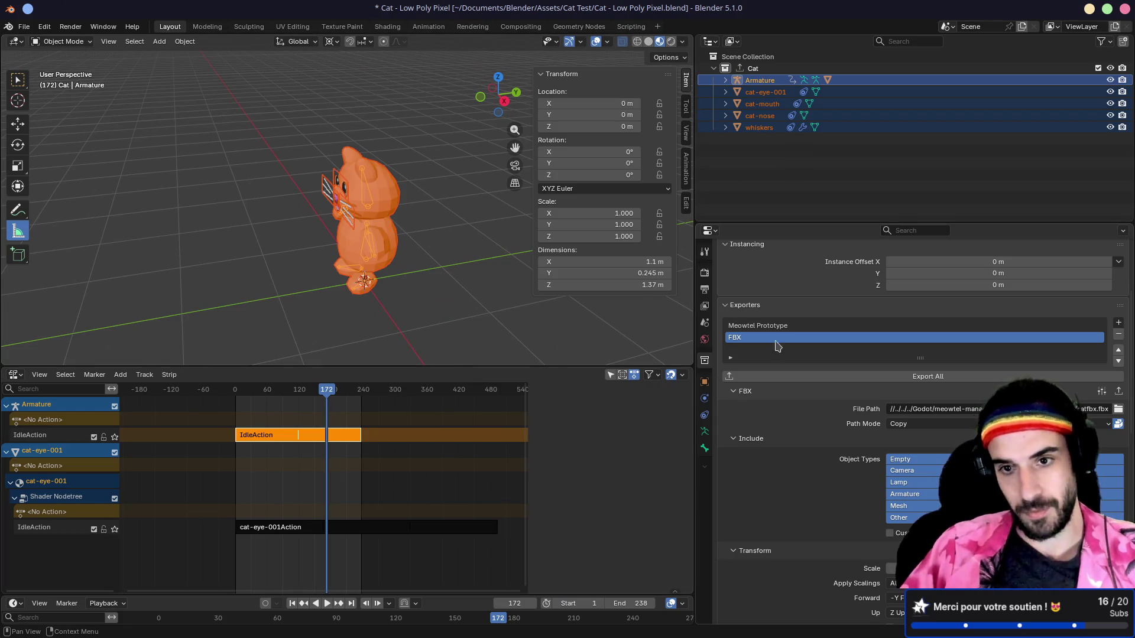
left_click(1093, 326)
left_click(1118, 334)
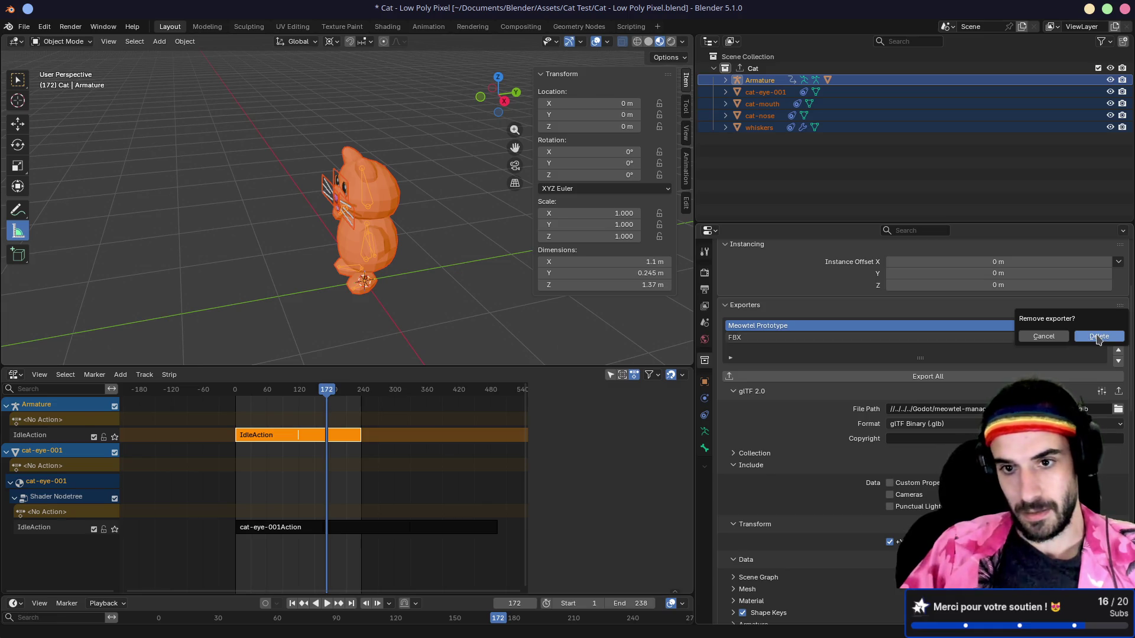
left_click(1098, 336)
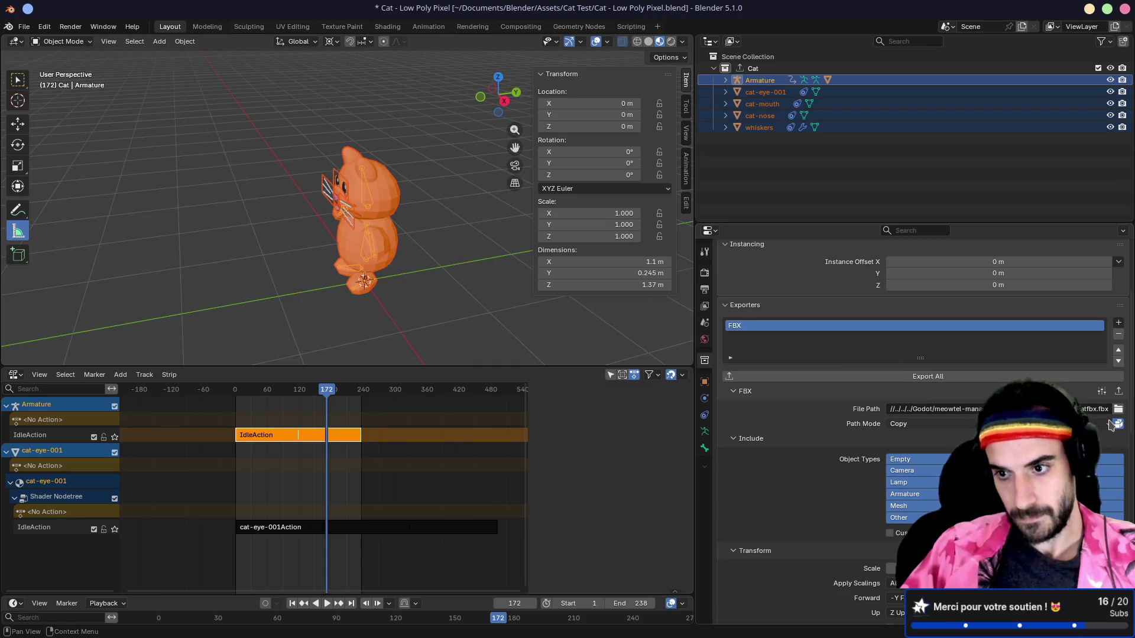
- Keep the remaining exporter named FBX and open its export file browser
double_click(736, 324)
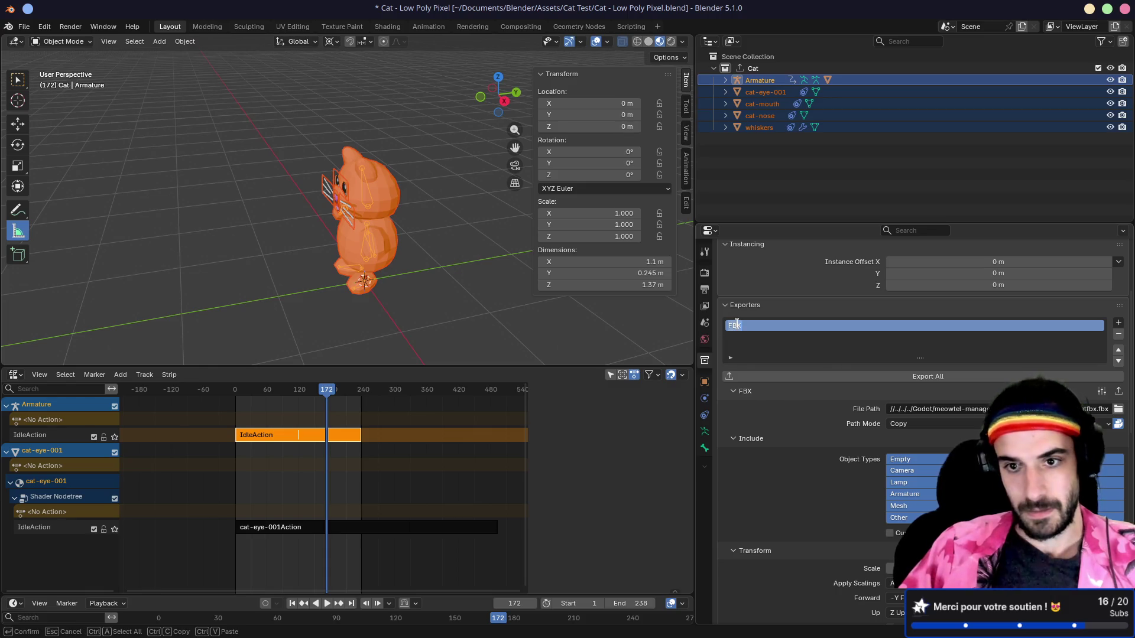
key("Escape")
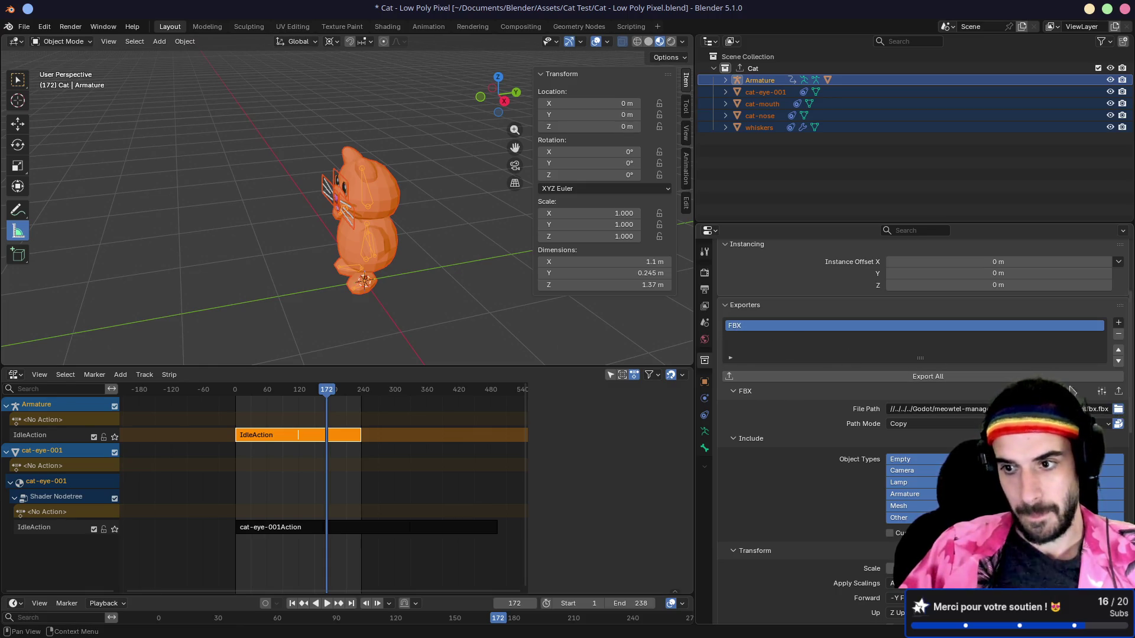
left_click(1118, 408)
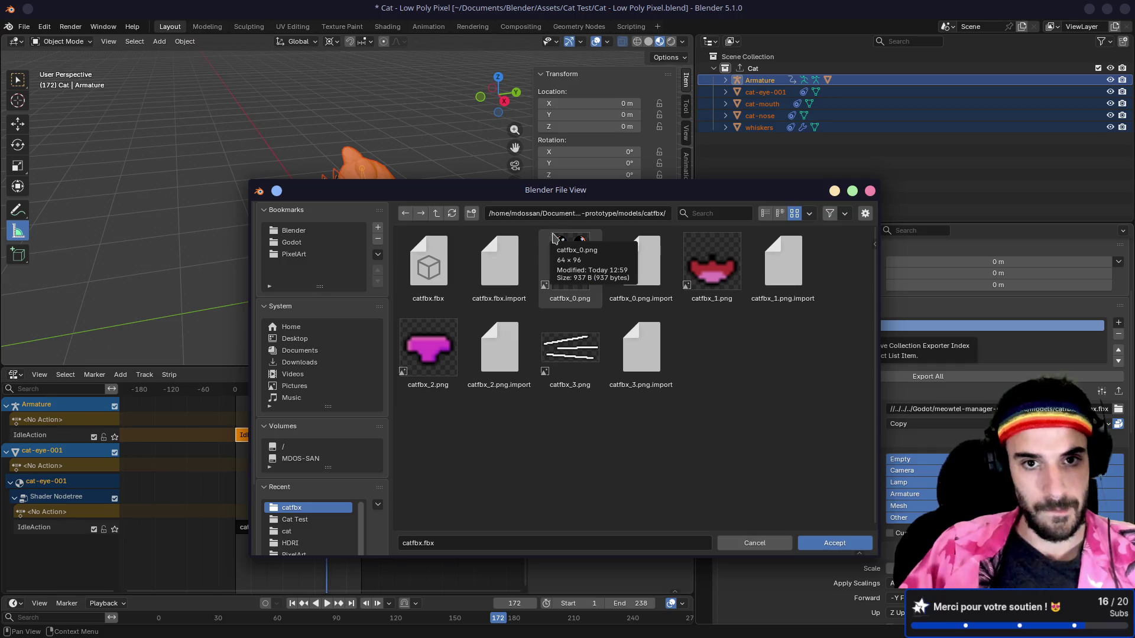
- In the terminal, enter models/cat and list its old cat.glb and texture files
key("ctrl+F1")
type("ls")
key("Return")
type("c")
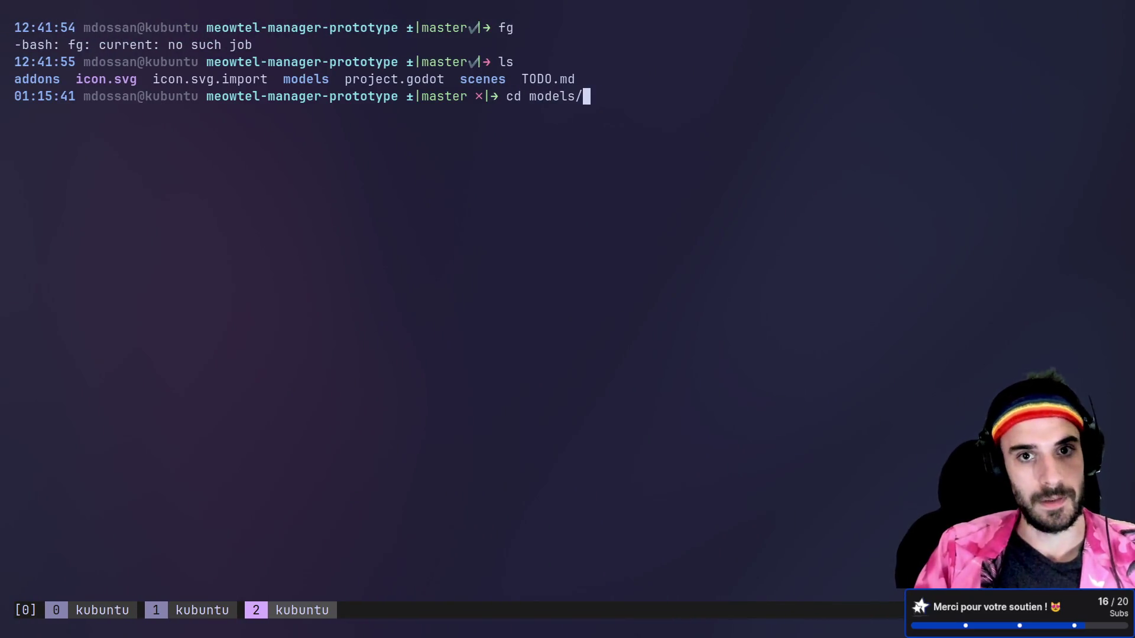
key("Tab")
key("Tab")
key("Return")
type("ls")
key("Return")
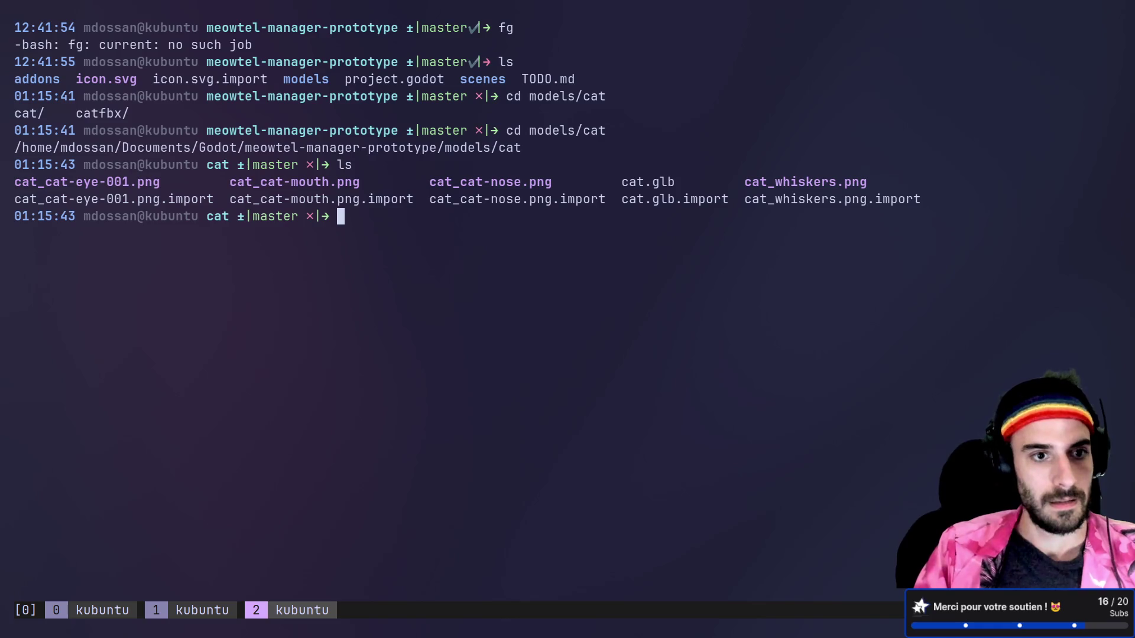
type("ls")
key("Return")
type("rm -rf *")
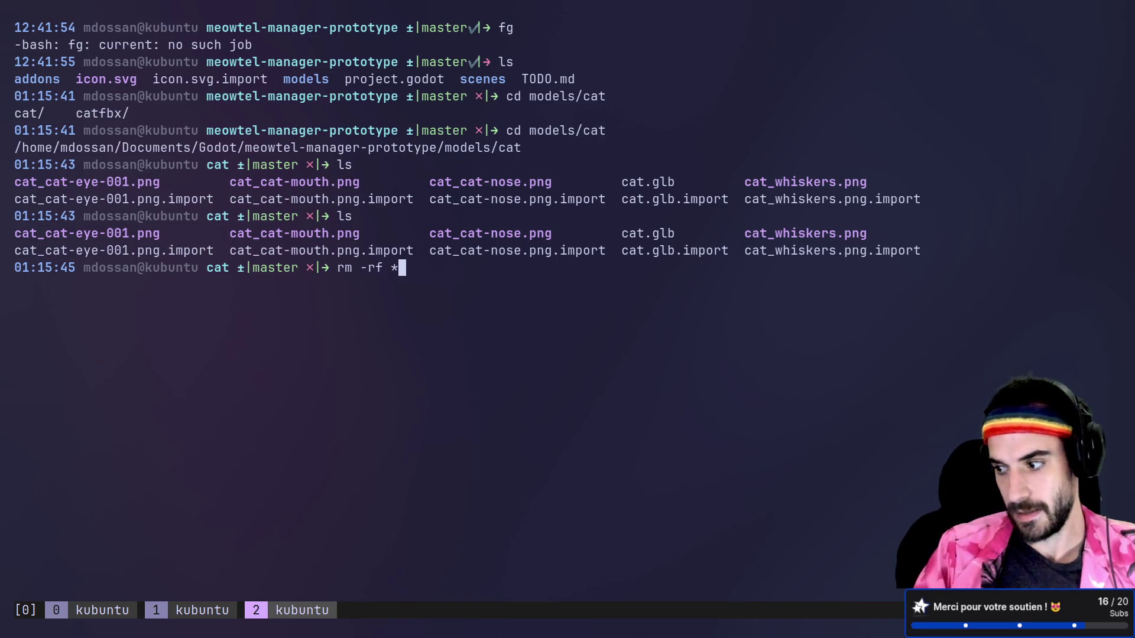
- Run rm -rf * to empty models/cat and confirm with ls that nothing remains
key("Return")
type("s")
key("Return")
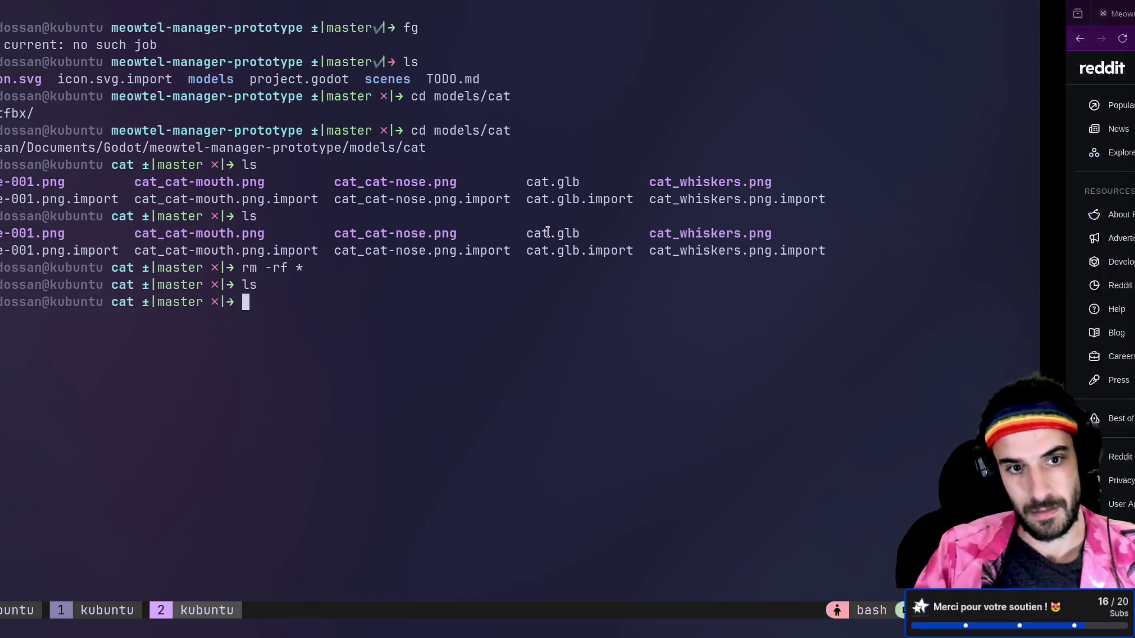
key("alt+Tab")
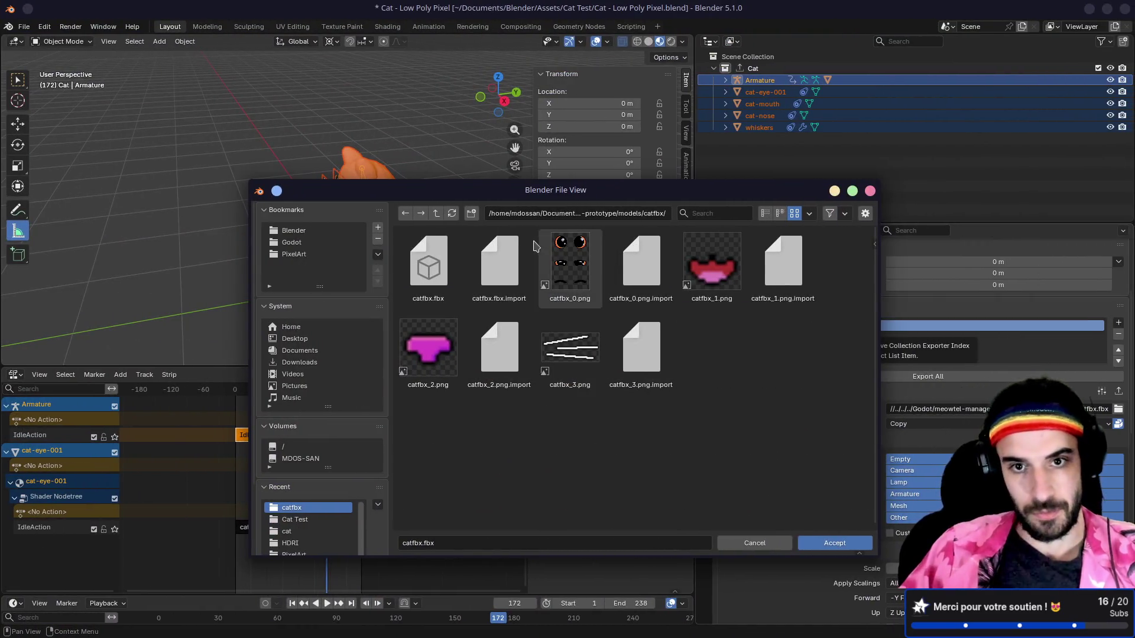
- Set the FBX export path to models/cat/cat.fbx and export the Cat collection with Export All
left_click(454, 214)
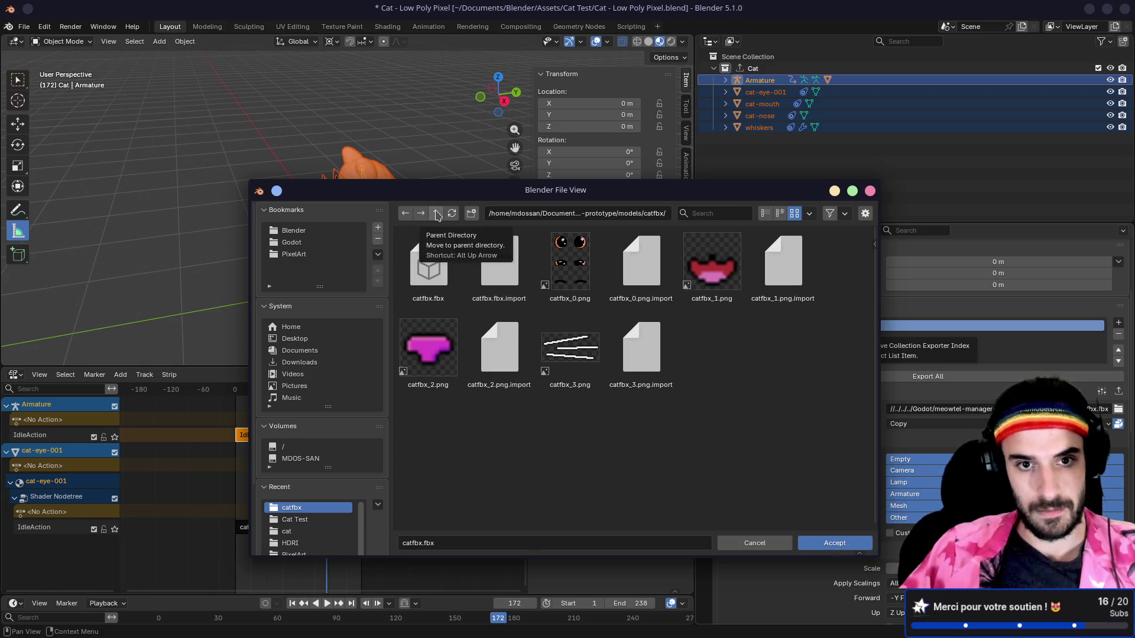
left_click(437, 216)
left_click(438, 266)
left_click(417, 542)
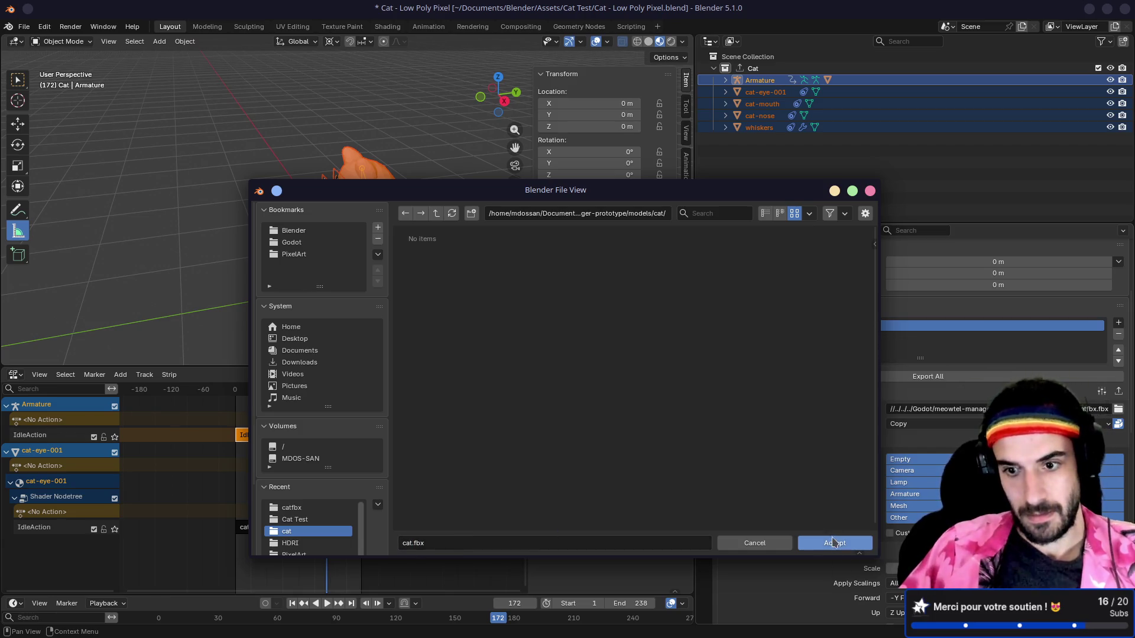
left_click(838, 542)
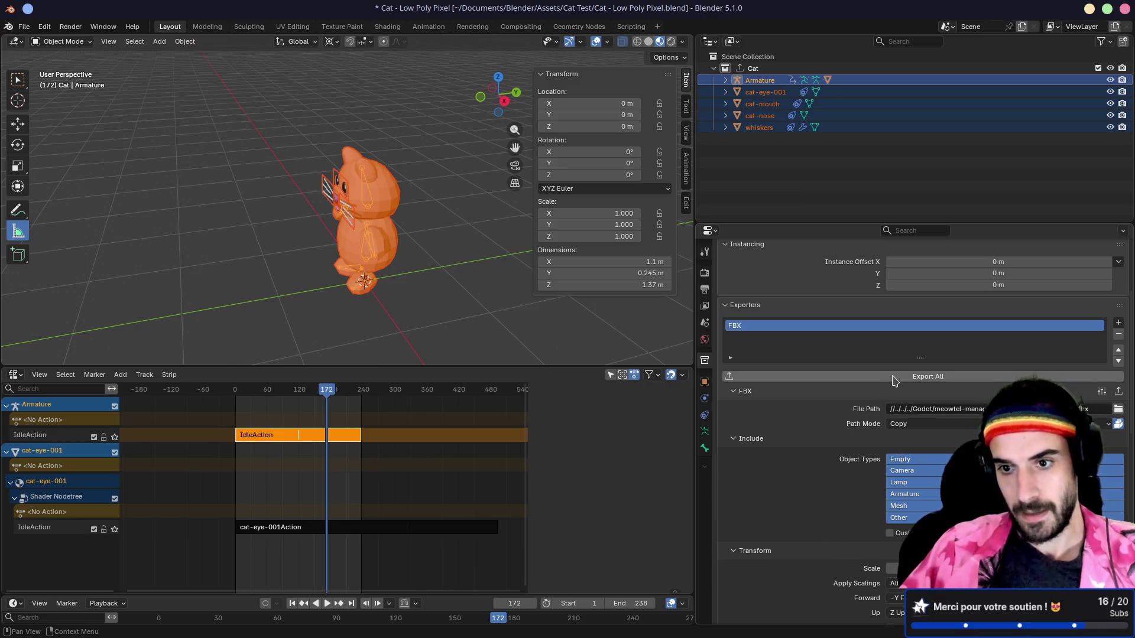
left_click(894, 378)
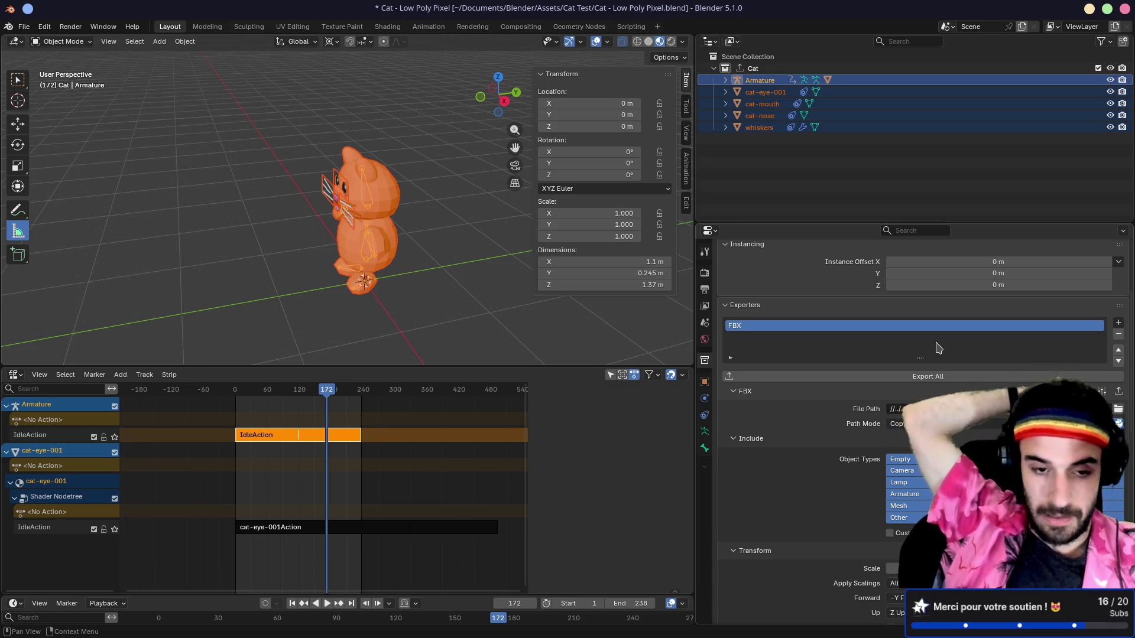
- Confirm cat.fbx is in models/cat, then move up and list models, showing cat and catfbx
key("alt+Tab")
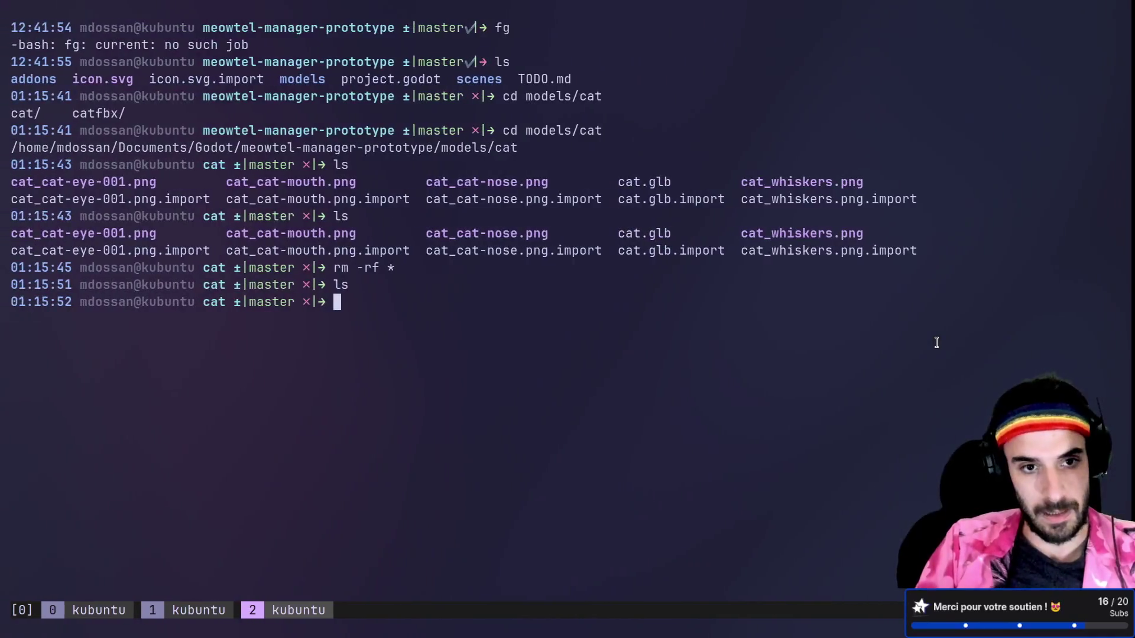
type("ls")
key("Return")
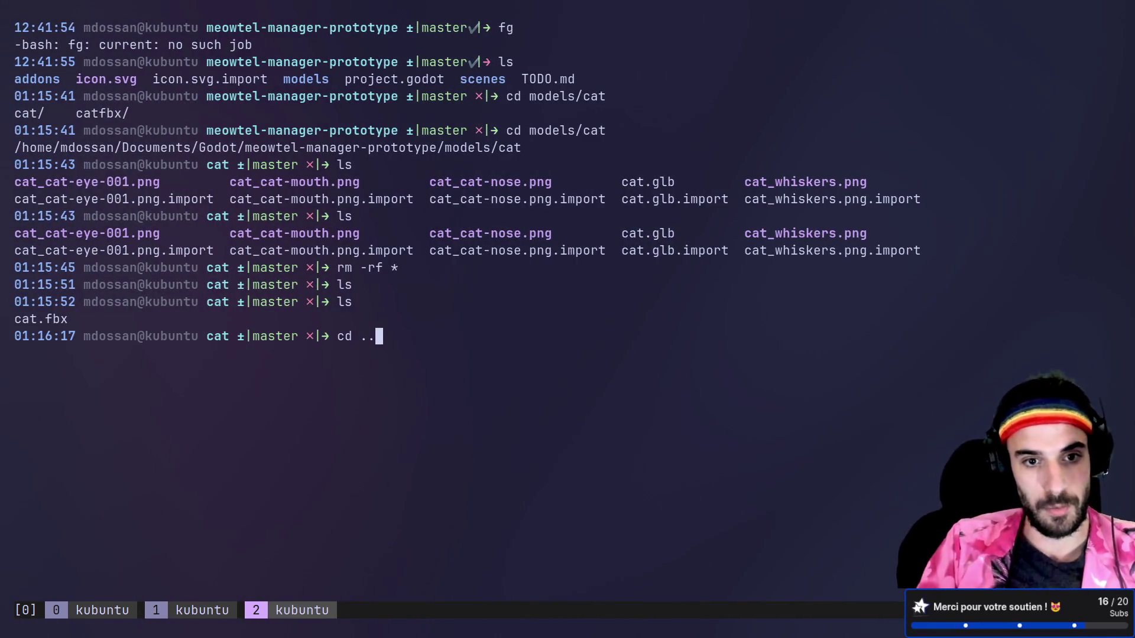
key("Return")
type("ls")
key("Return")
type("cd cat")
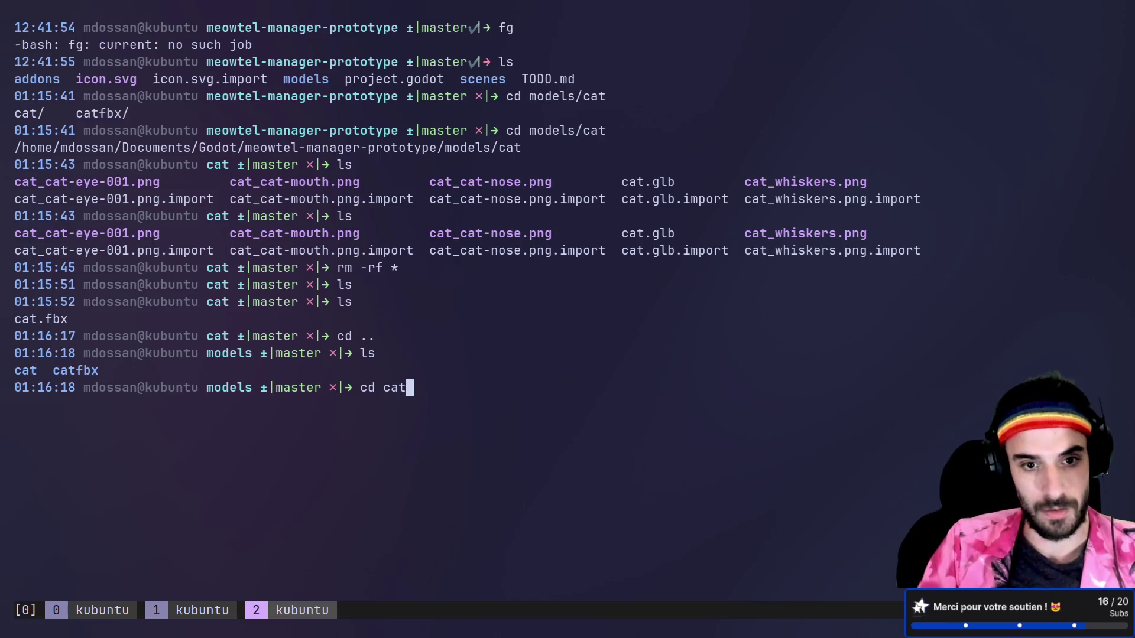
key("Tab")
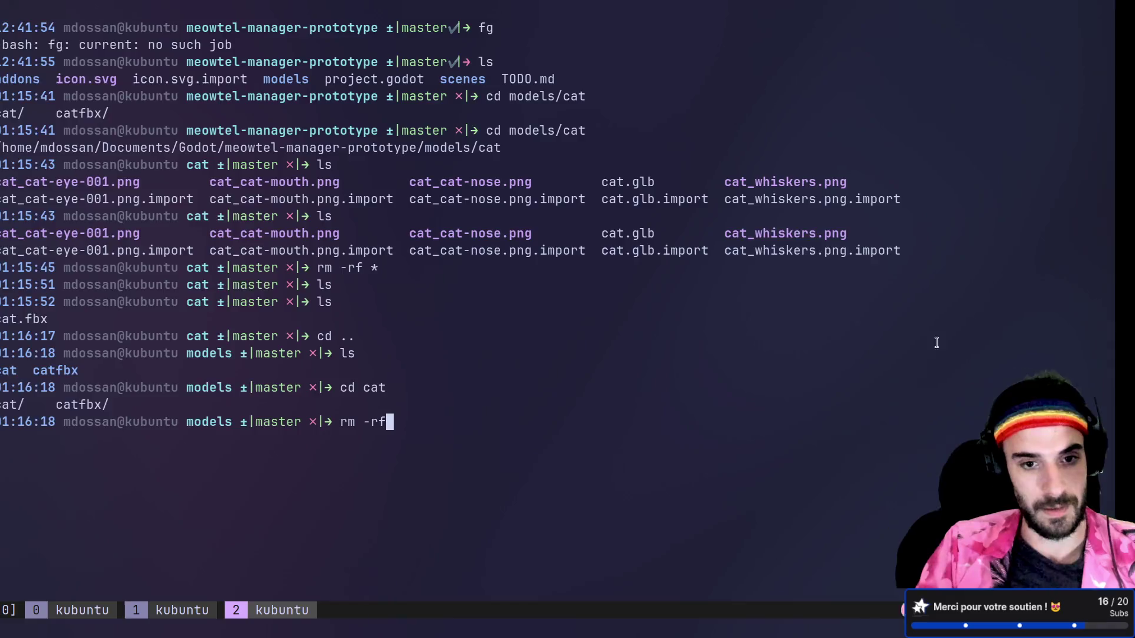
key("alt+Tab")
key("alt+Tab")
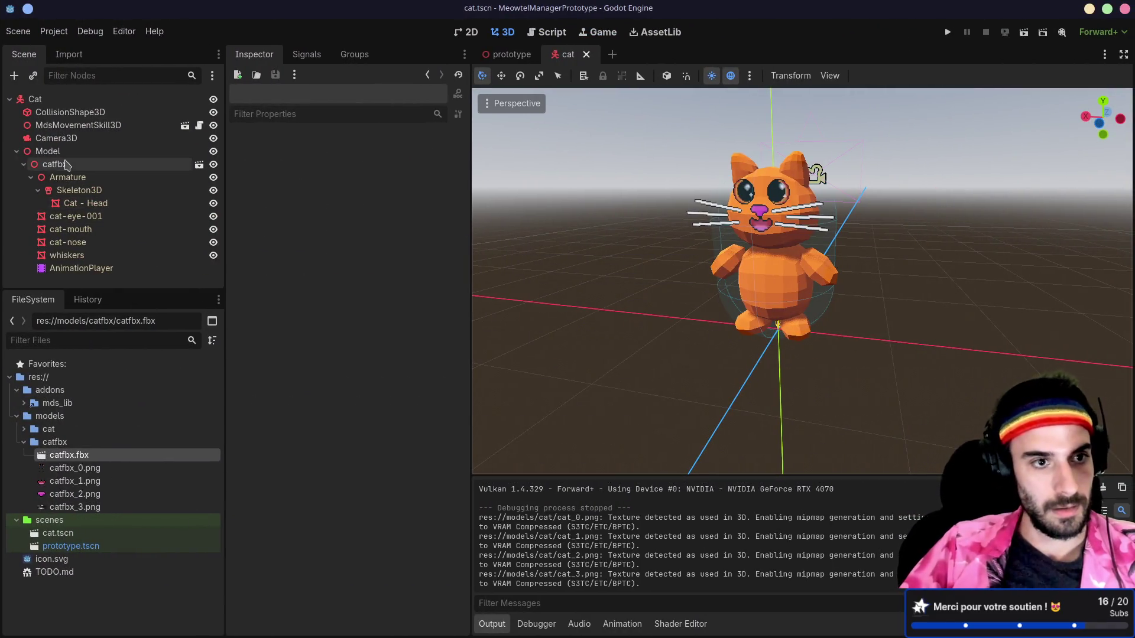
- Delete the old catfbx node from under Model in the cat scene, leaving Model selected
left_click(66, 165)
left_click(65, 178)
left_click(31, 177)
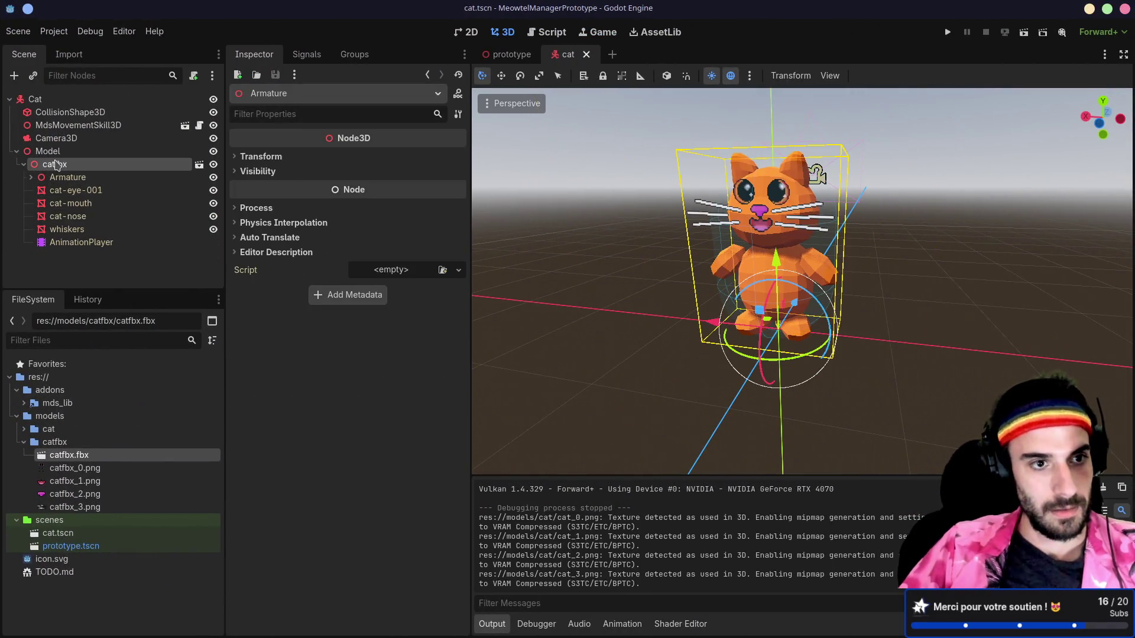
key("Delete")
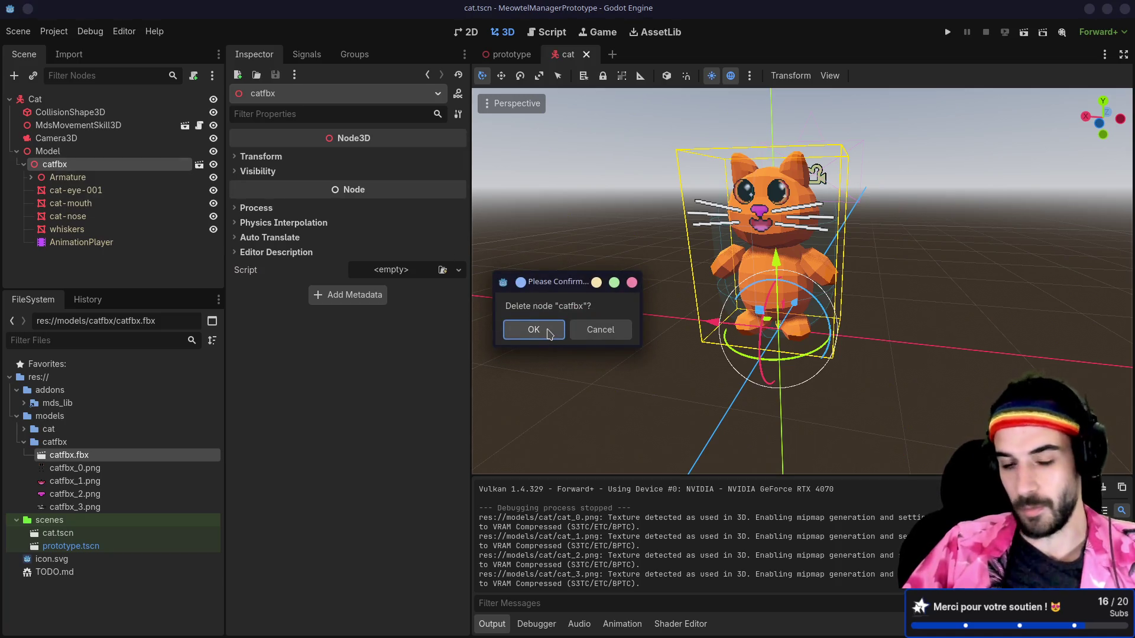
left_click(549, 334)
left_click(48, 152)
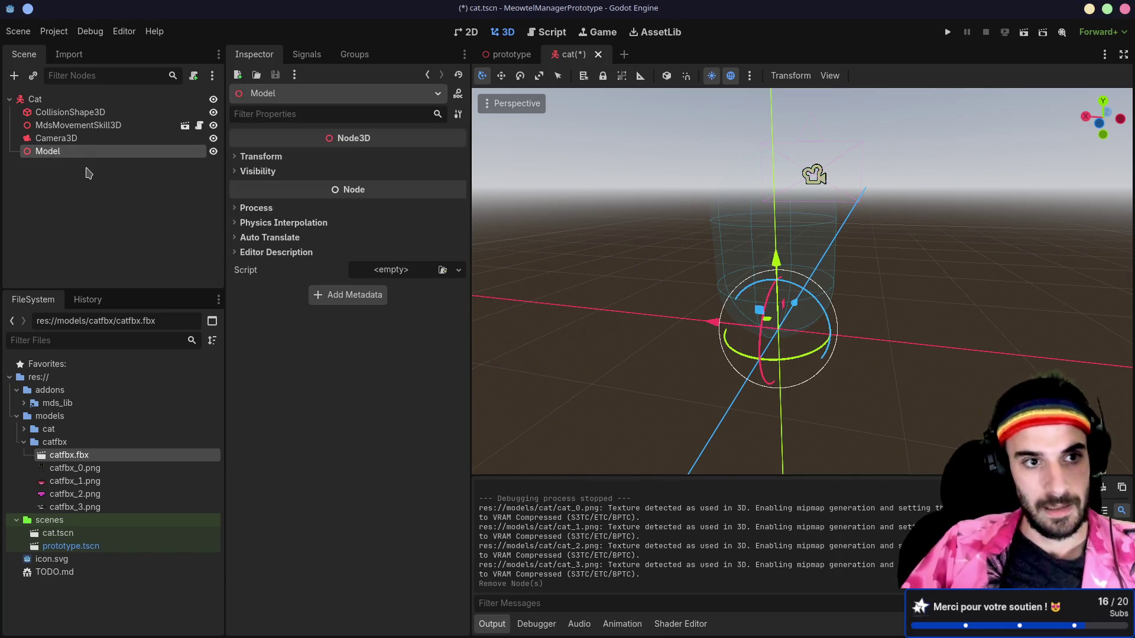
key("alt+Tab")
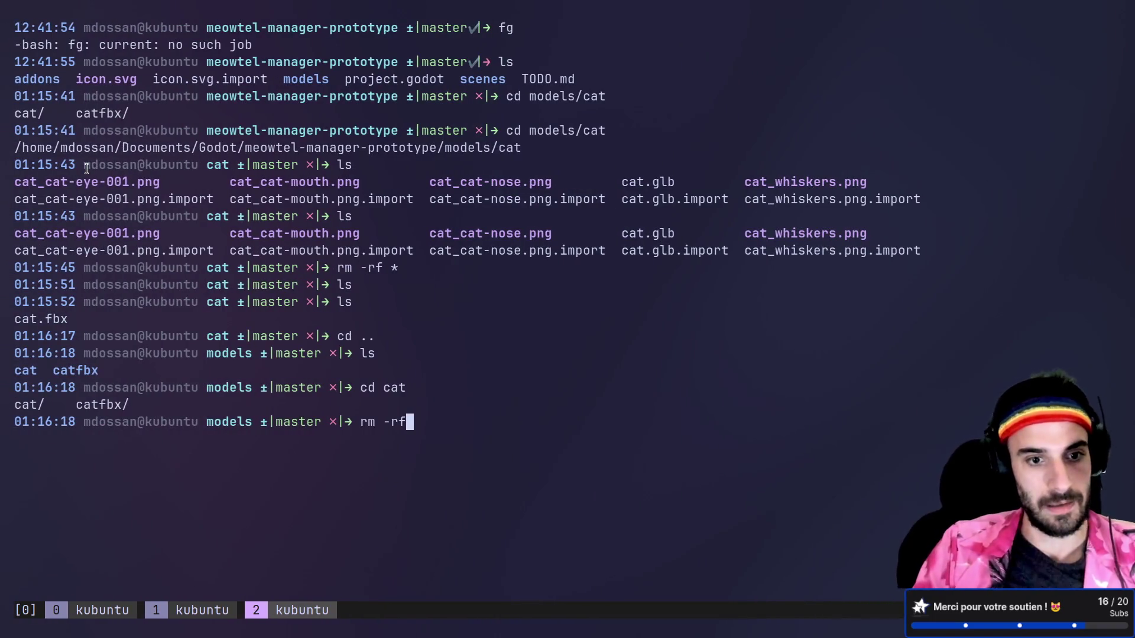
- List the models folder and remove the old catfbx/ folder with rm -rf
key("Return")
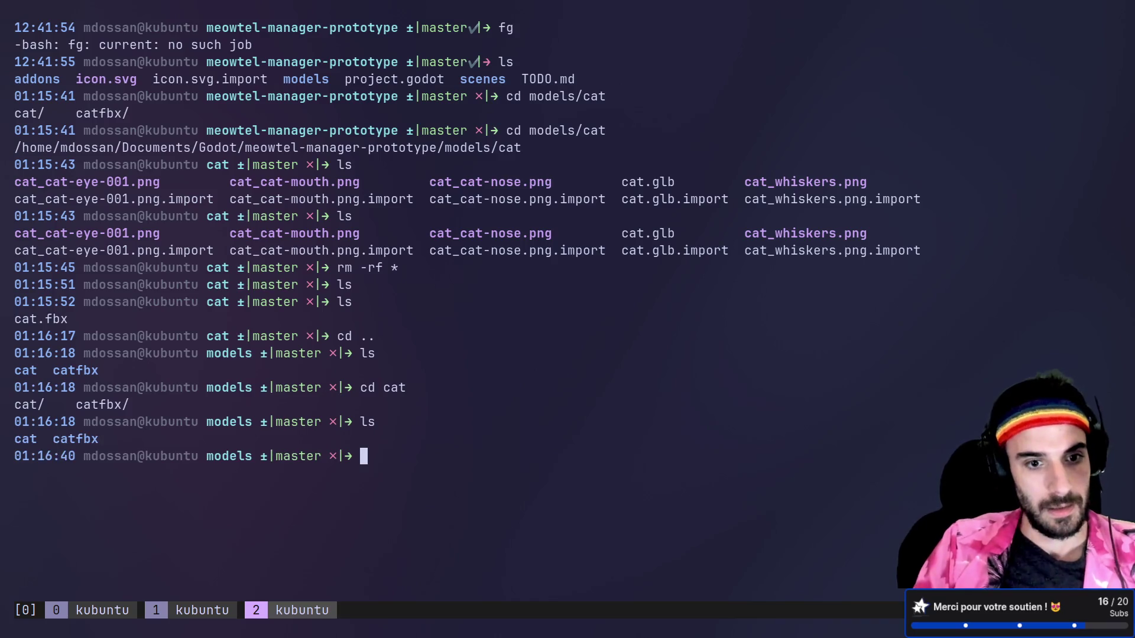
type("rm -rf cat")
key("Tab")
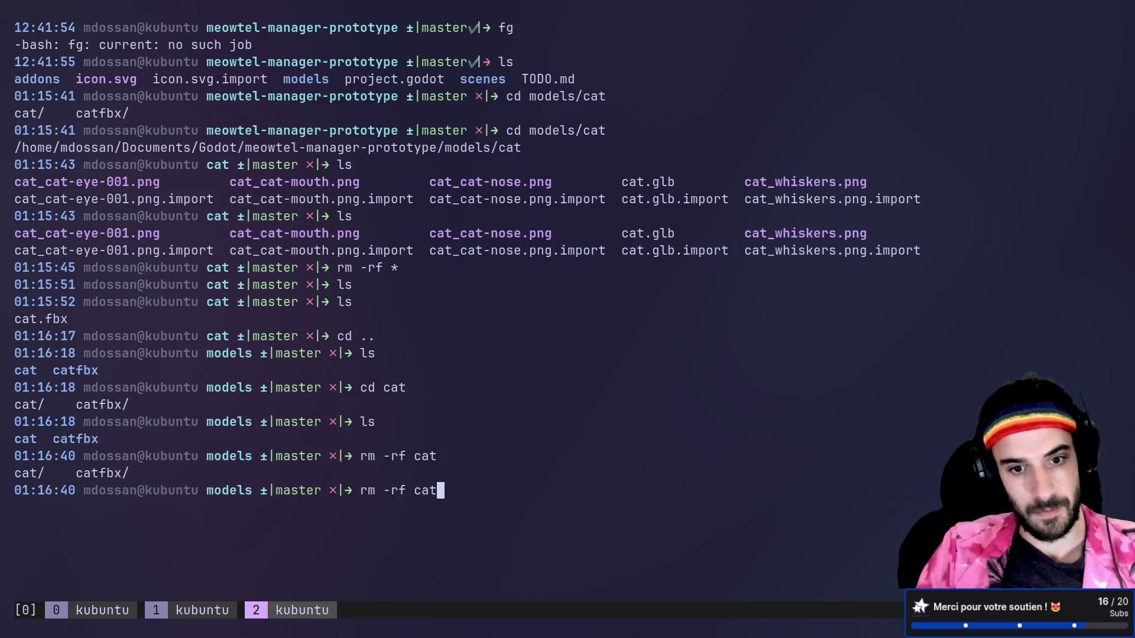
key("Return")
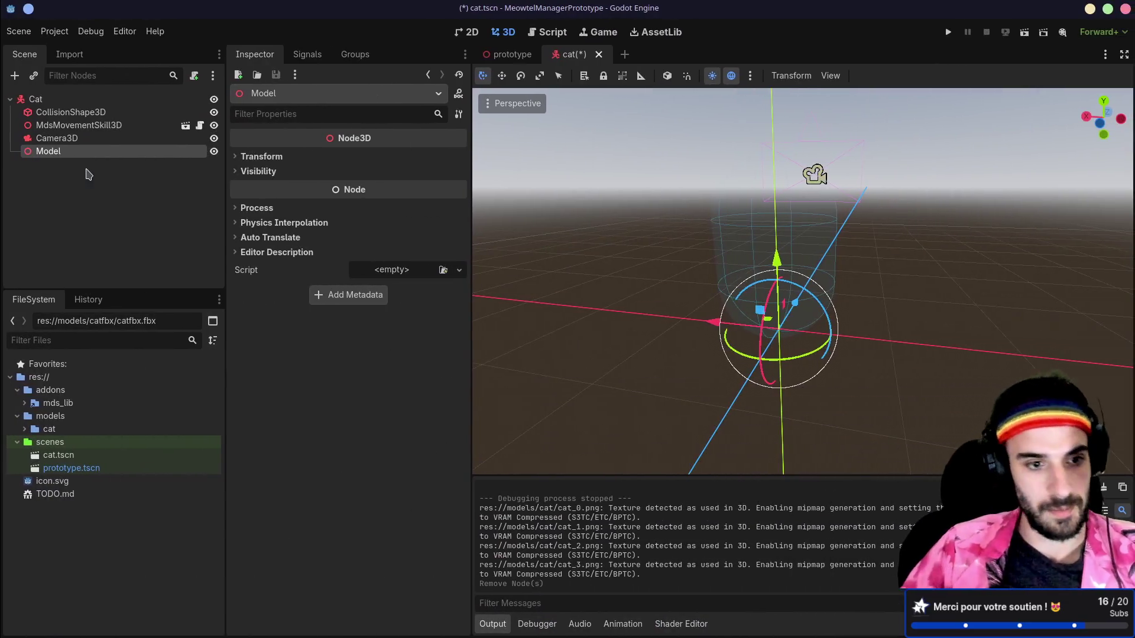
- Drag the new cat.fbx from the models/cat folder onto Model to instance it
left_click(24, 430)
left_click_drag(59, 442, 88, 201)
left_click_drag(69, 152, 70, 152)
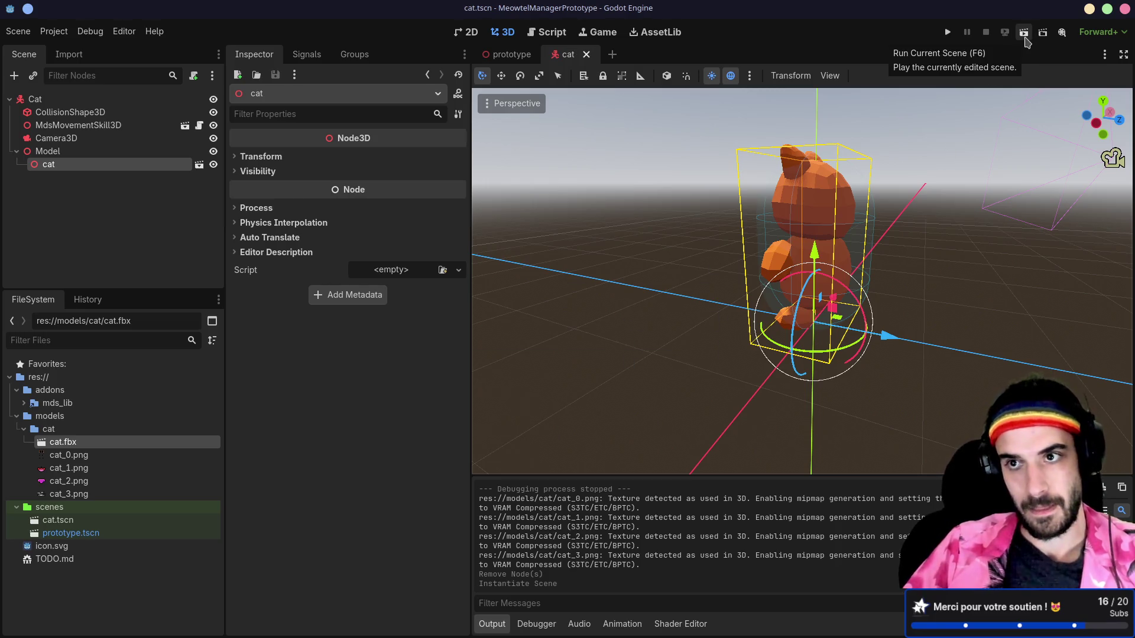
- Briefly run the cat scene, then open cat.fbx's Advanced Import Settings
left_click(945, 33)
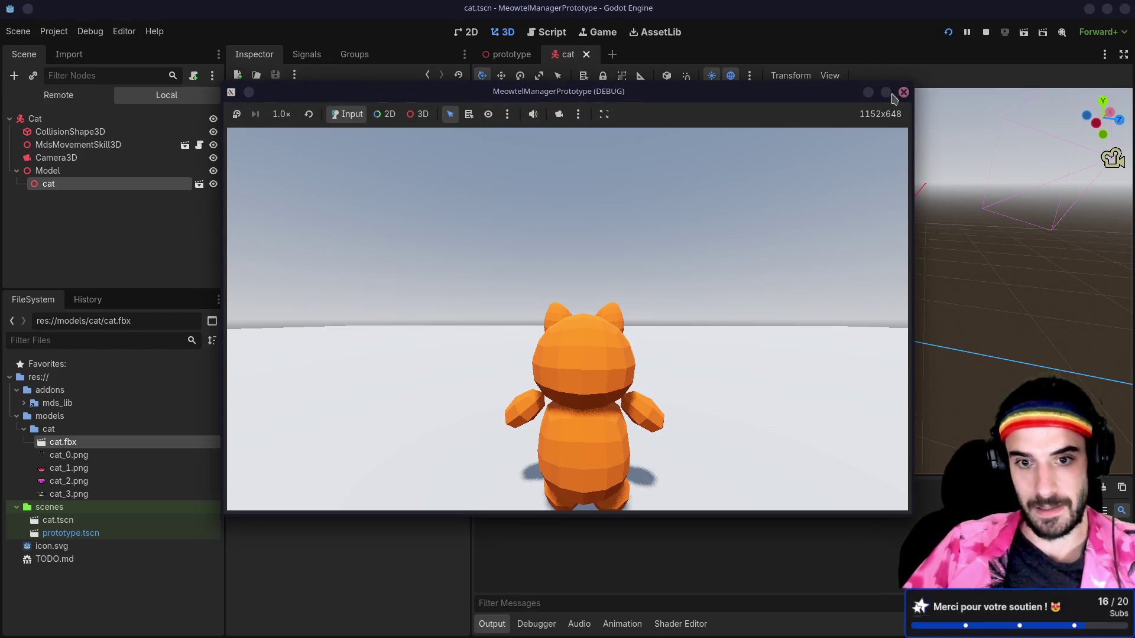
left_click(903, 93)
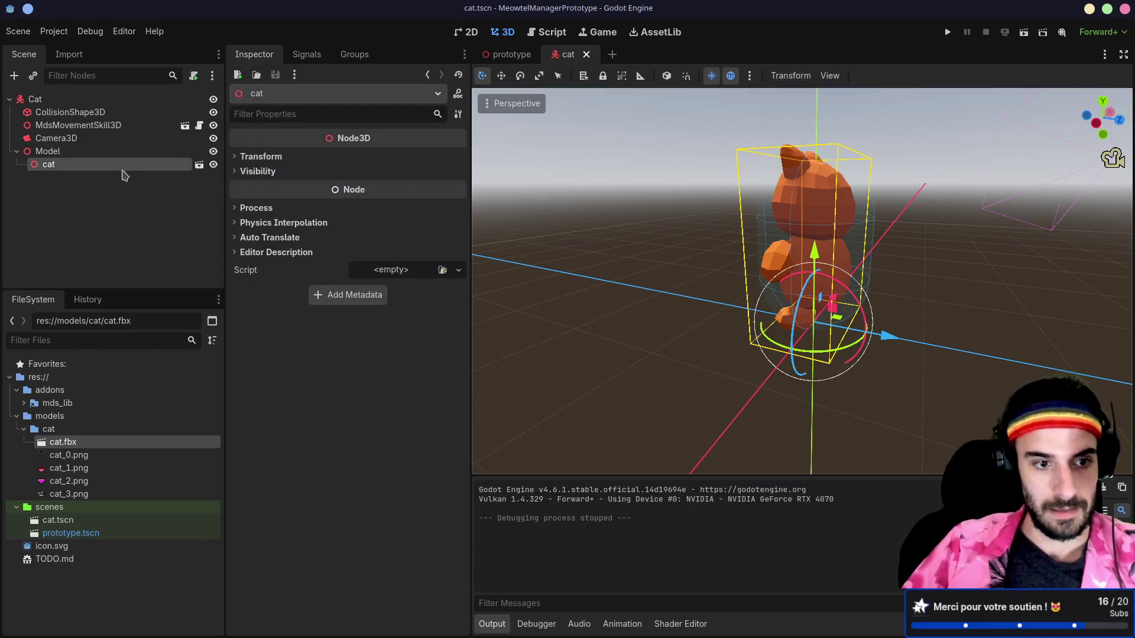
double_click(65, 442)
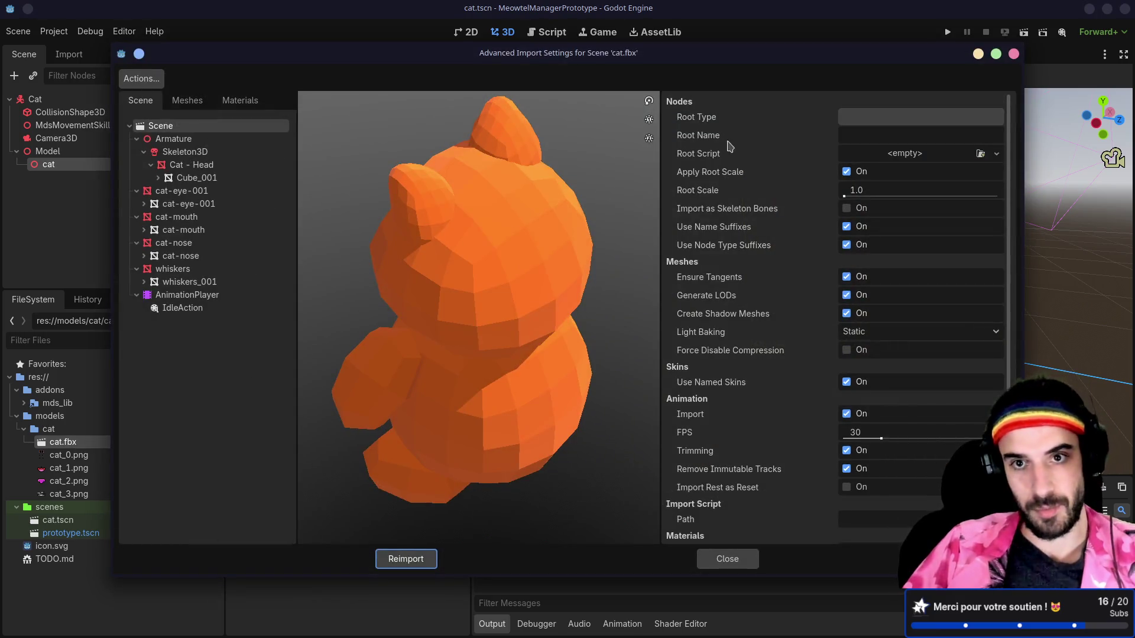
- Set IdleAction's Loop Mode to Linear and reimport cat.fbx
left_click(177, 308)
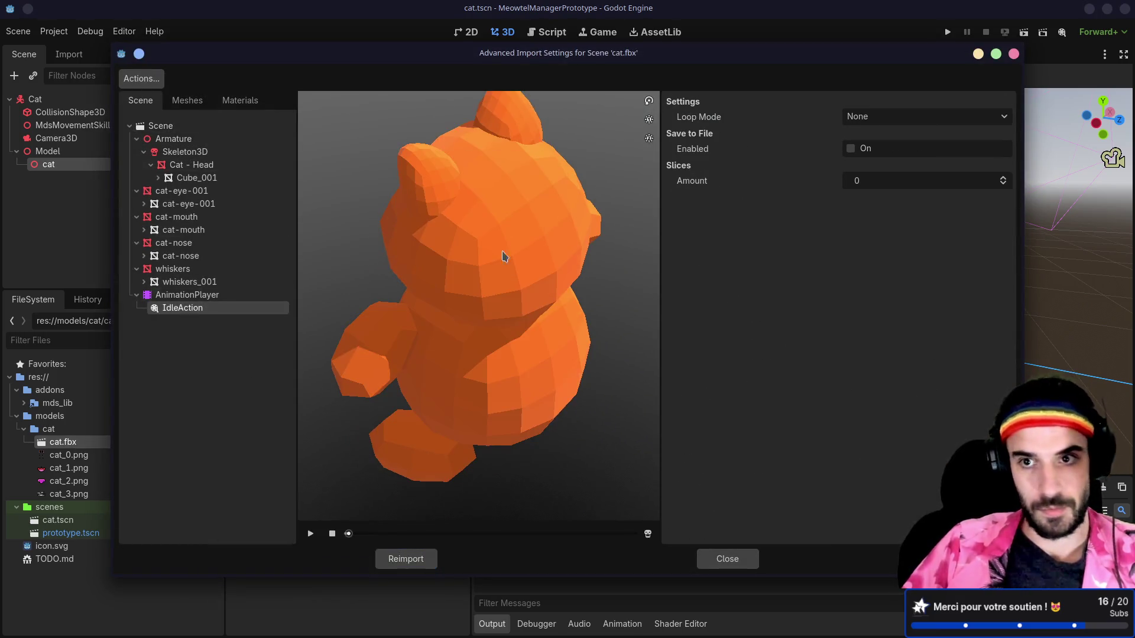
left_click(875, 117)
left_click(876, 149)
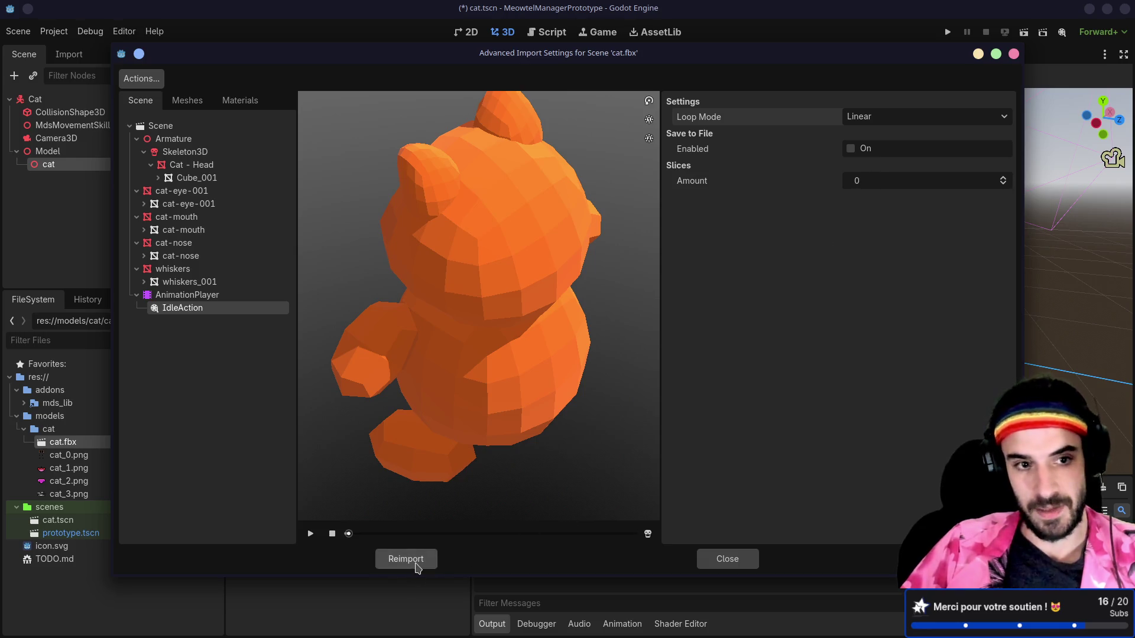
left_click(417, 562)
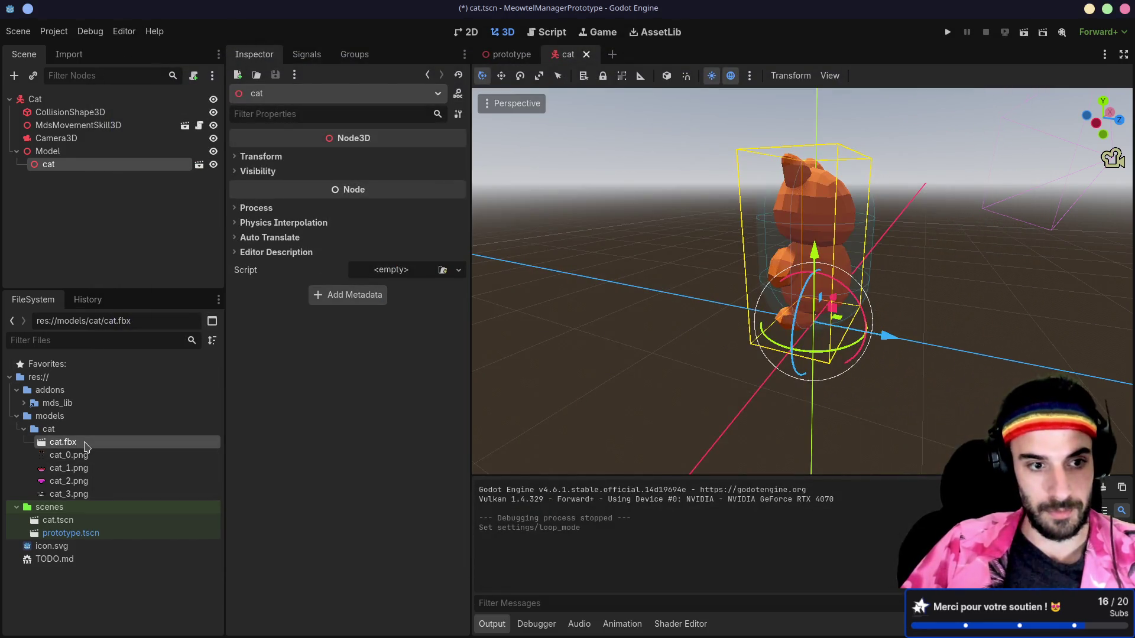
- Turn off the animation Optimizer in cat.fbx's import settings and reimport
double_click(88, 445)
left_click(213, 295)
left_click(851, 181)
left_click(393, 559)
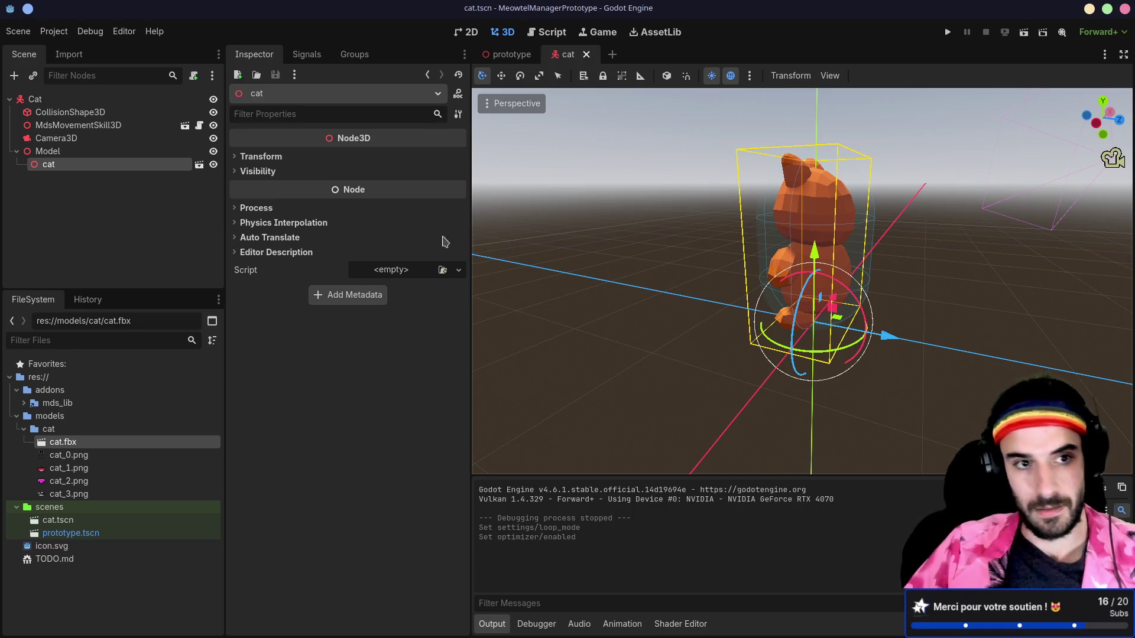
- Enable Editable Children on the cat node, select its AnimationPlayer, and run the scene
right_click(115, 164)
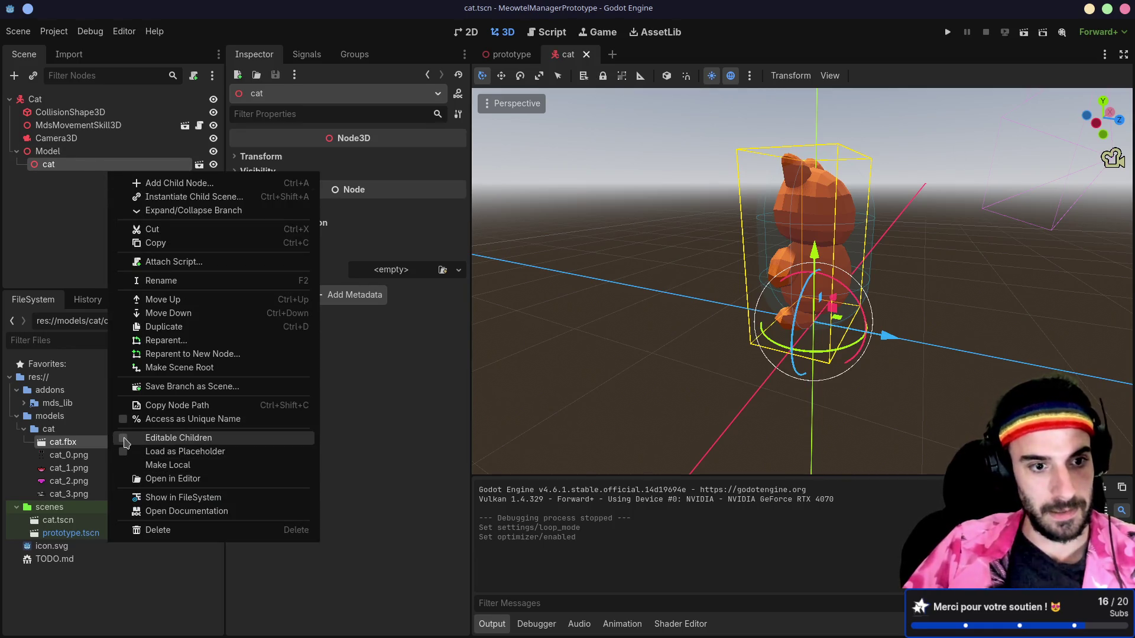
left_click(127, 441)
left_click(81, 268)
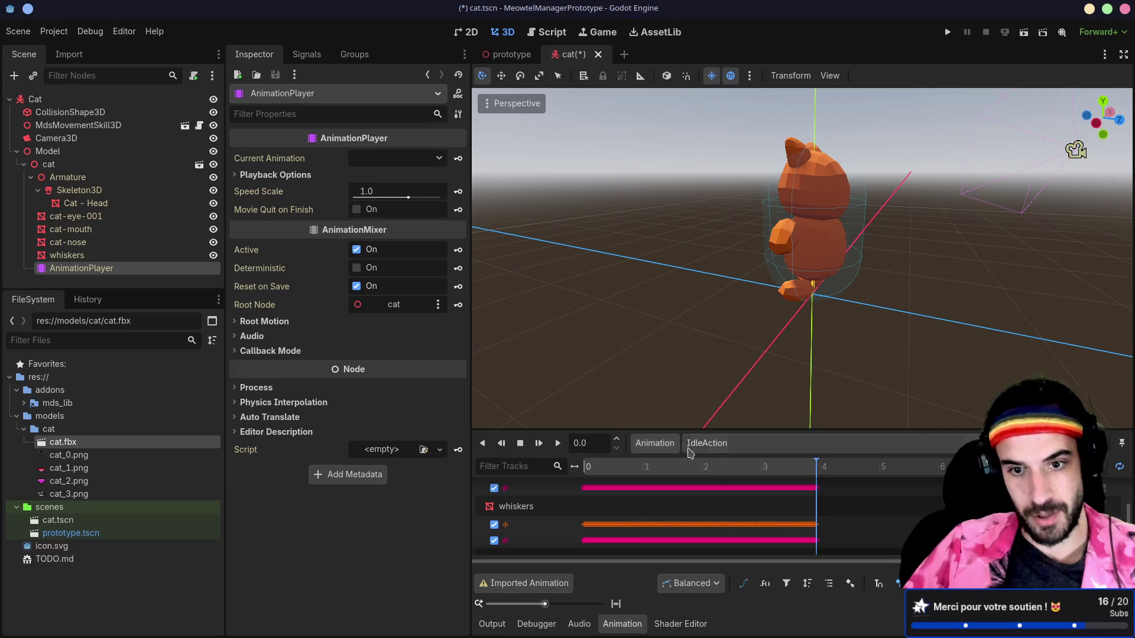
left_click(1023, 32)
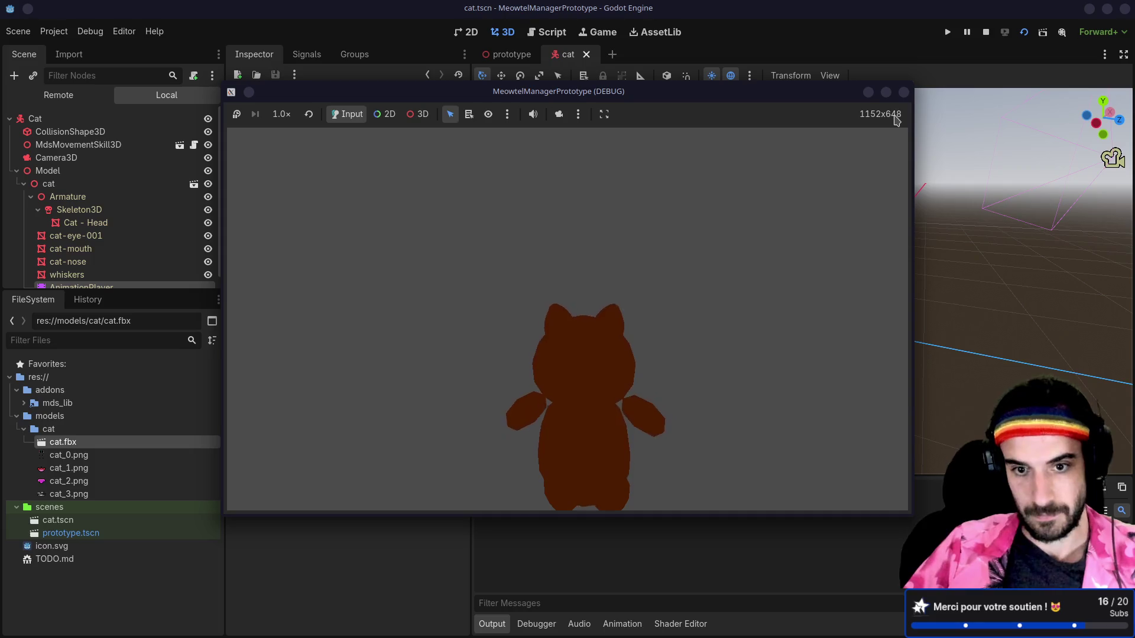
- Close the scene run, run the whole project, walk the cat around with W, then stop
left_click(902, 94)
left_click(948, 31)
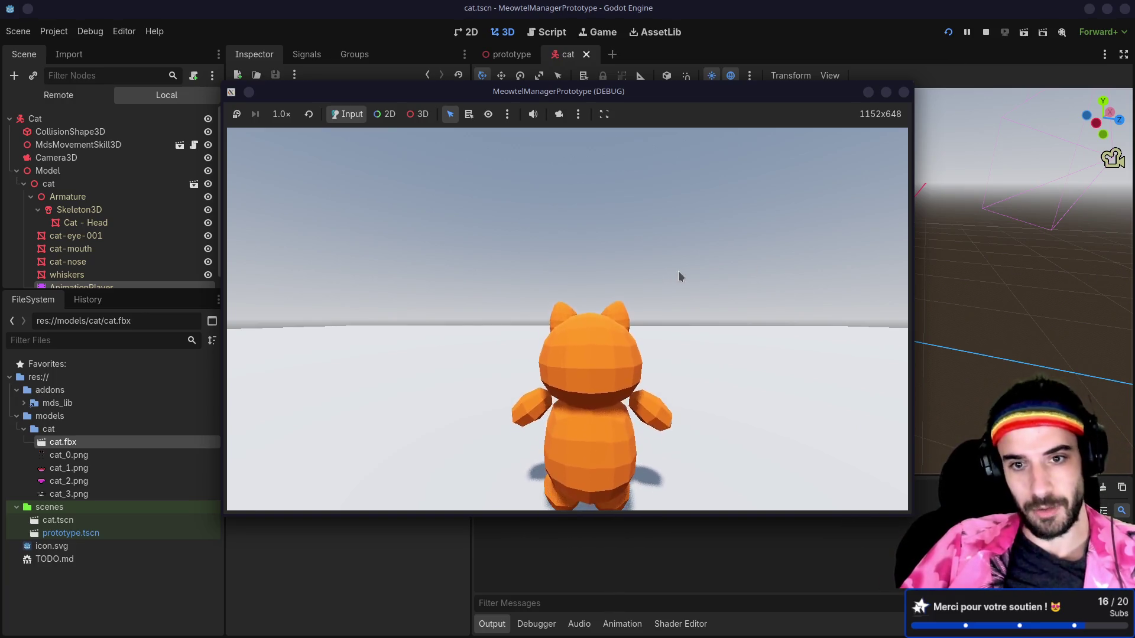
key("w")
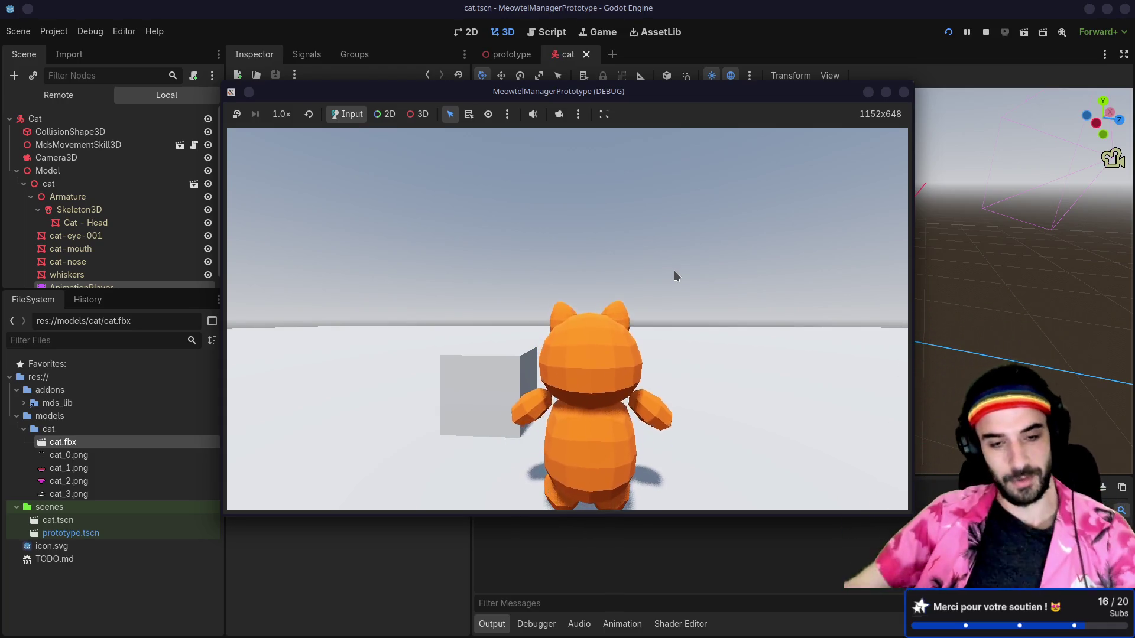
key("w")
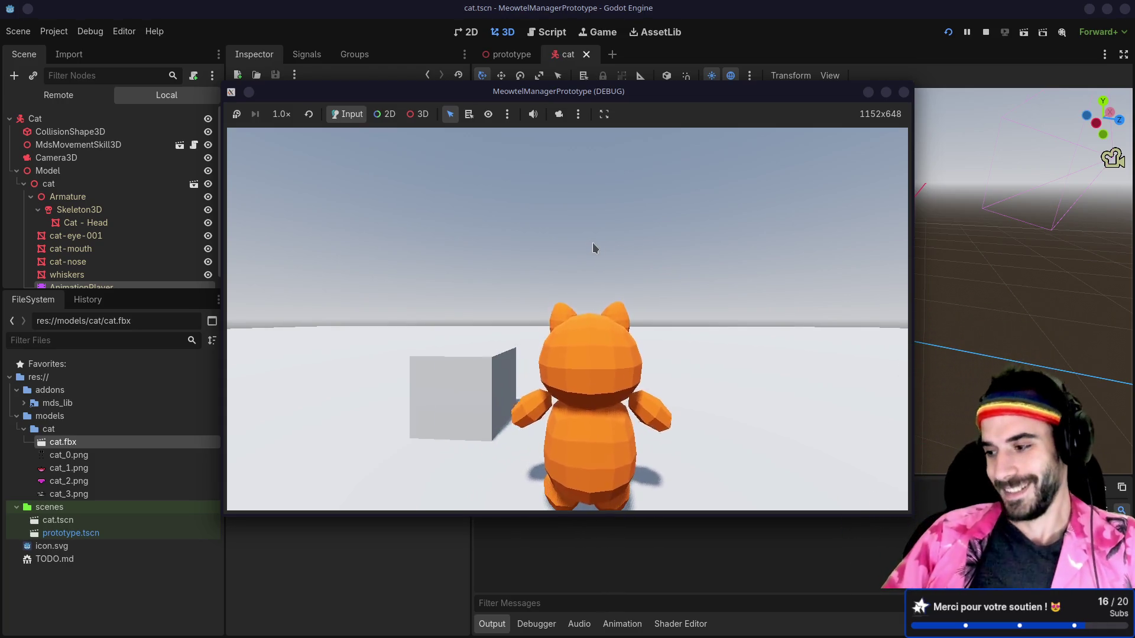
left_click(903, 92)
- In Blender, play the cat's idle animation and hide the Armature so only the mesh shows
key("alt+Tab")
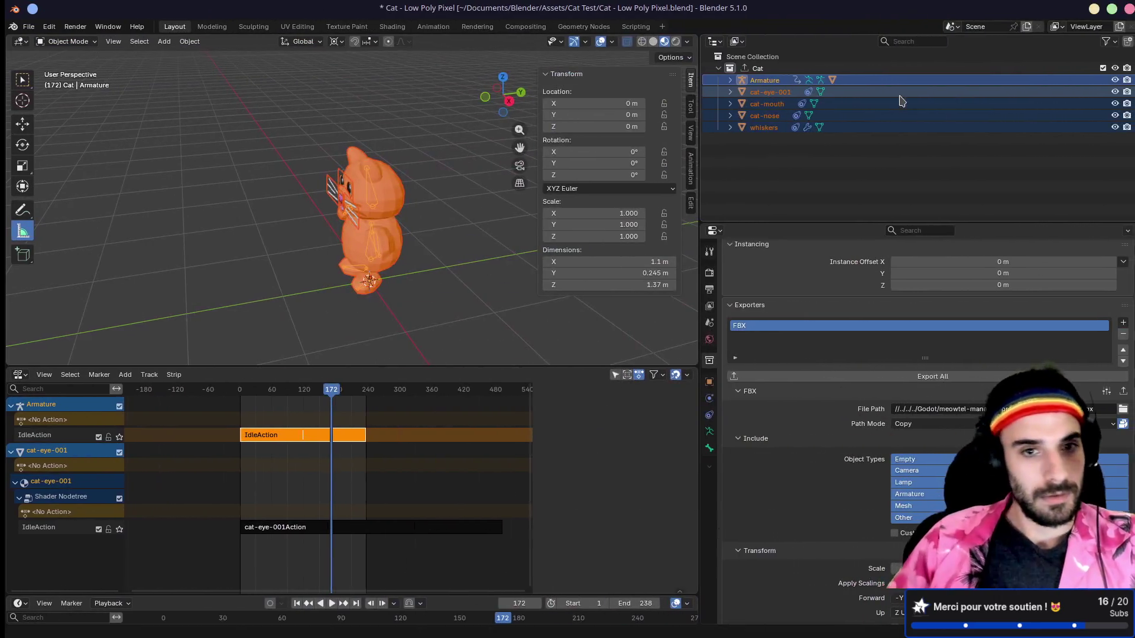
key("space")
scroll(368, 242, "up", 4)
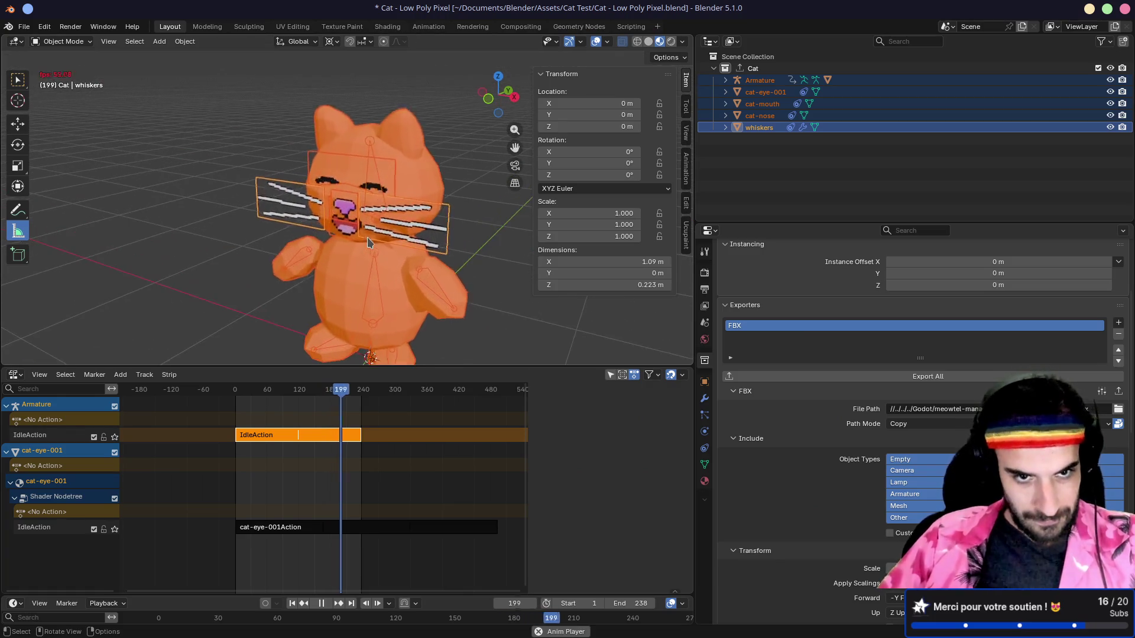
left_click_drag(474, 366, 474, 443)
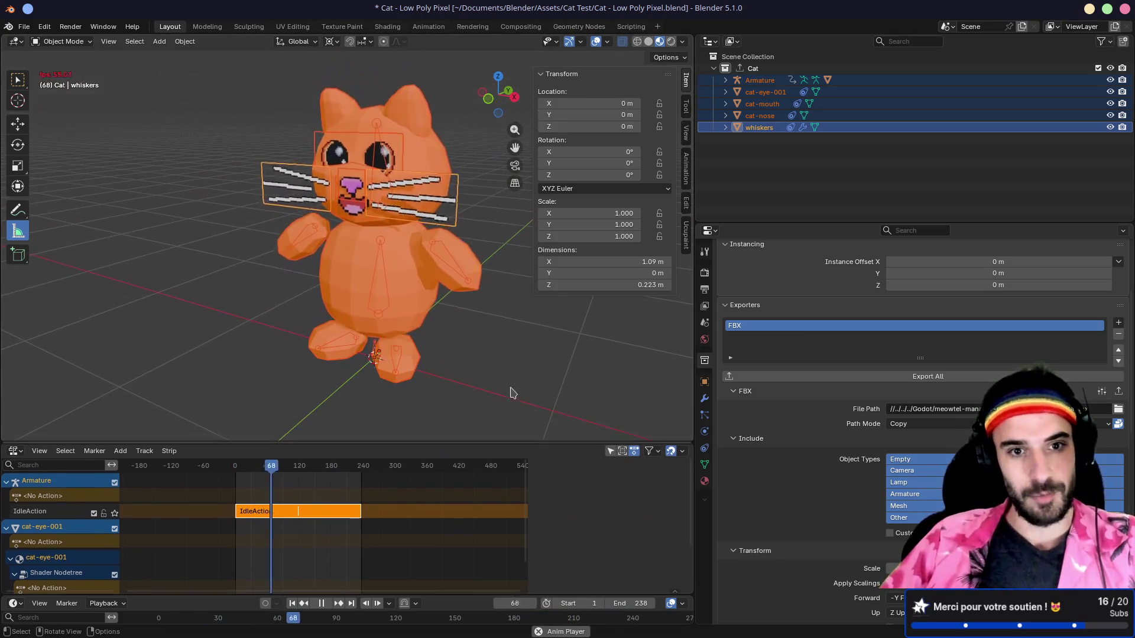
left_click(506, 408)
left_click(759, 80)
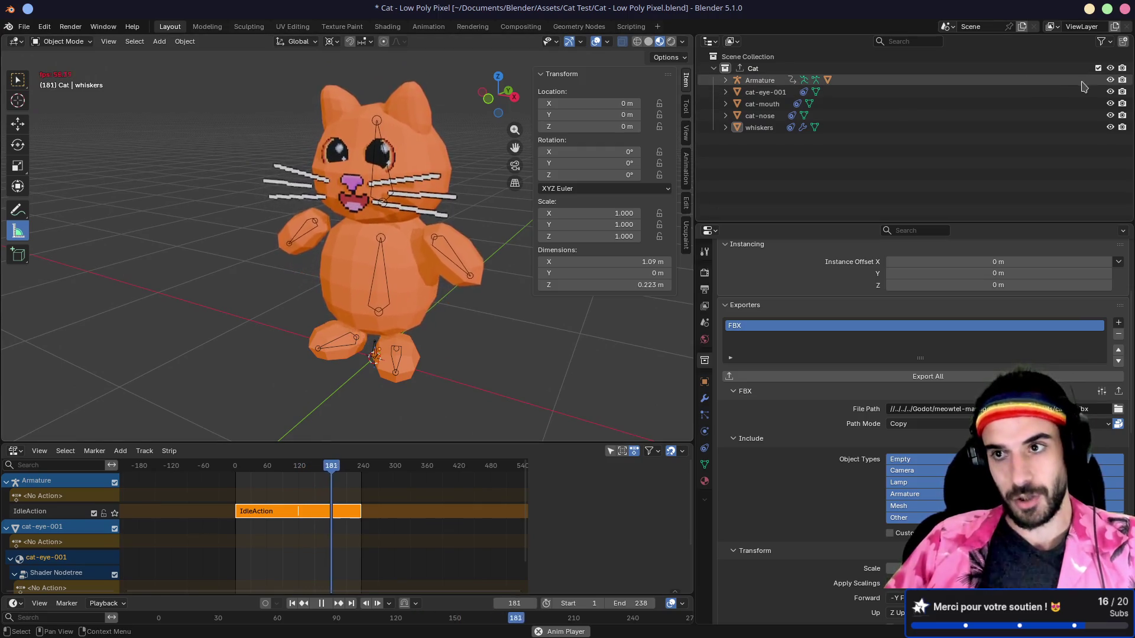
key("h")
- Widen the 3D viewport, close the N sidebar, and bring the FBX export settings into view
left_click_drag(692, 217, 764, 224)
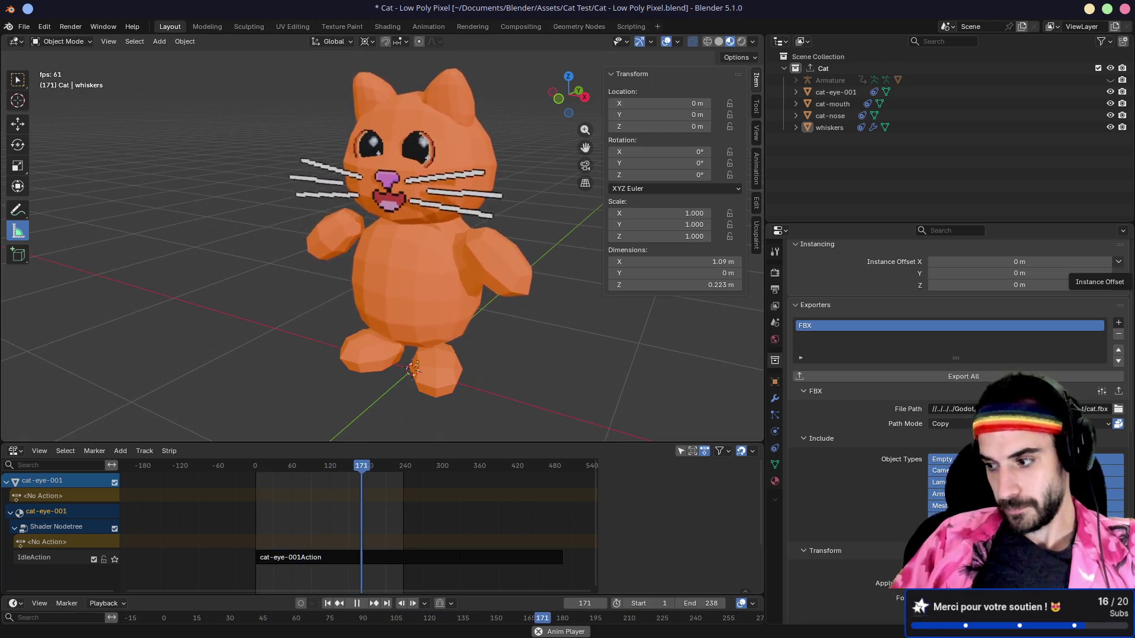
scroll(933, 422, "down", 7)
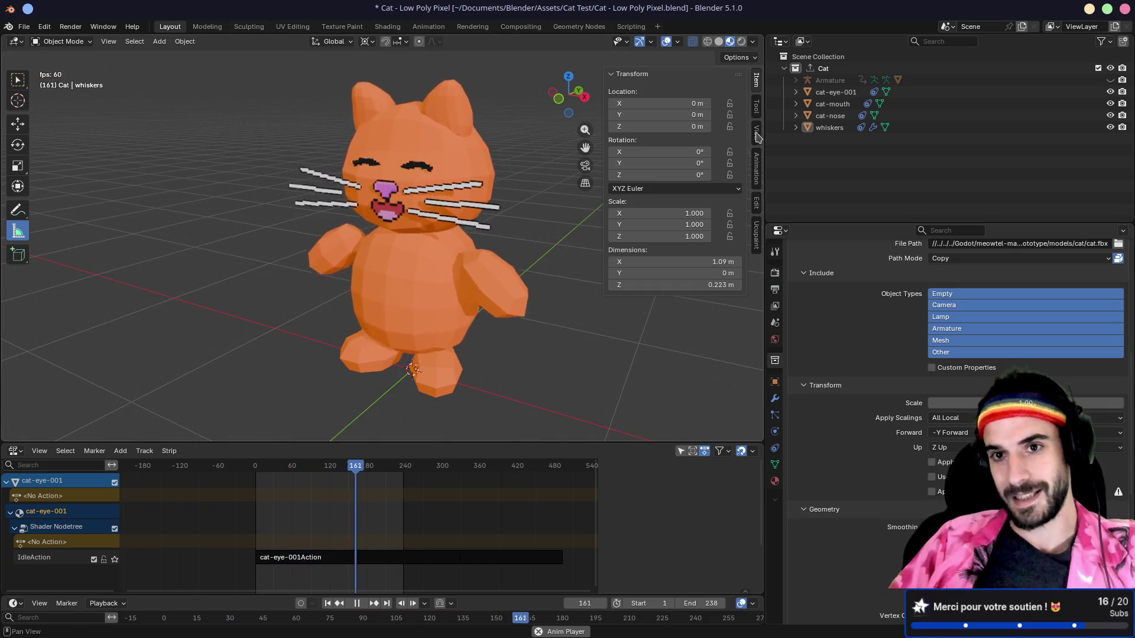
left_click(756, 87)
left_click_drag(765, 89, 730, 89)
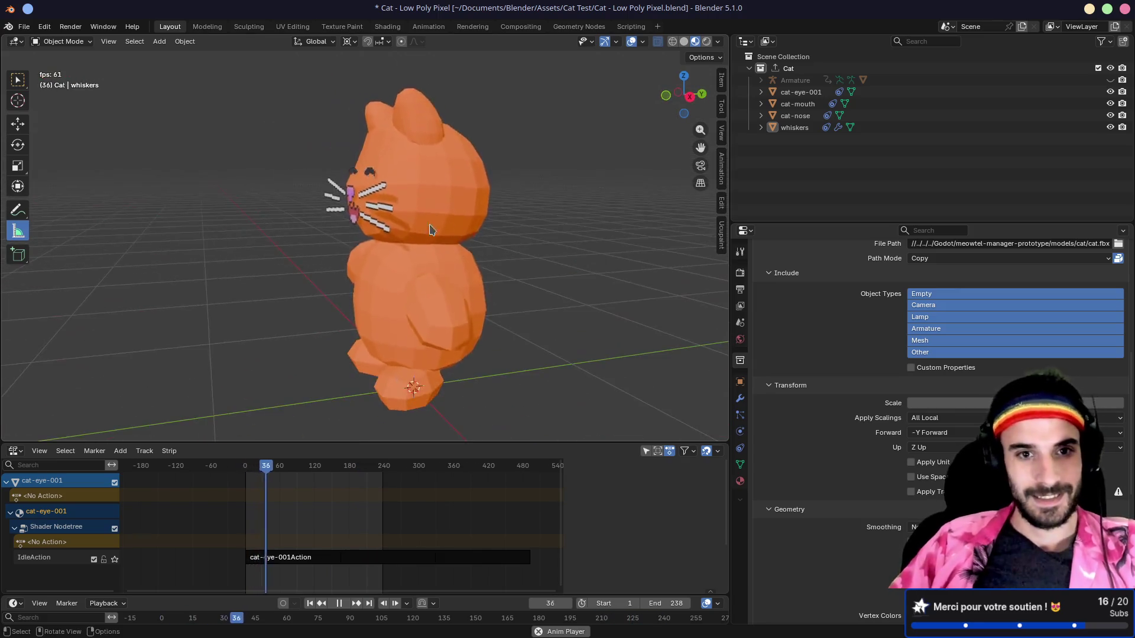
- Switch Godot to the prototype scene, then move over to the terminal
key("alt+Tab")
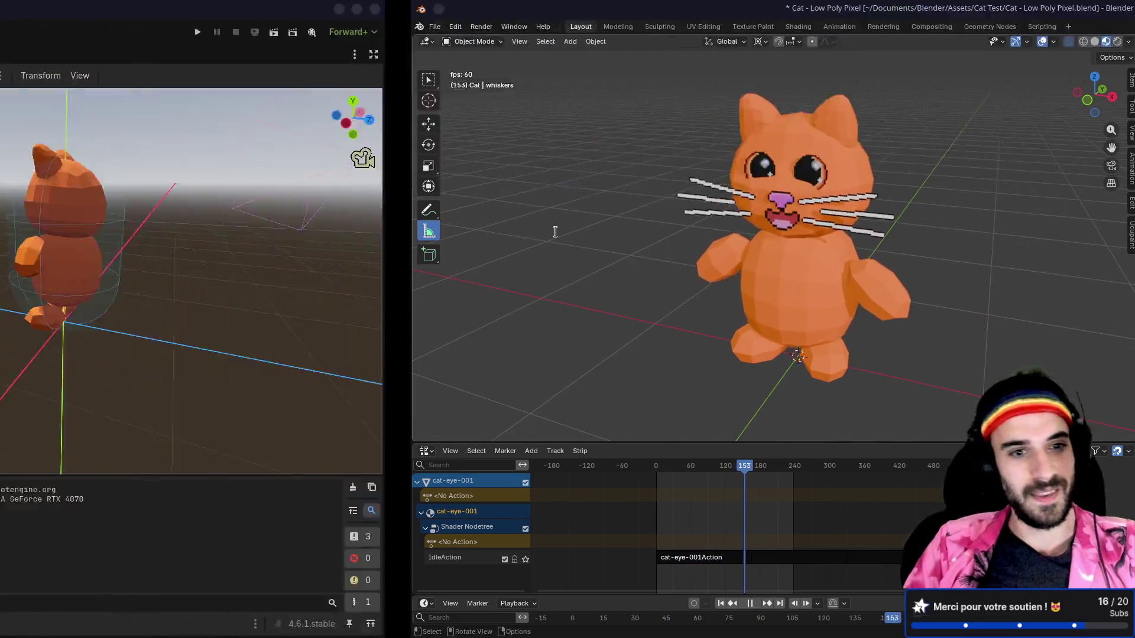
key("alt+Tab")
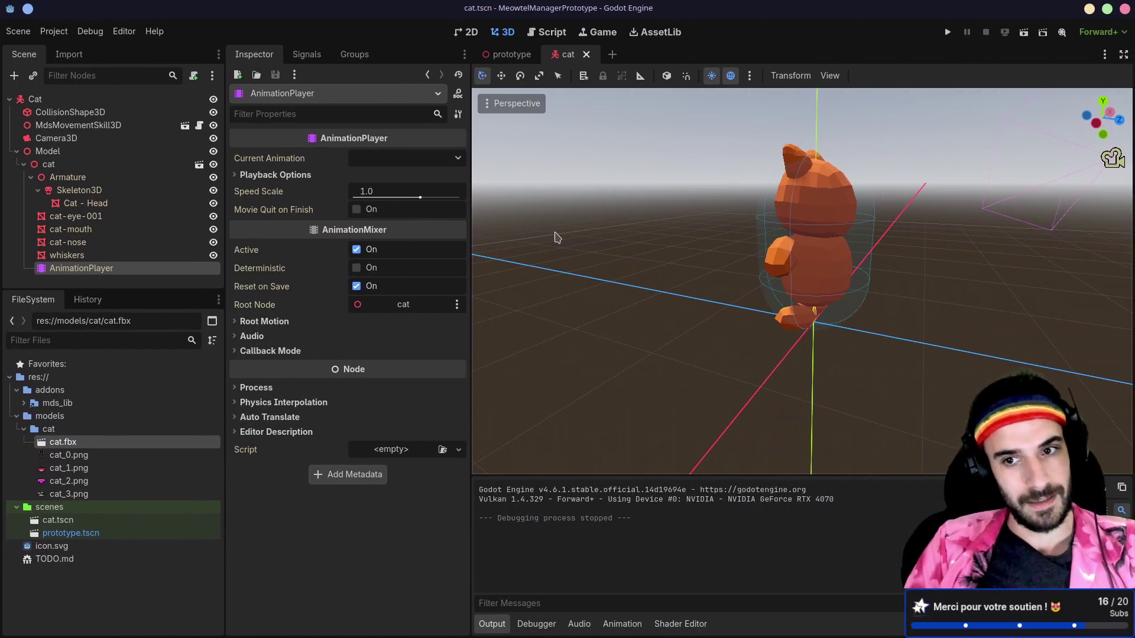
left_click(512, 54)
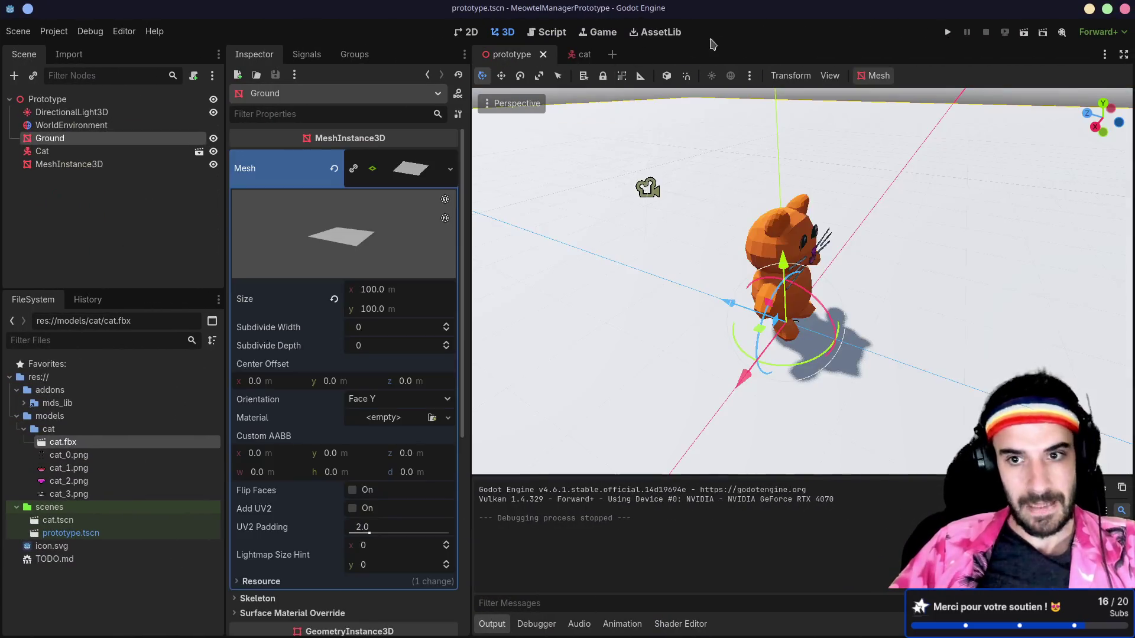
key("alt+Tab")
- List the contents of the models folder with ls
type("la")
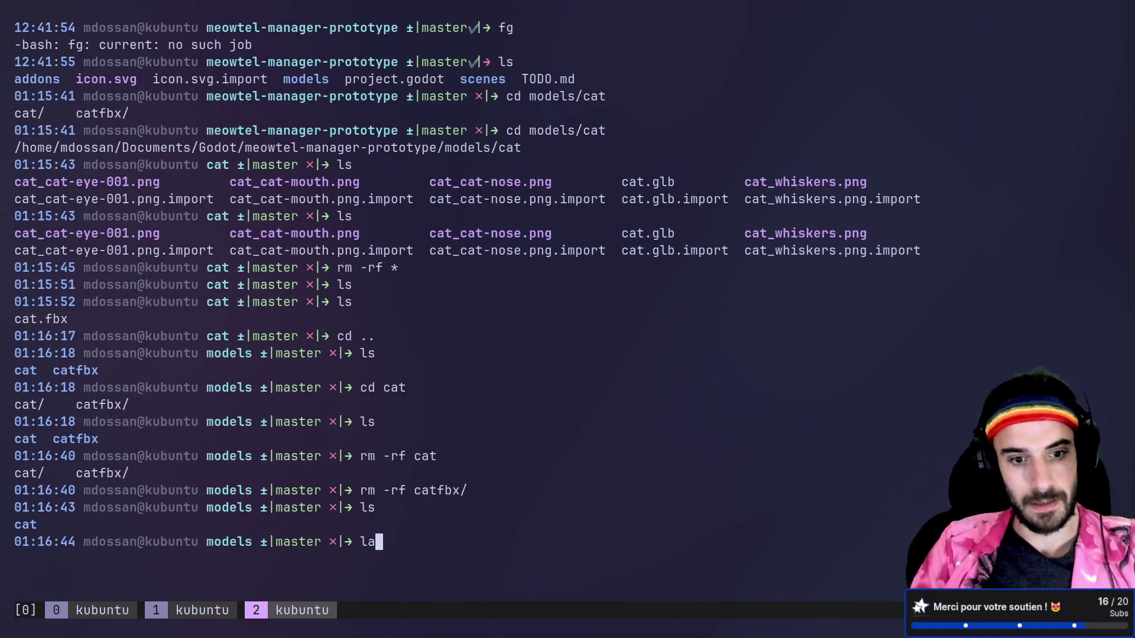
key("Return")
type("s")
key("Return")
type("cd ..")
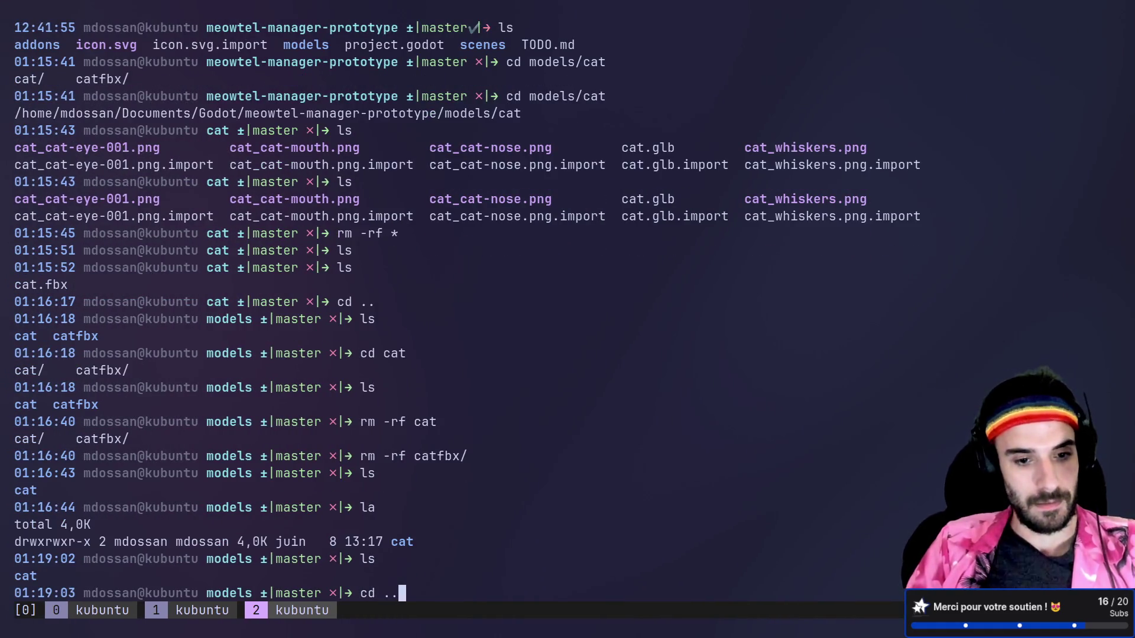
- Go up to the project root and launch lazygit to review the unstaged changes
key("Return")
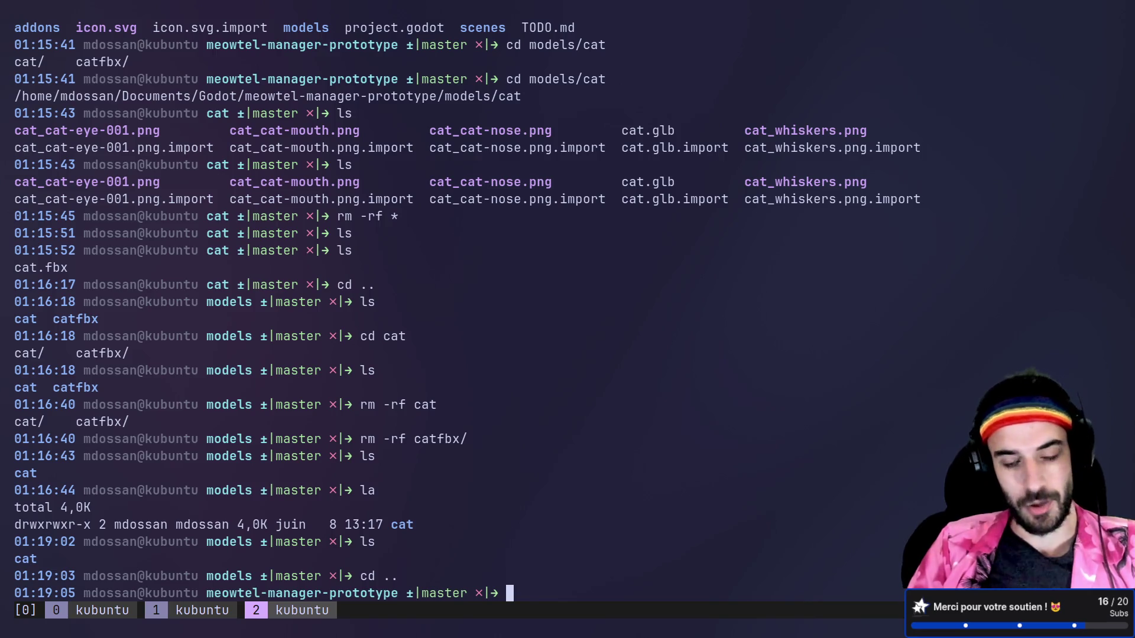
type("lazygit")
key("Return")
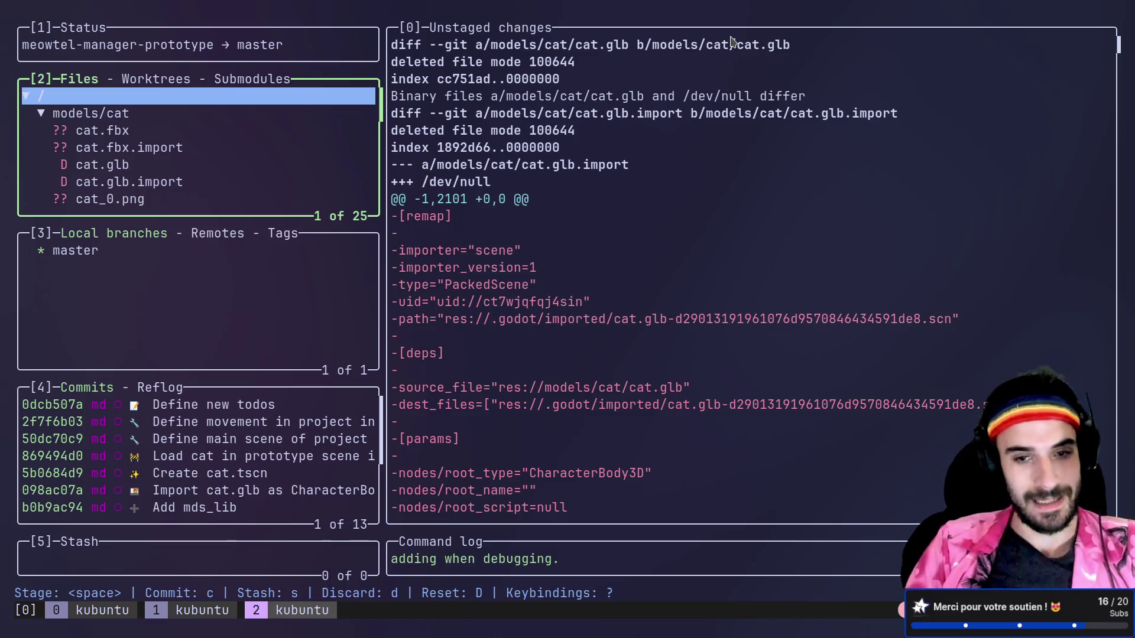
key("alt+Tab")
key("alt+Tab")
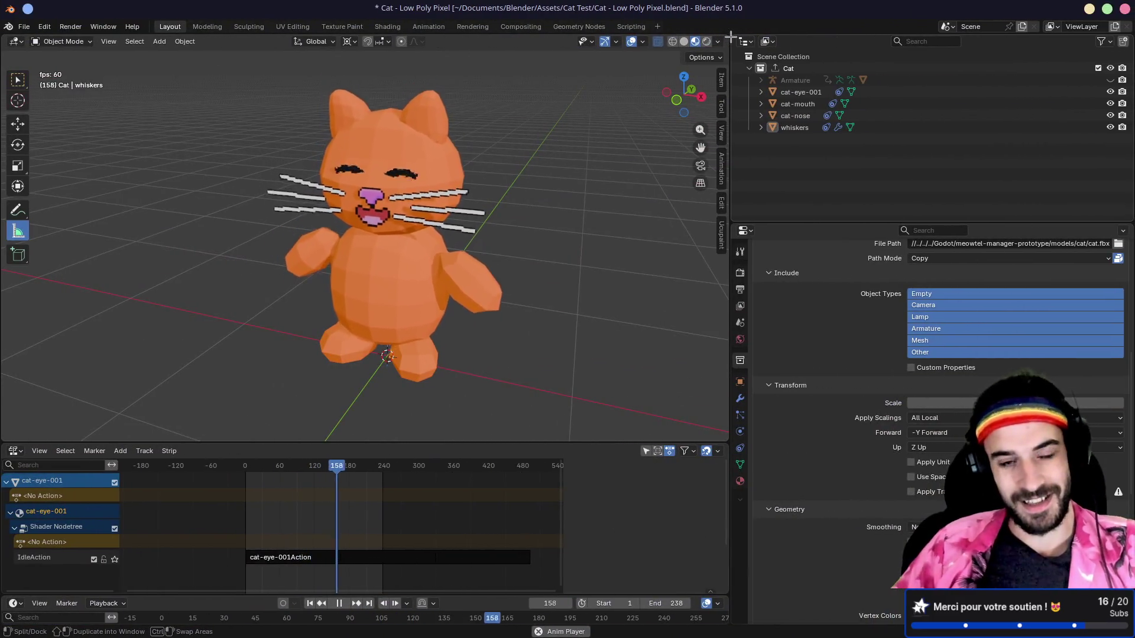
scroll(484, 246, "right", 5)
mouse_move(499, 247)
left_mouse_down()
mouse_move(214, 235)
mouse_move(390, 214)
mouse_move(498, 218)
left_mouse_up()
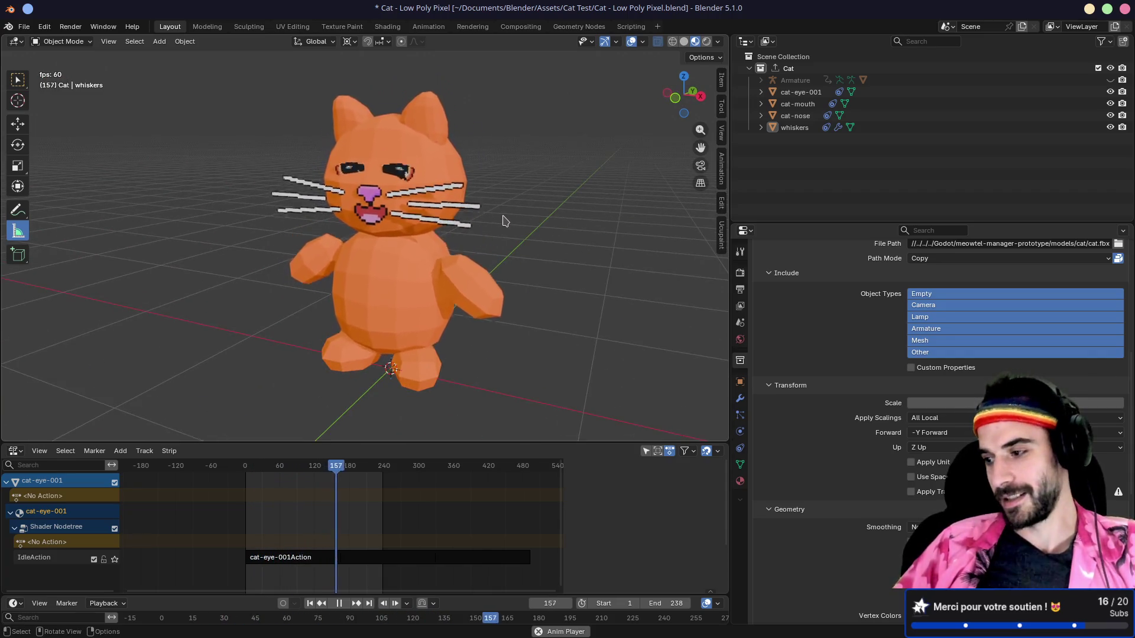